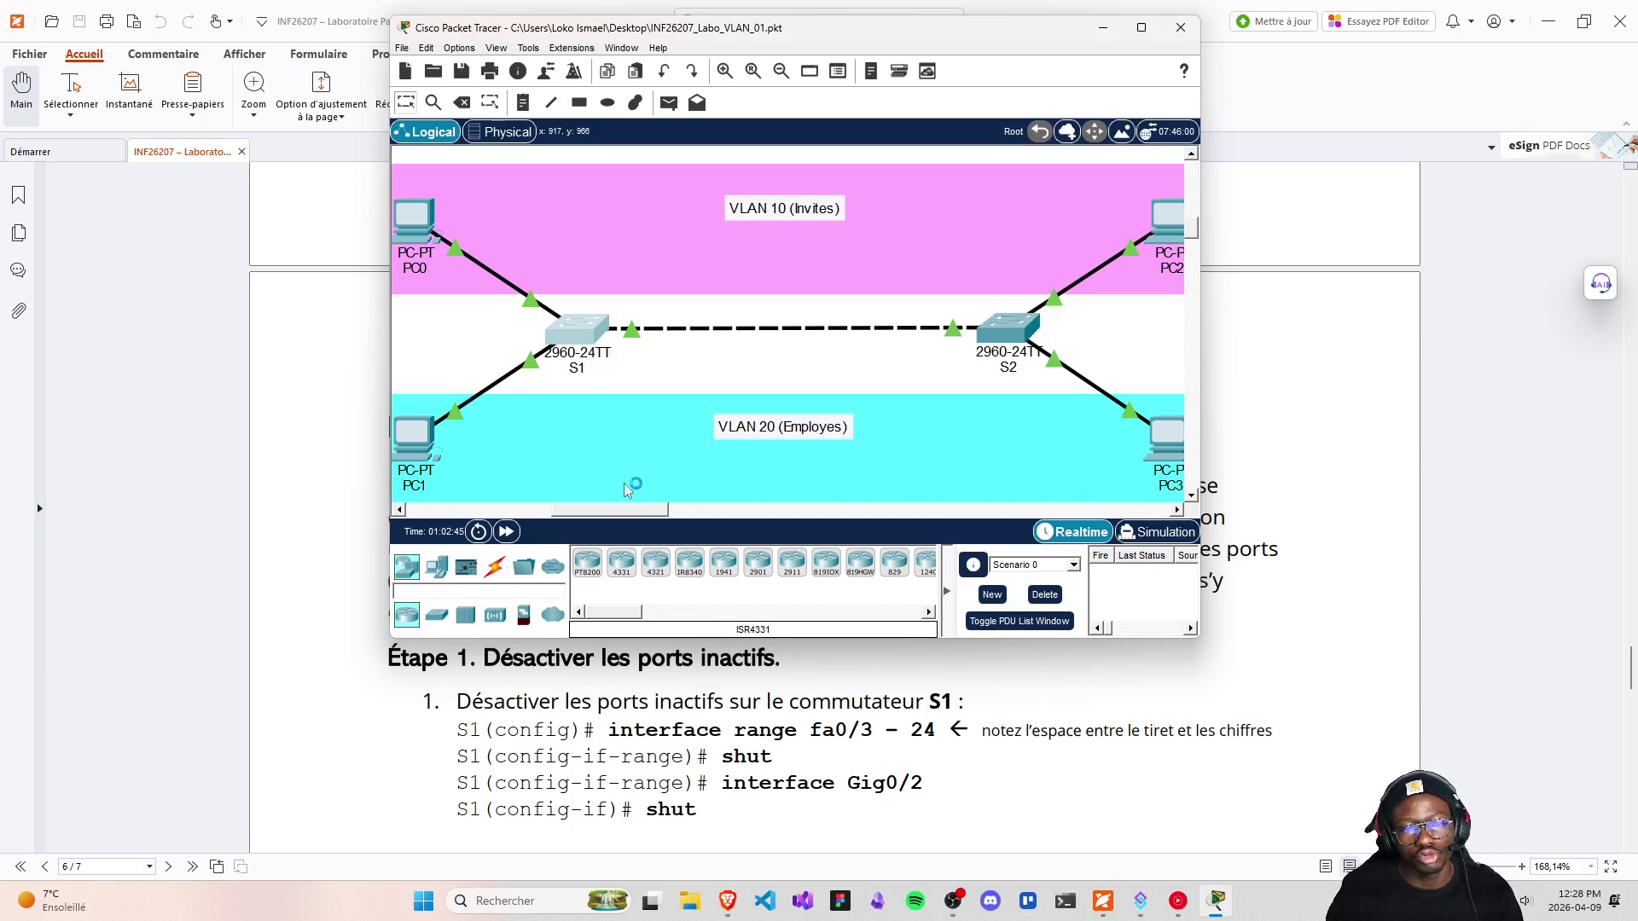
# Open switch S1's CLI and begin entering the interface range fa0/3 - 24 command
pyautogui.click(586, 341)
pyautogui.moveTo(676, 138); pyautogui.dragTo(628, 33)
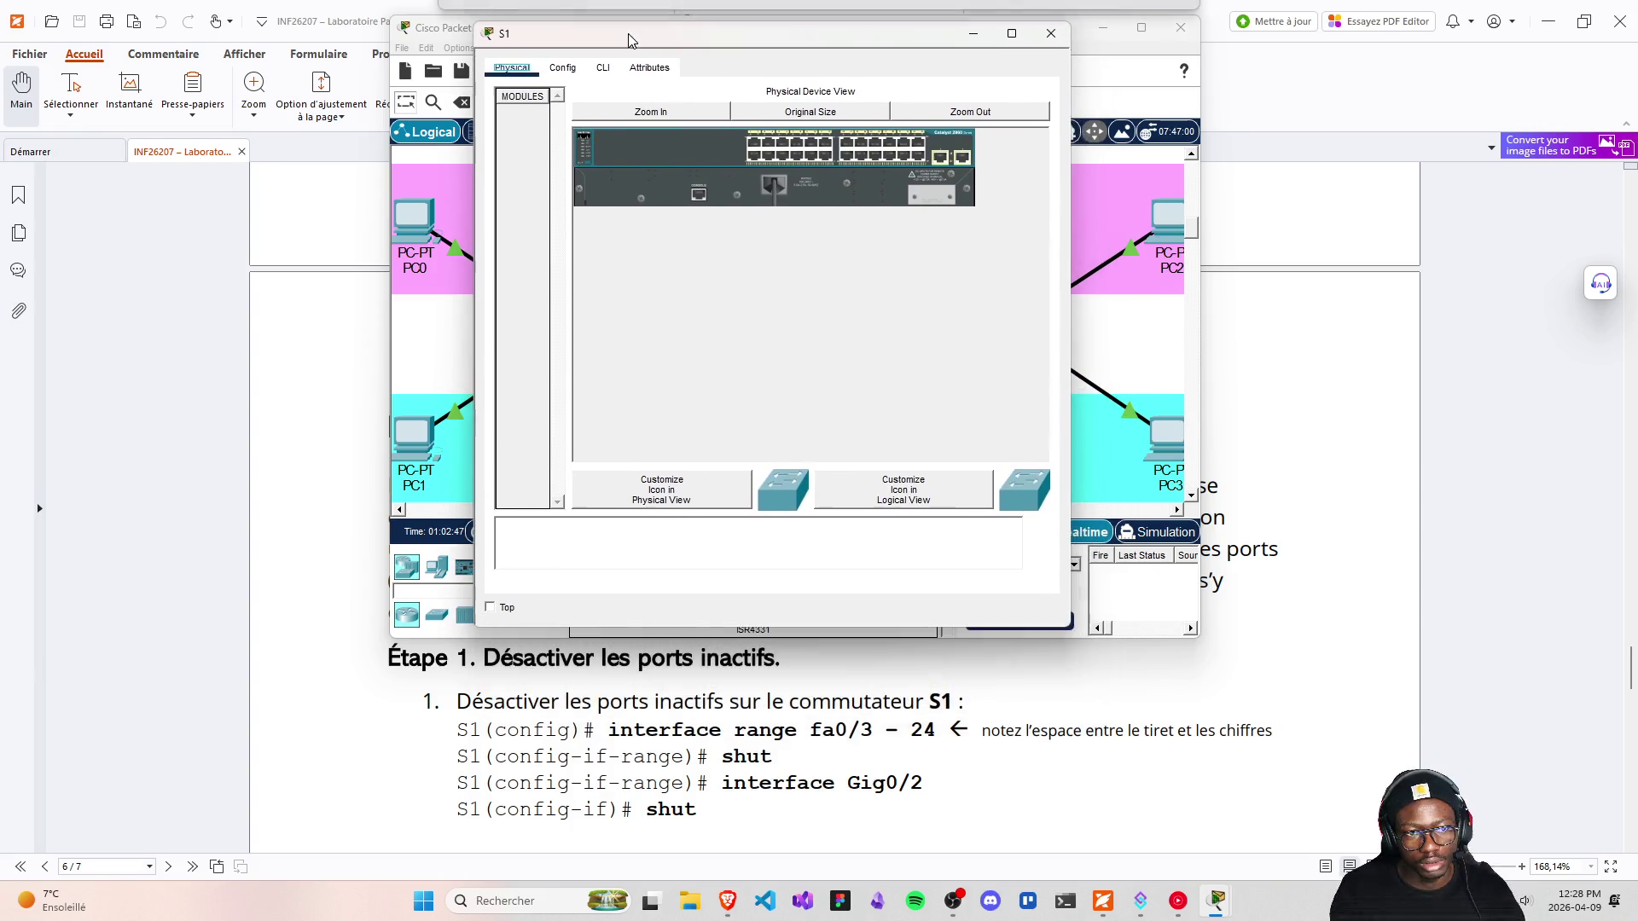
pyautogui.click(599, 67)
pyautogui.write('interface ran')
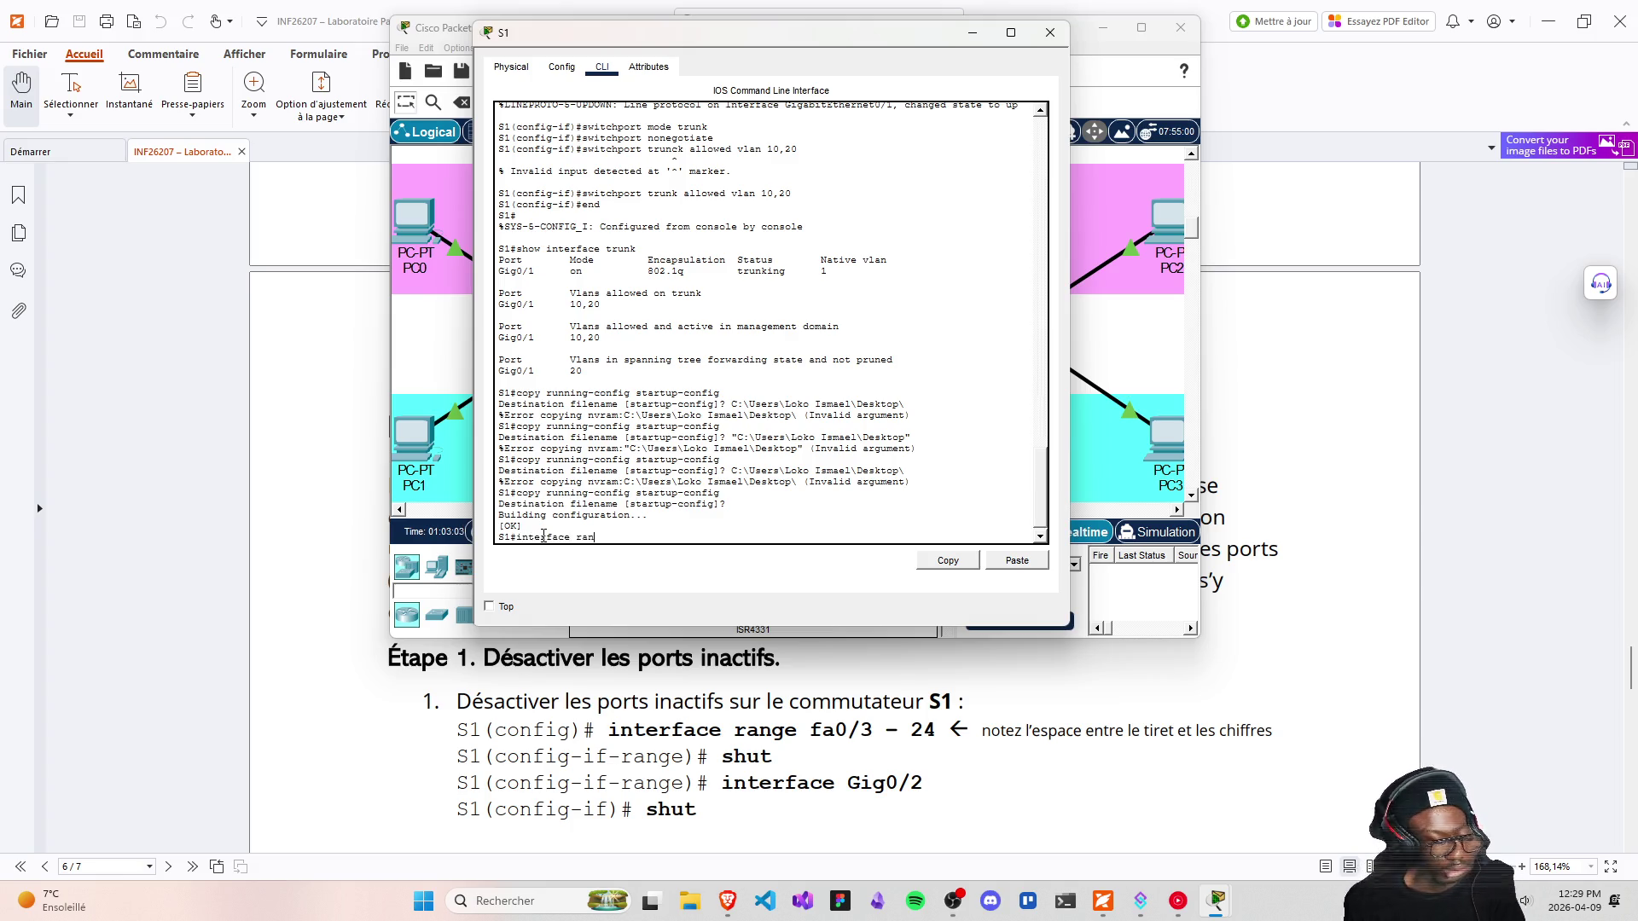
pyautogui.write('ge fa')
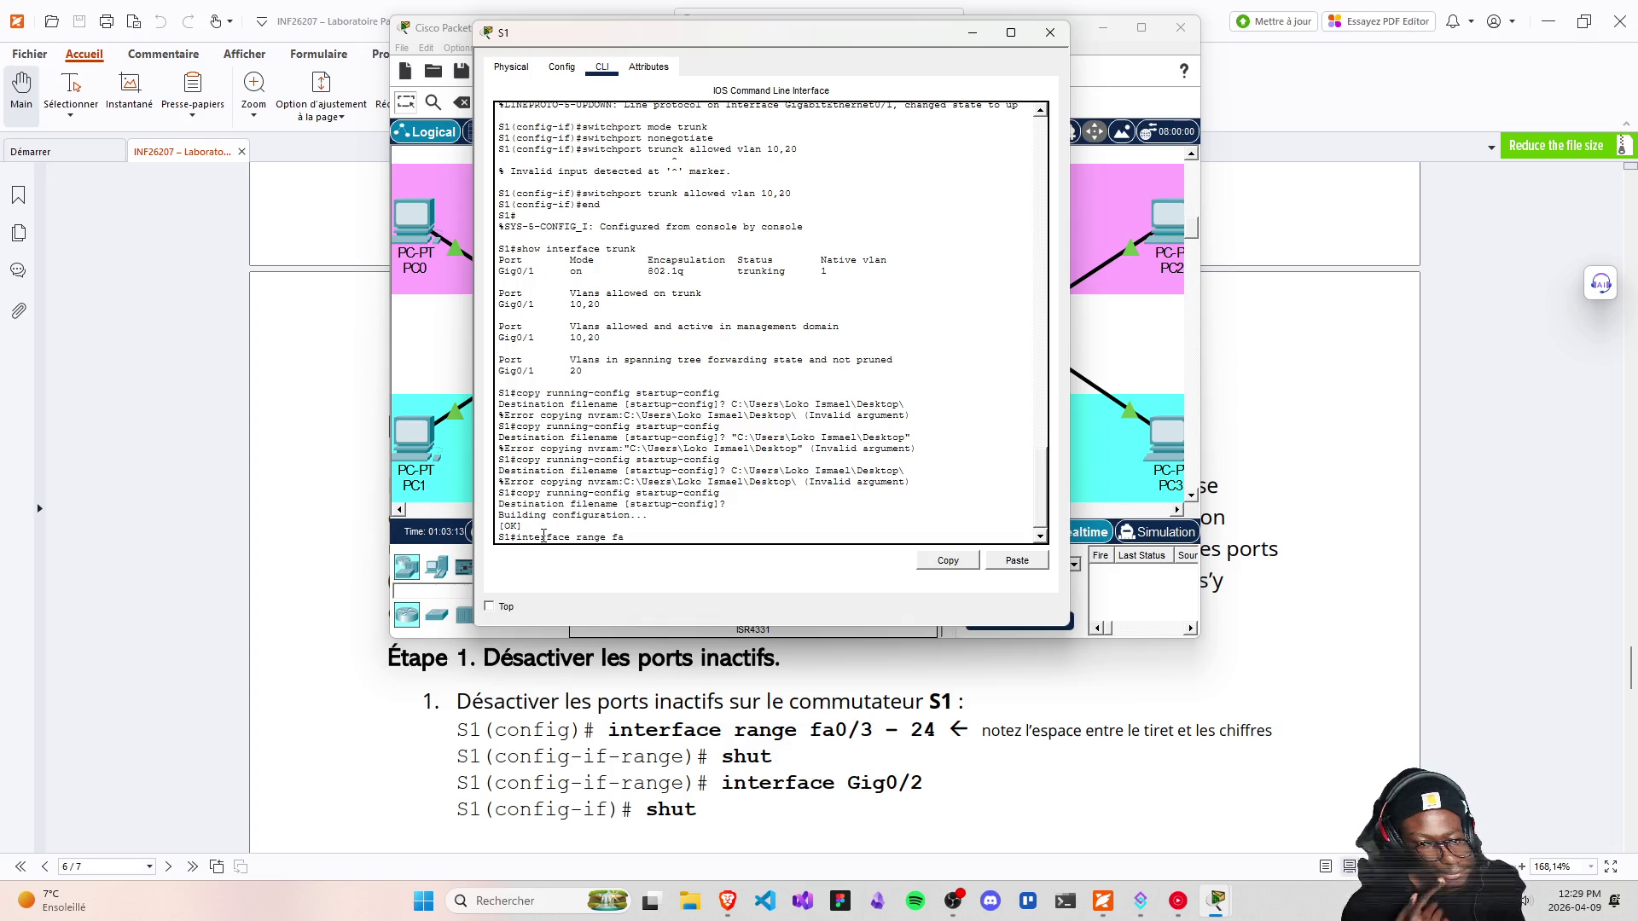
pyautogui.write('0')
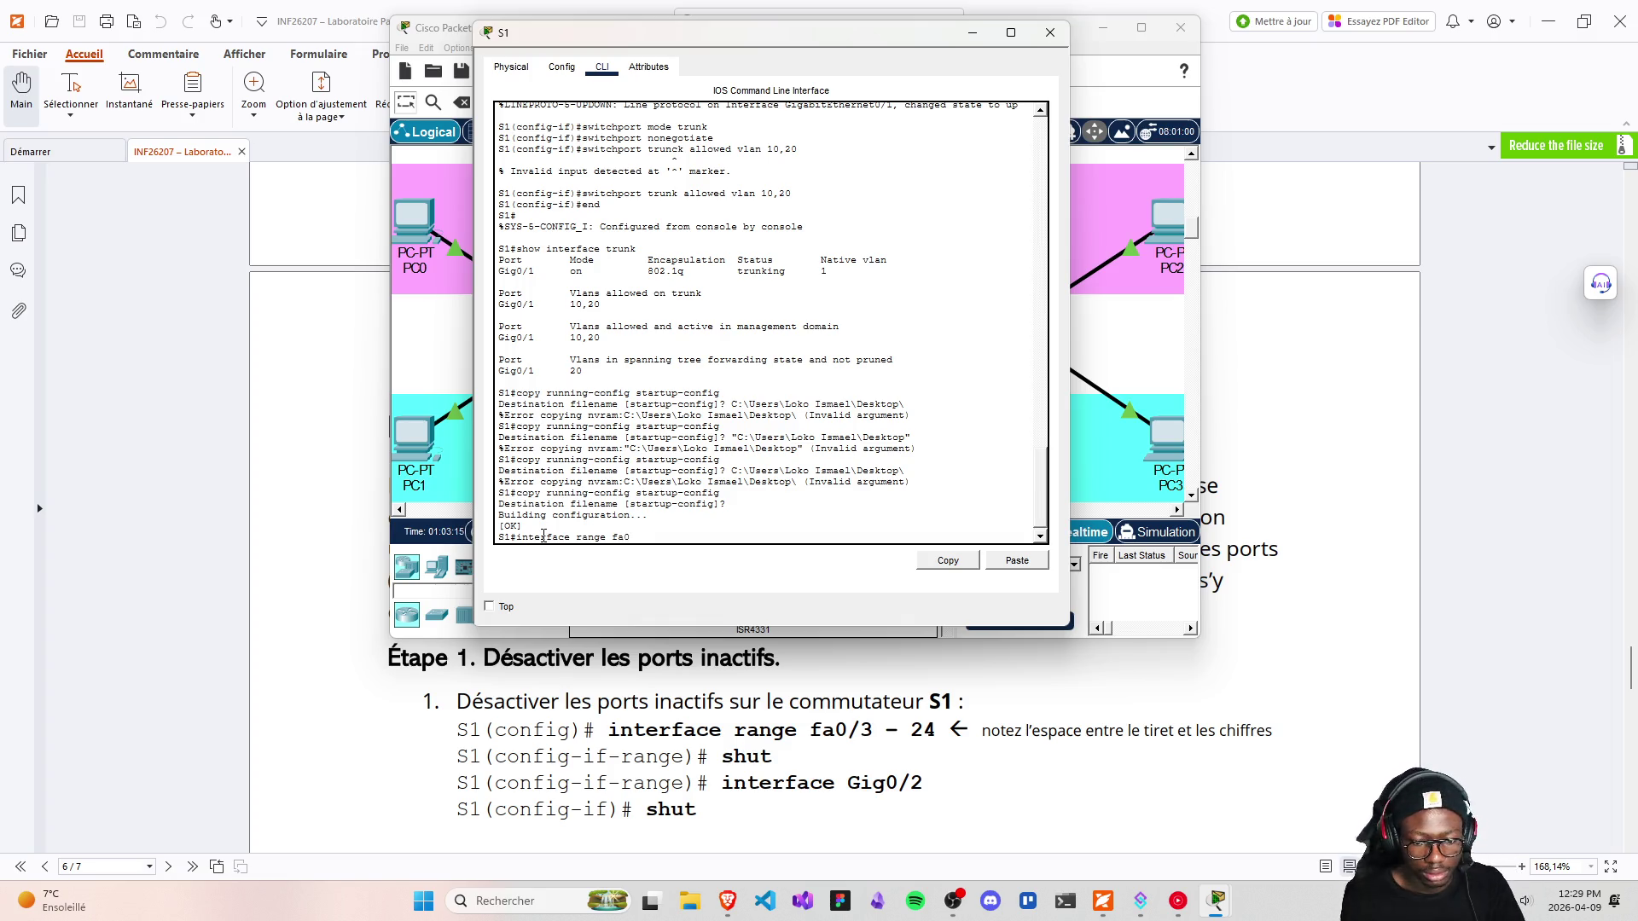
pyautogui.write('/3 - 24')
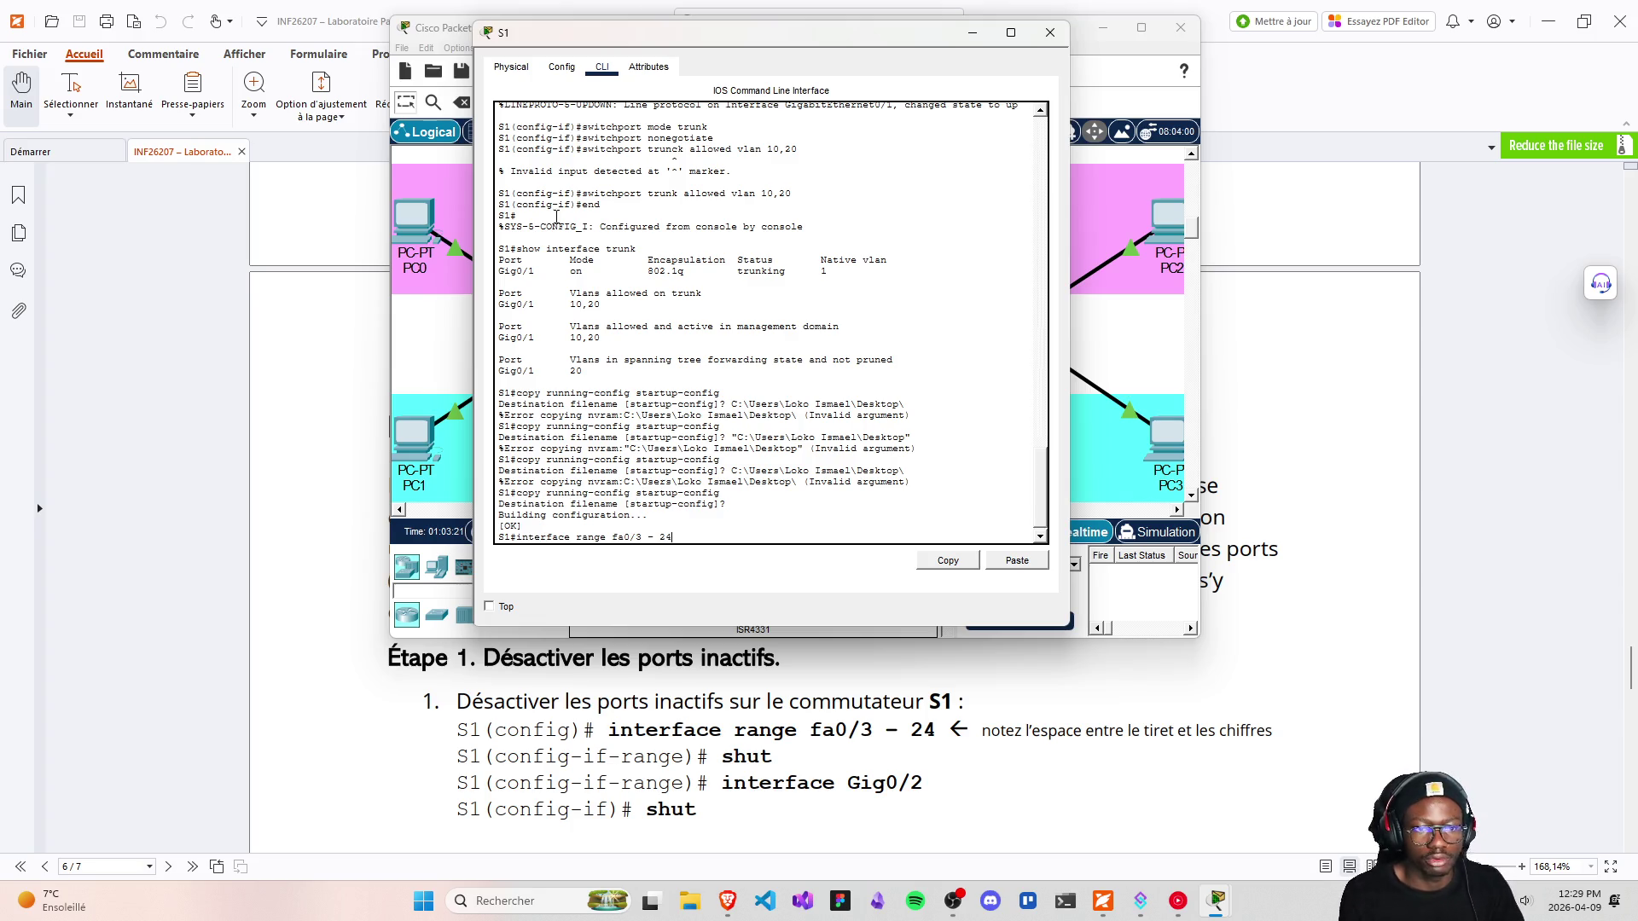
pyautogui.click(1128, 338)
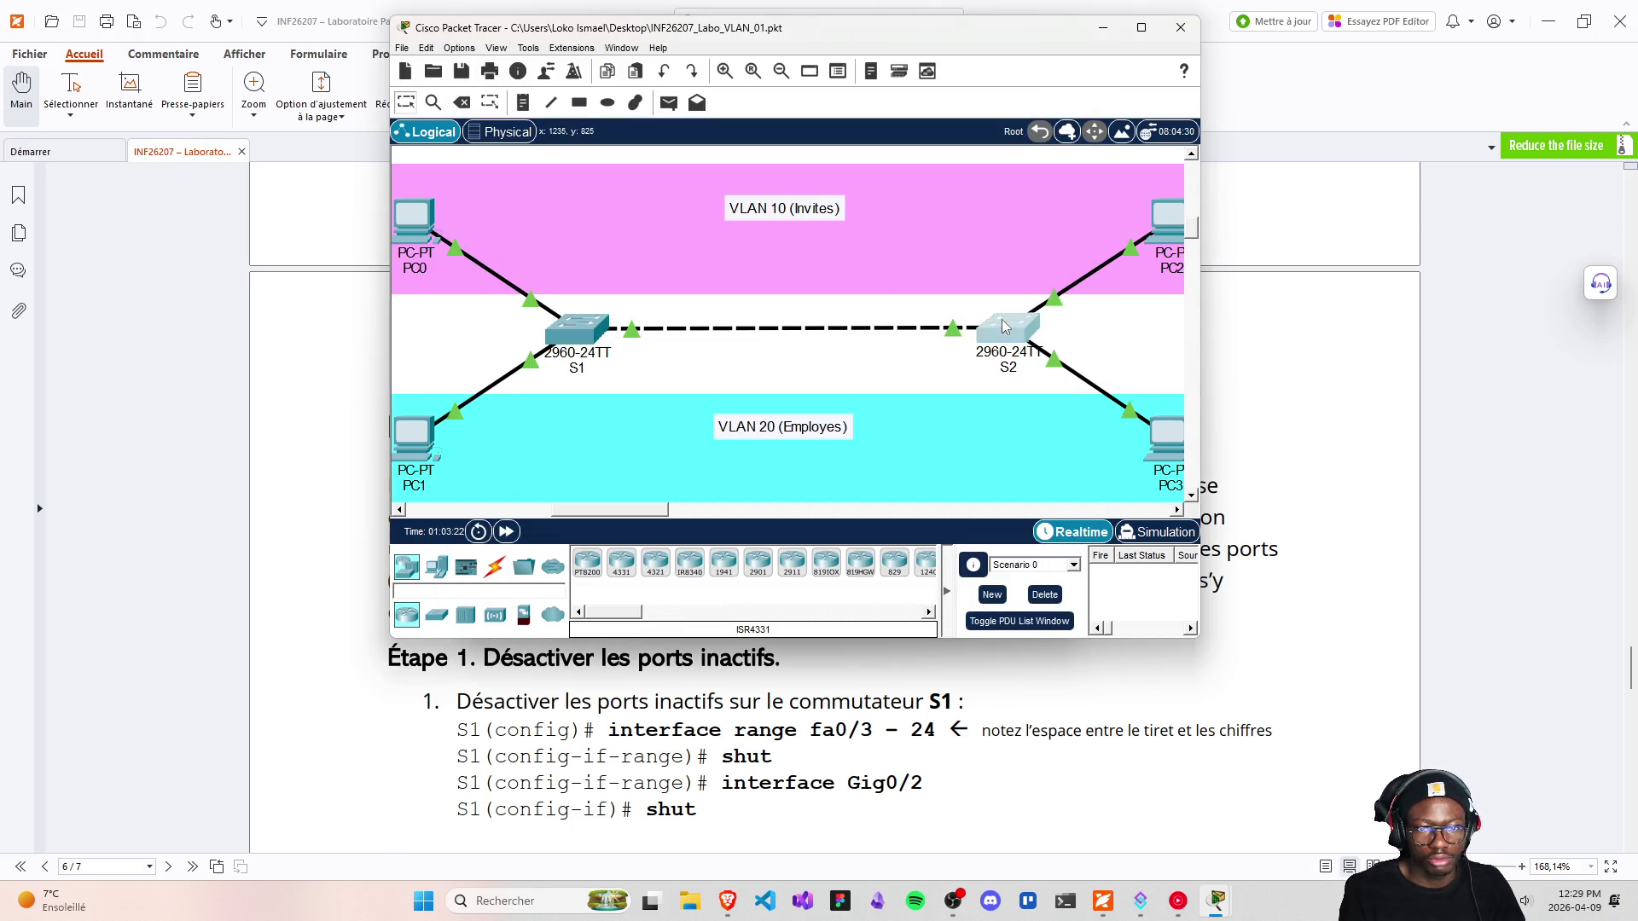
pyautogui.click(1002, 319)
pyautogui.click(1000, 317)
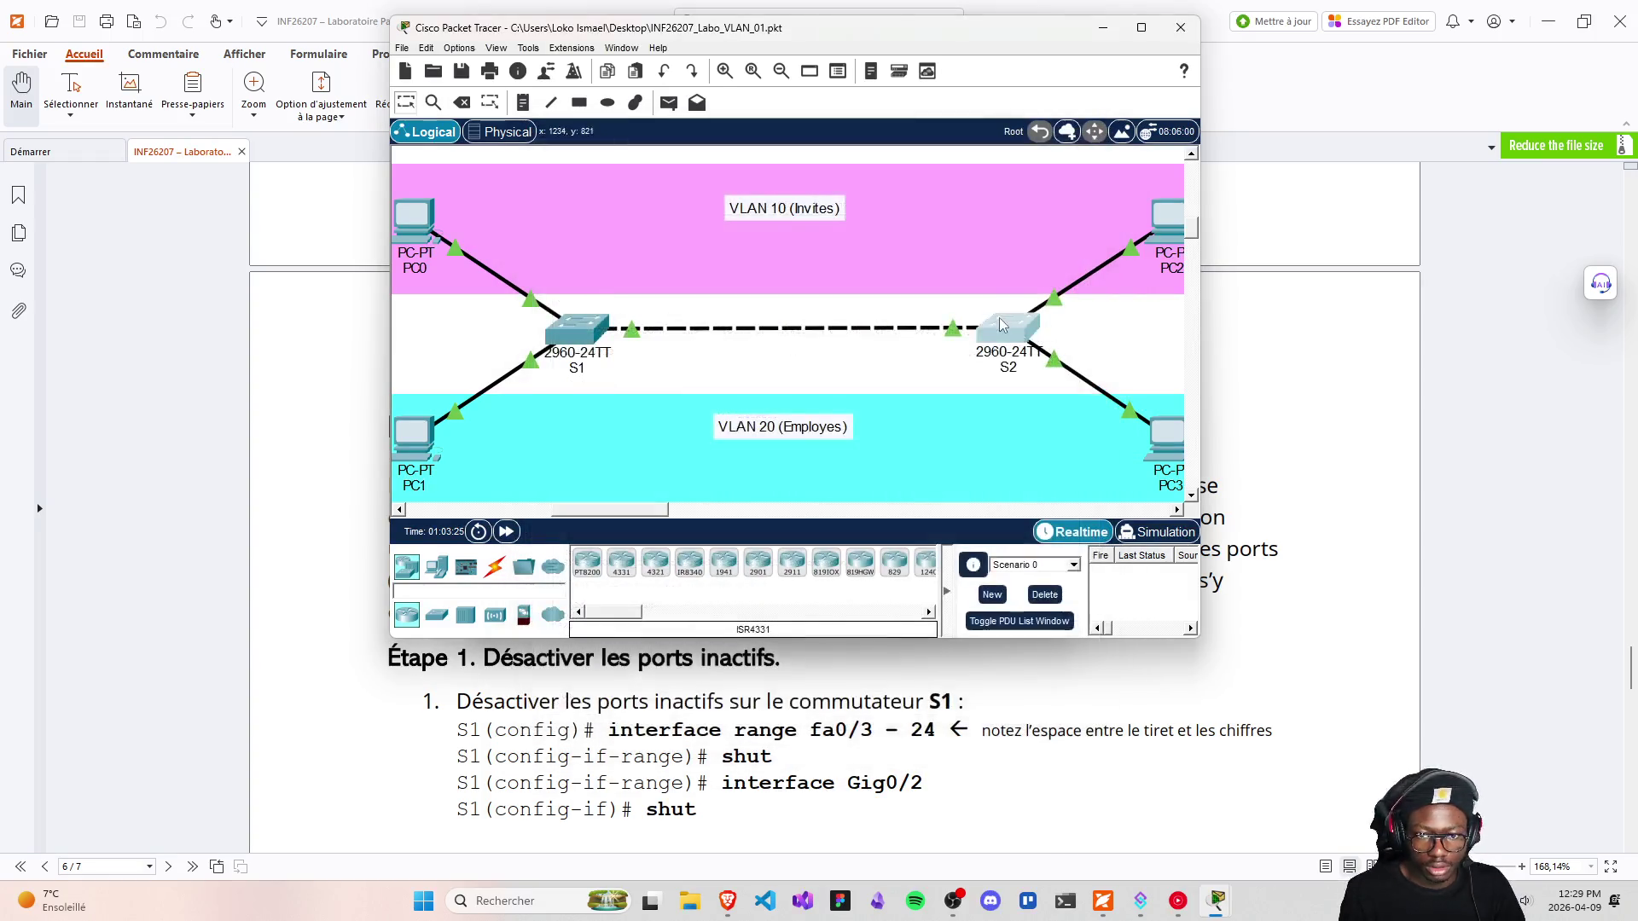
pyautogui.click(1094, 141)
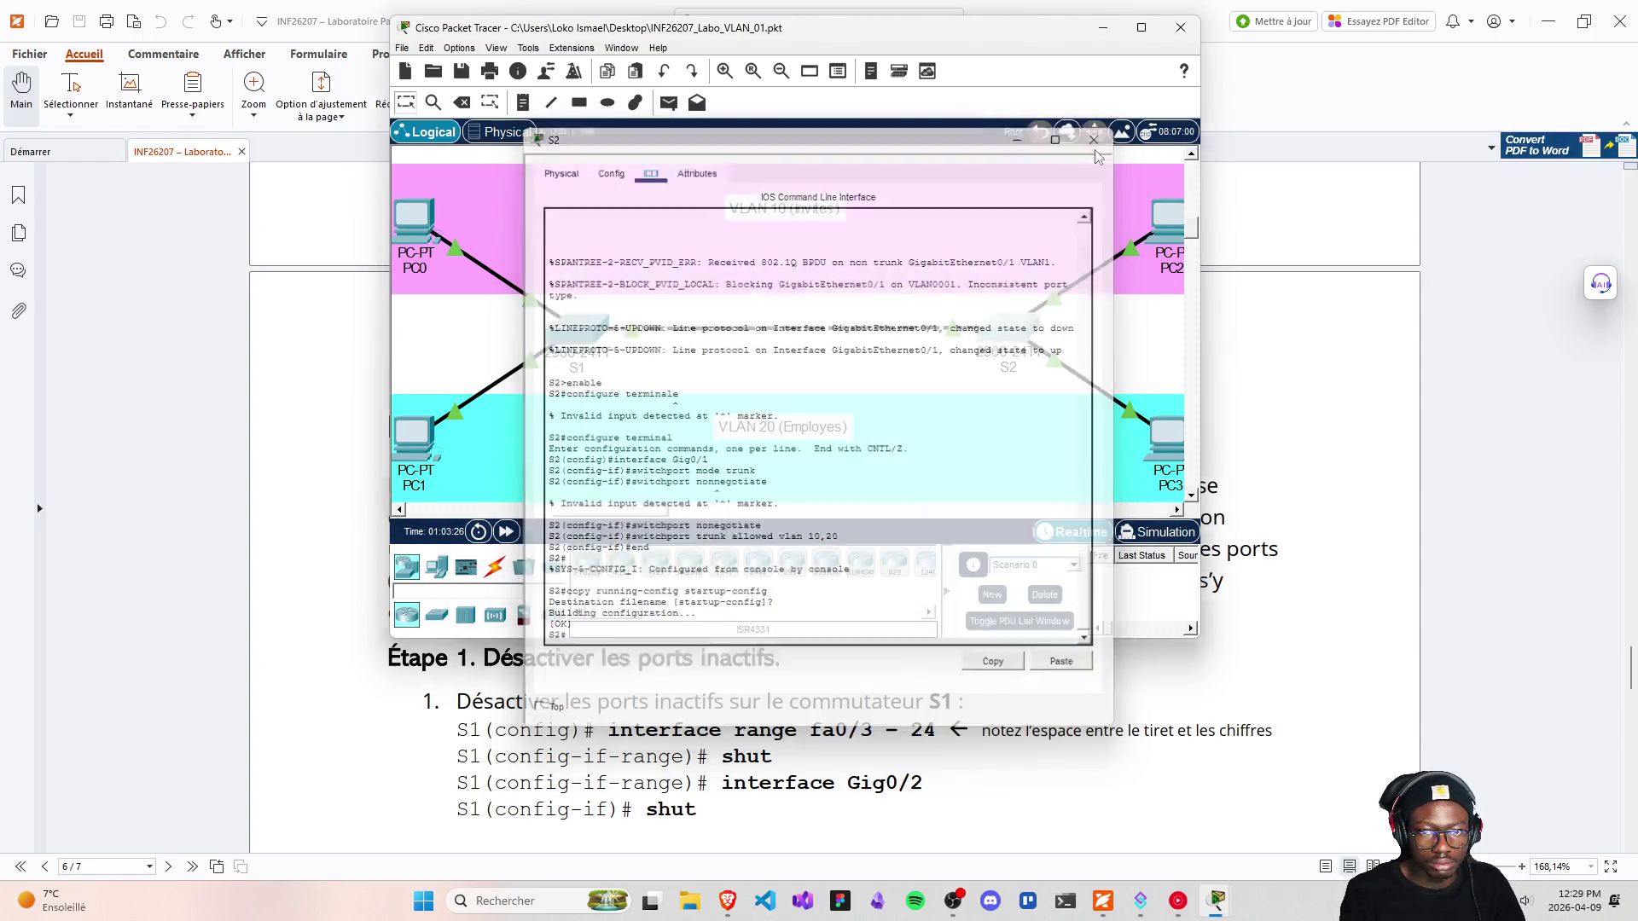
pyautogui.moveTo(1000, 328)
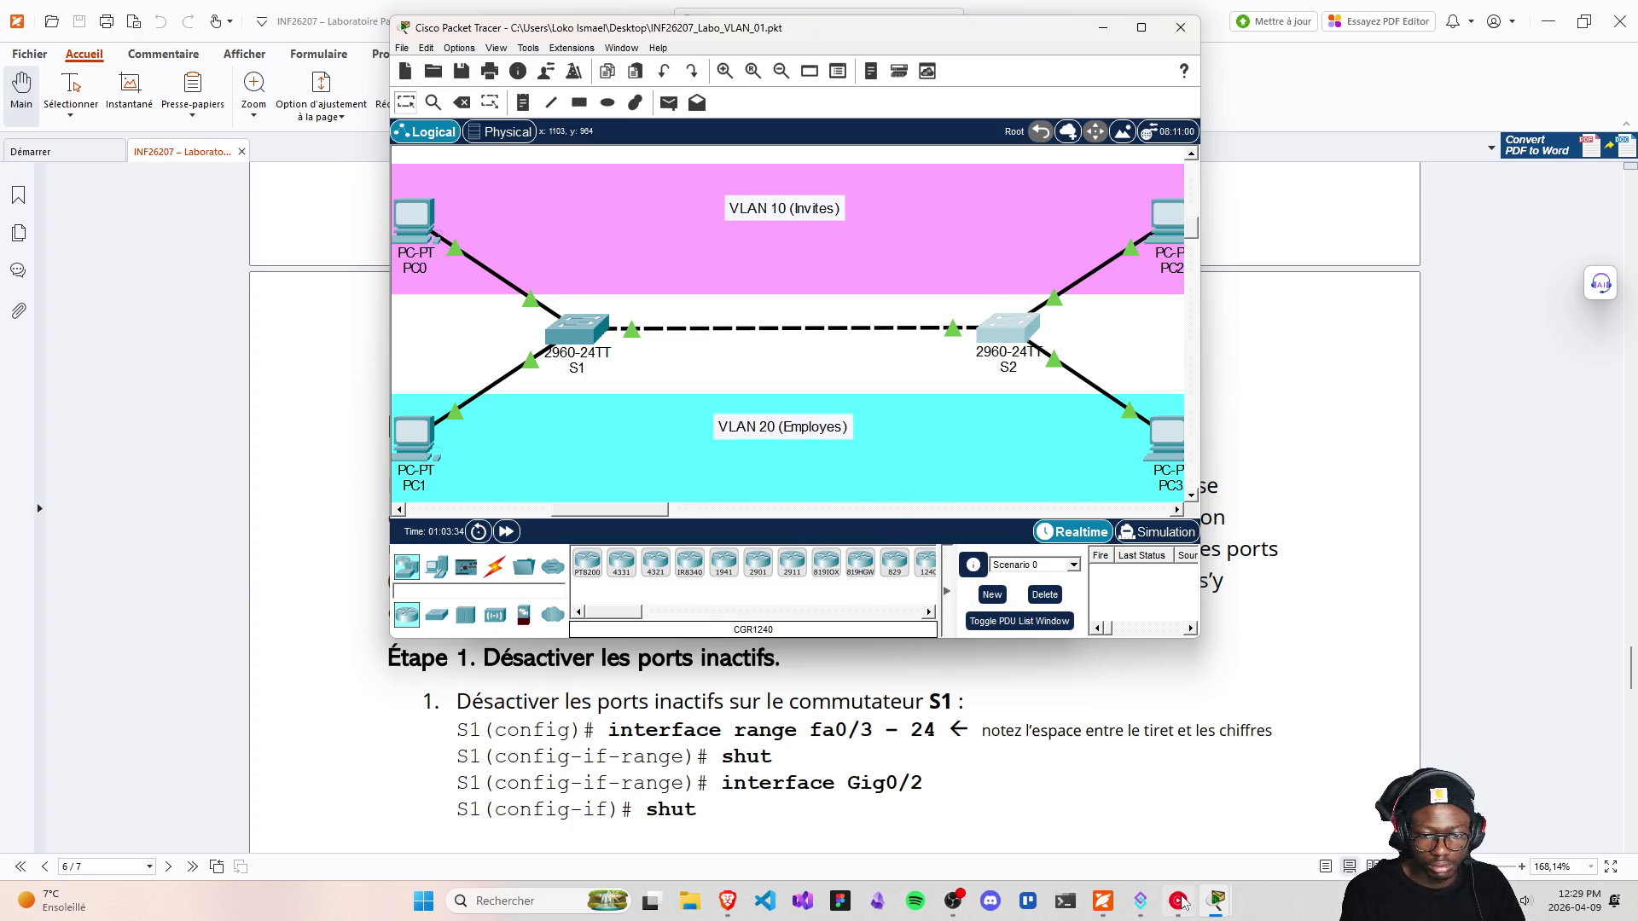
# Enter global configuration mode on S1 with configure terminal
pyautogui.moveTo(1220, 904)
pyautogui.click(1281, 837)
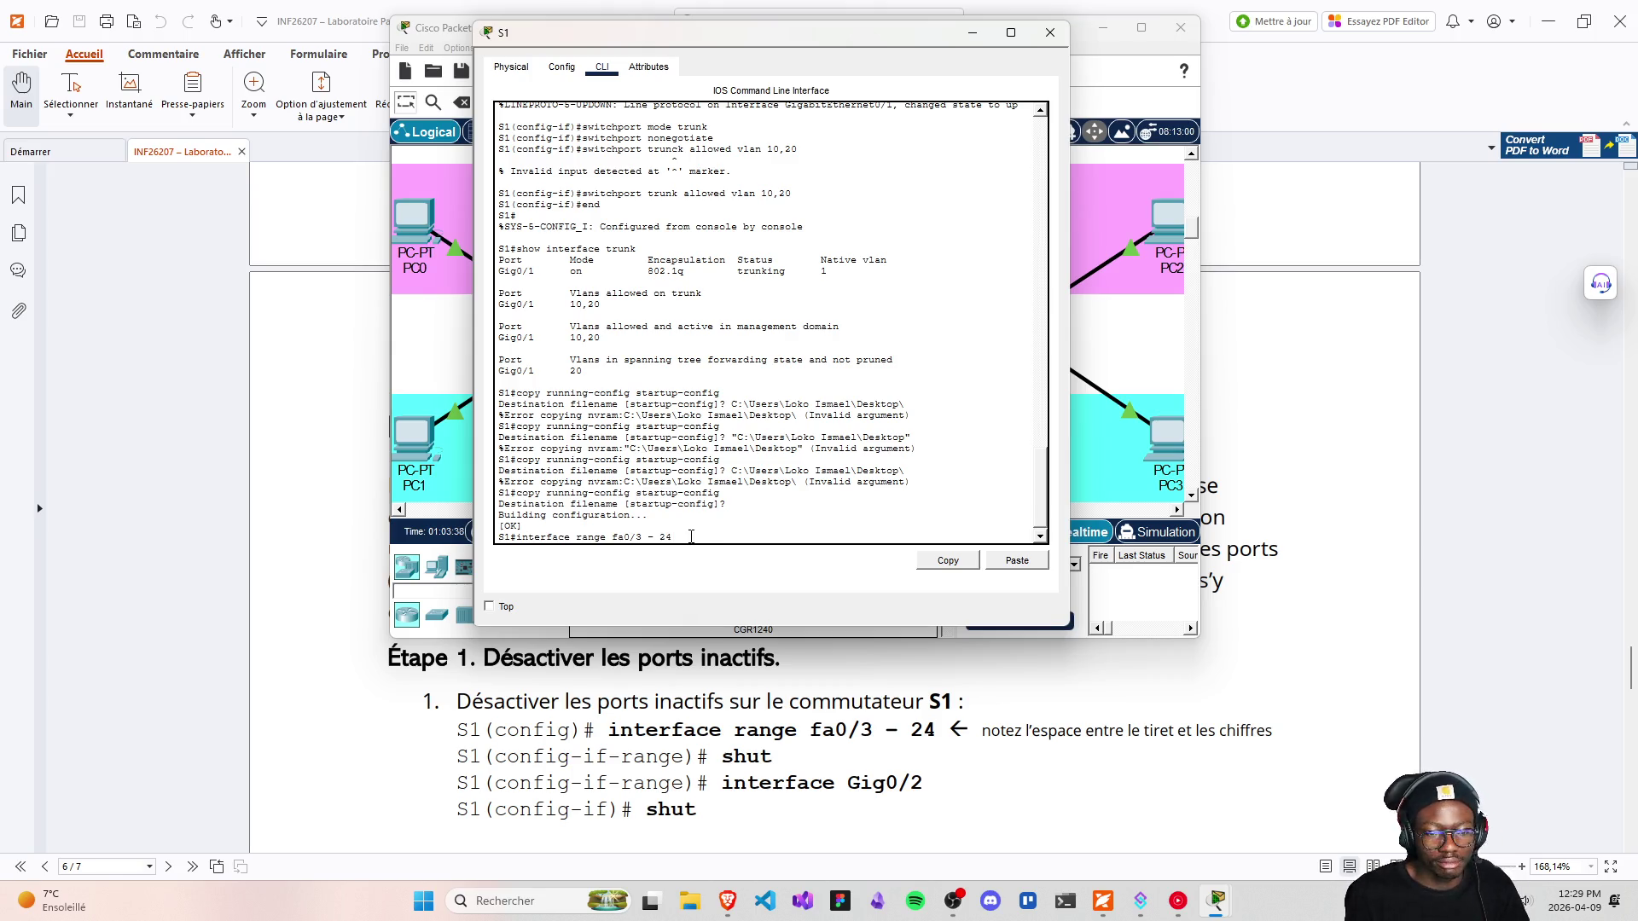
pyautogui.press('Return')
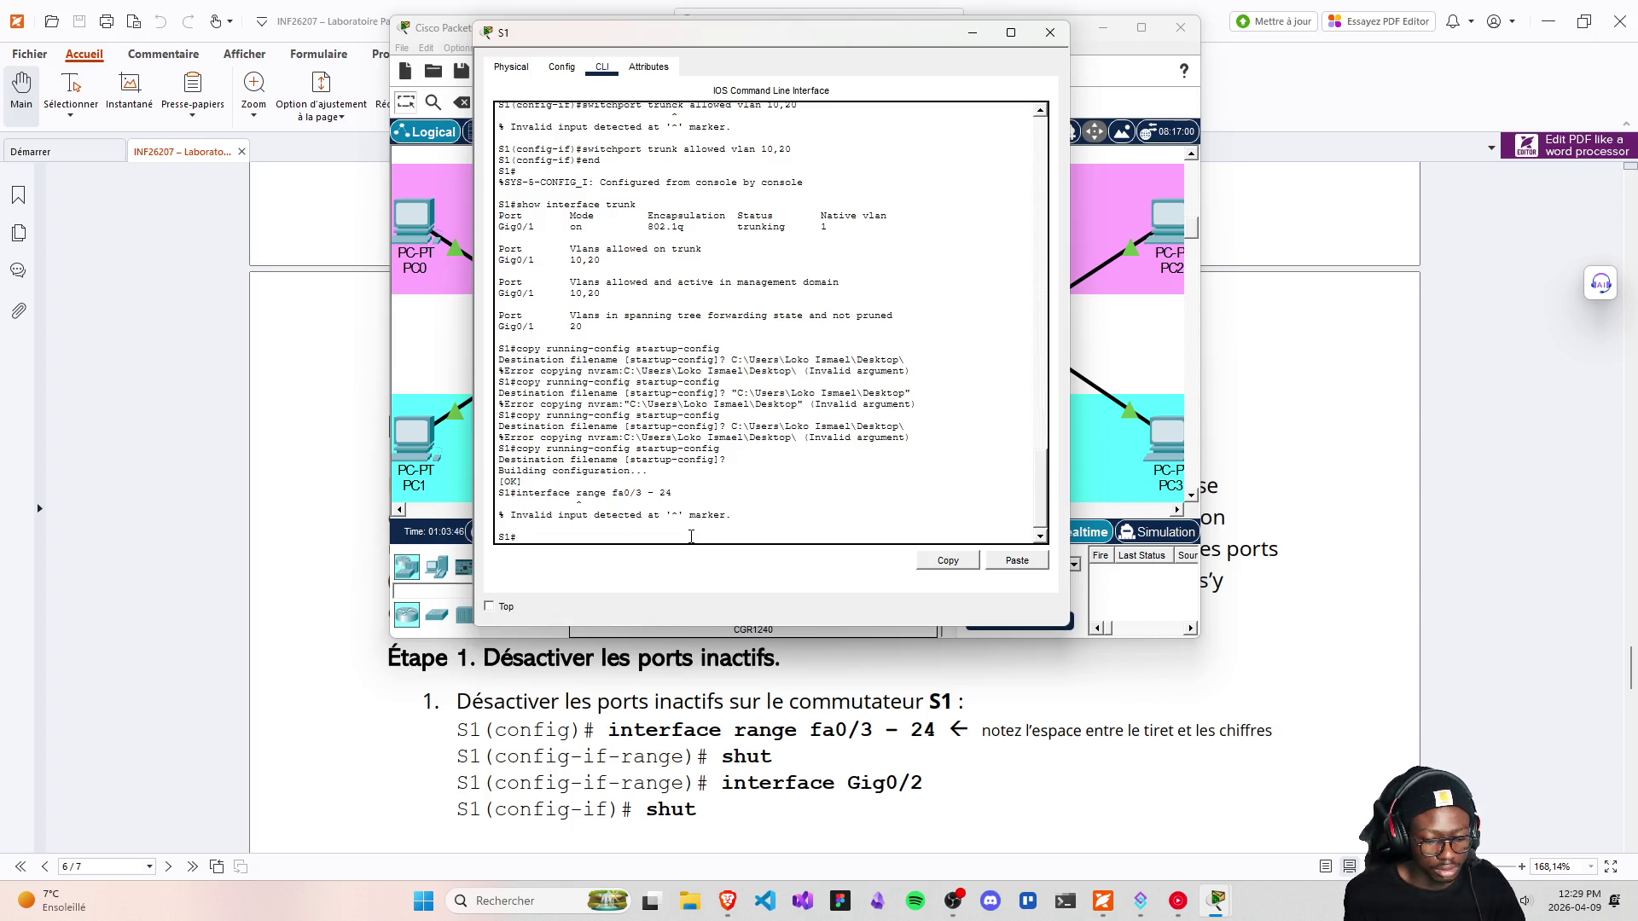
pyautogui.write('configurte t')
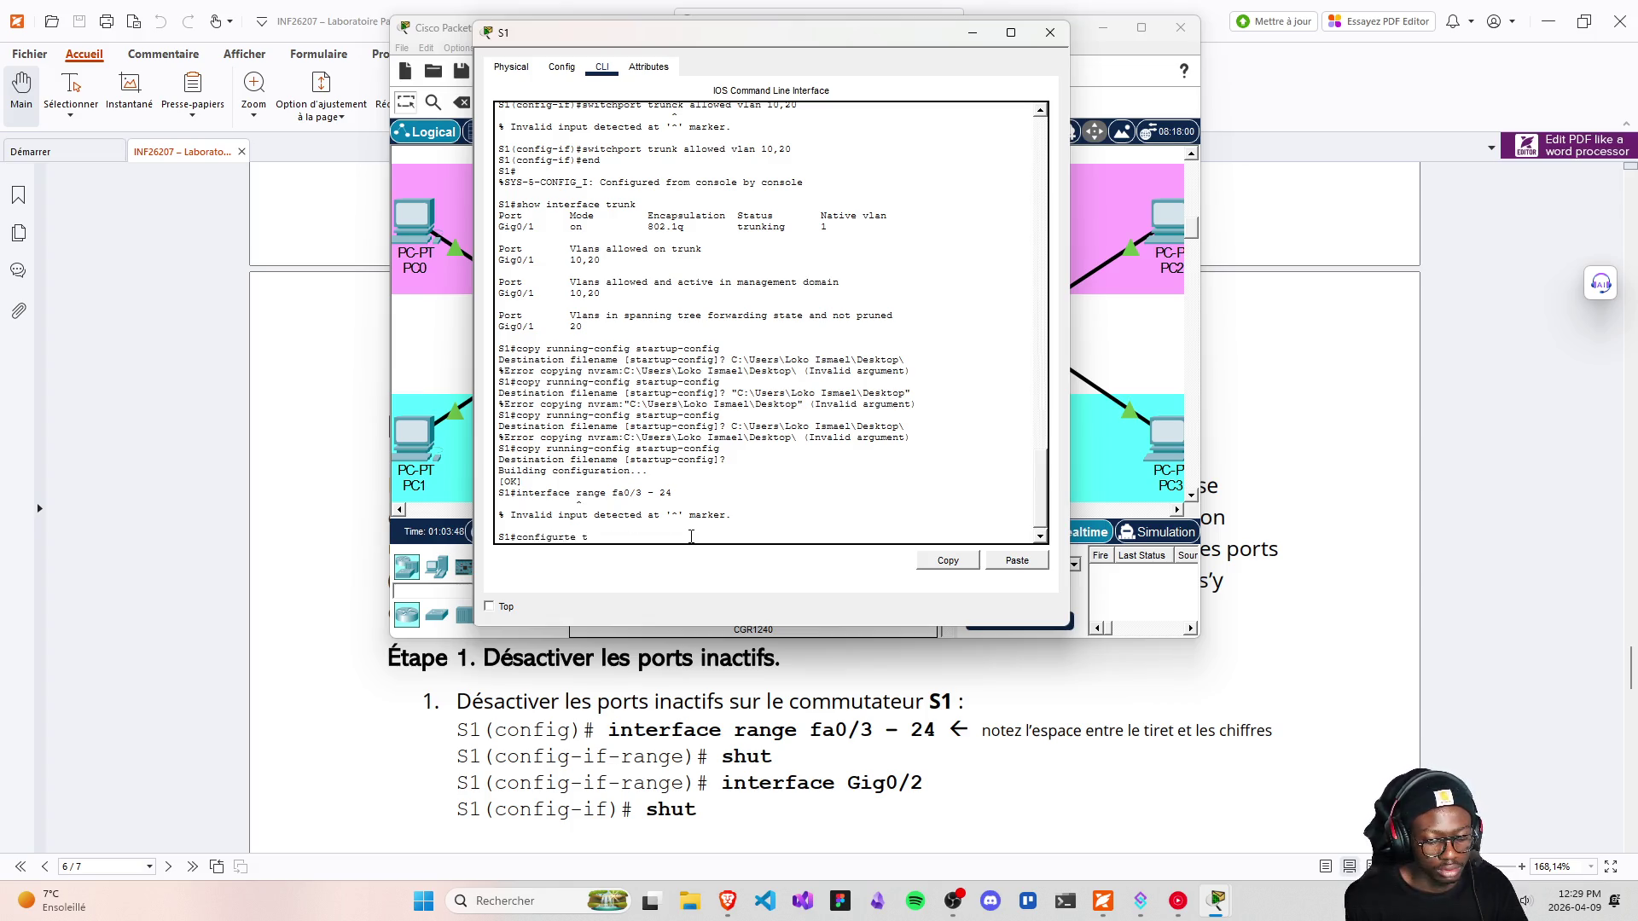
pyautogui.write('er')
pyautogui.press('BackSpace')
pyautogui.press('BackSpace')
pyautogui.press('BackSpace')
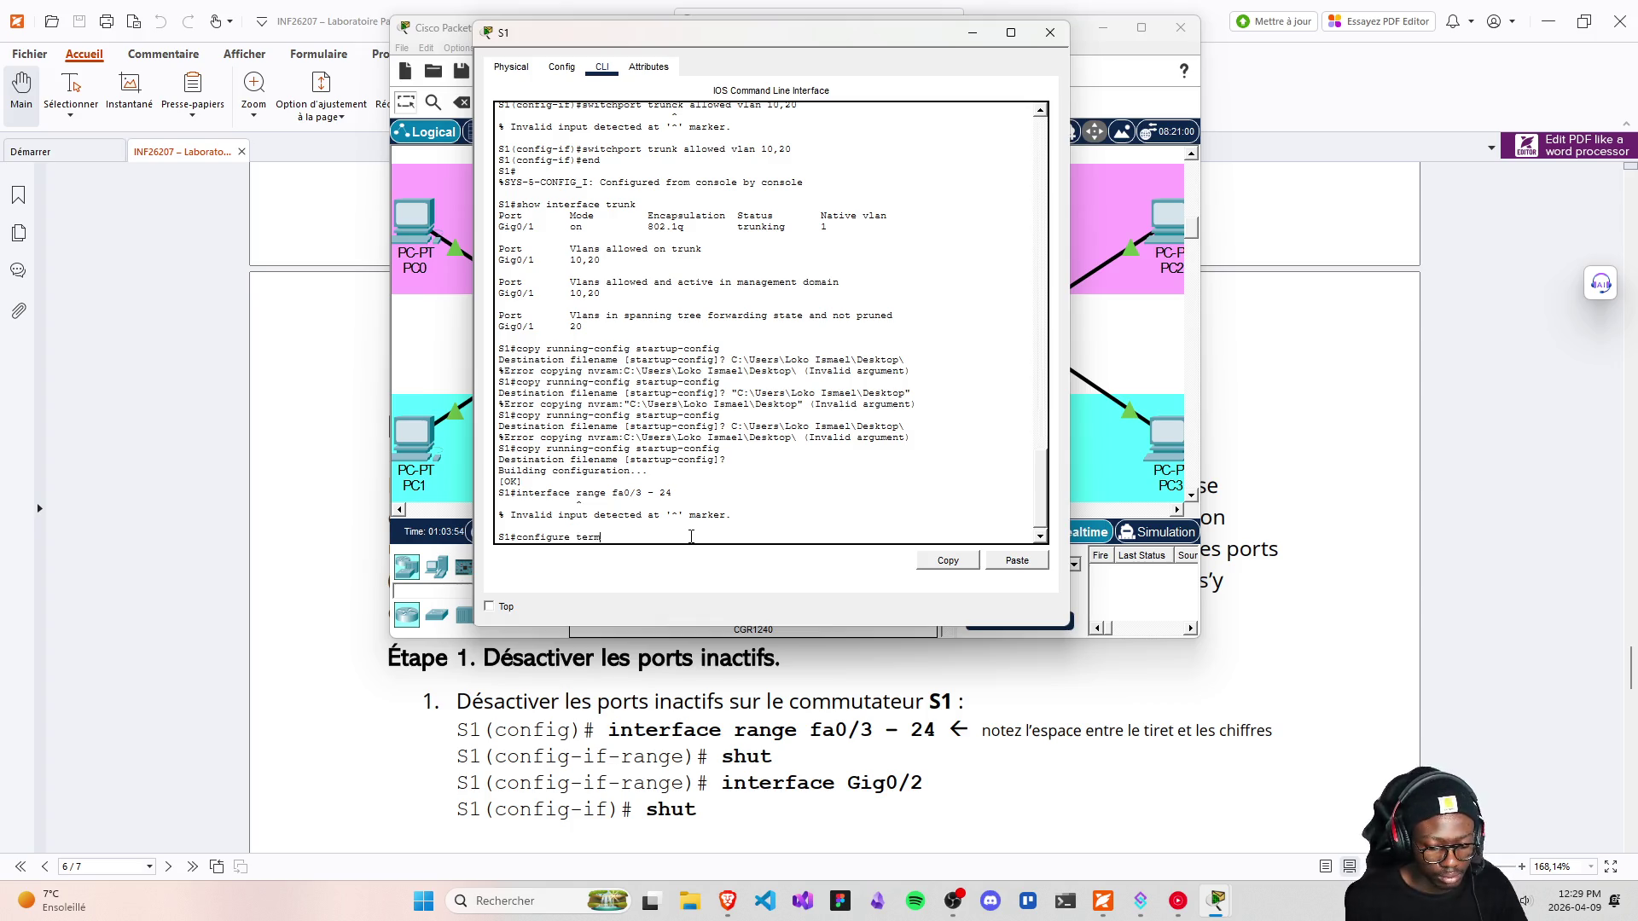
pyautogui.write('inal')
pyautogui.press('Return')
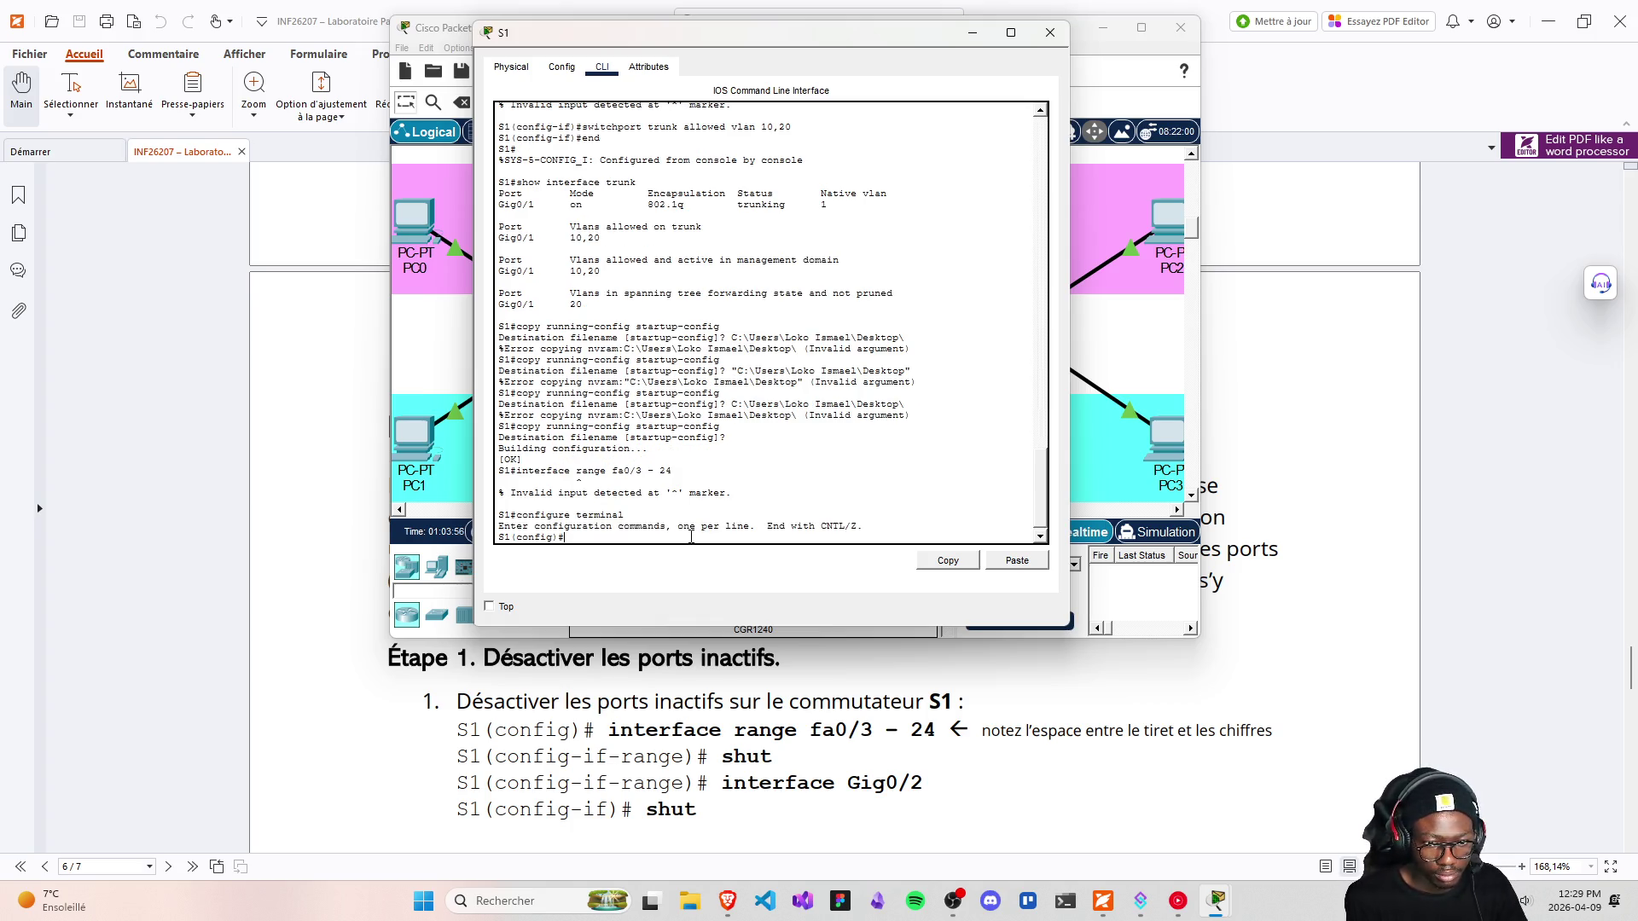
# Select interface range fa0/3 - 24 on S1 and shut those ports down
pyautogui.press('Up')
pyautogui.press('Up')
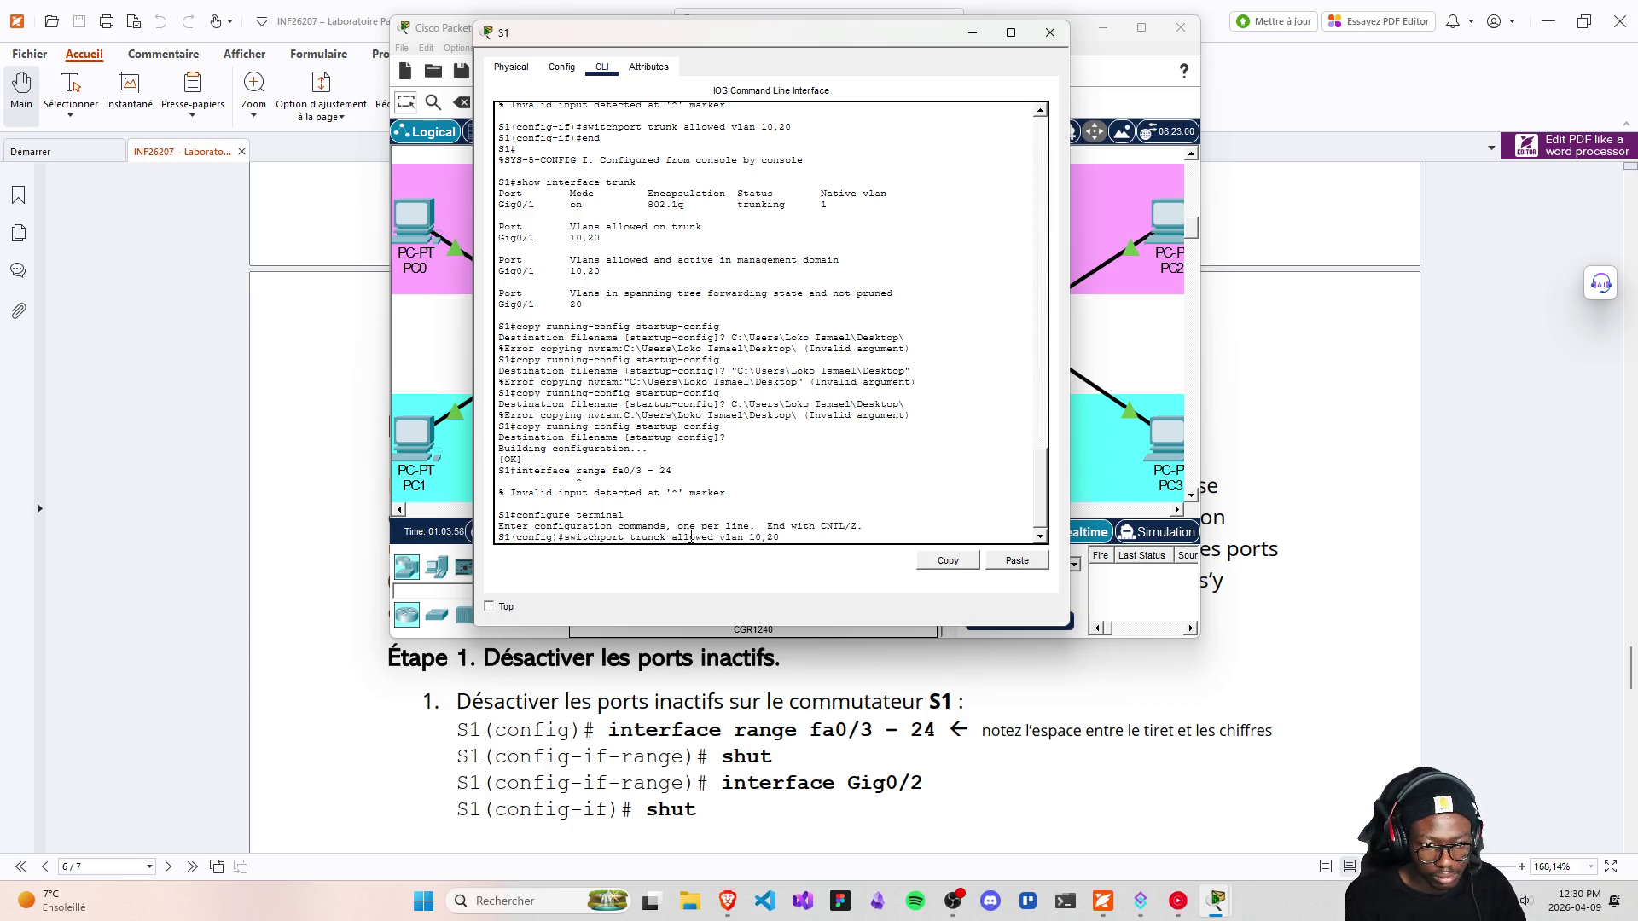
pyautogui.press('Down')
pyautogui.press('Down')
pyautogui.write('nte')
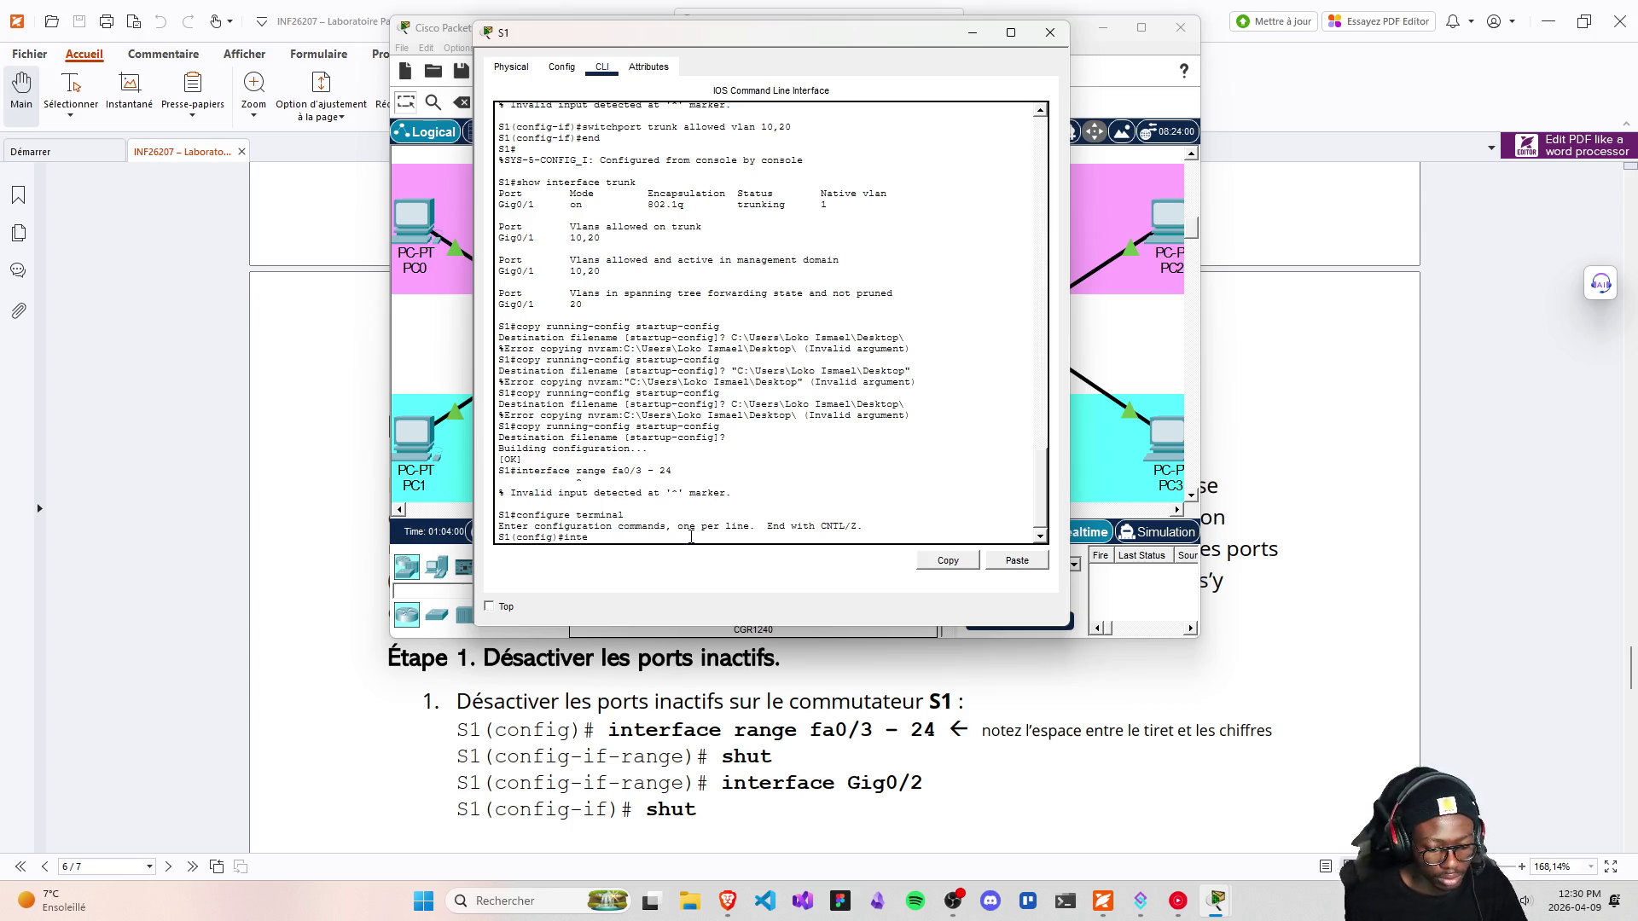
pyautogui.write('rfage fa')
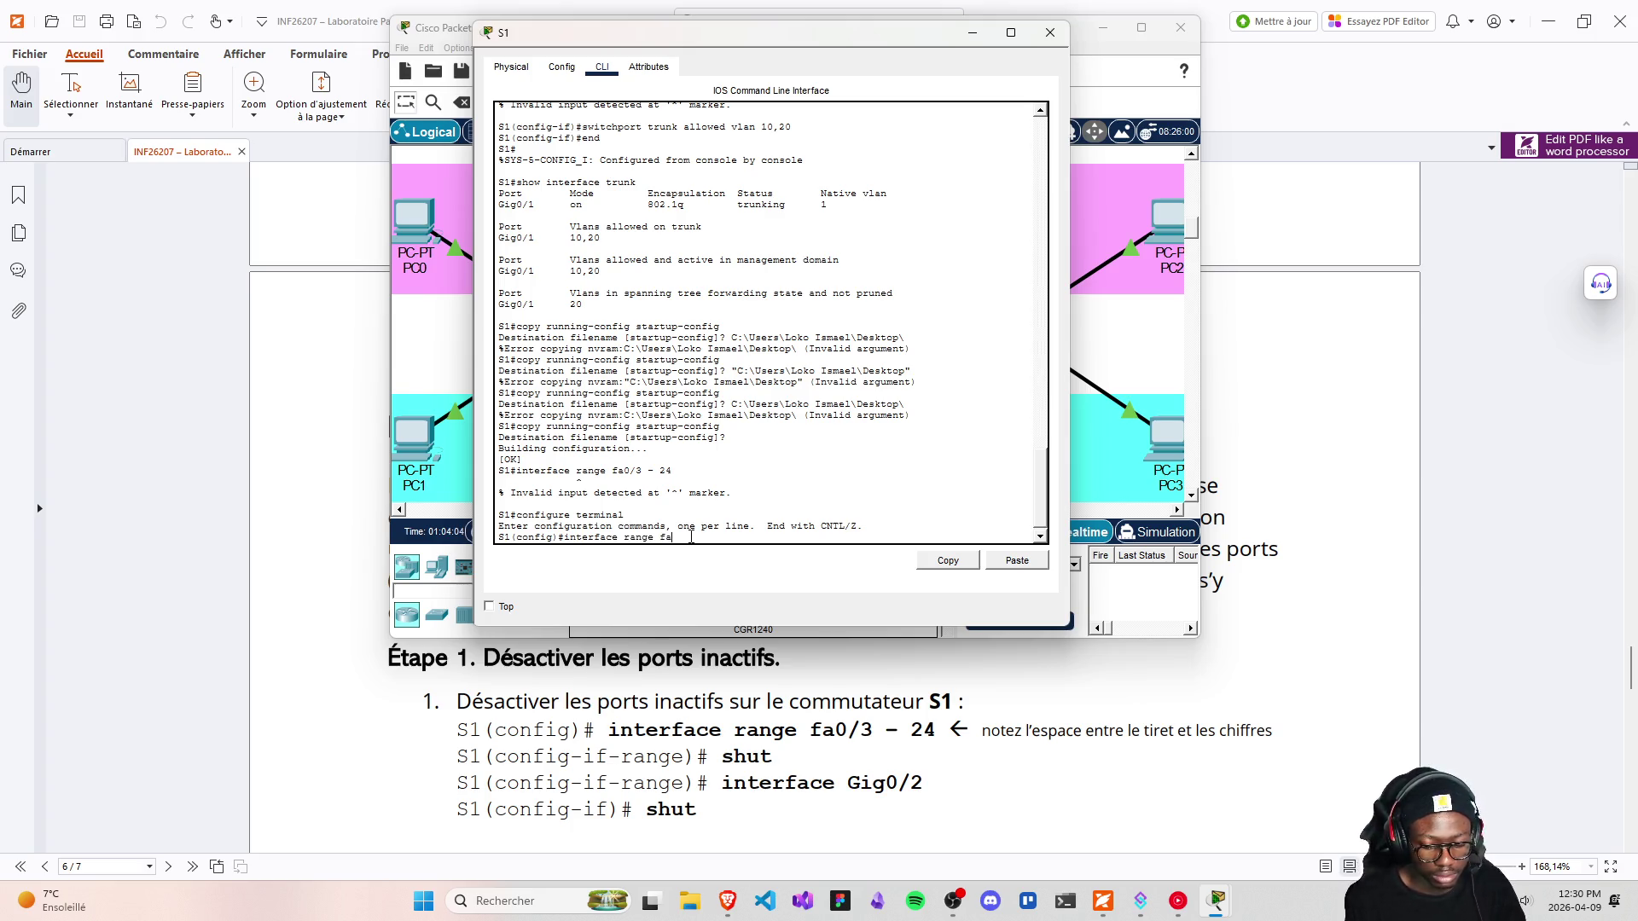
pyautogui.write('0/3 - 2')
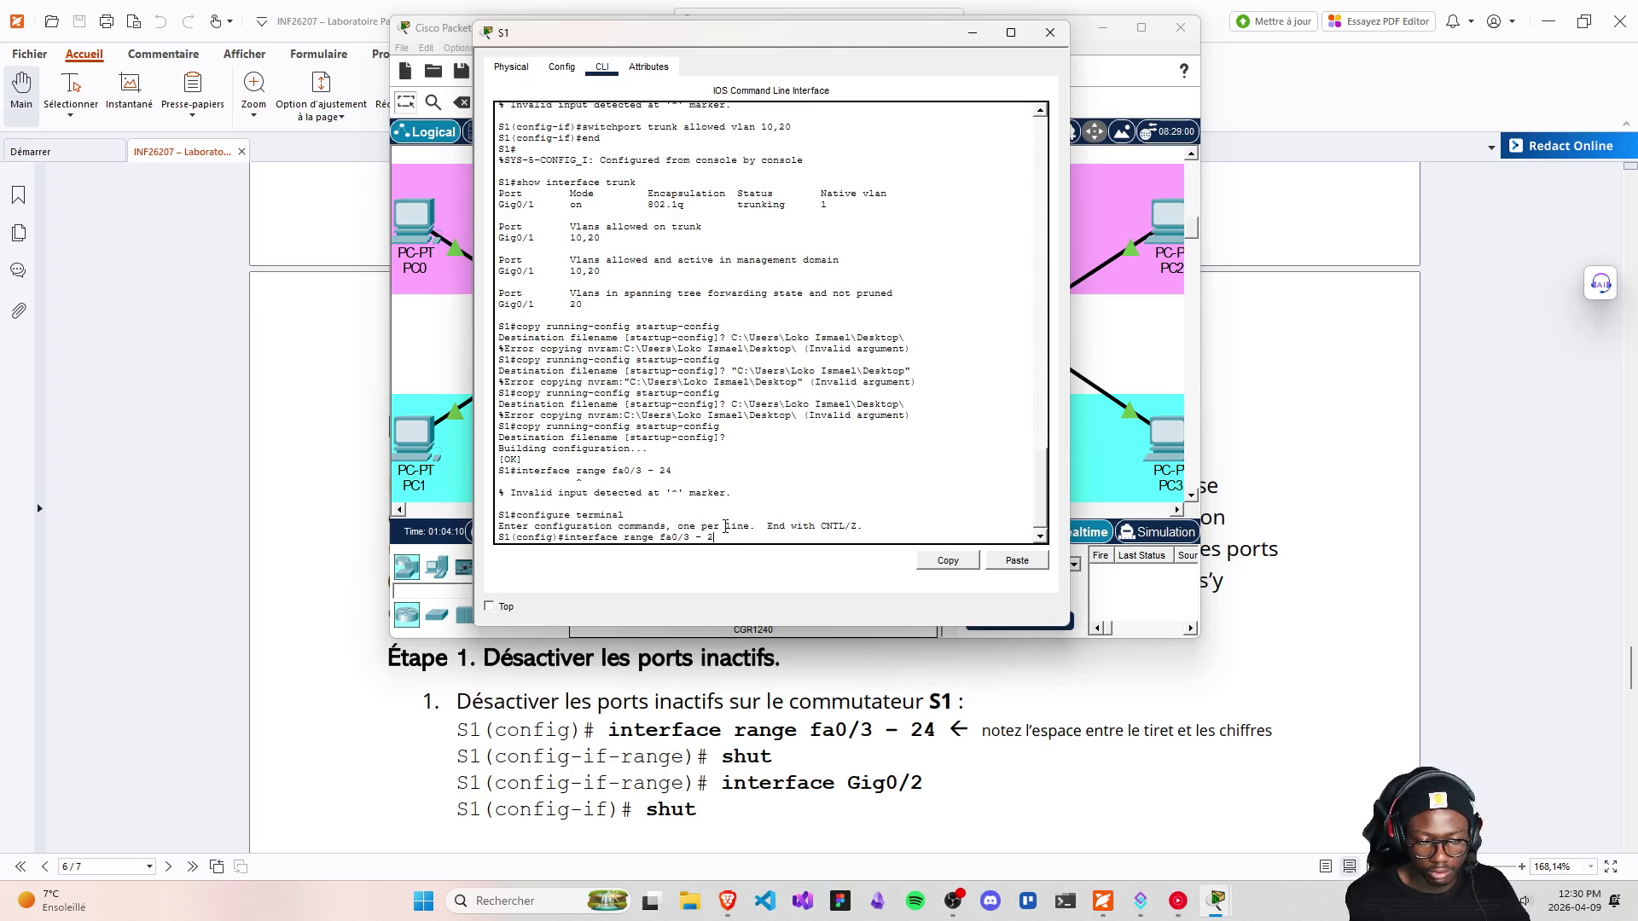
pyautogui.write('4')
pyautogui.press('Return')
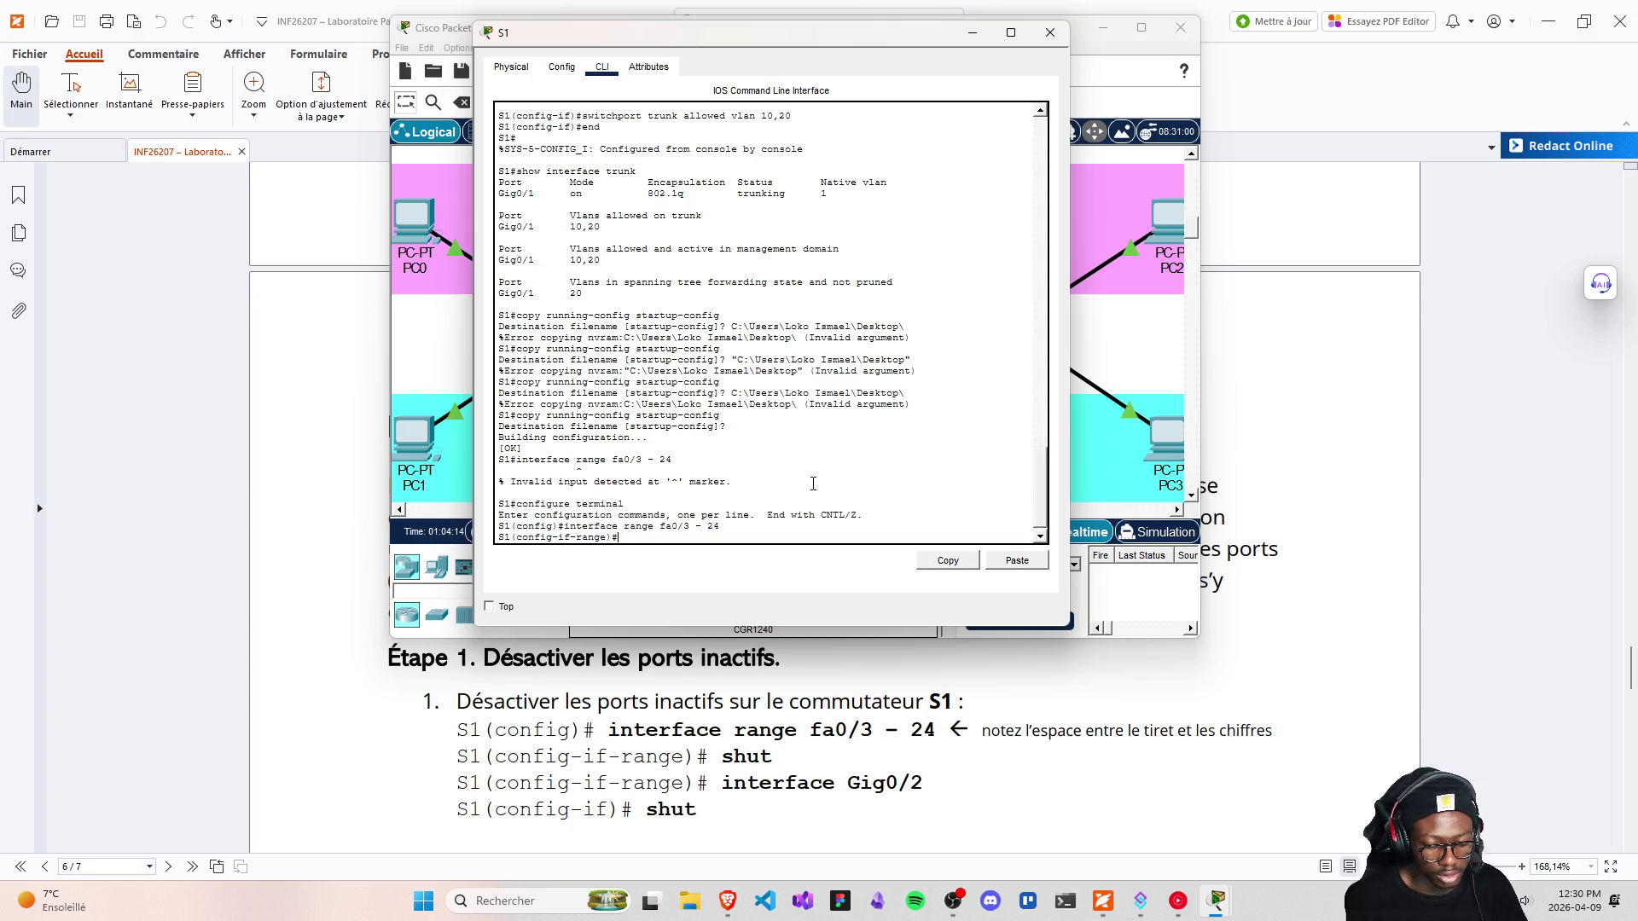
pyautogui.write('shut')
pyautogui.press('Return')
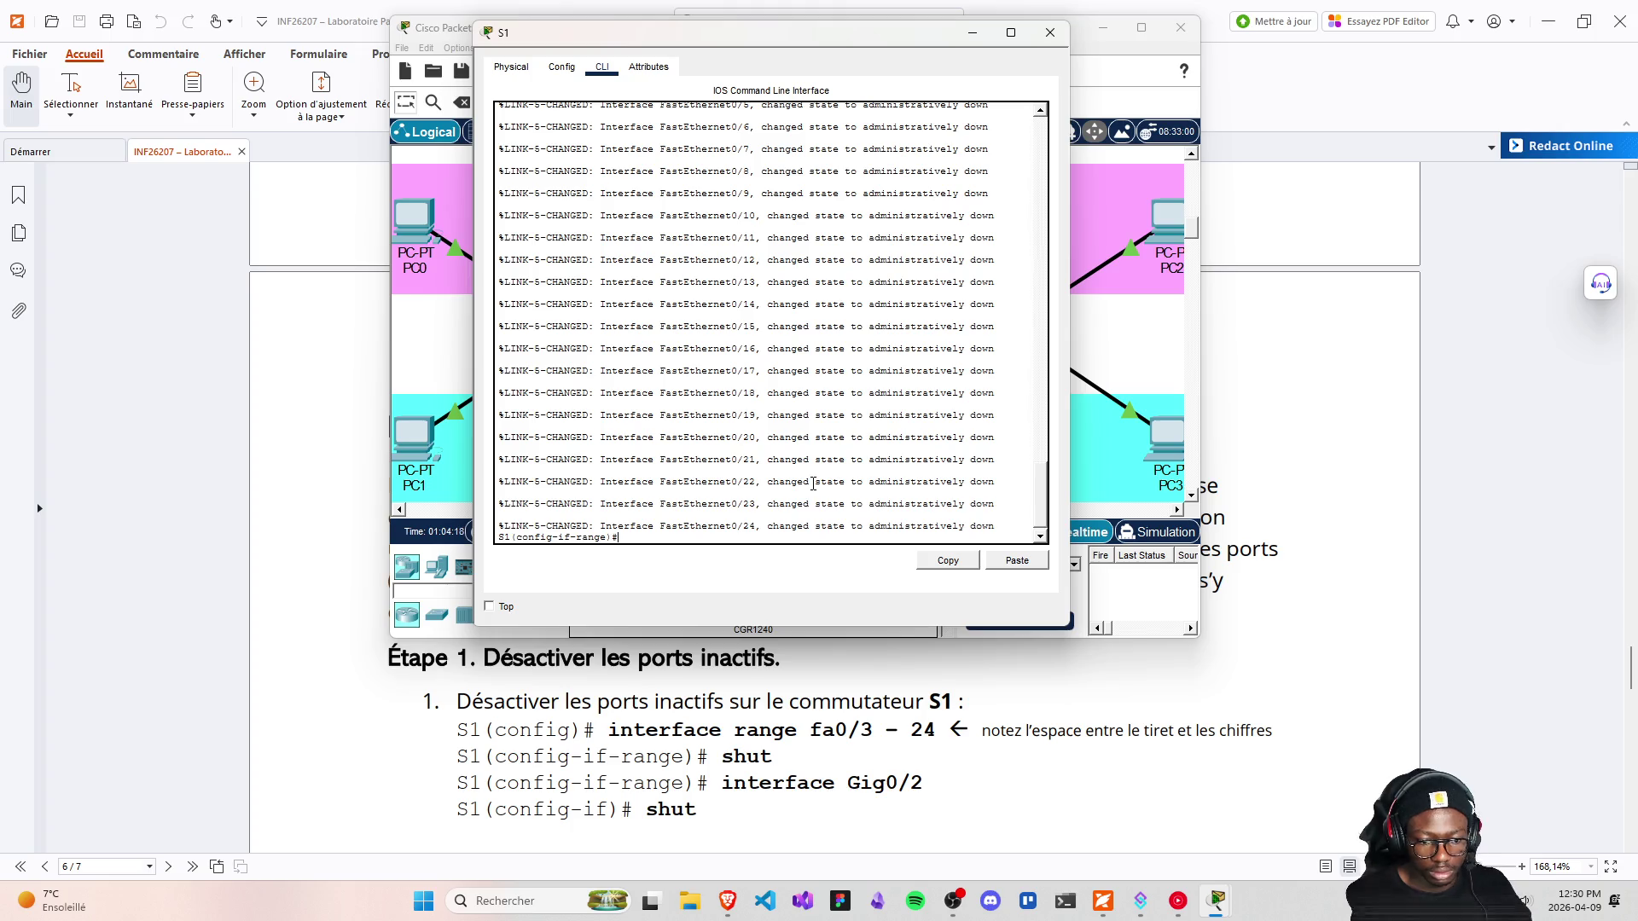
# Select interface Gig0/2 on S1 and shut it down
pyautogui.write('interface Gig')
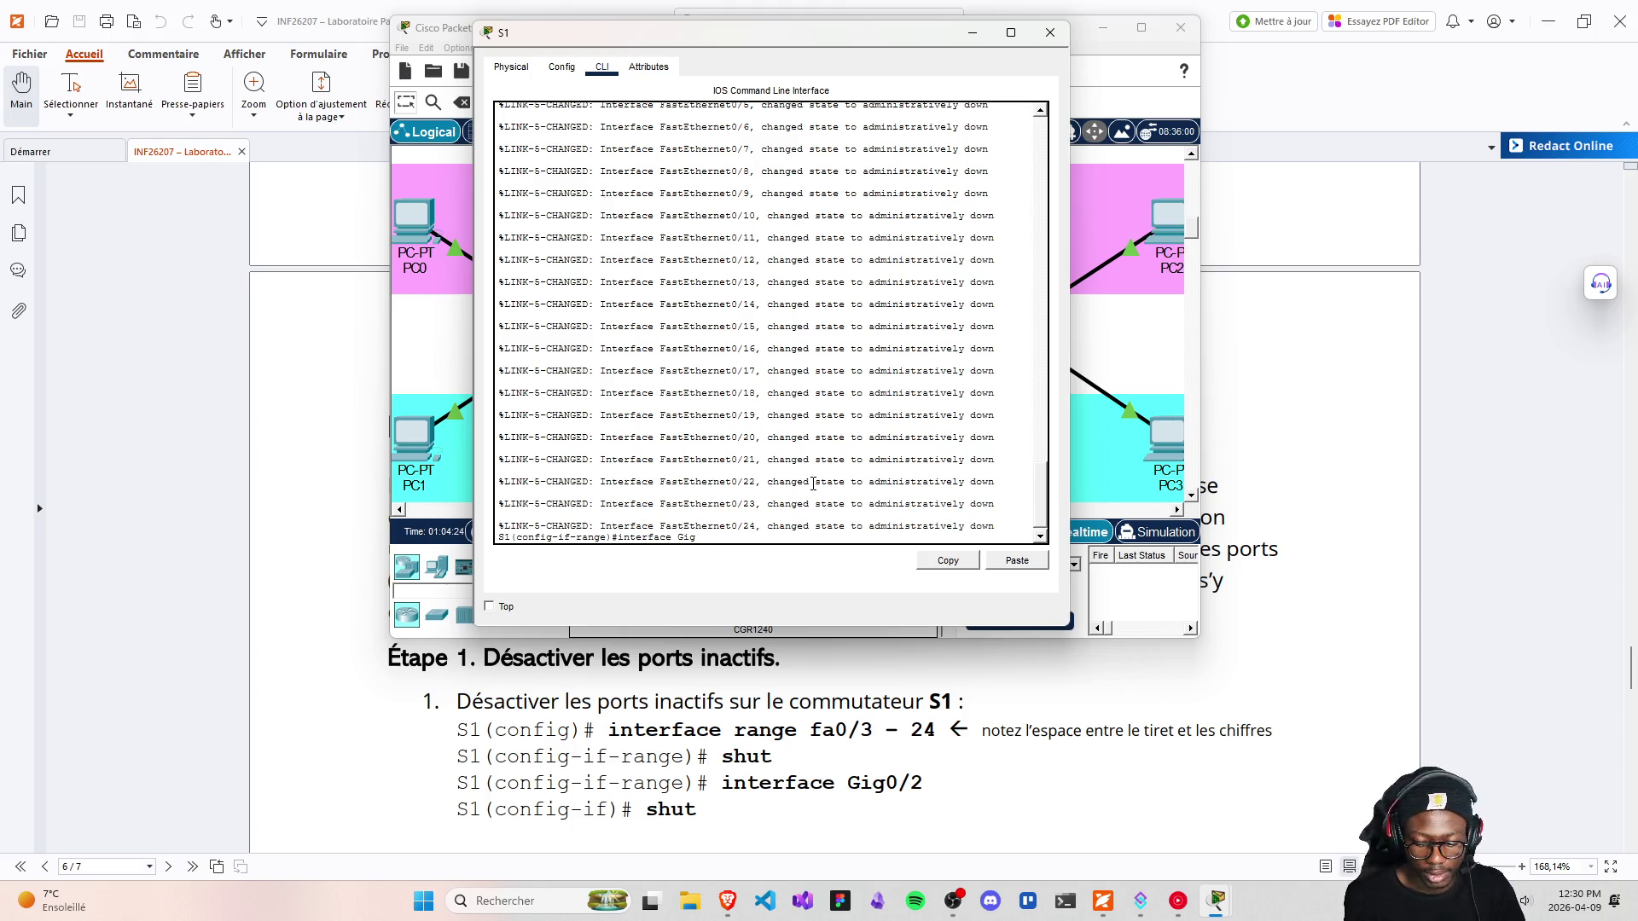
pyautogui.write('0/2')
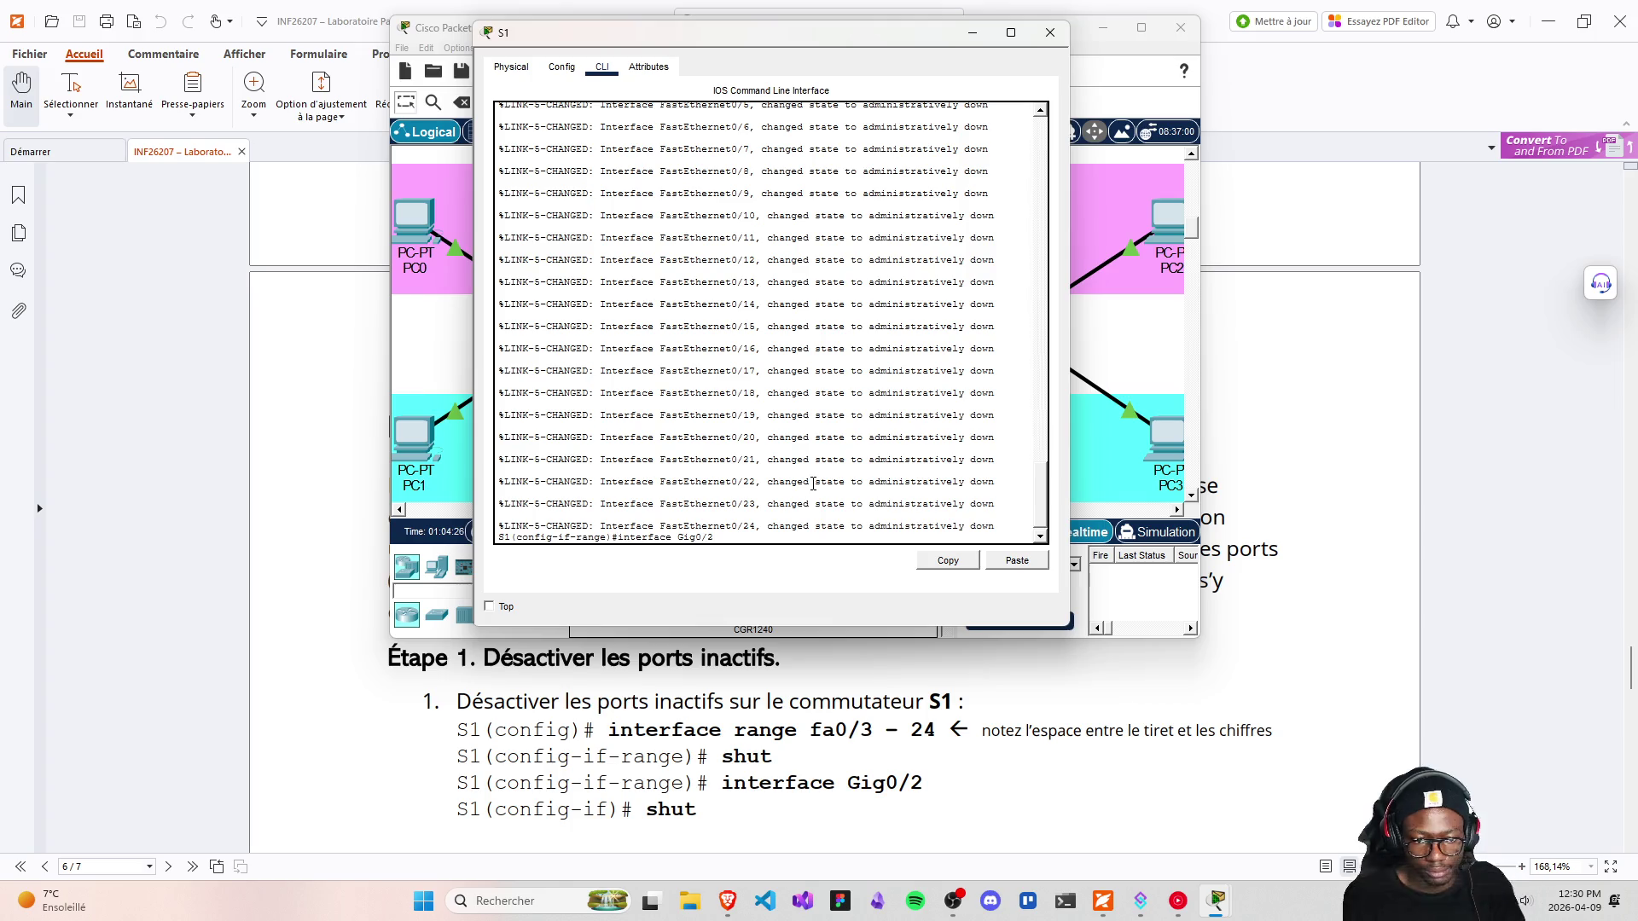
pyautogui.press('Return')
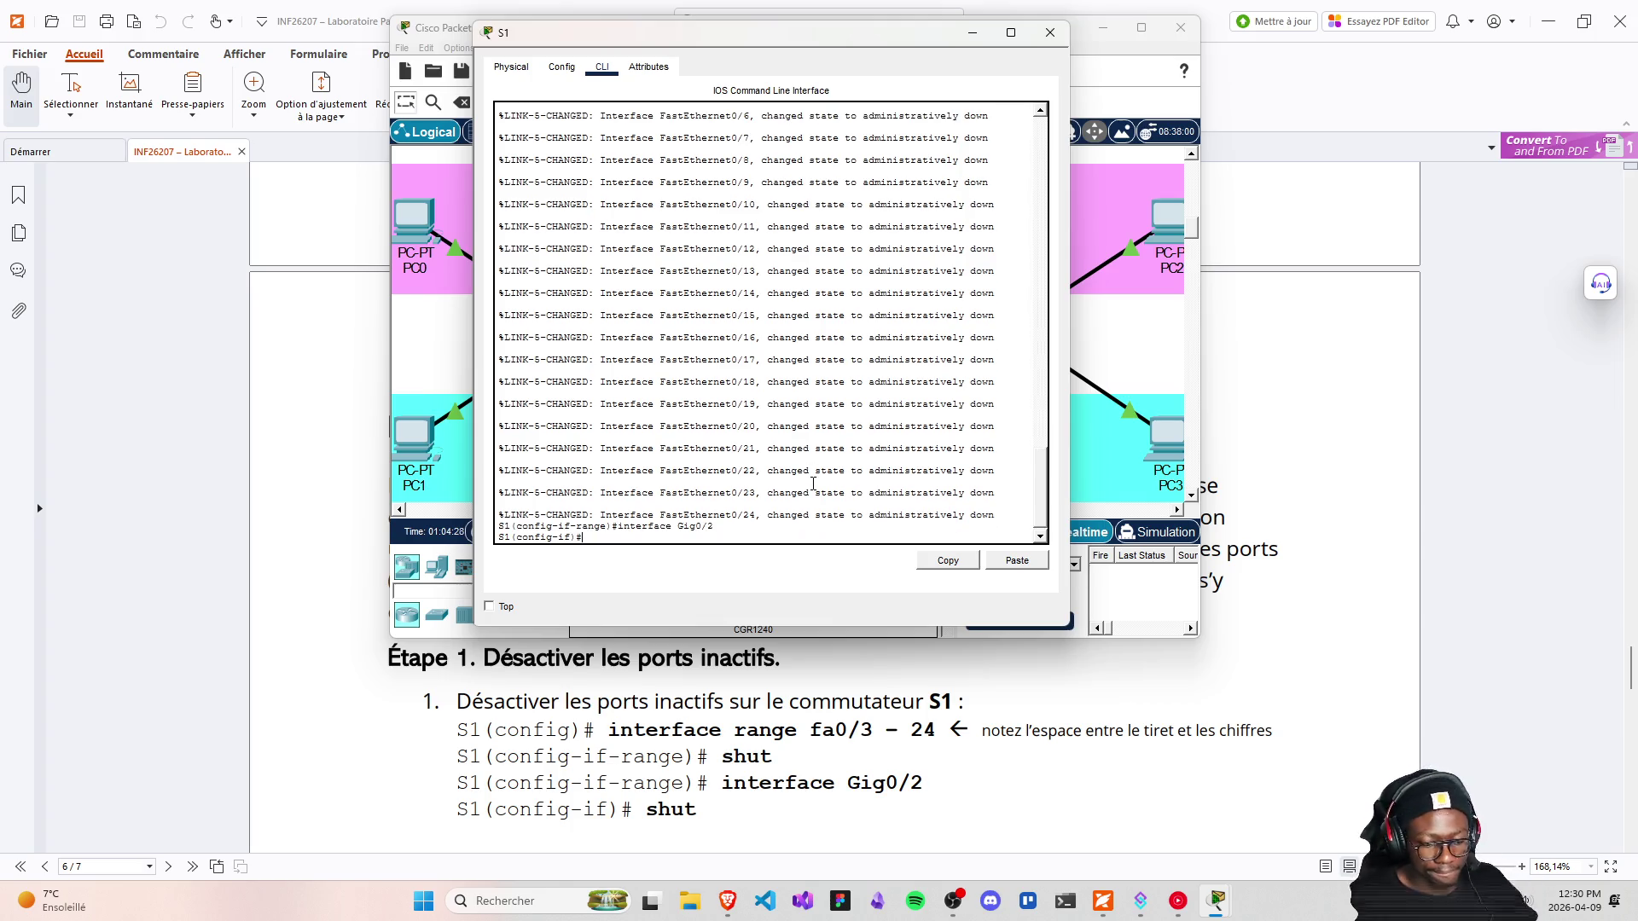
pyautogui.write('shut')
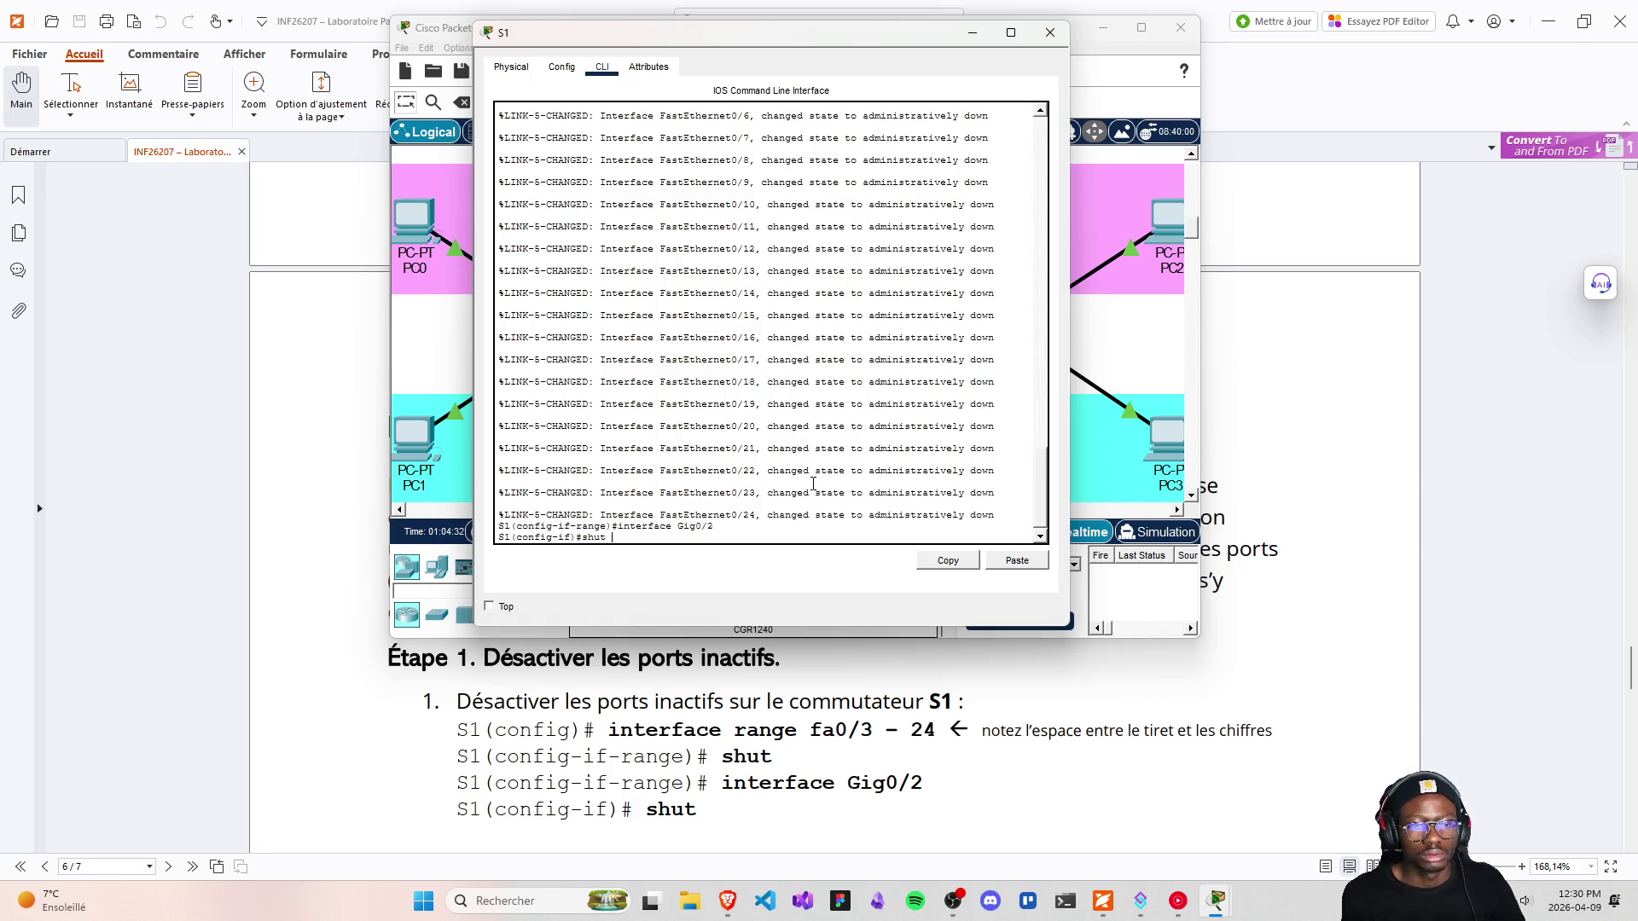
pyautogui.press('Return')
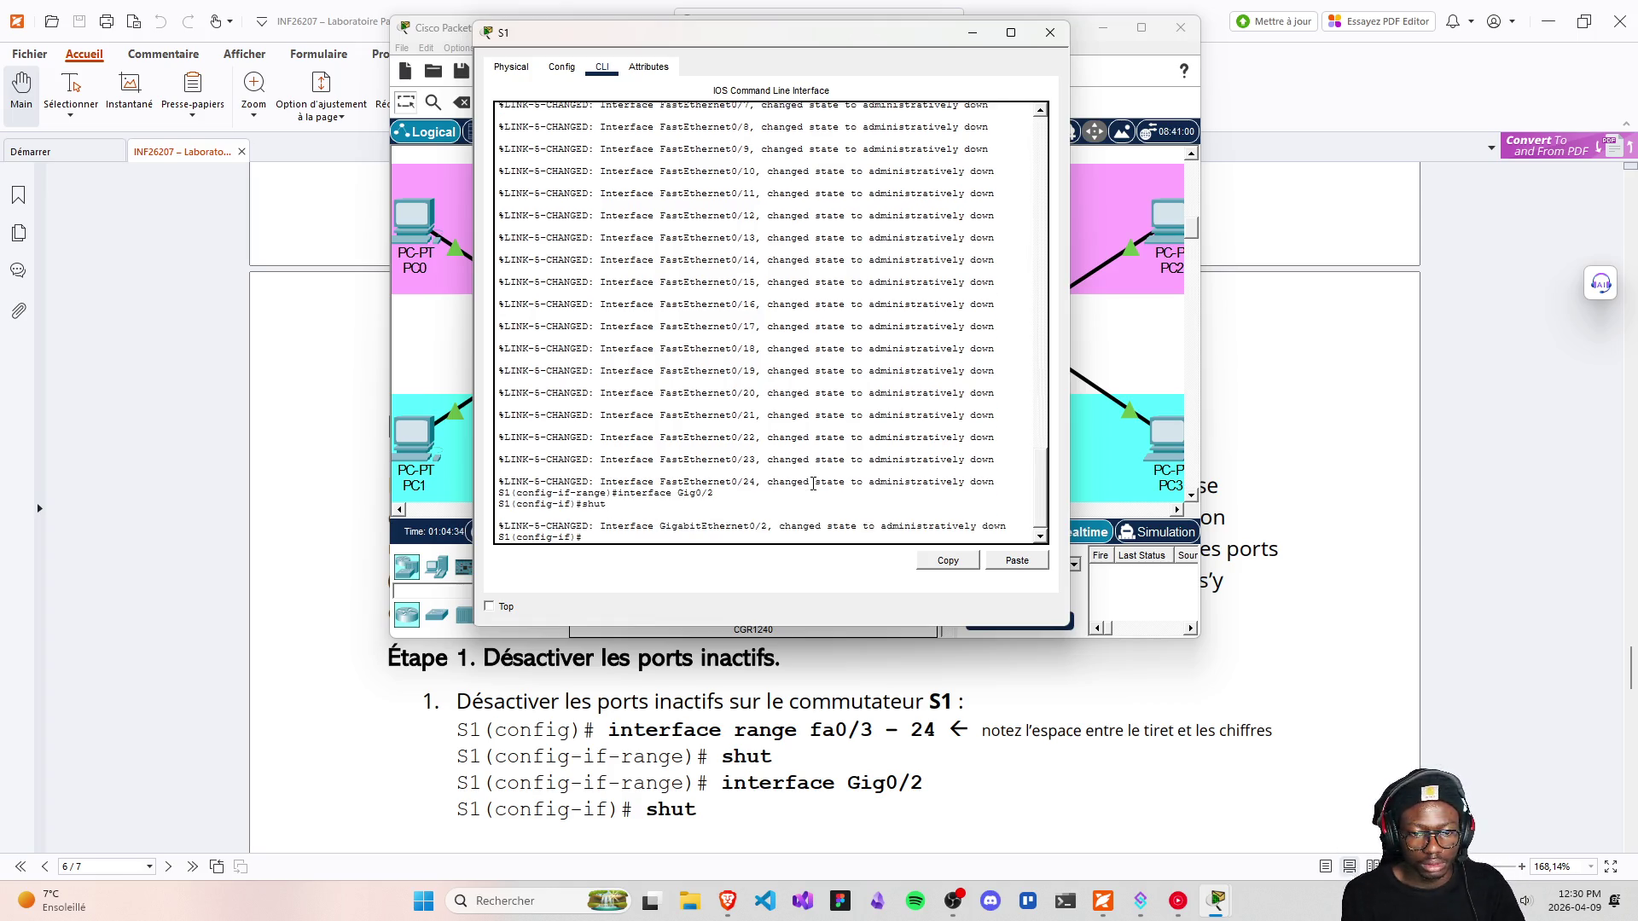
pyautogui.scroll(-3, 683, 777)
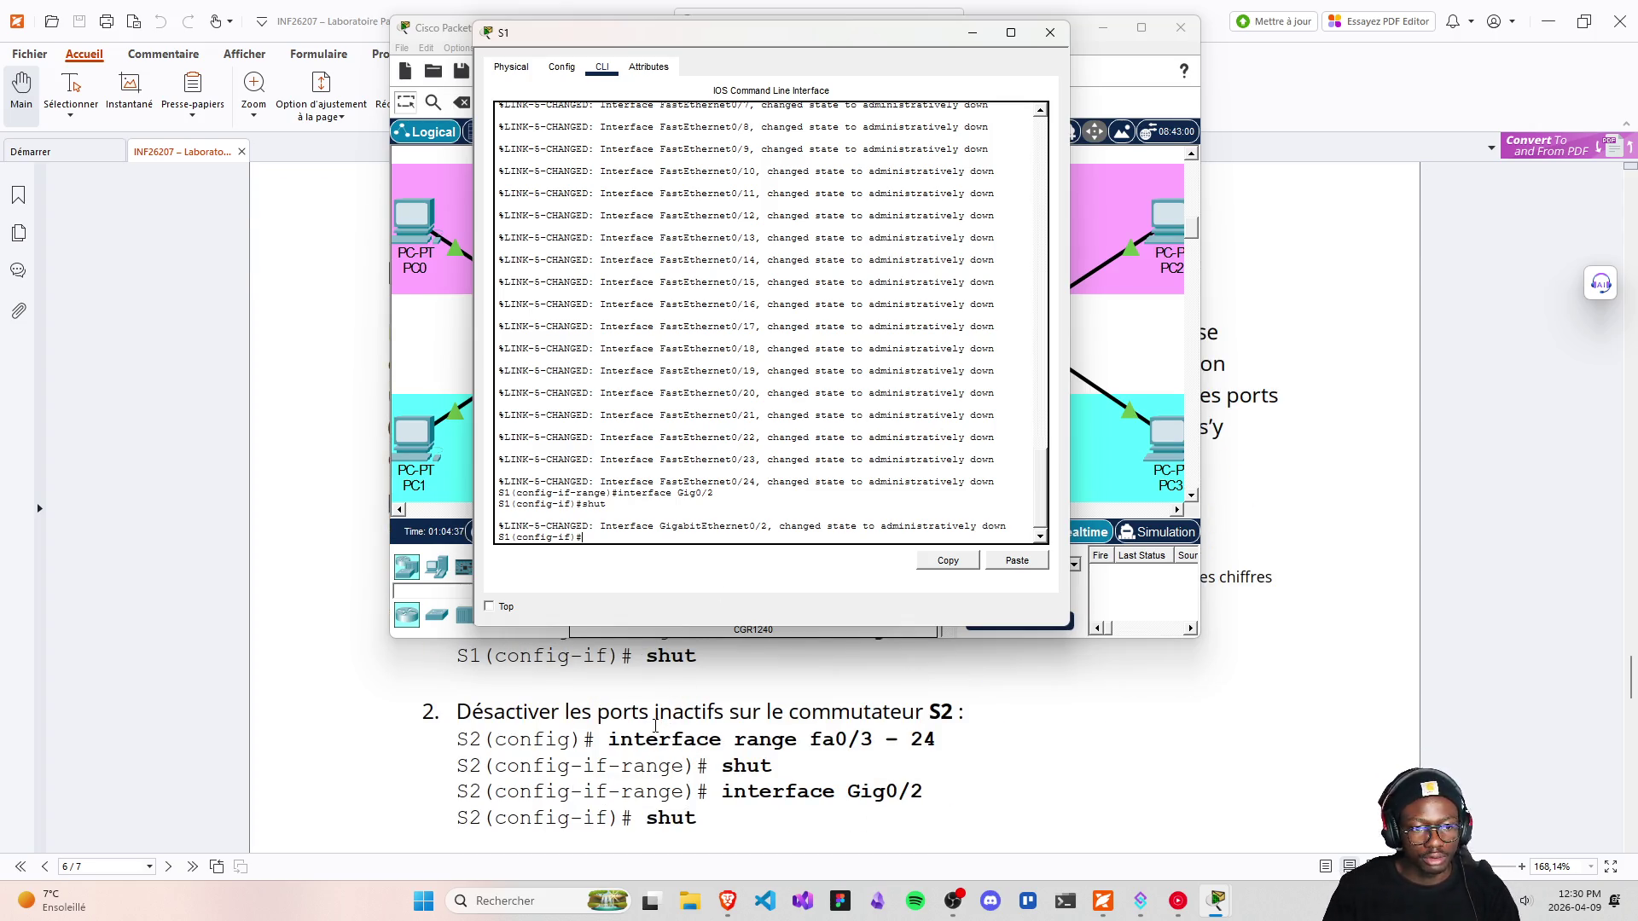
# Close S1's console, open S2's CLI and enter global configuration mode
pyautogui.click(1051, 32)
pyautogui.click(1014, 339)
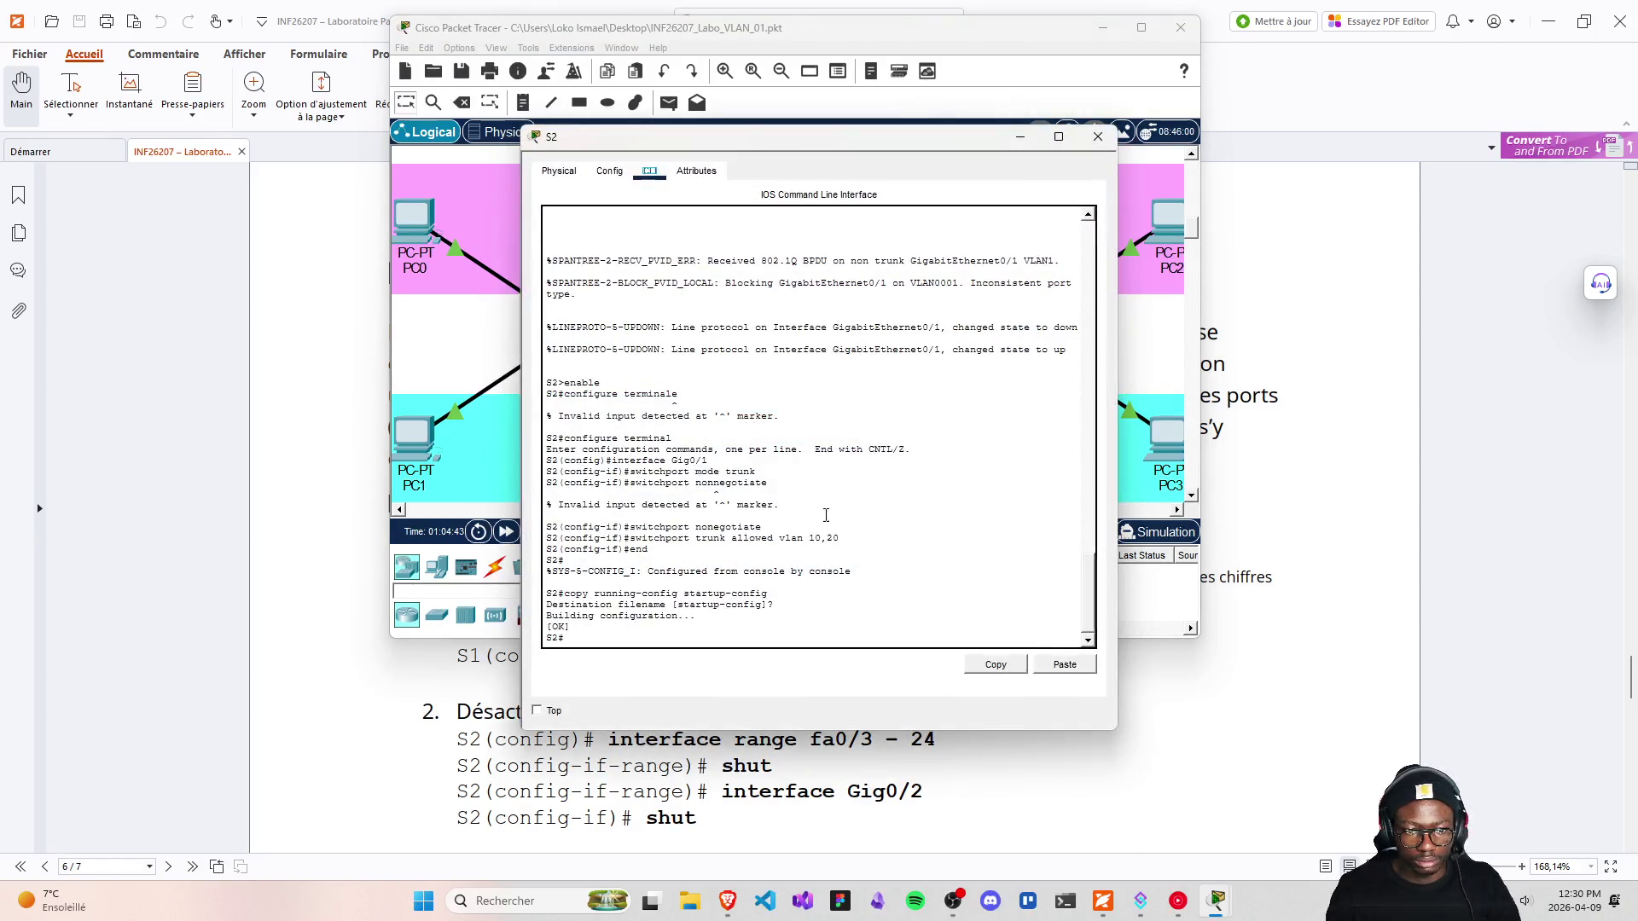
pyautogui.click(1098, 137)
pyautogui.click(1005, 326)
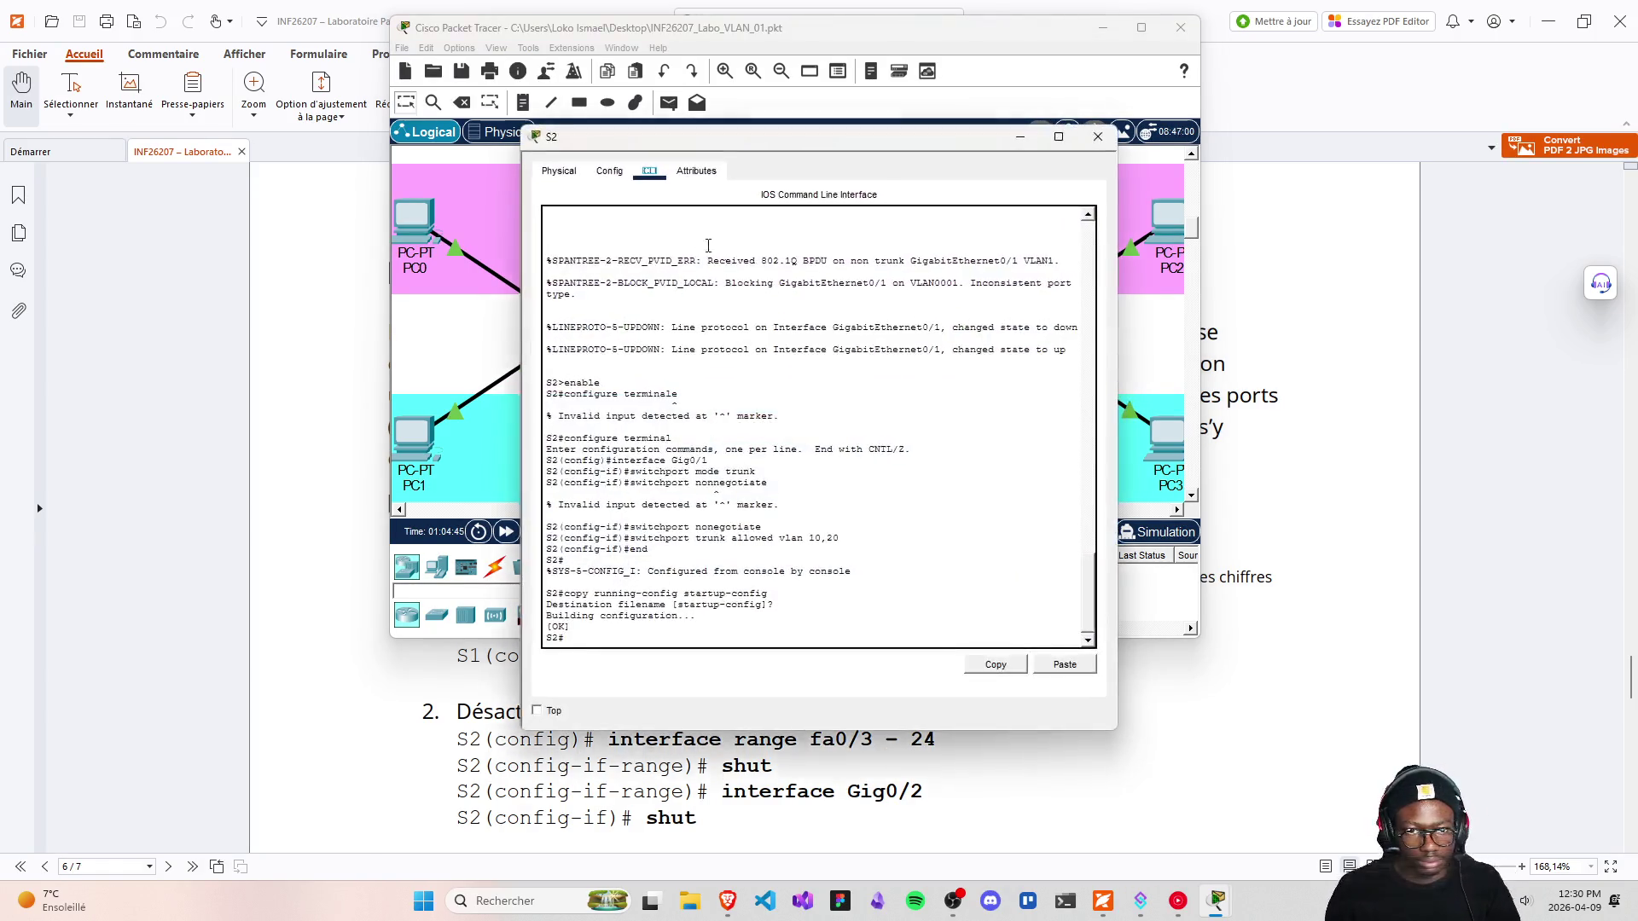
pyautogui.click(610, 641)
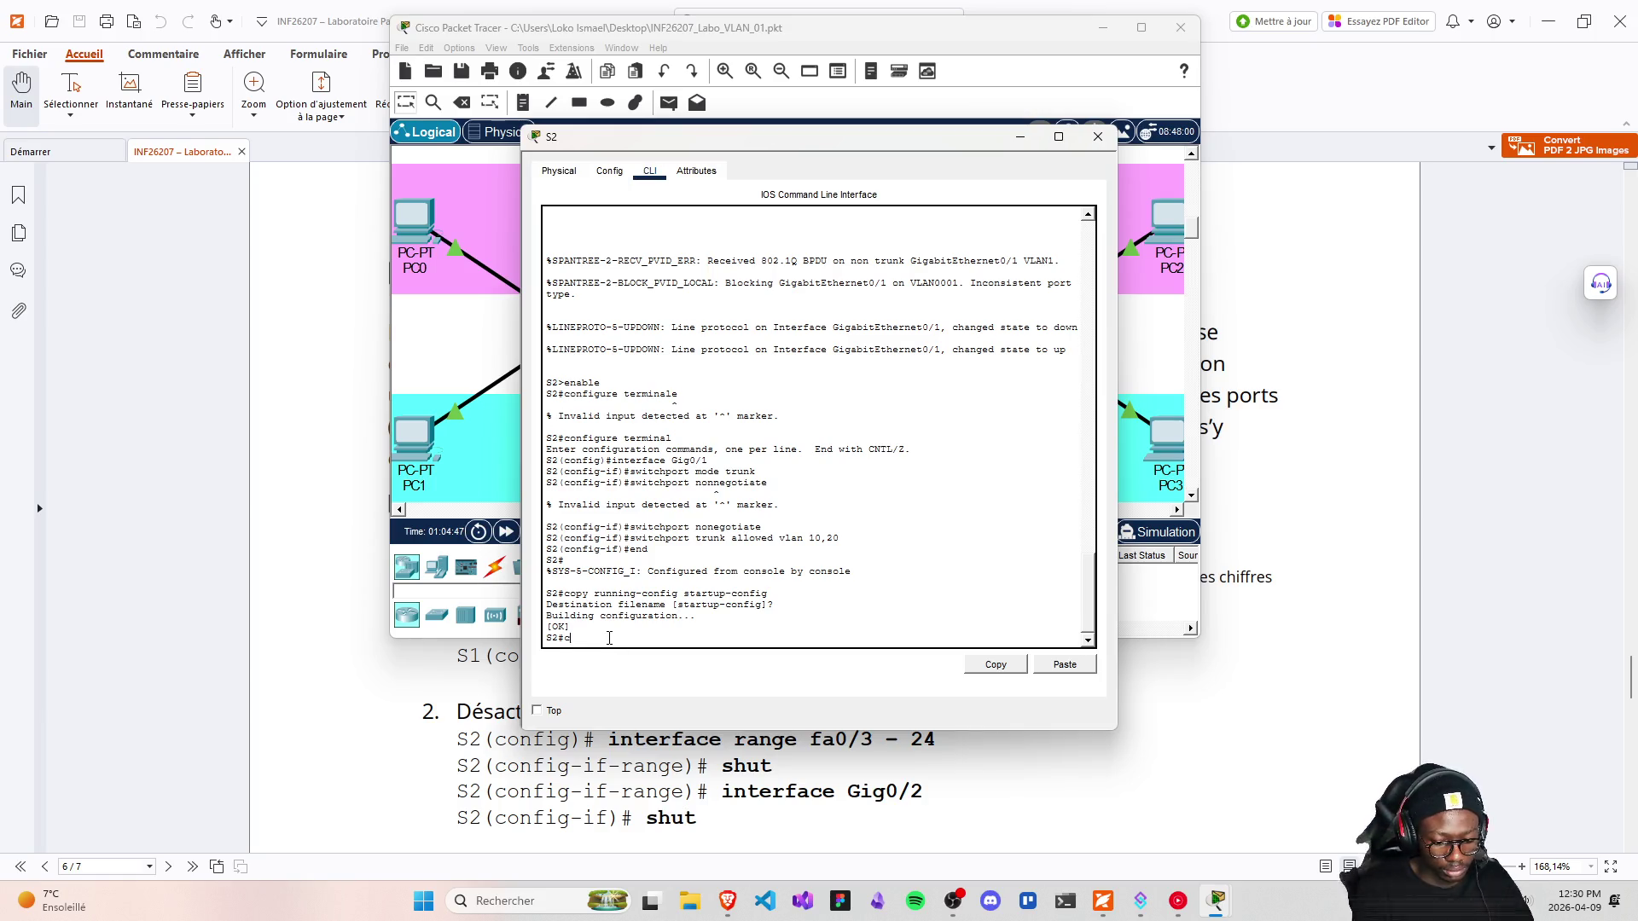
pyautogui.write('onfigure te')
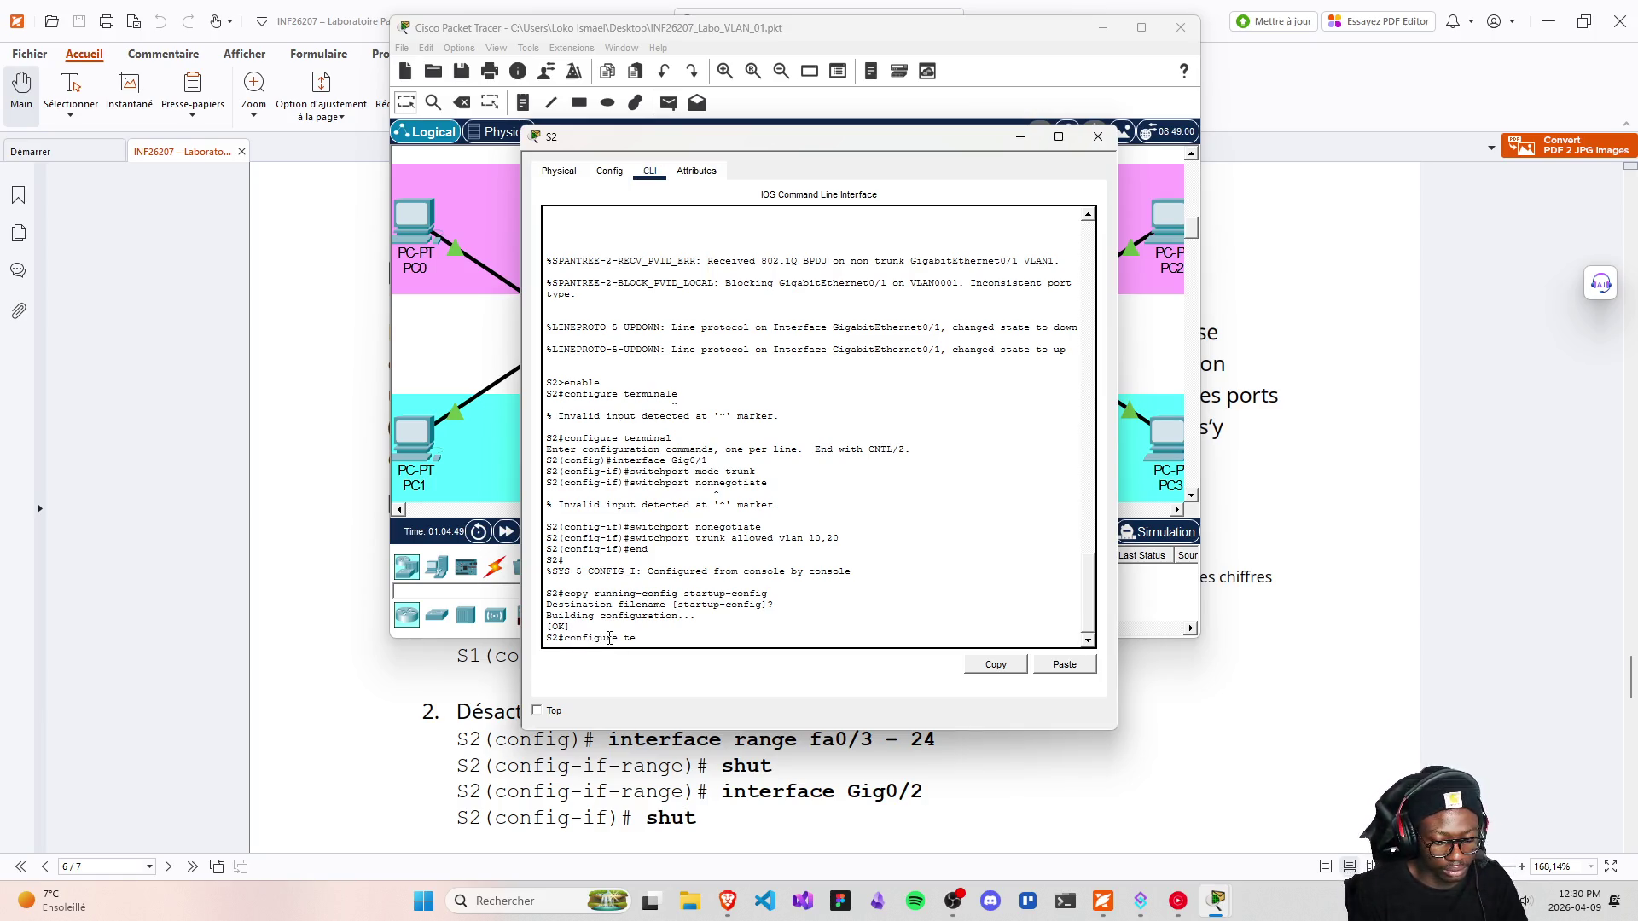
pyautogui.write('rminal')
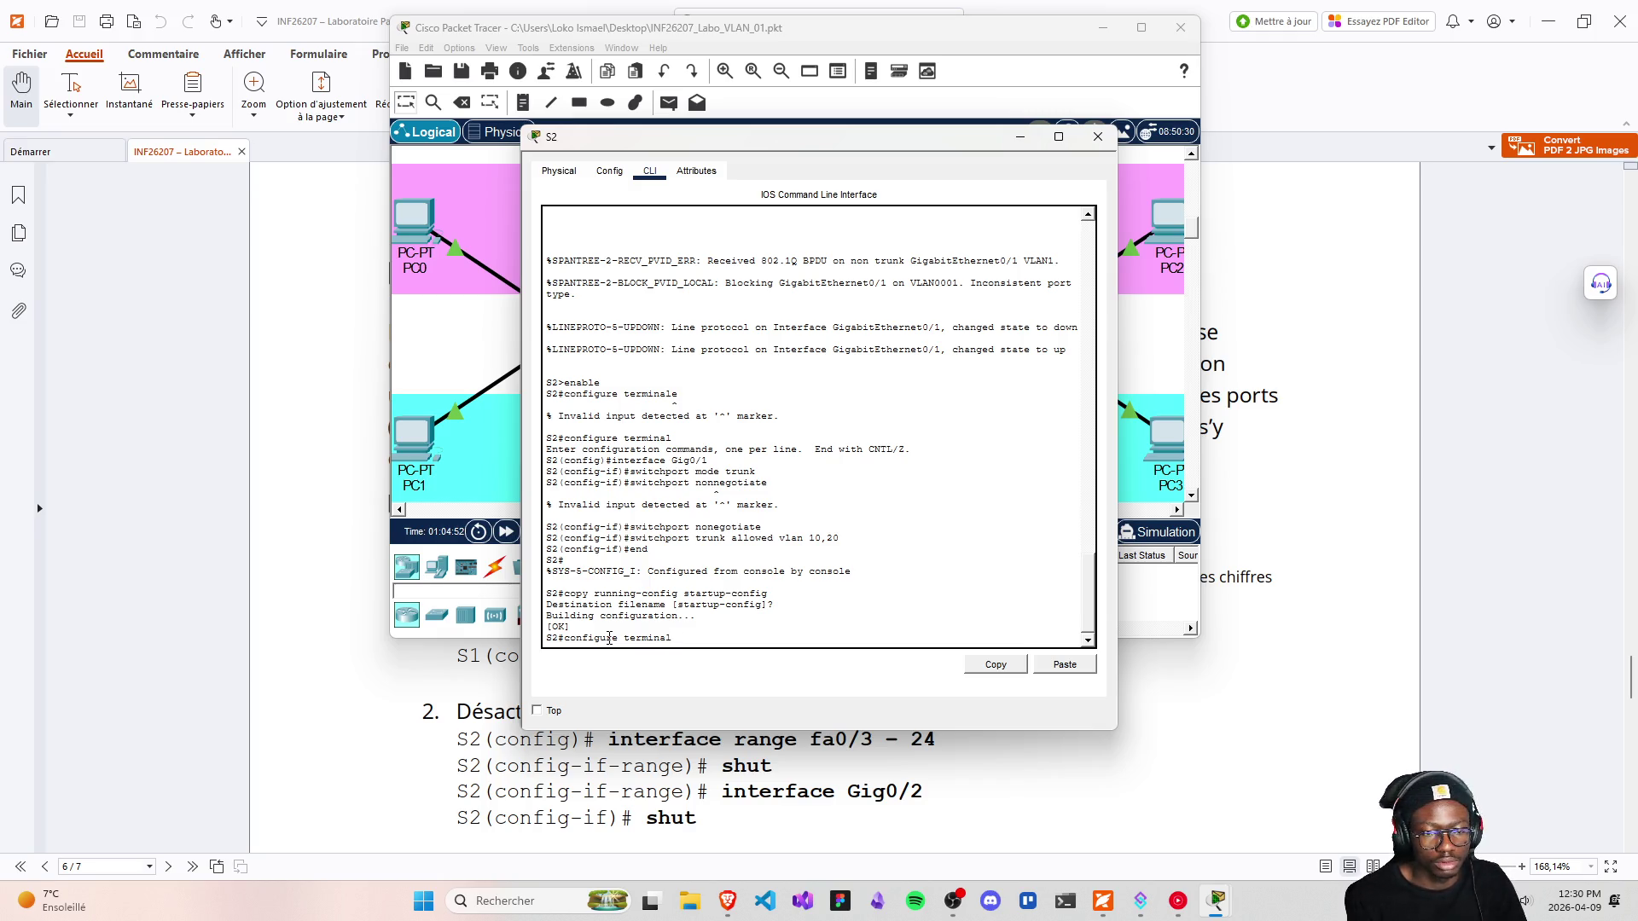
pyautogui.press('Return')
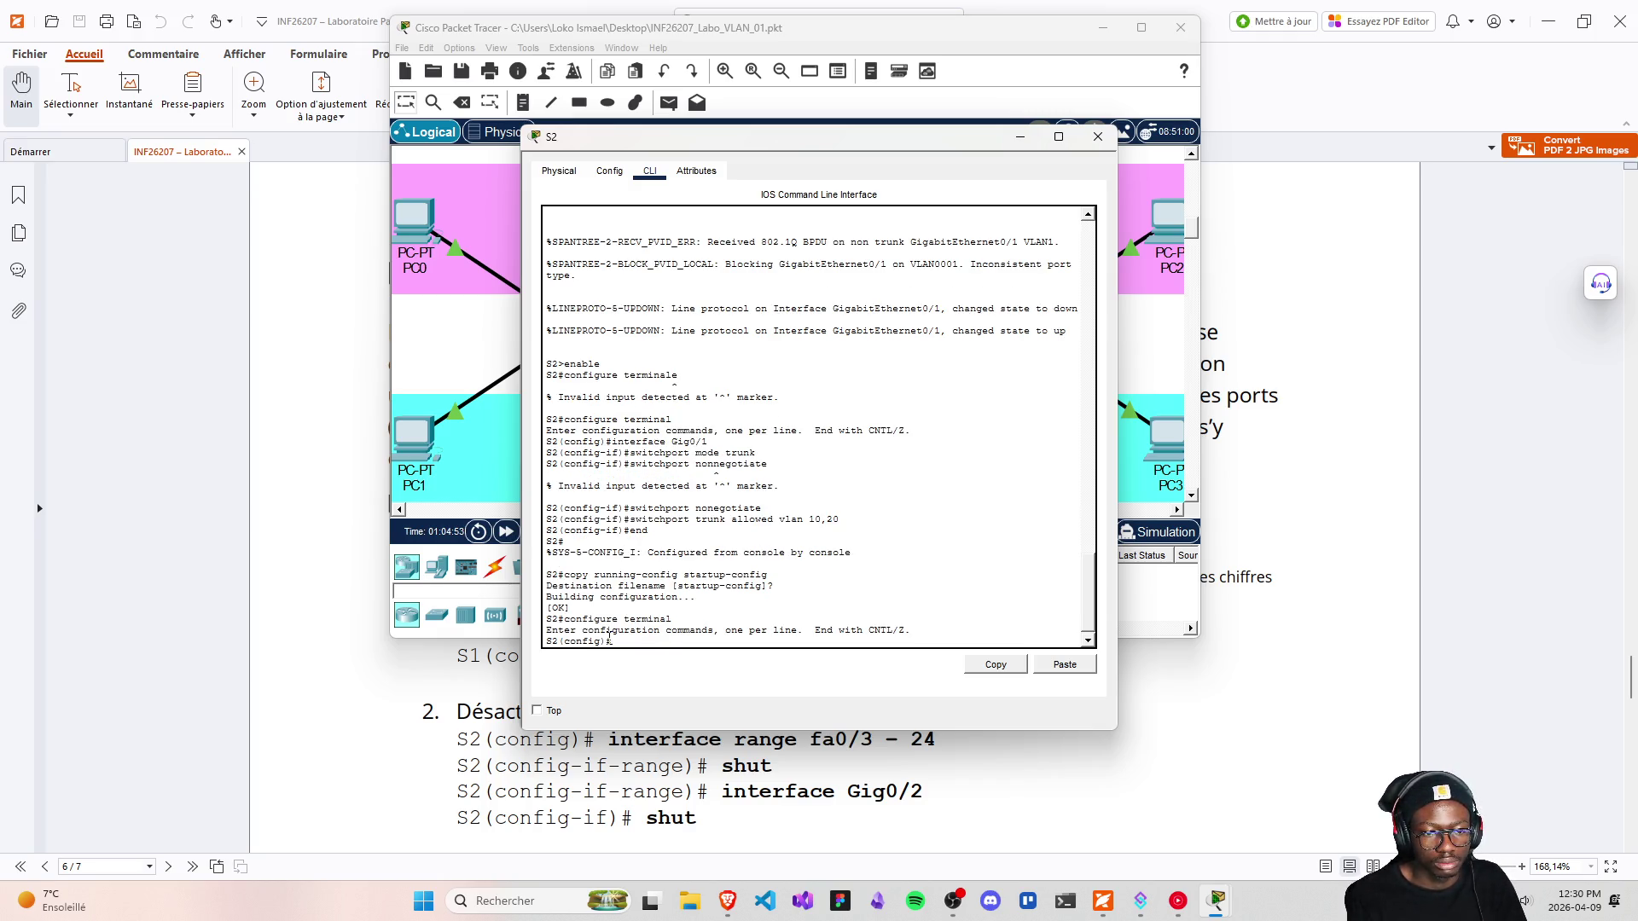
# Shut down S2's interface range fa0/3 - 24
pyautogui.write('inter')
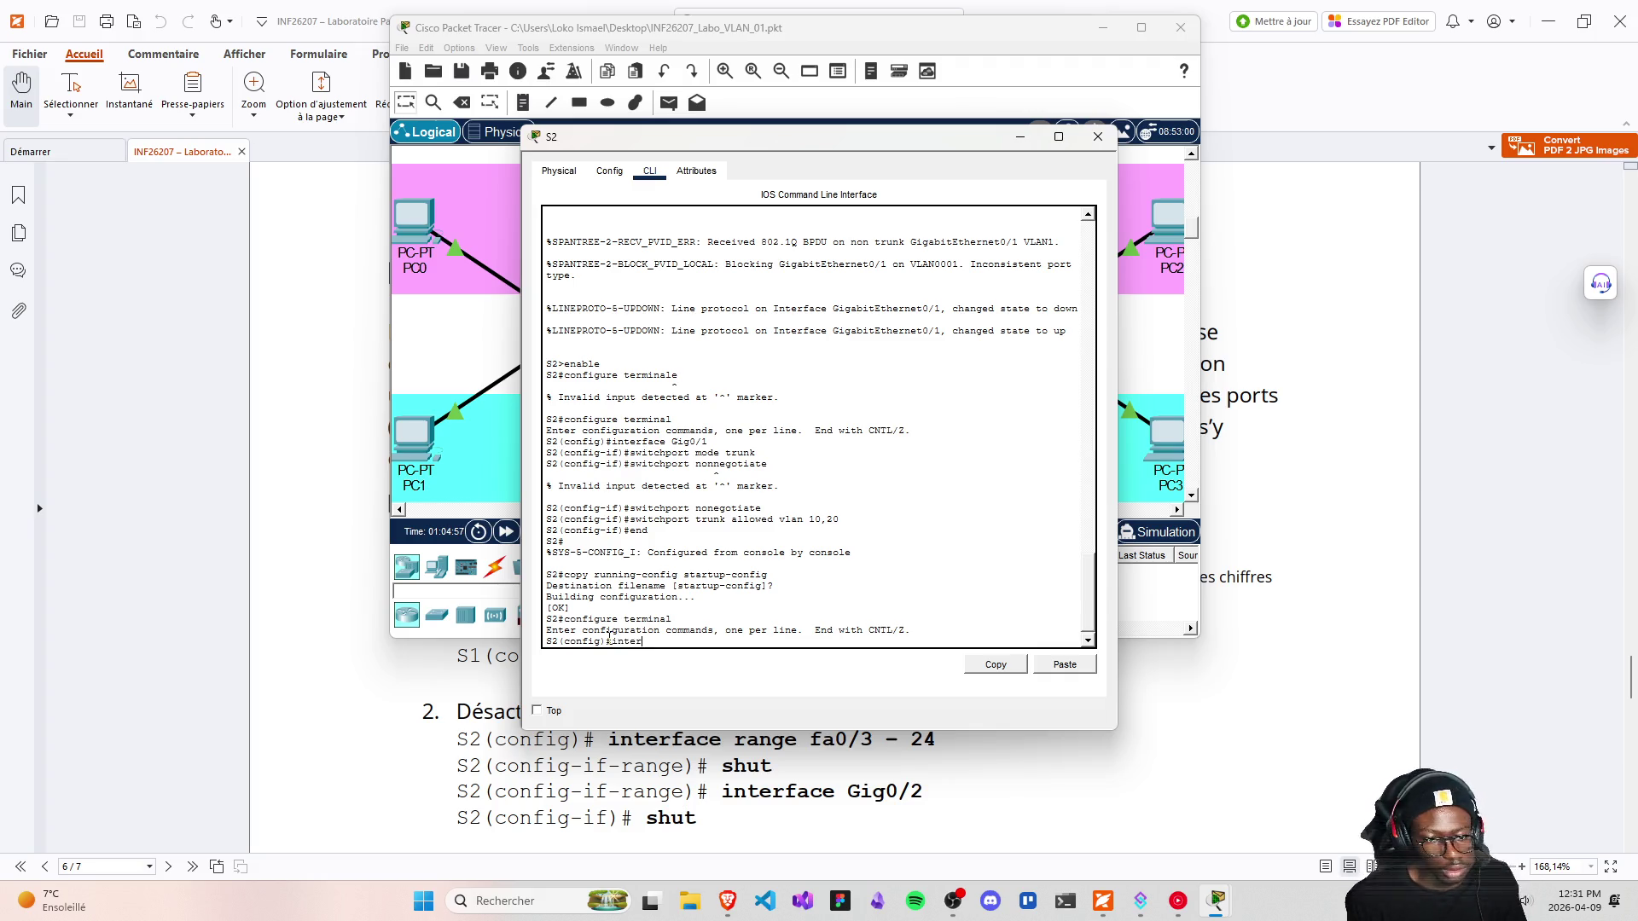
pyautogui.write('face r')
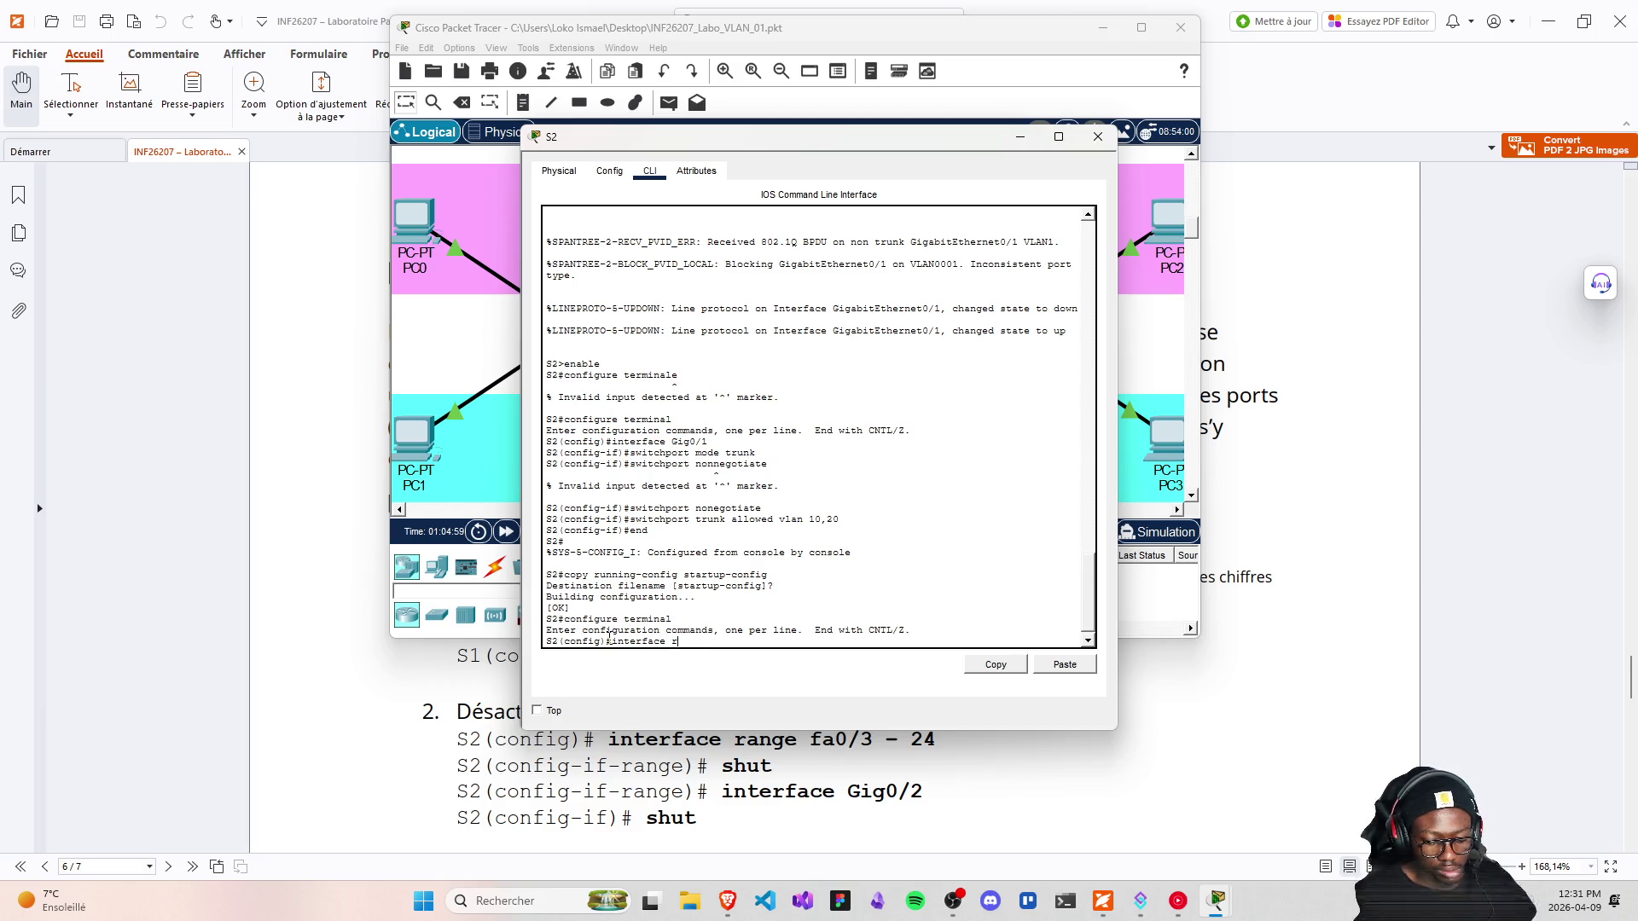
pyautogui.write('a')
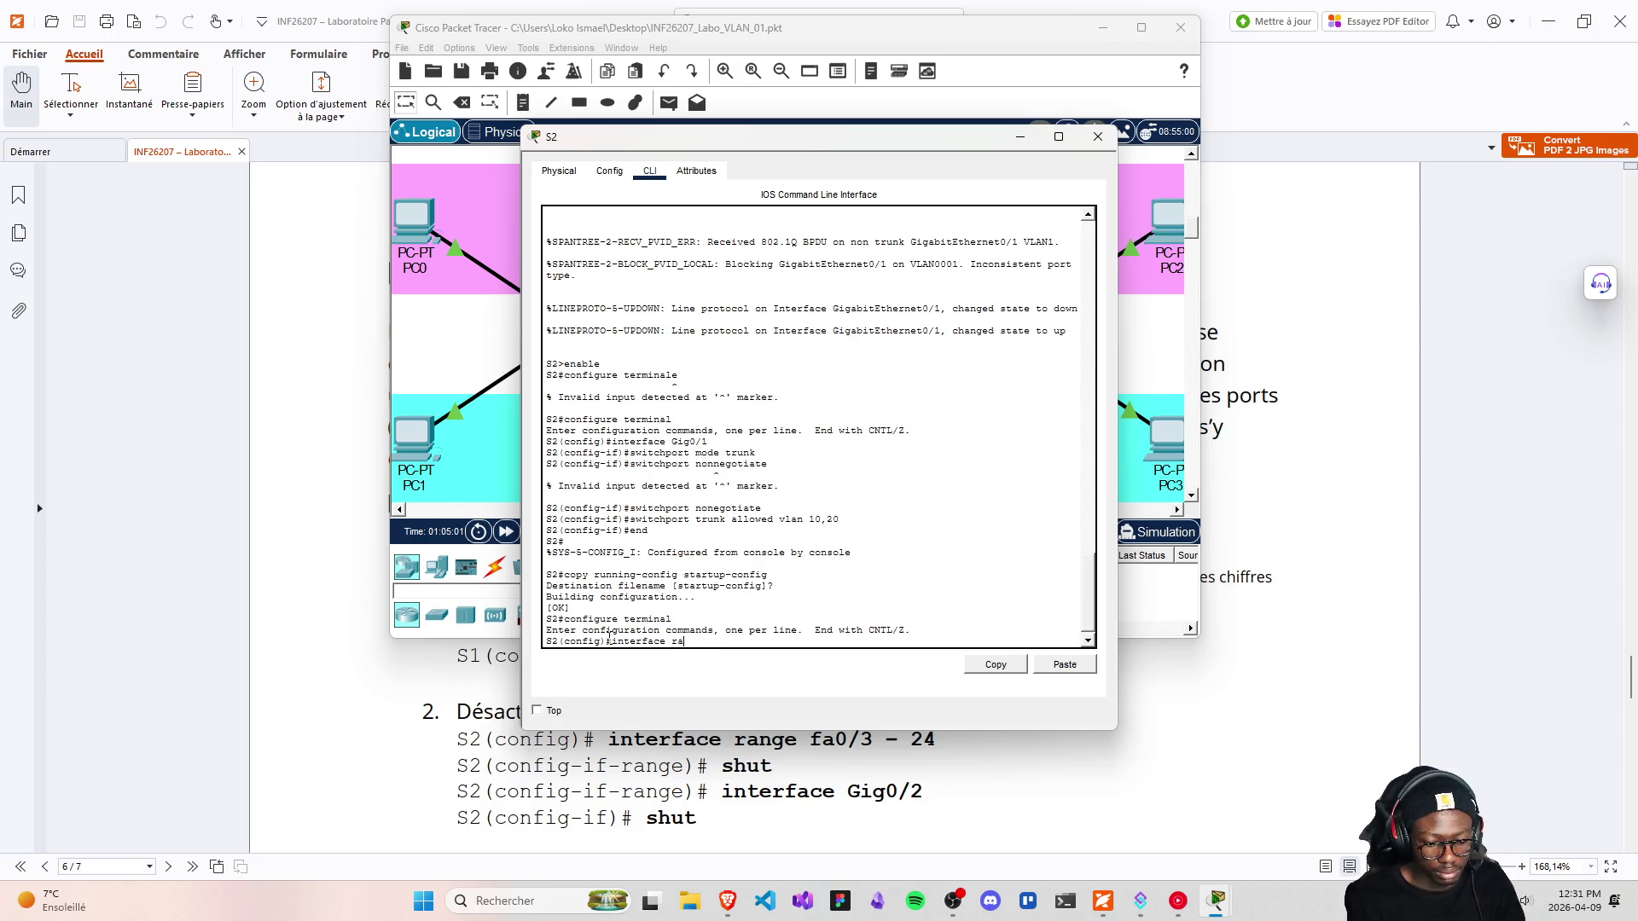
pyautogui.write('mngnge')
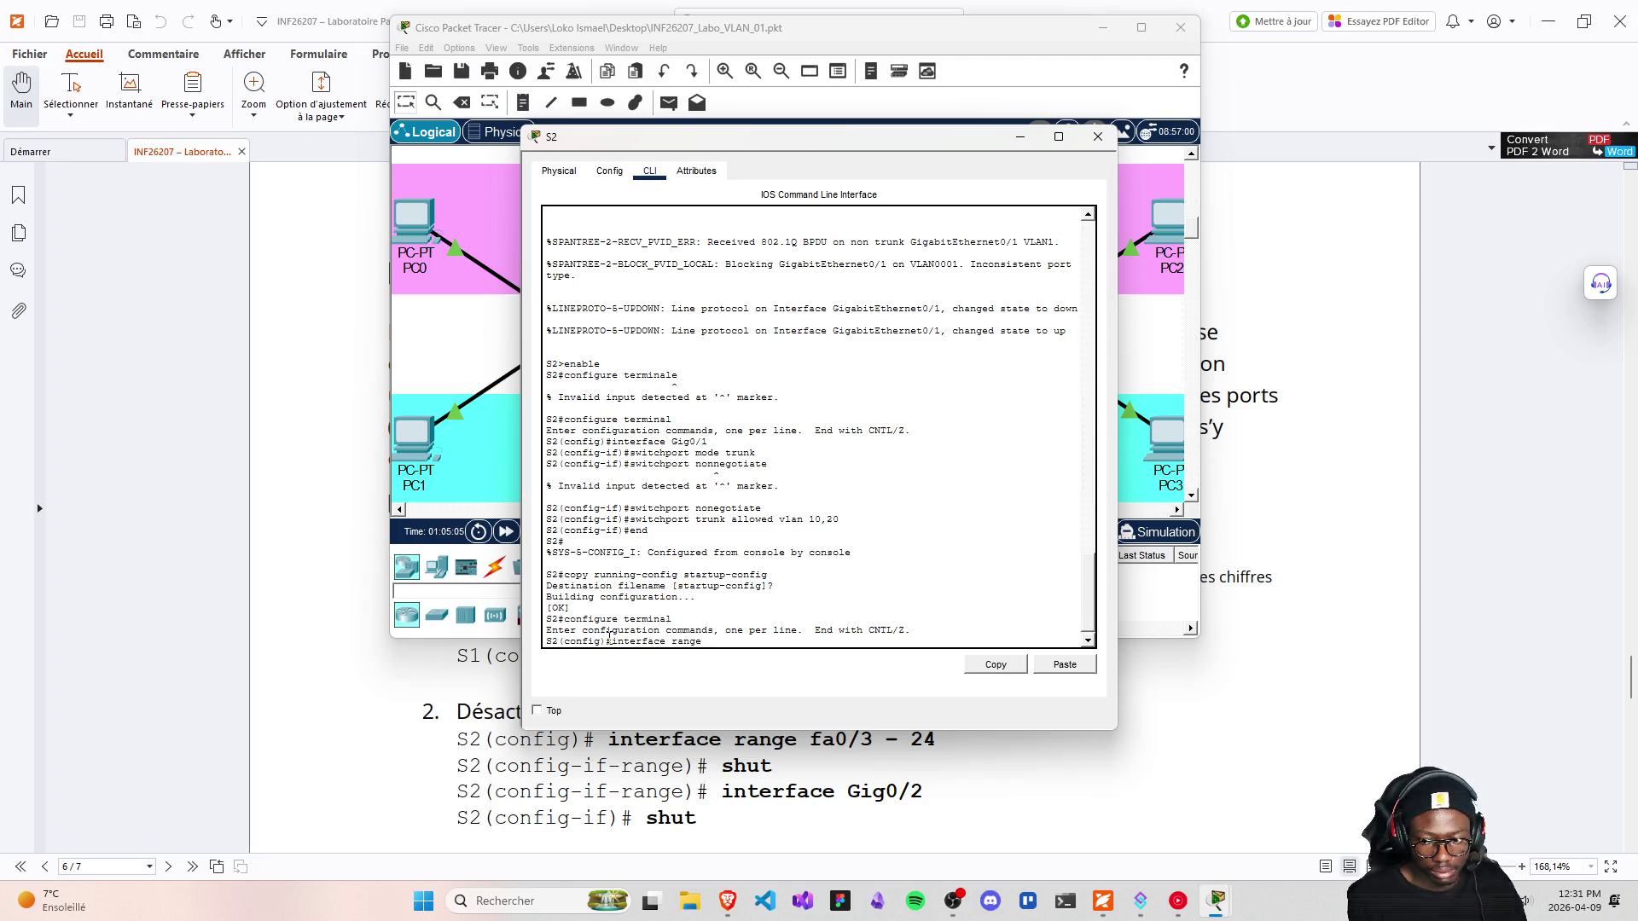
pyautogui.write(' fa')
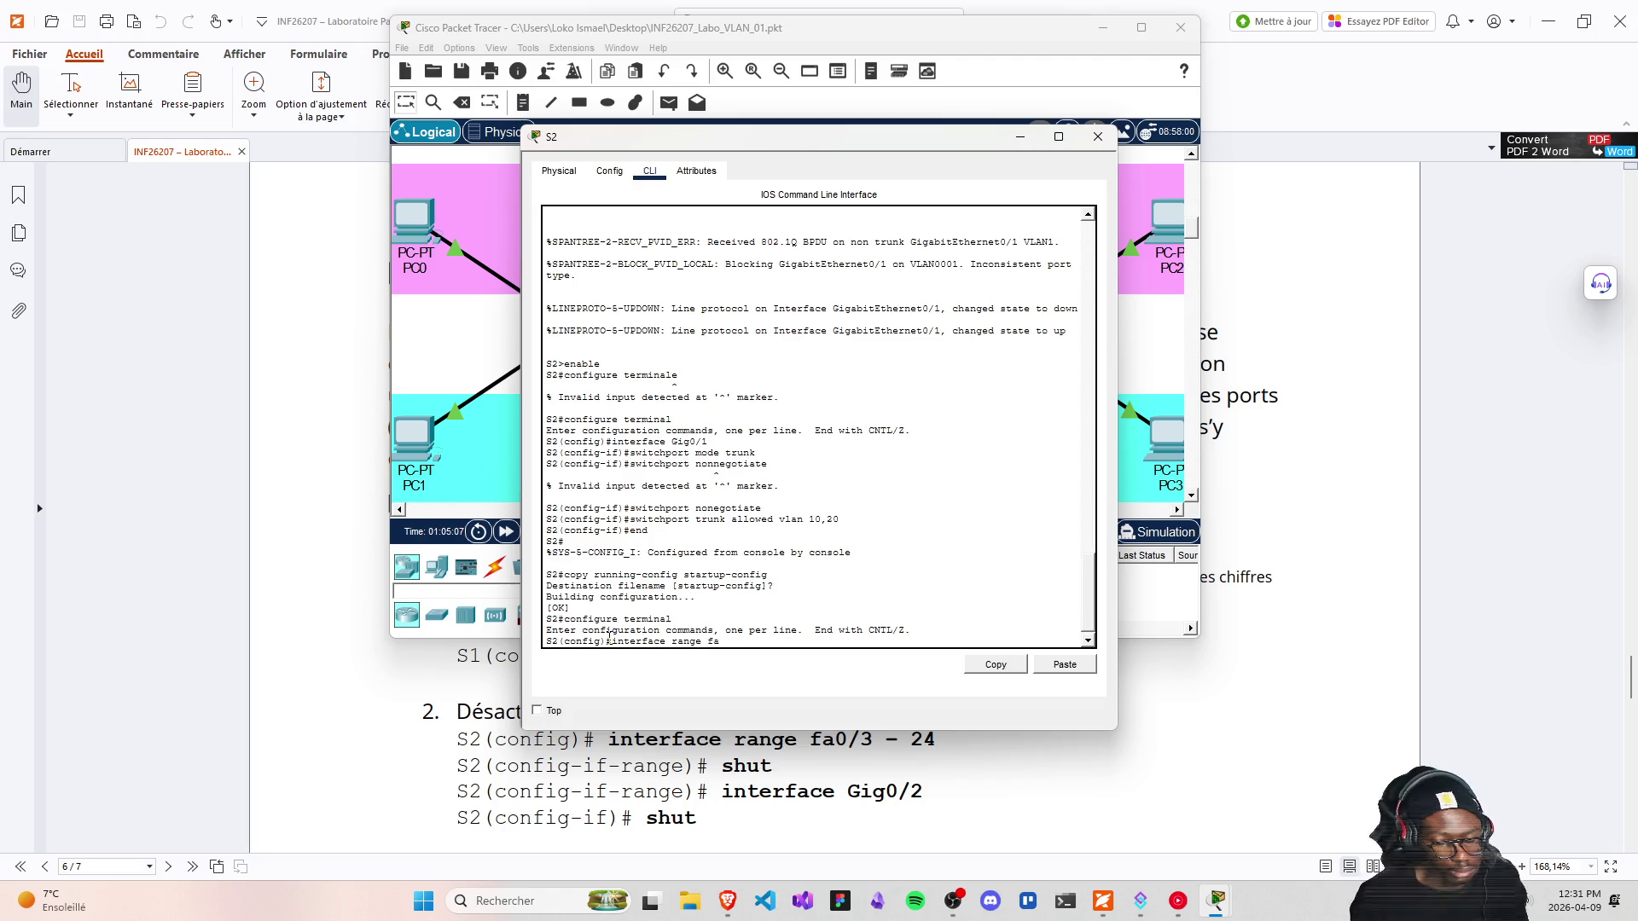
pyautogui.write('0')
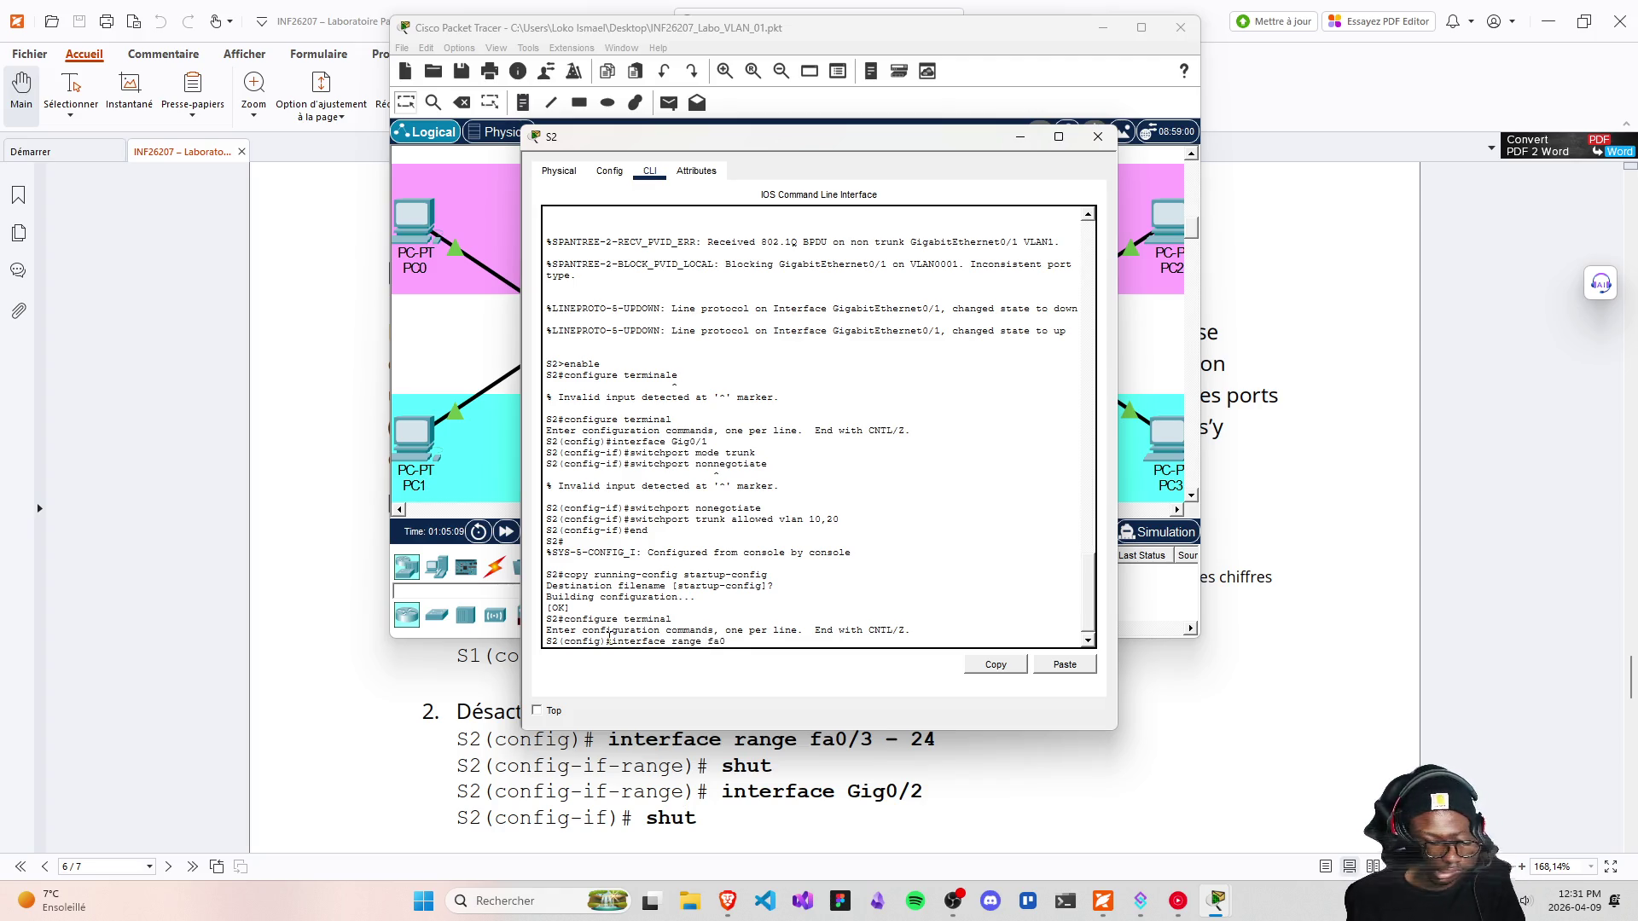
pyautogui.write('3- 24')
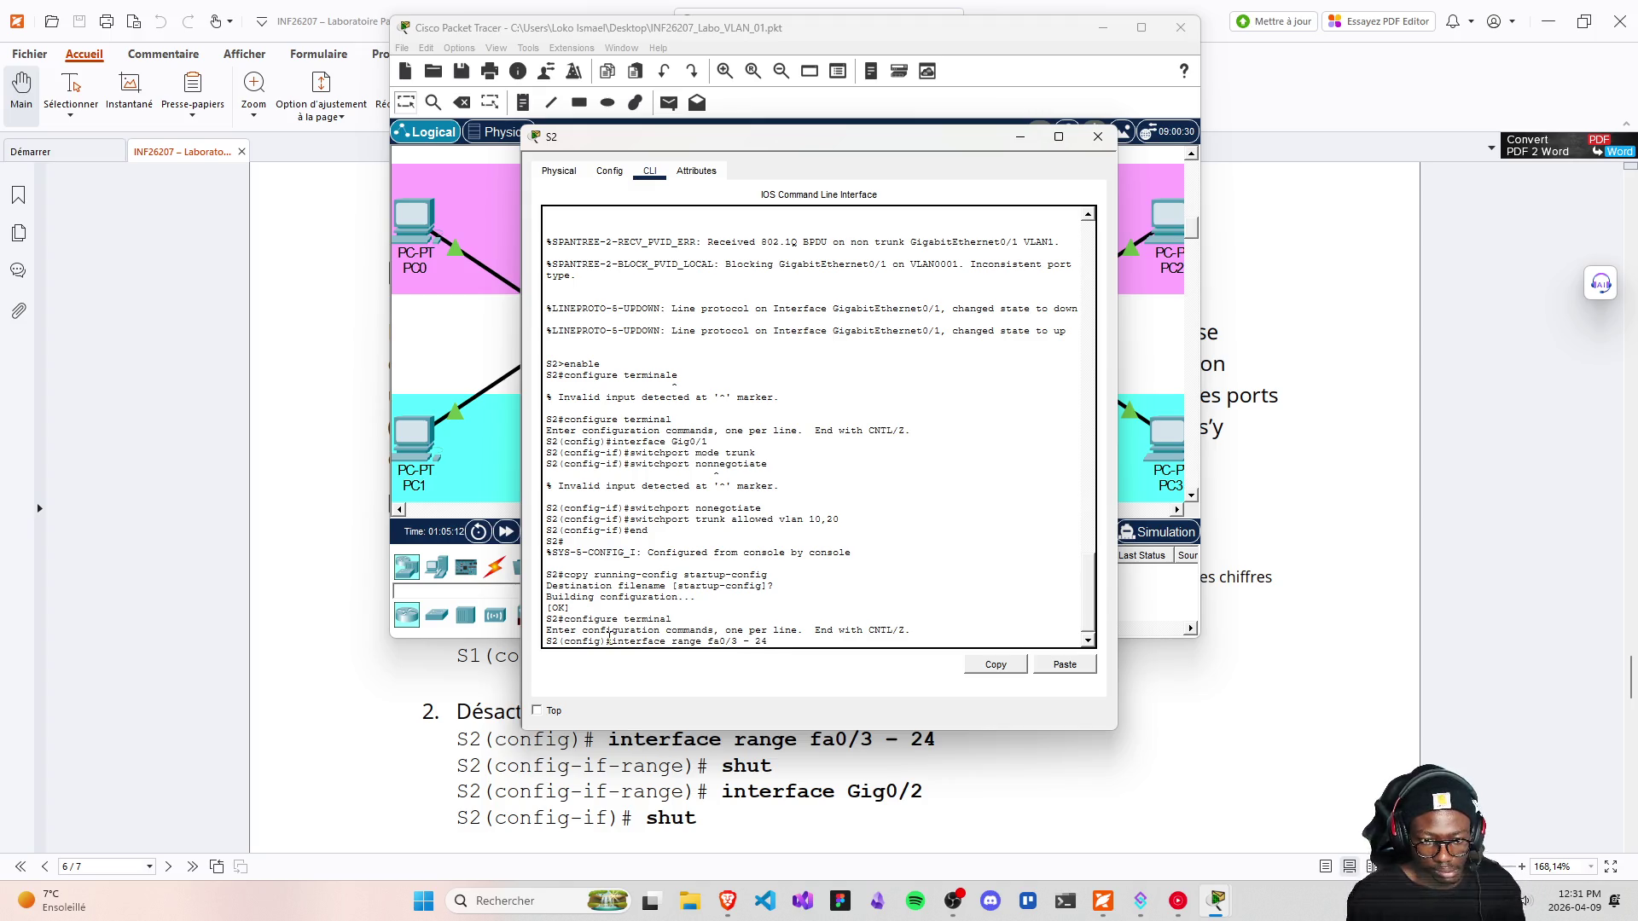
pyautogui.press('Return')
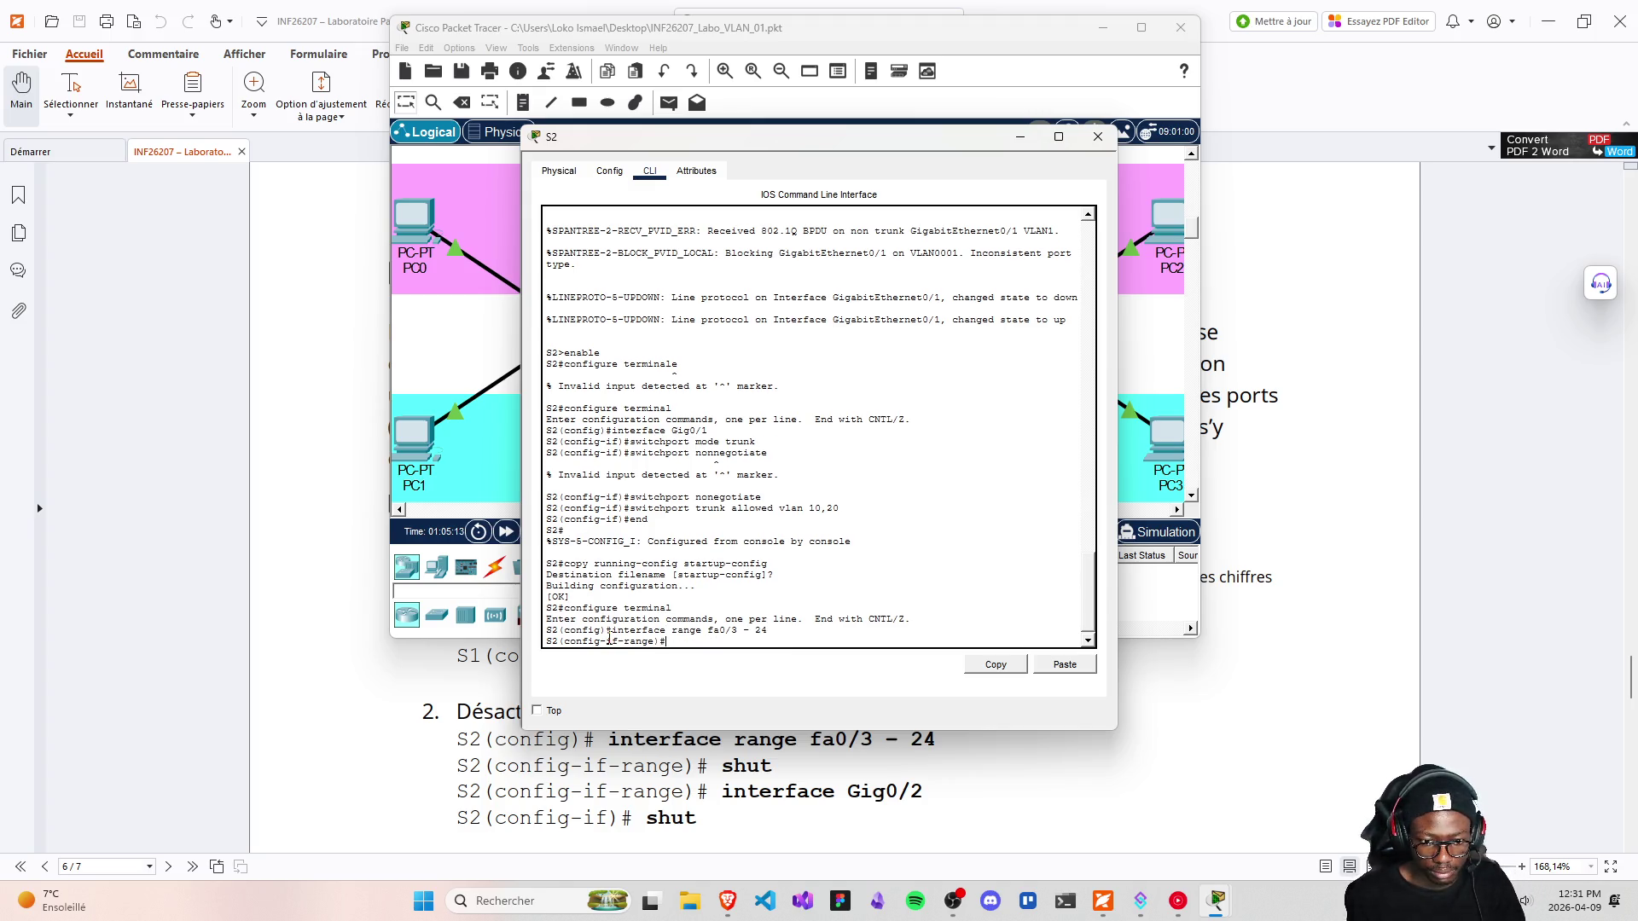
pyautogui.write('shut')
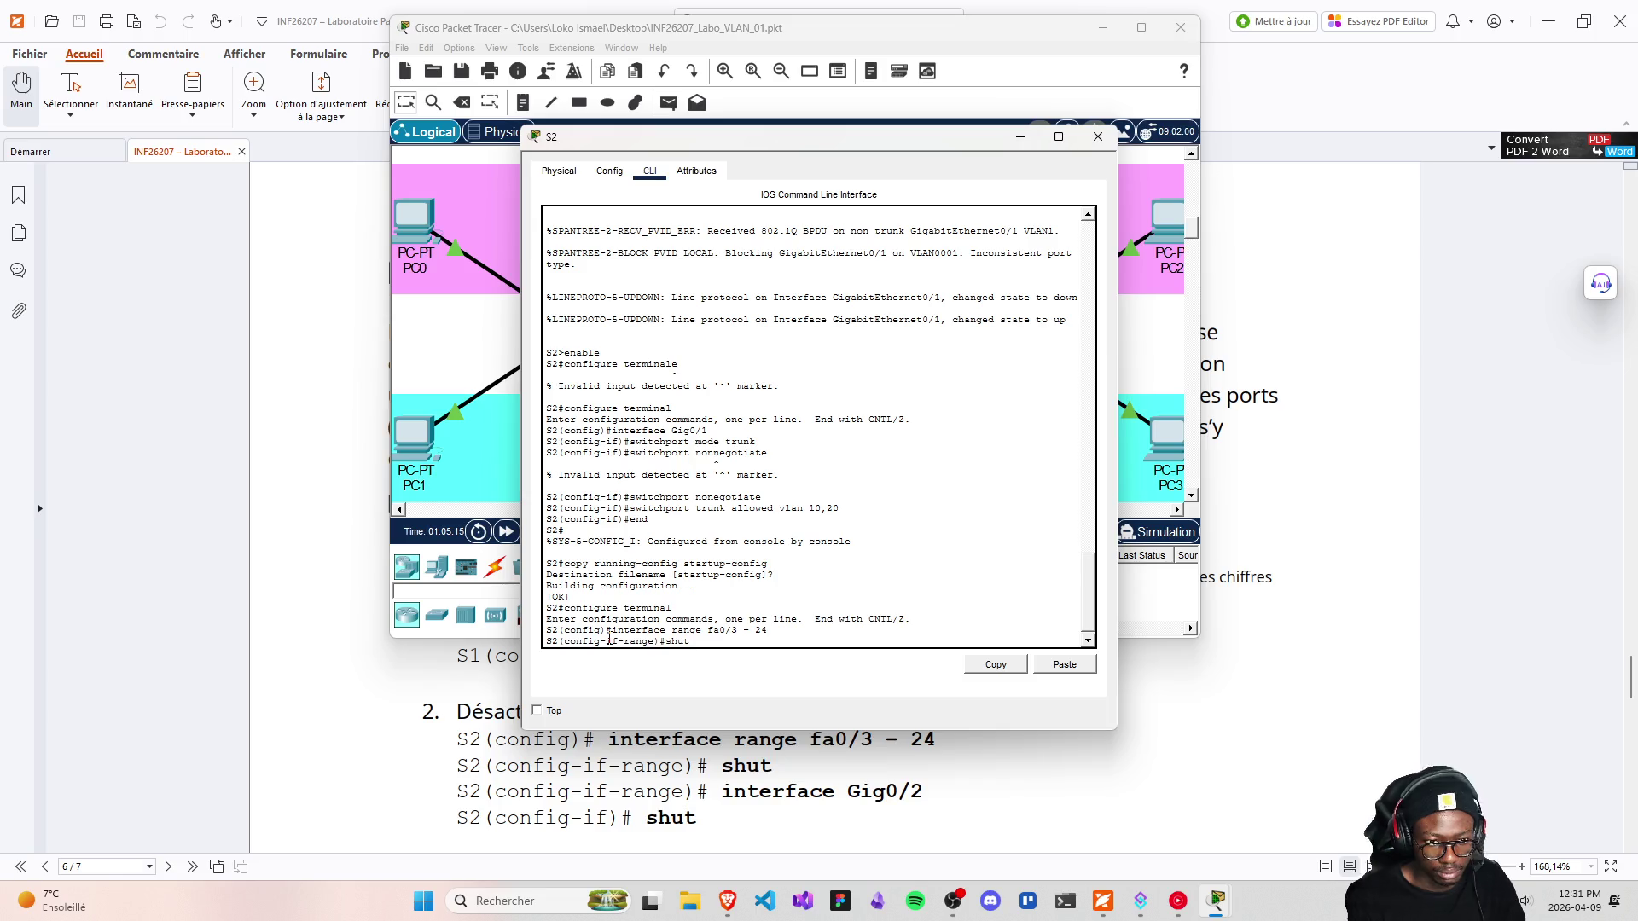
pyautogui.press('Return')
pyautogui.write('i')
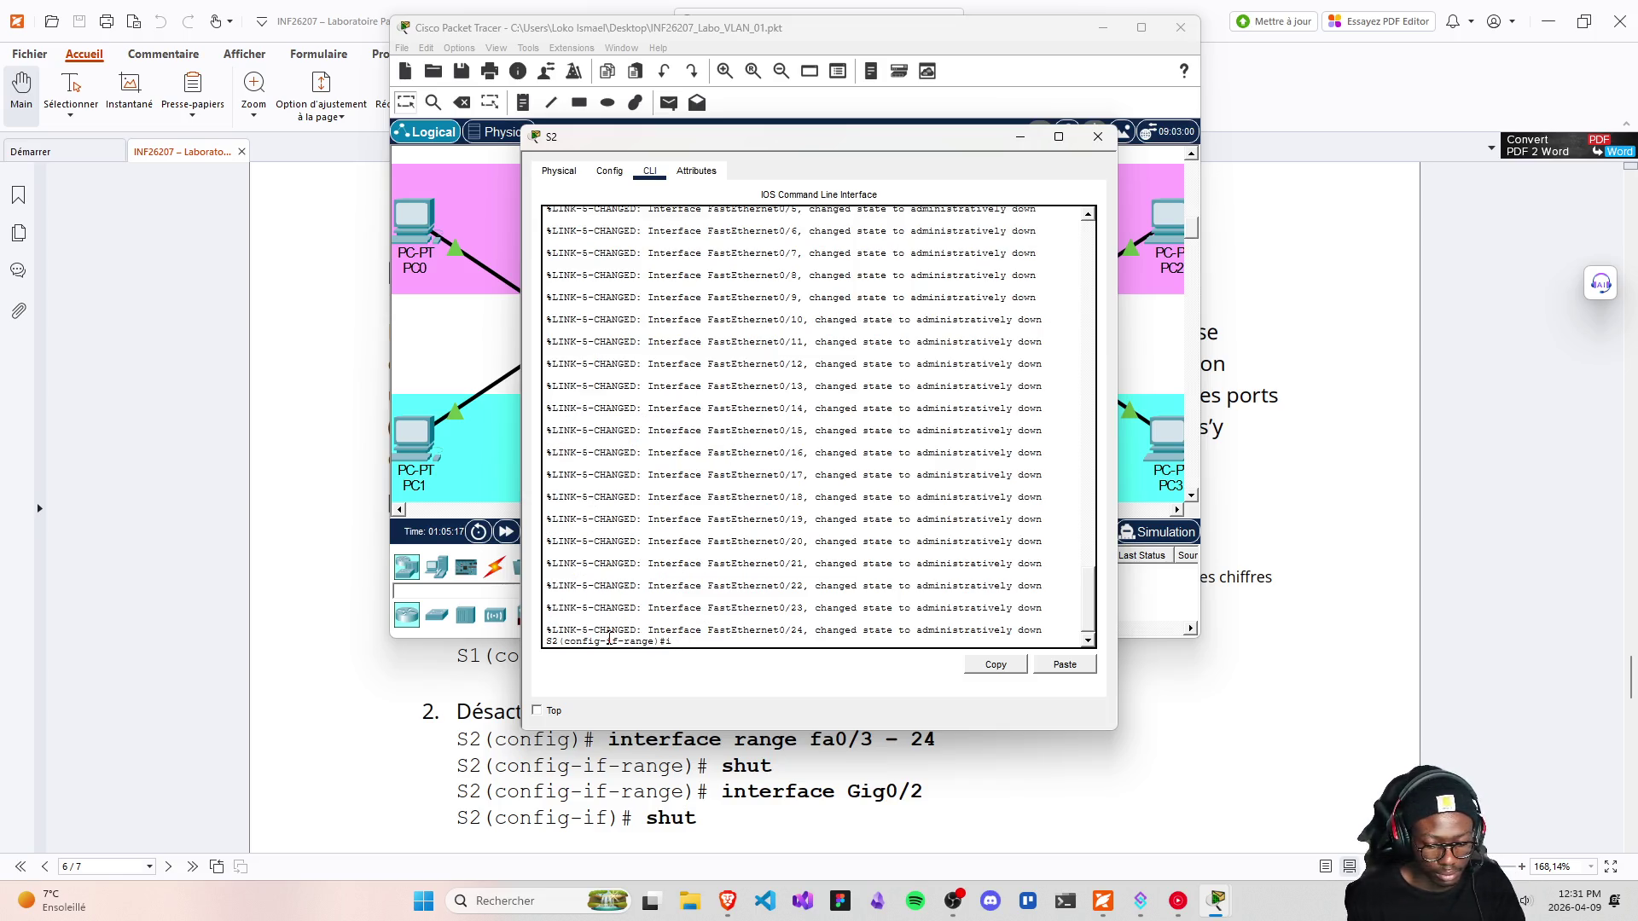
# Shut down S2's Gig0/2 interface and close the S2 window
pyautogui.write('nterface ')
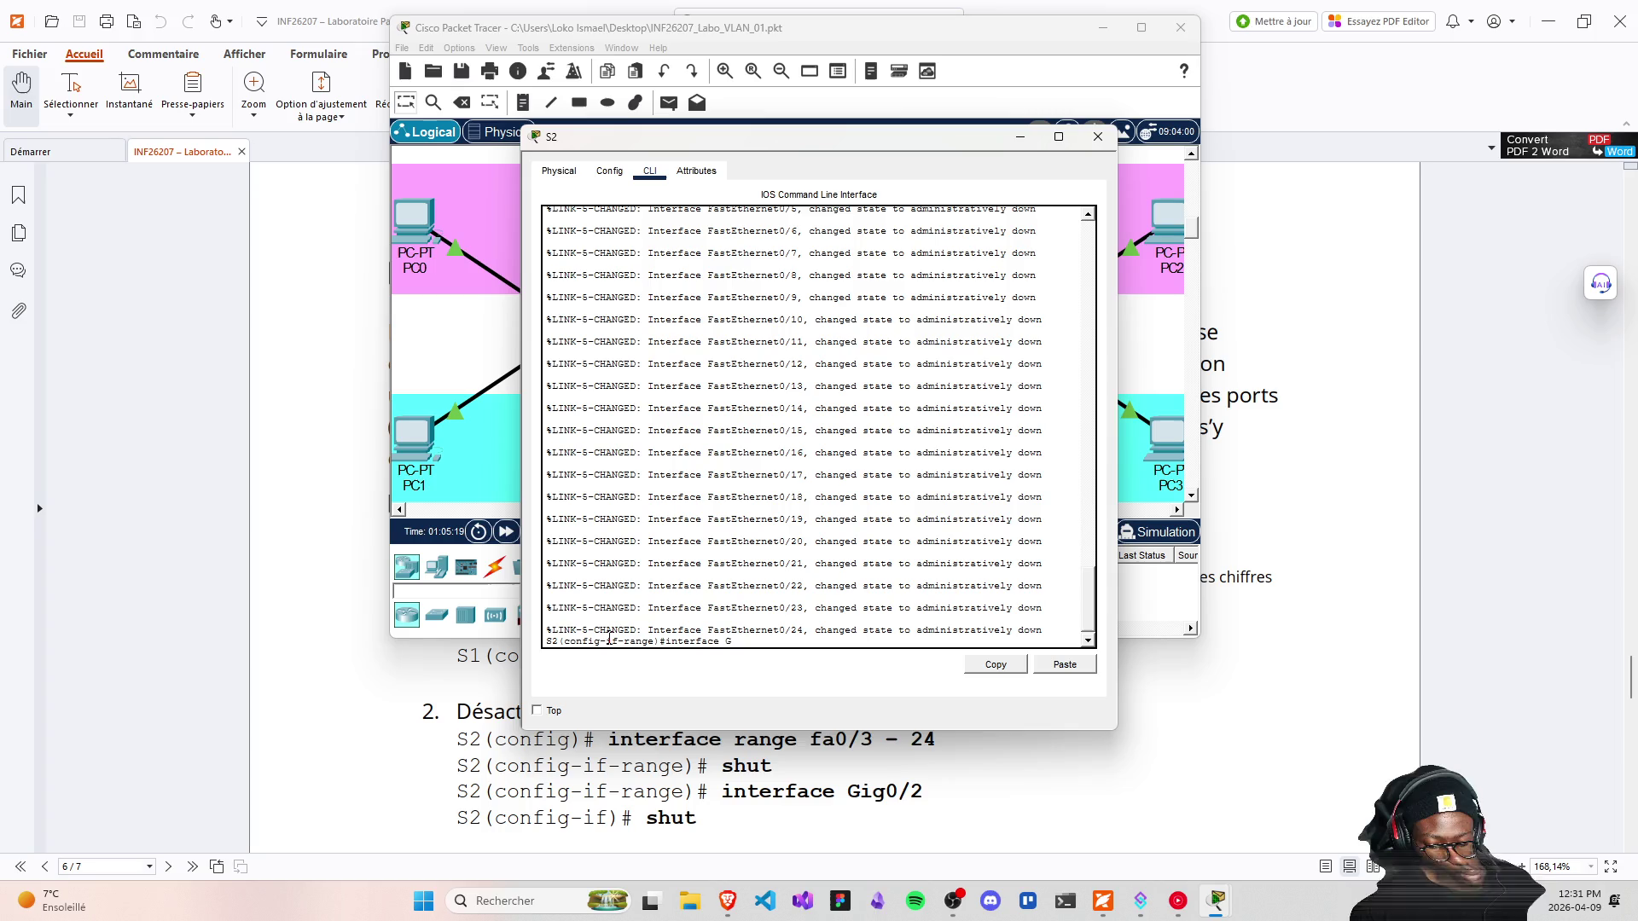
pyautogui.write('Gi')
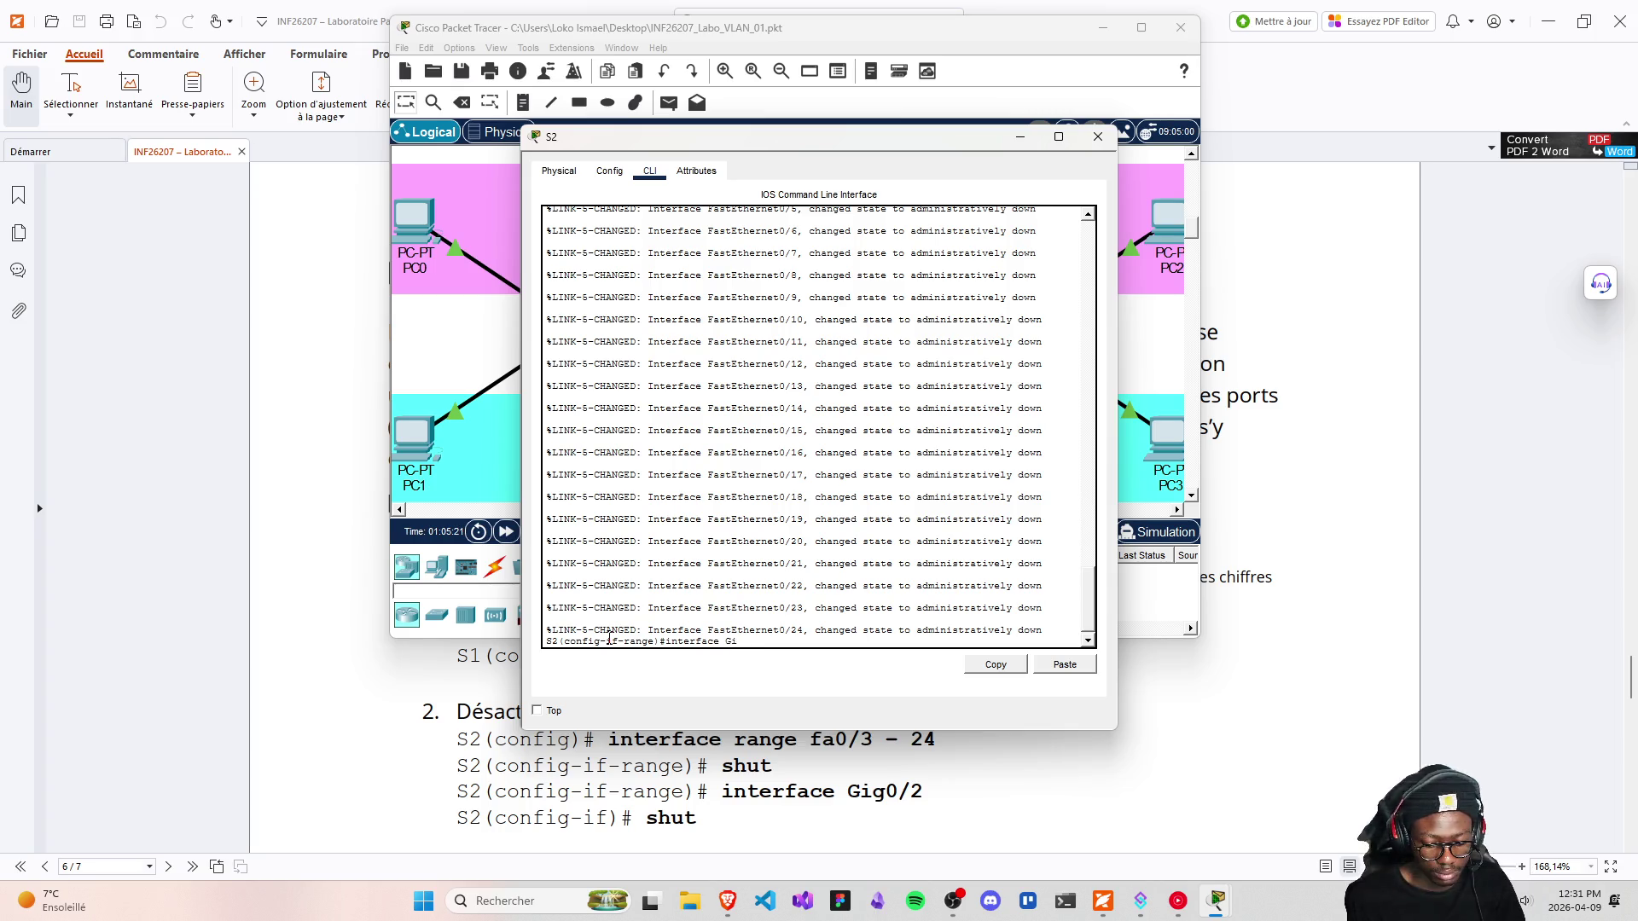
pyautogui.write('g0/2')
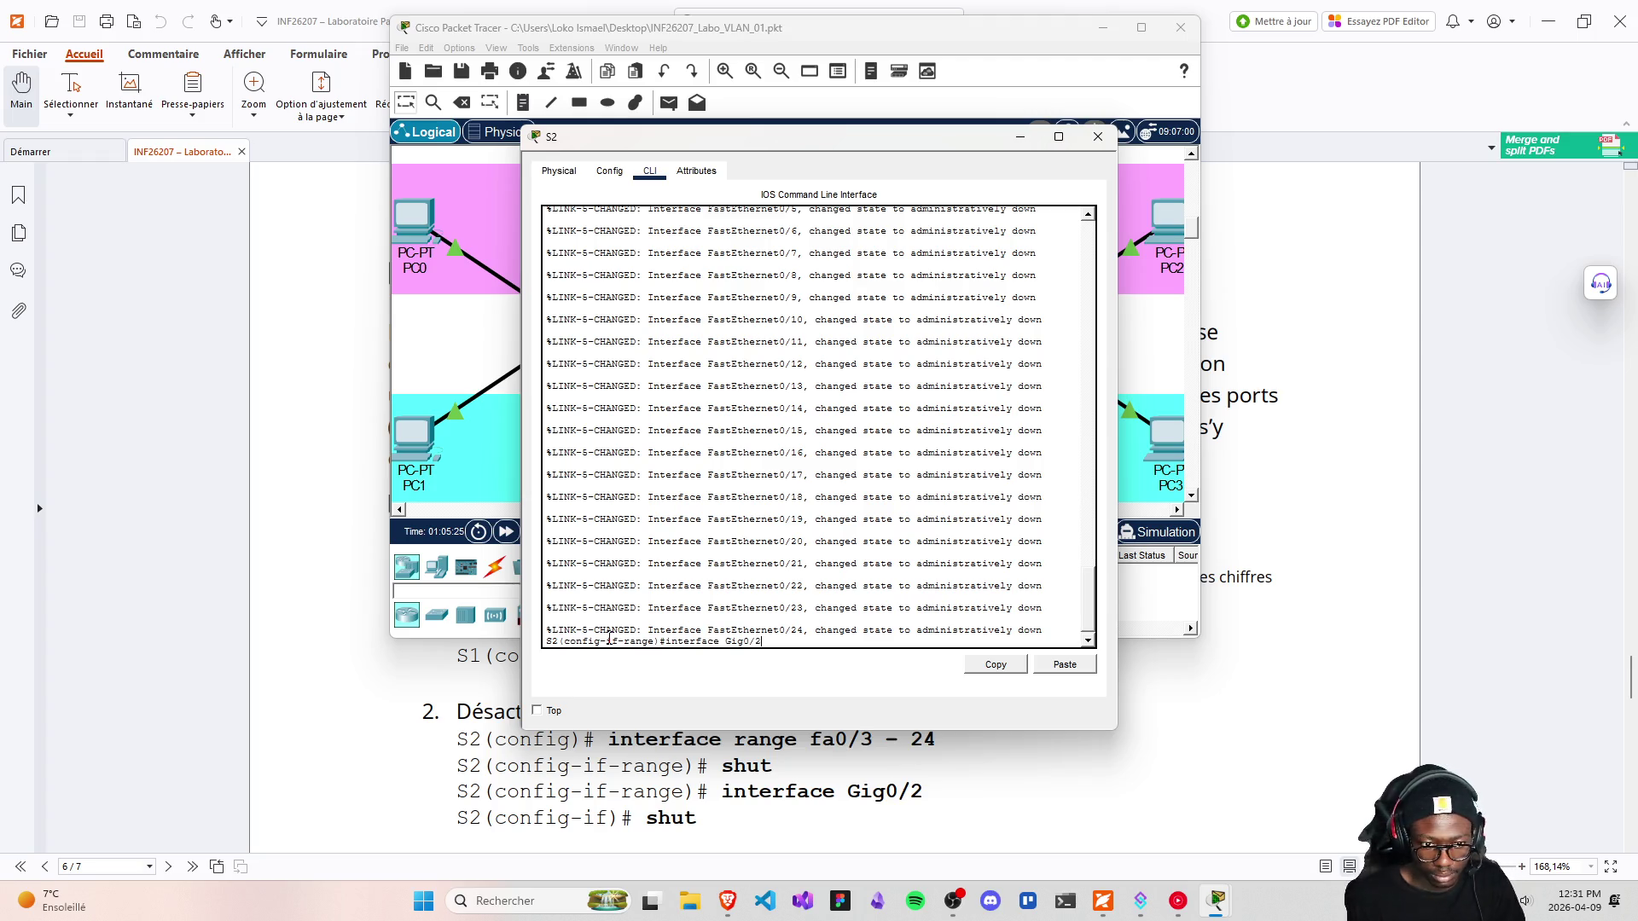
pyautogui.press('Return')
pyautogui.write('shut')
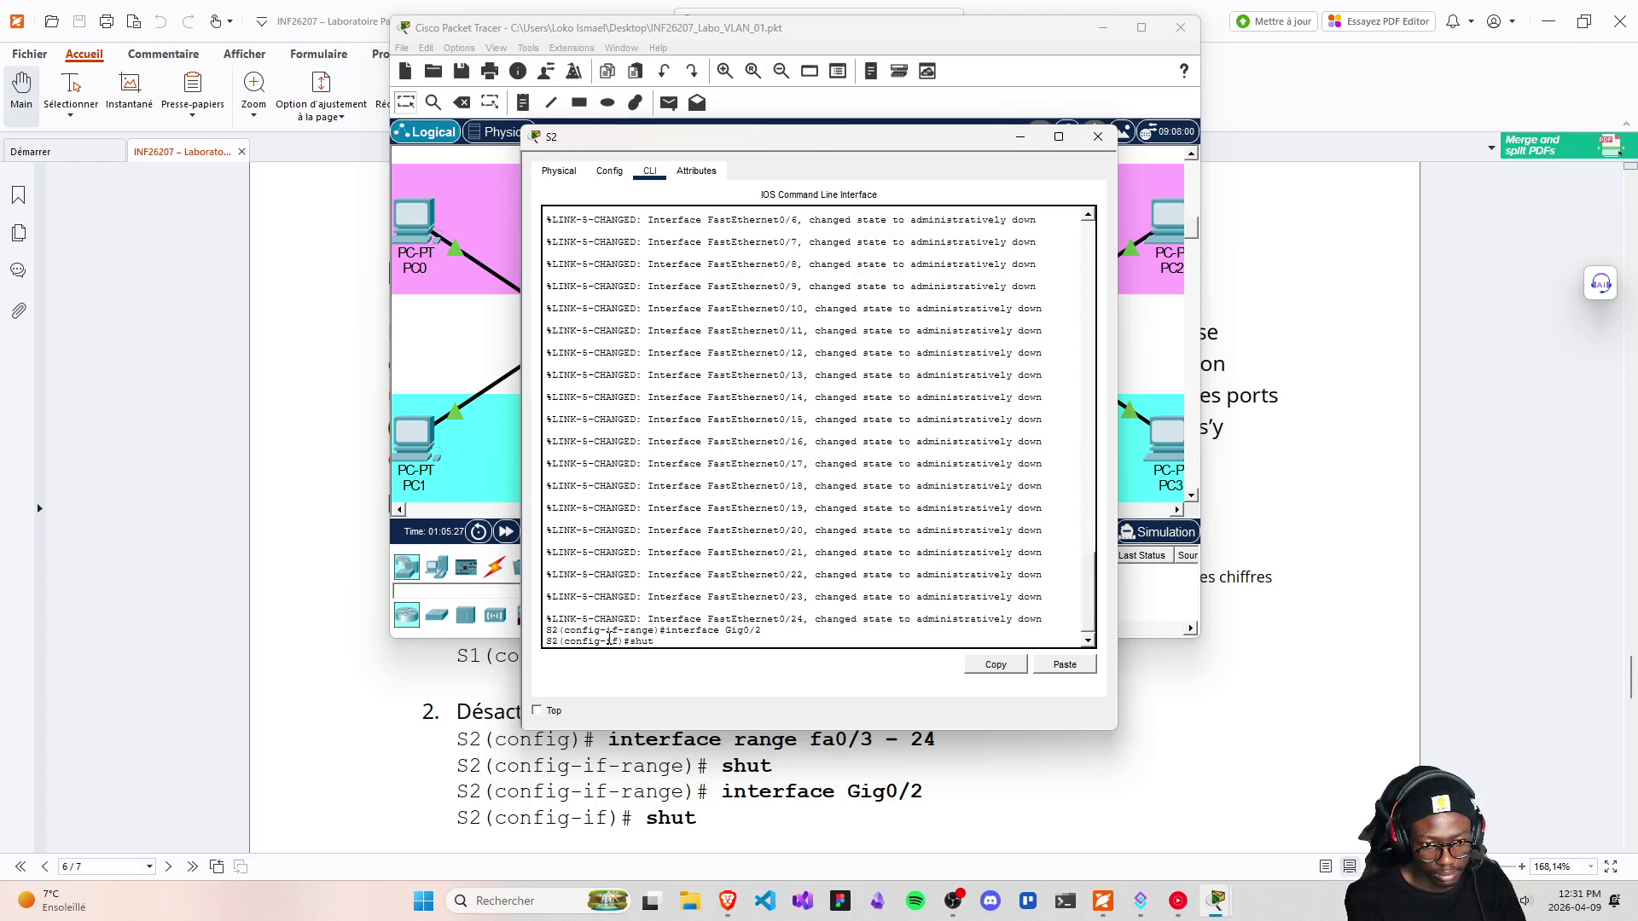
pyautogui.press('Return')
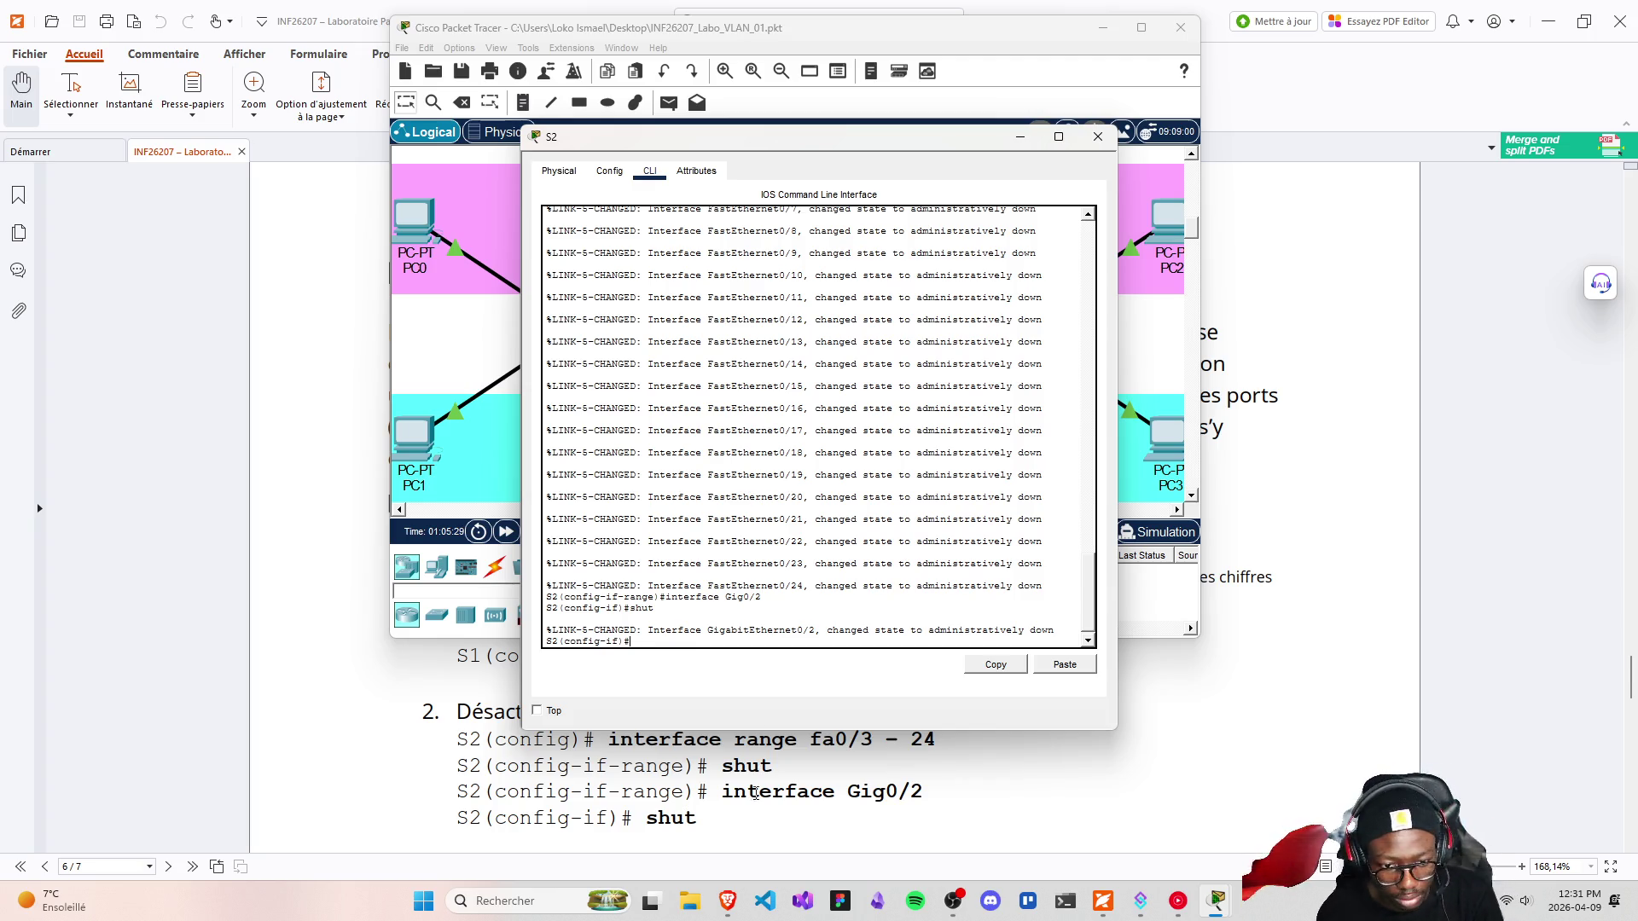
pyautogui.scroll(-3, 756, 781)
pyautogui.scroll(1, 763, 751)
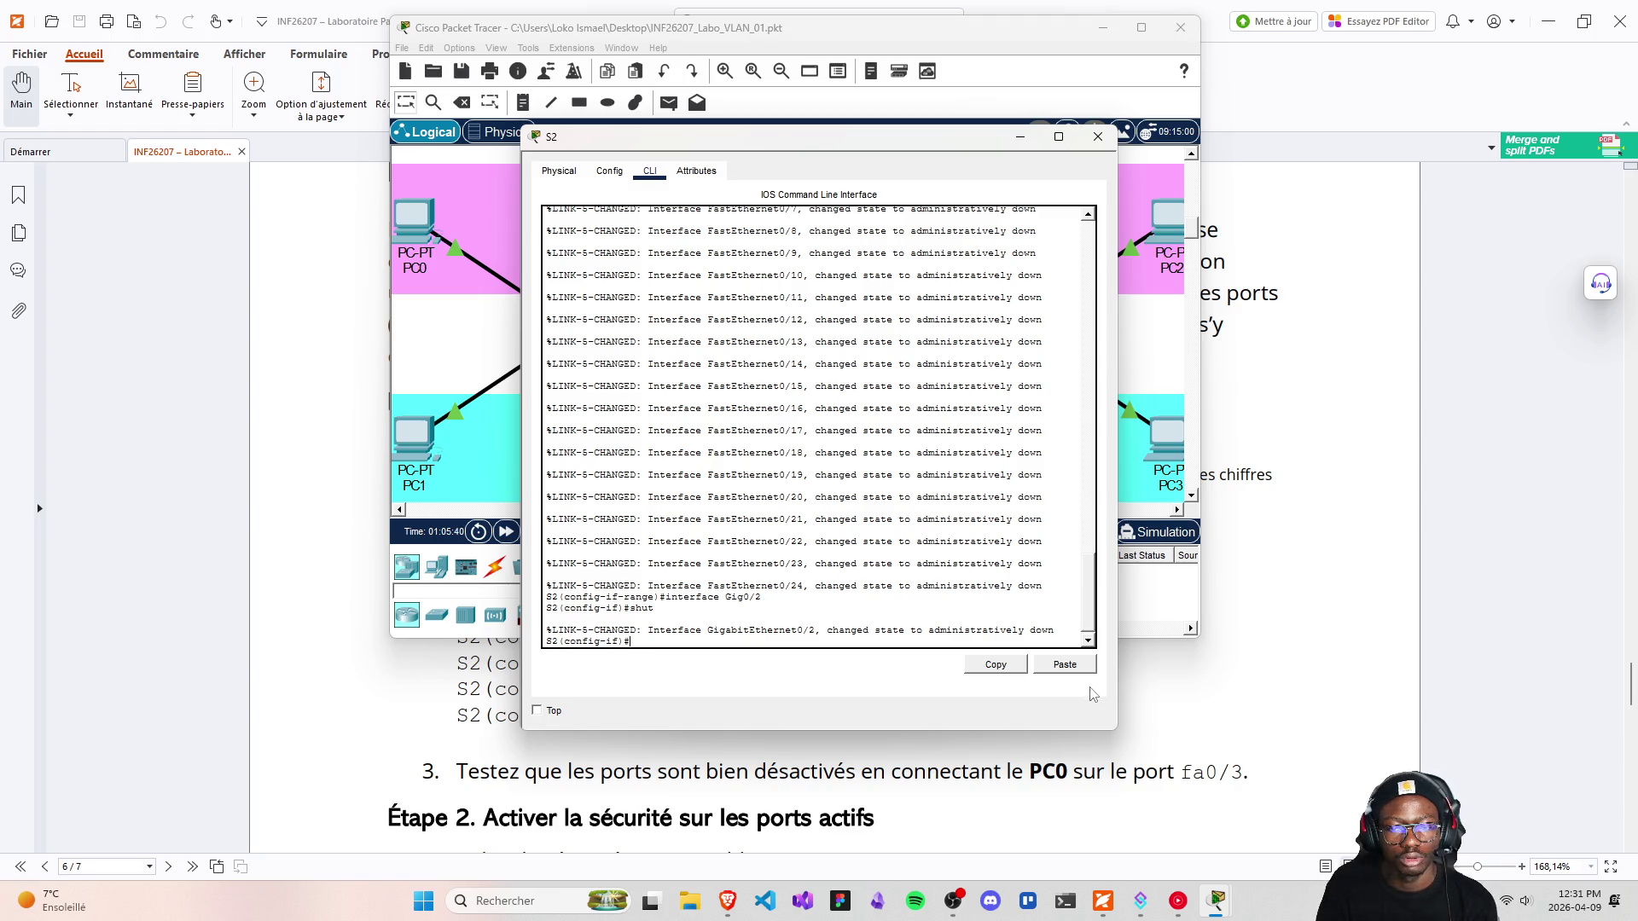
pyautogui.click(1098, 137)
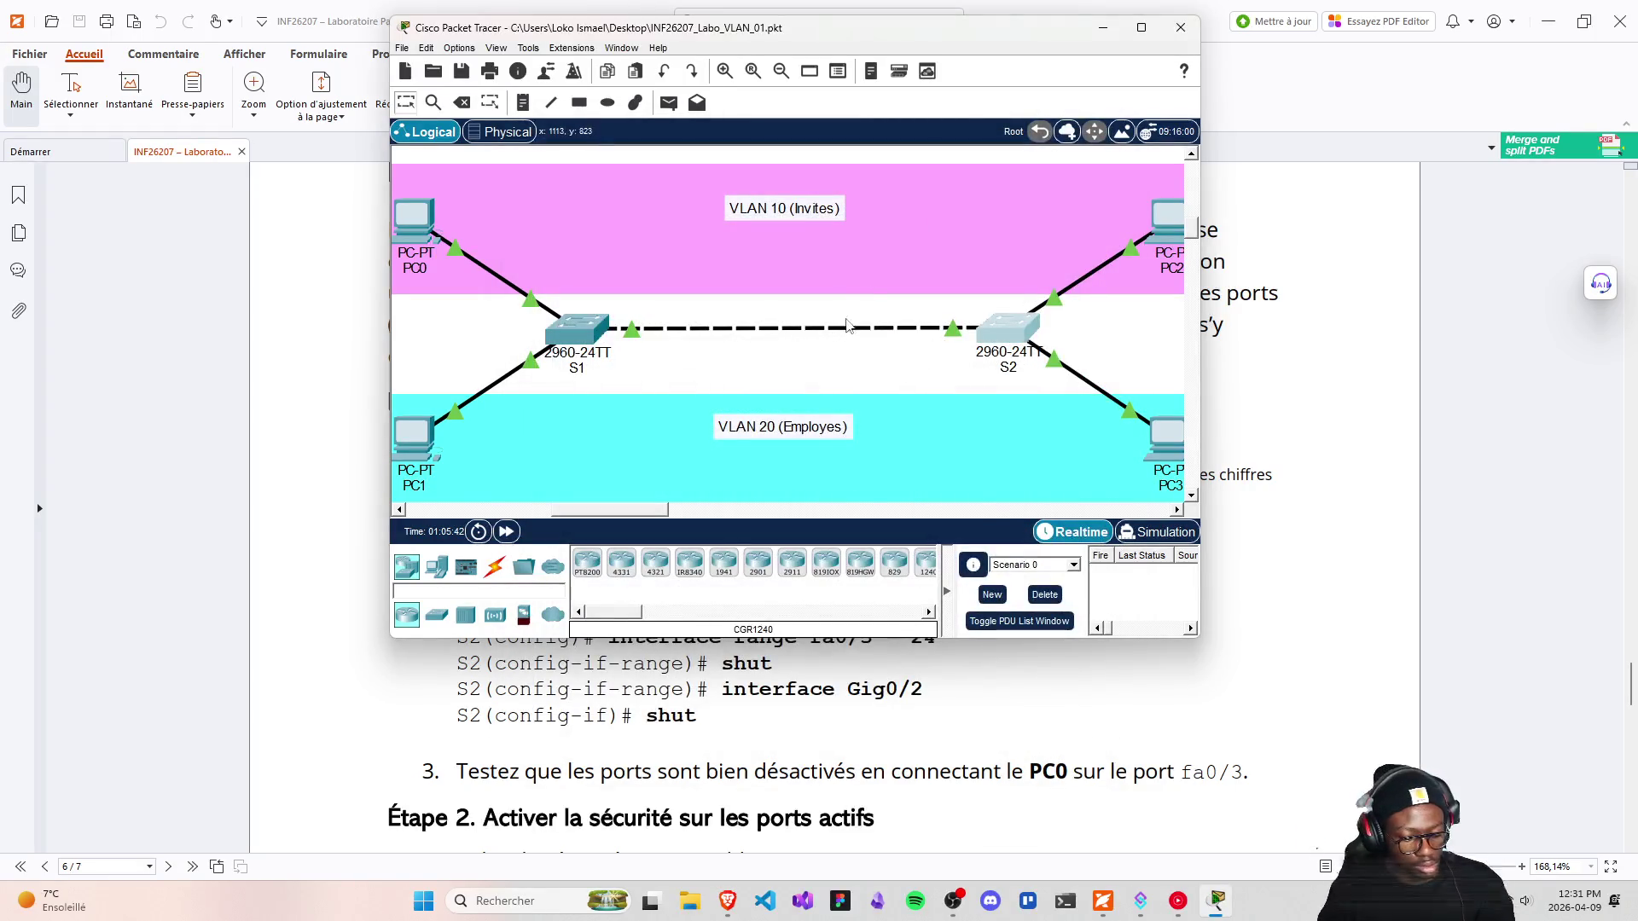
# Save the network file and look over PC0 and the available cable types
pyautogui.hotkey('ctrl', 's')
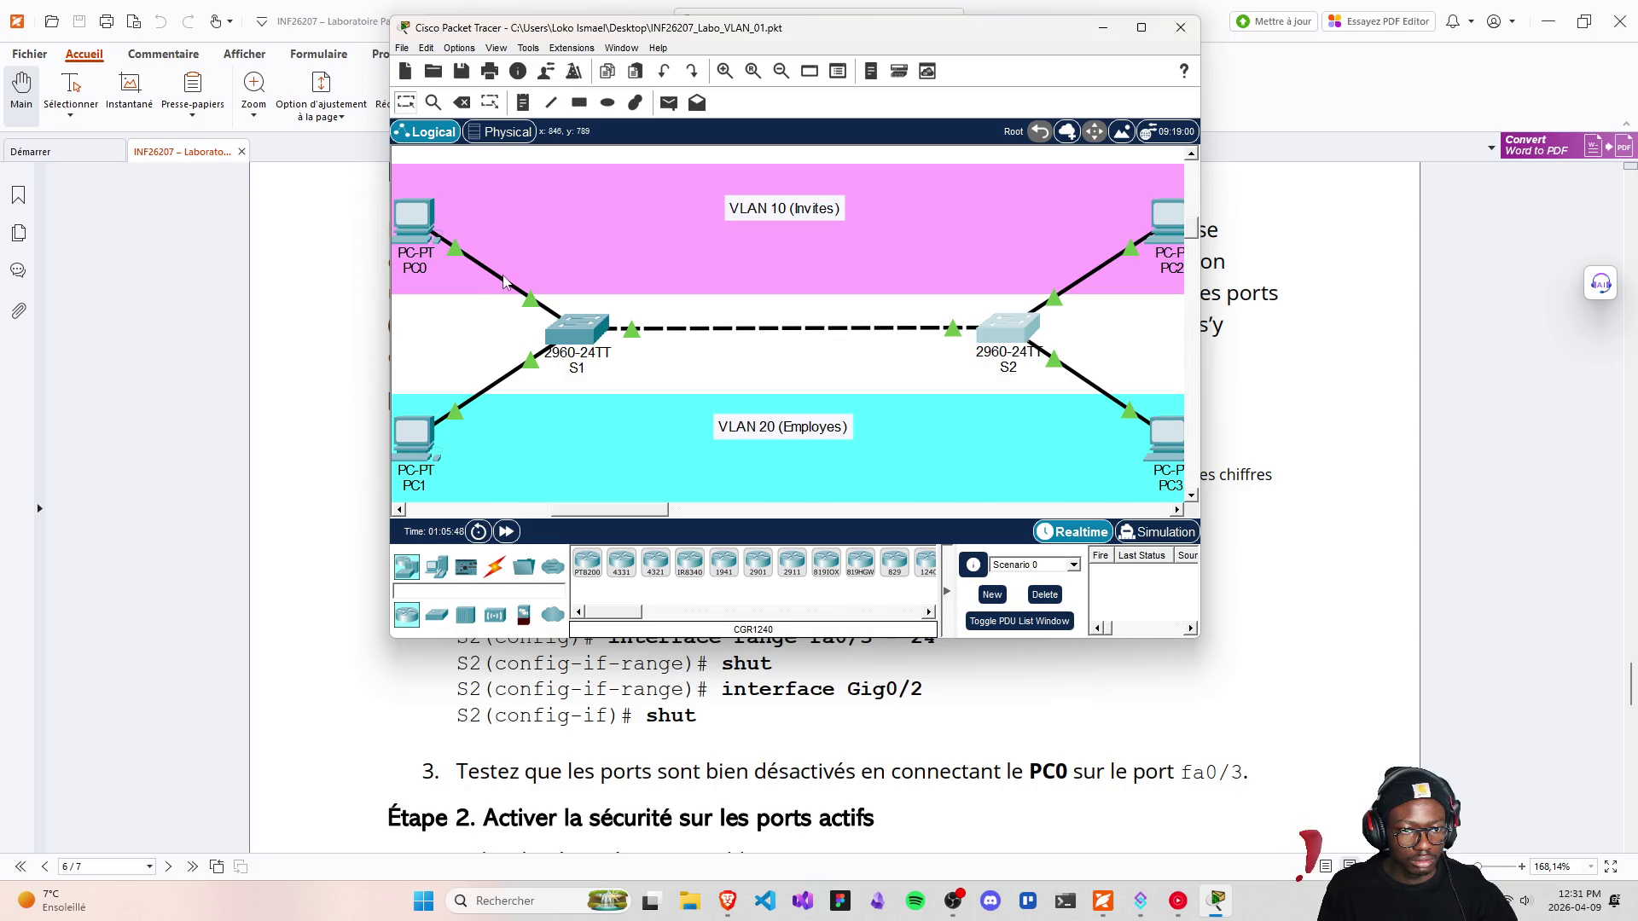
pyautogui.click(414, 218)
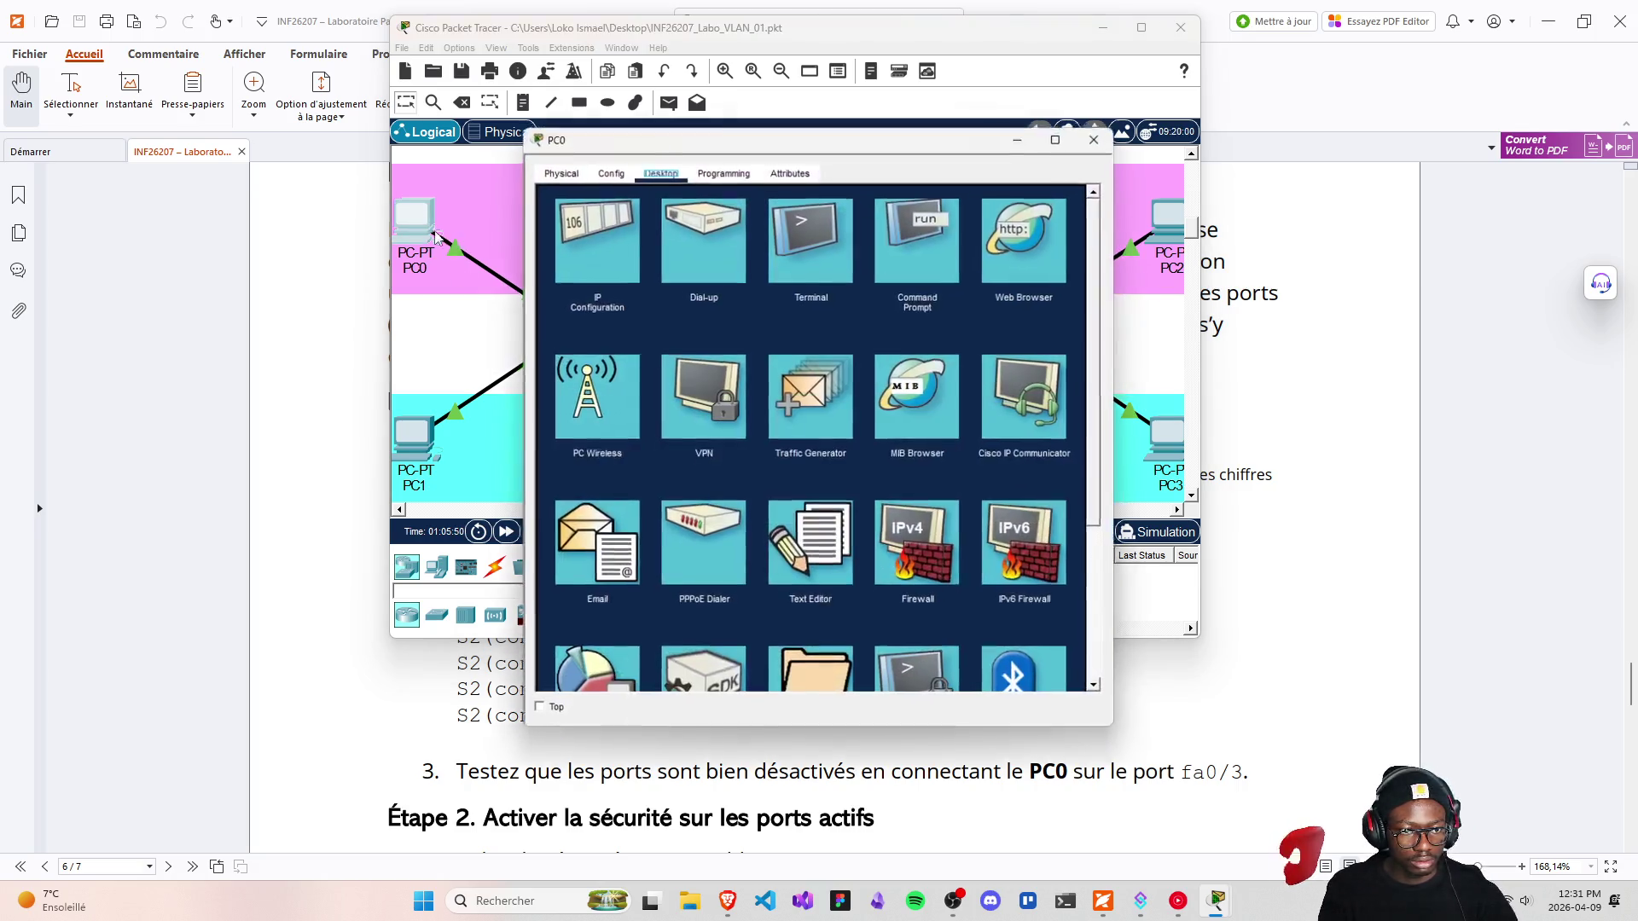
pyautogui.click(1124, 131)
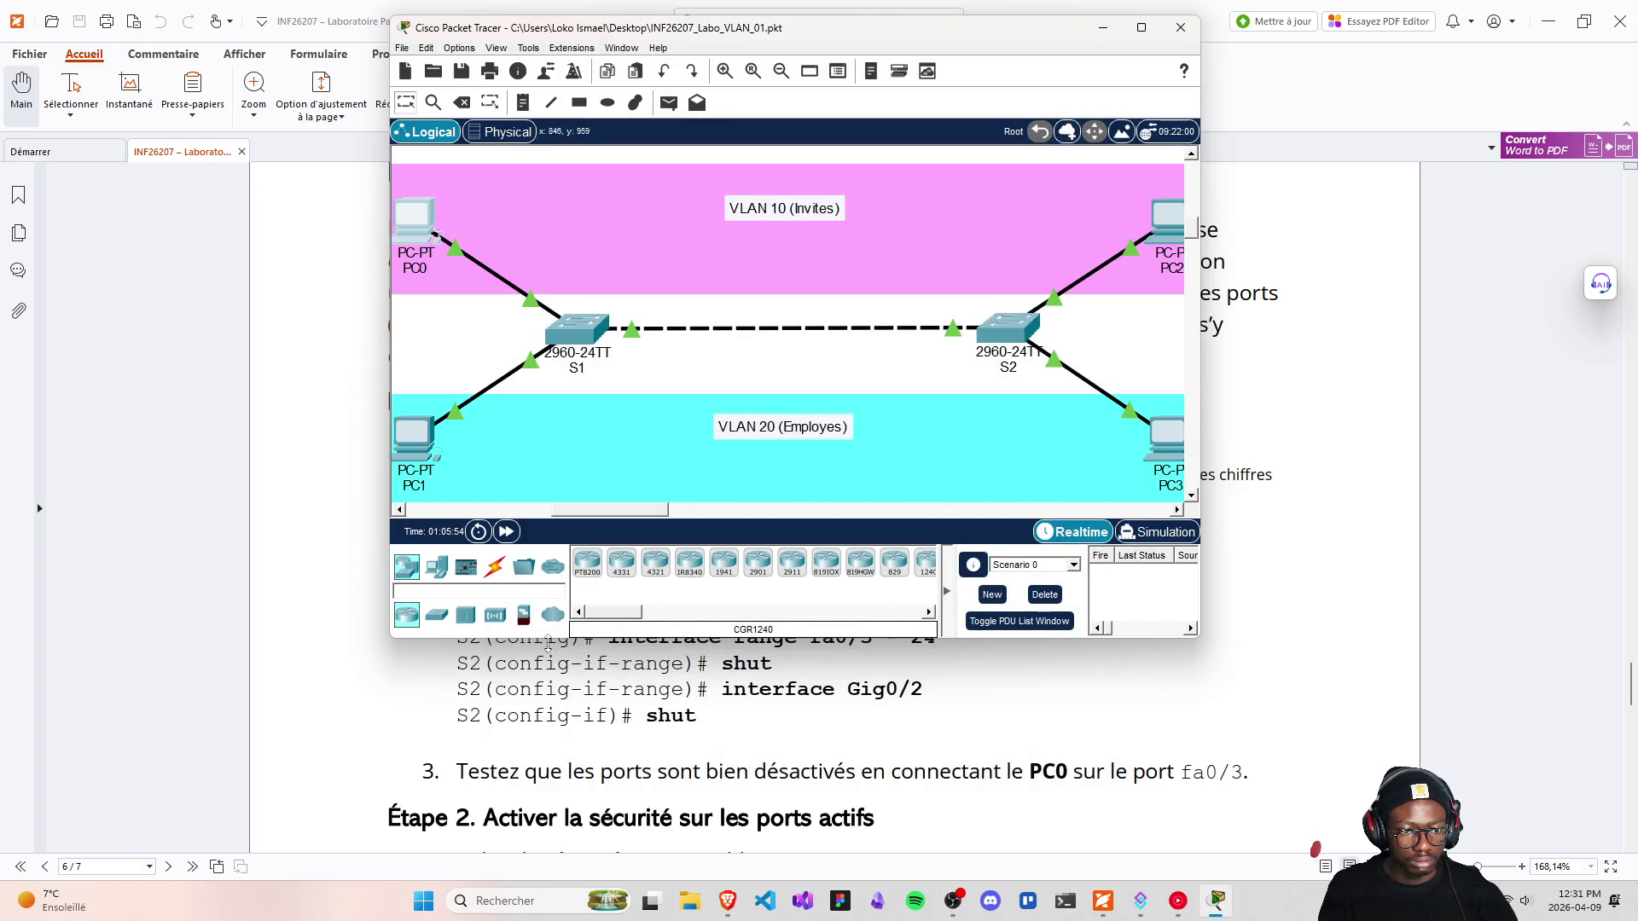
pyautogui.click(495, 566)
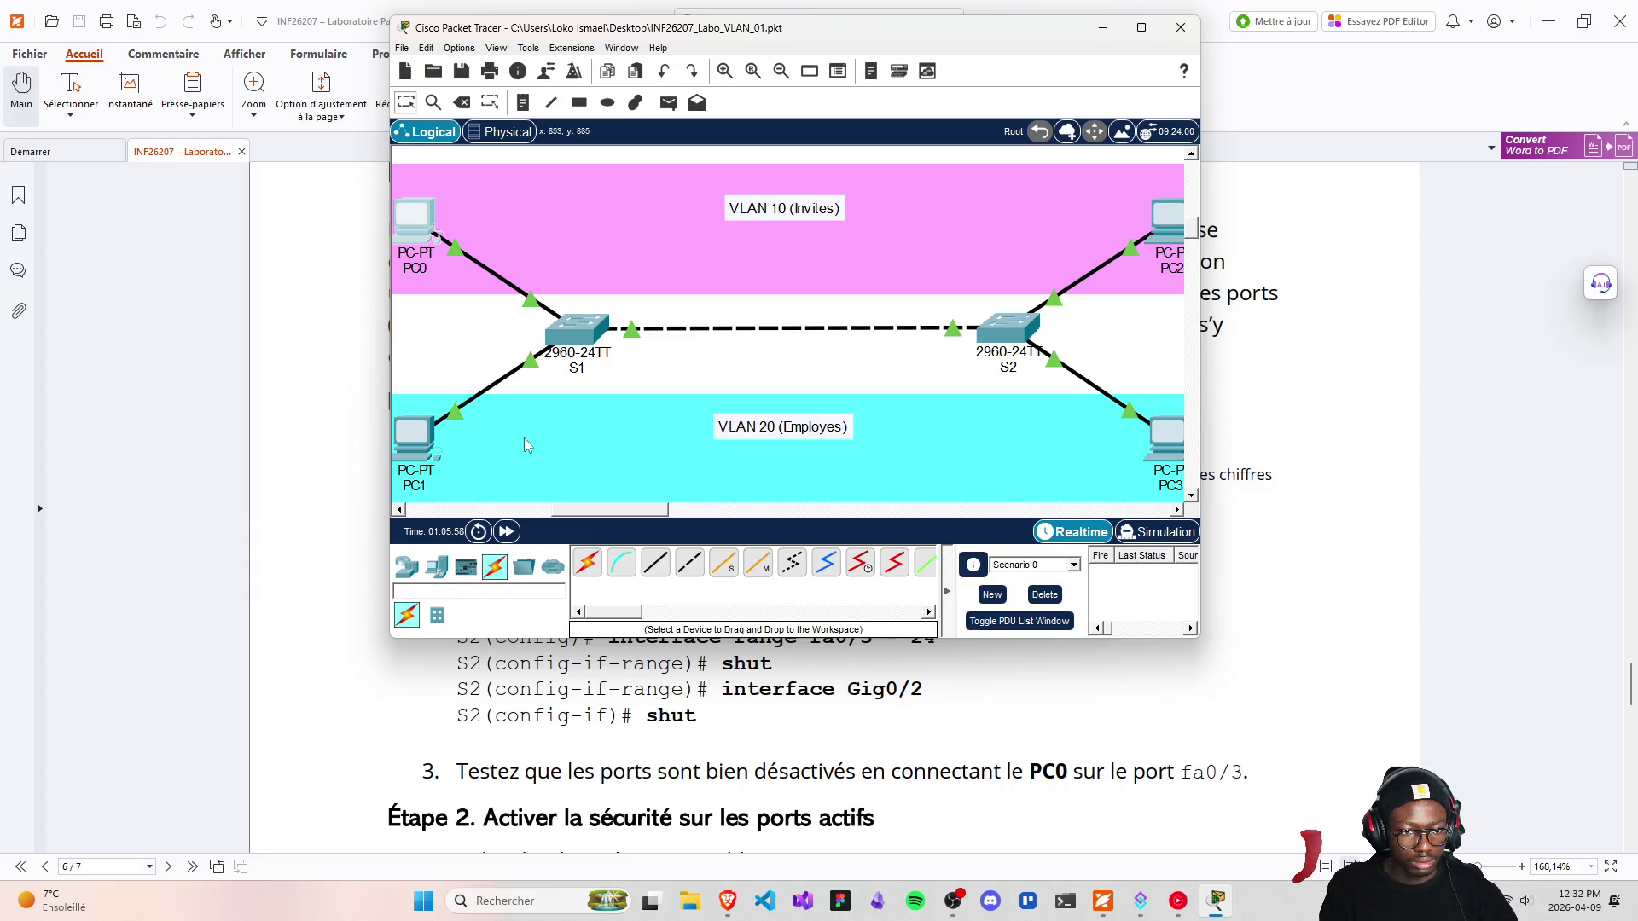
pyautogui.click(408, 570)
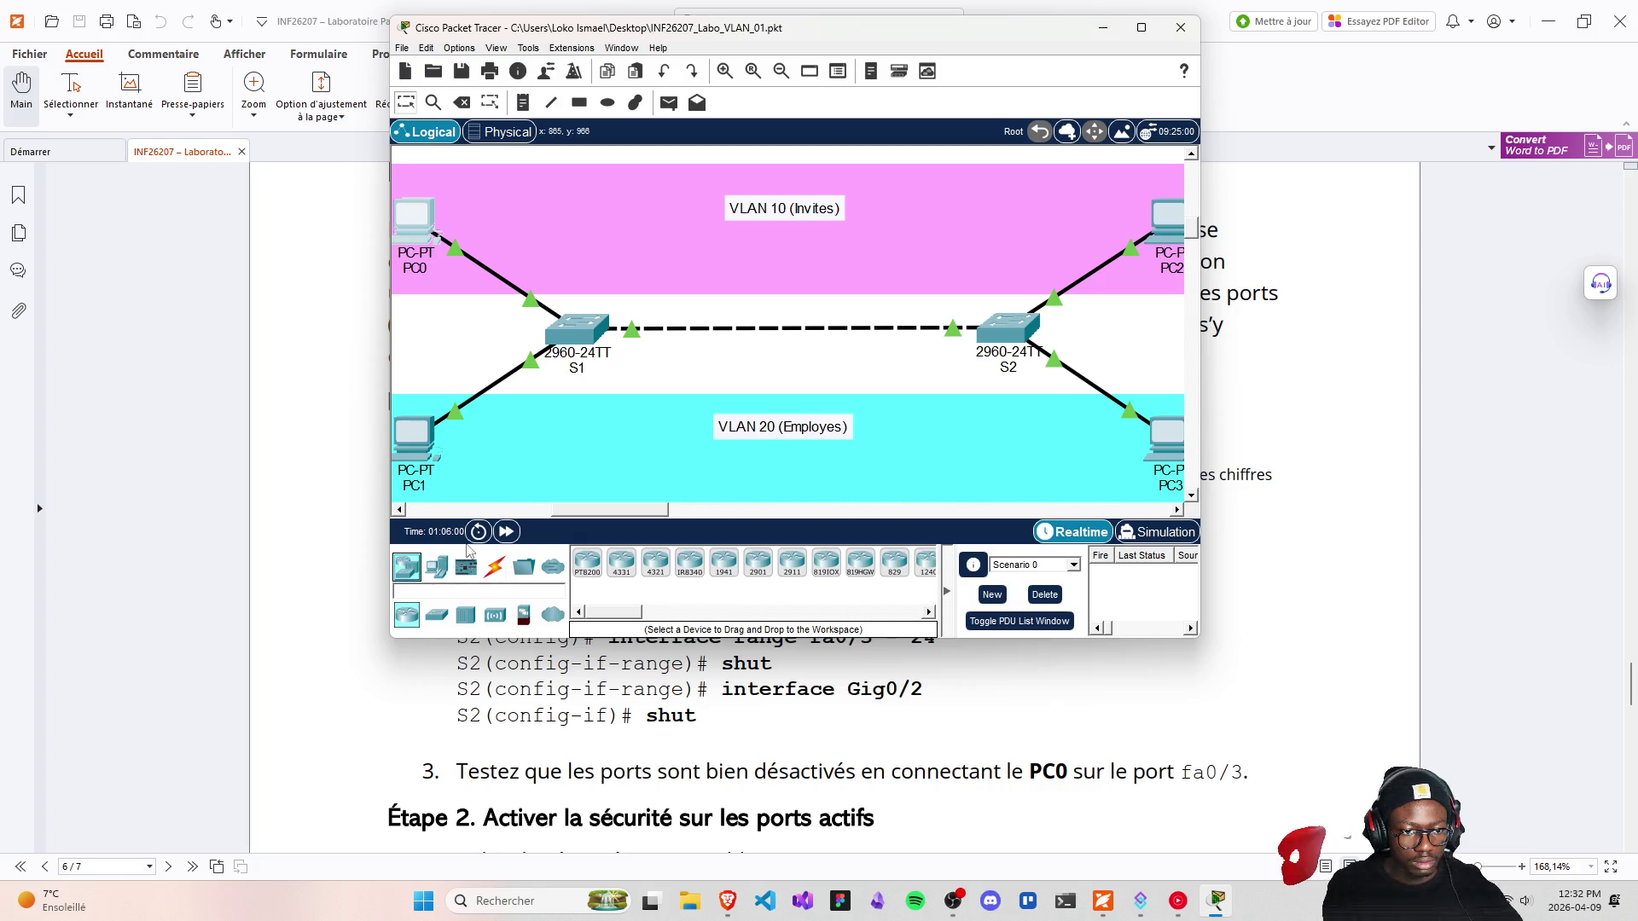
# Re-cable PC0's FastEthernet0 to S1, first on FastEthernet0/3, then on FastEthernet0/1
pyautogui.moveTo(531, 294)
pyautogui.mouseDown()
pyautogui.moveTo(483, 321)
pyautogui.moveTo(569, 334)
pyautogui.mouseUp()
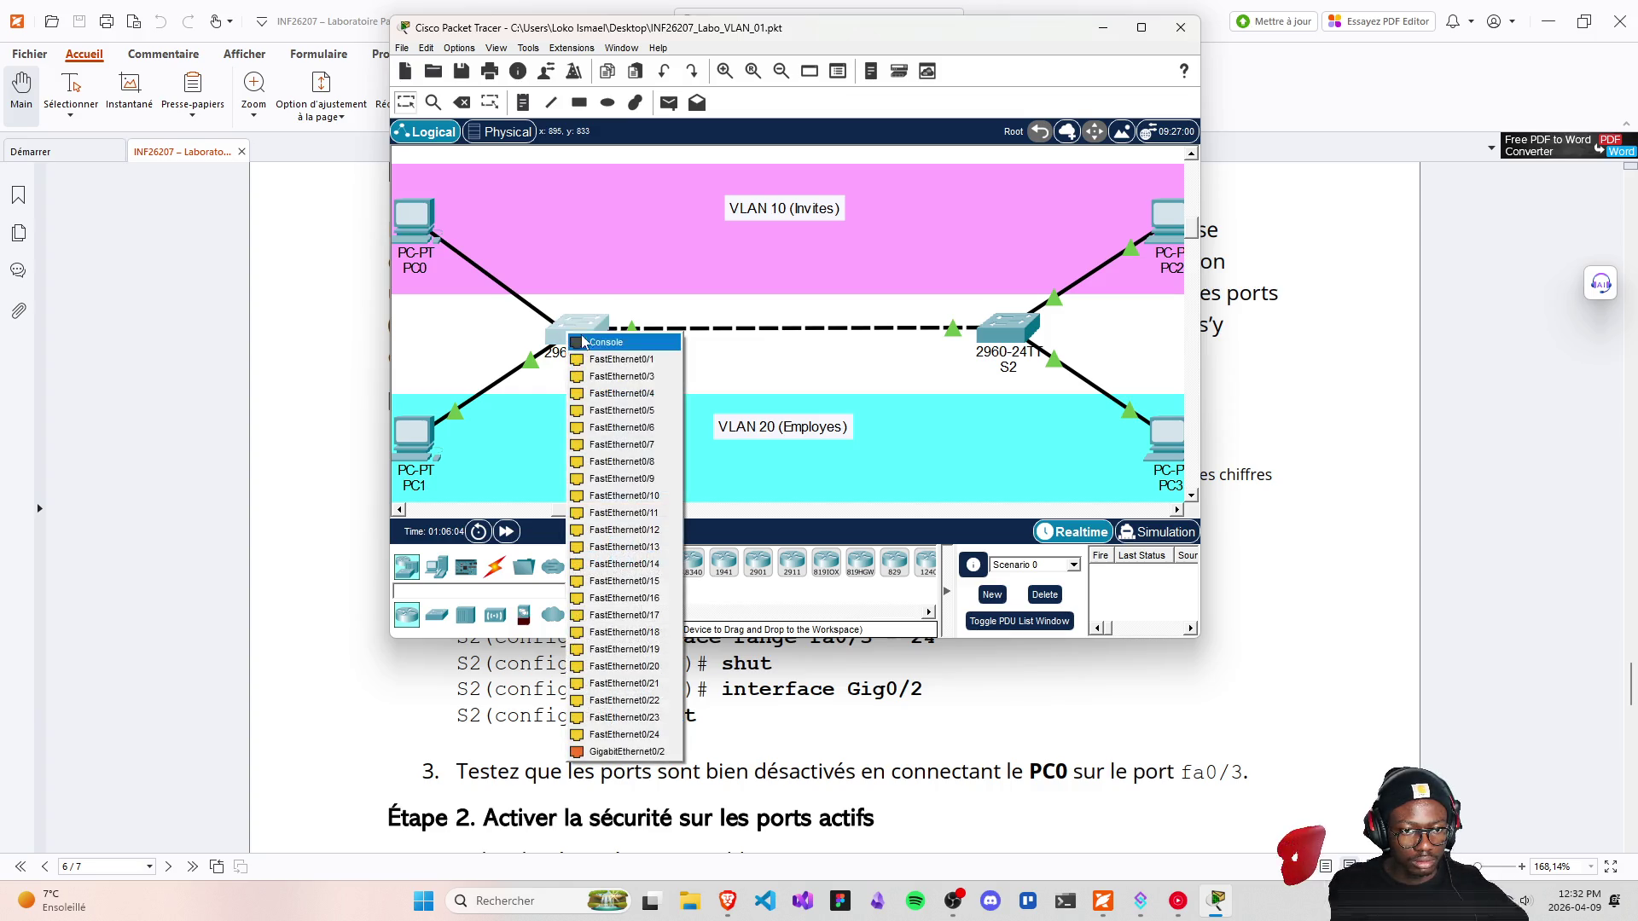
pyautogui.click(602, 378)
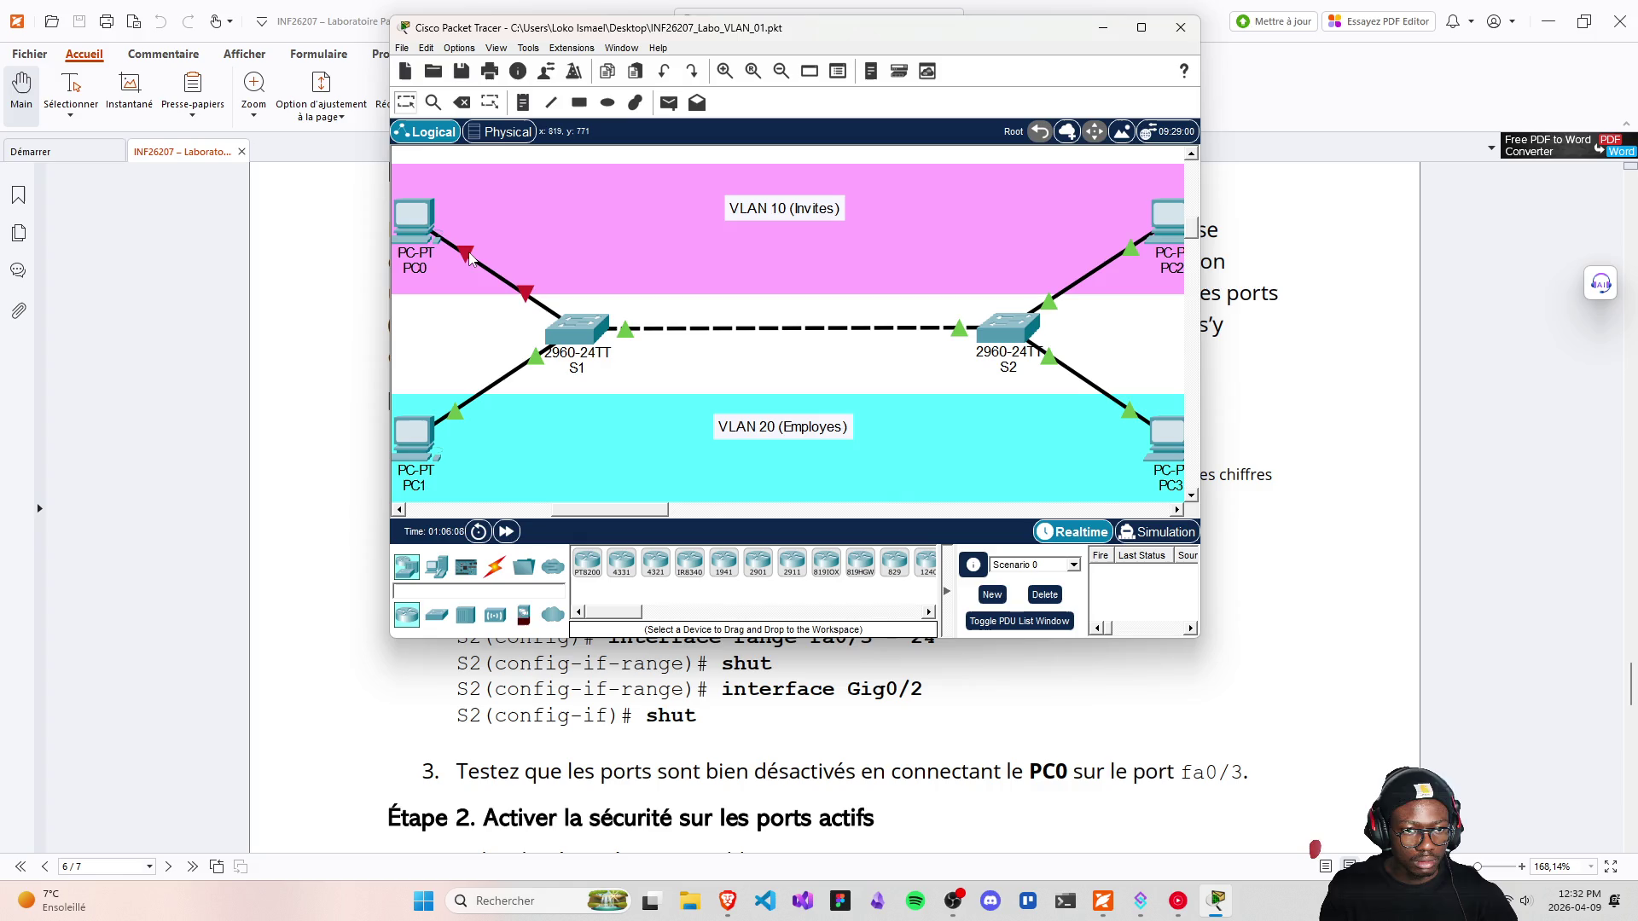
pyautogui.moveTo(469, 259); pyautogui.dragTo(428, 234)
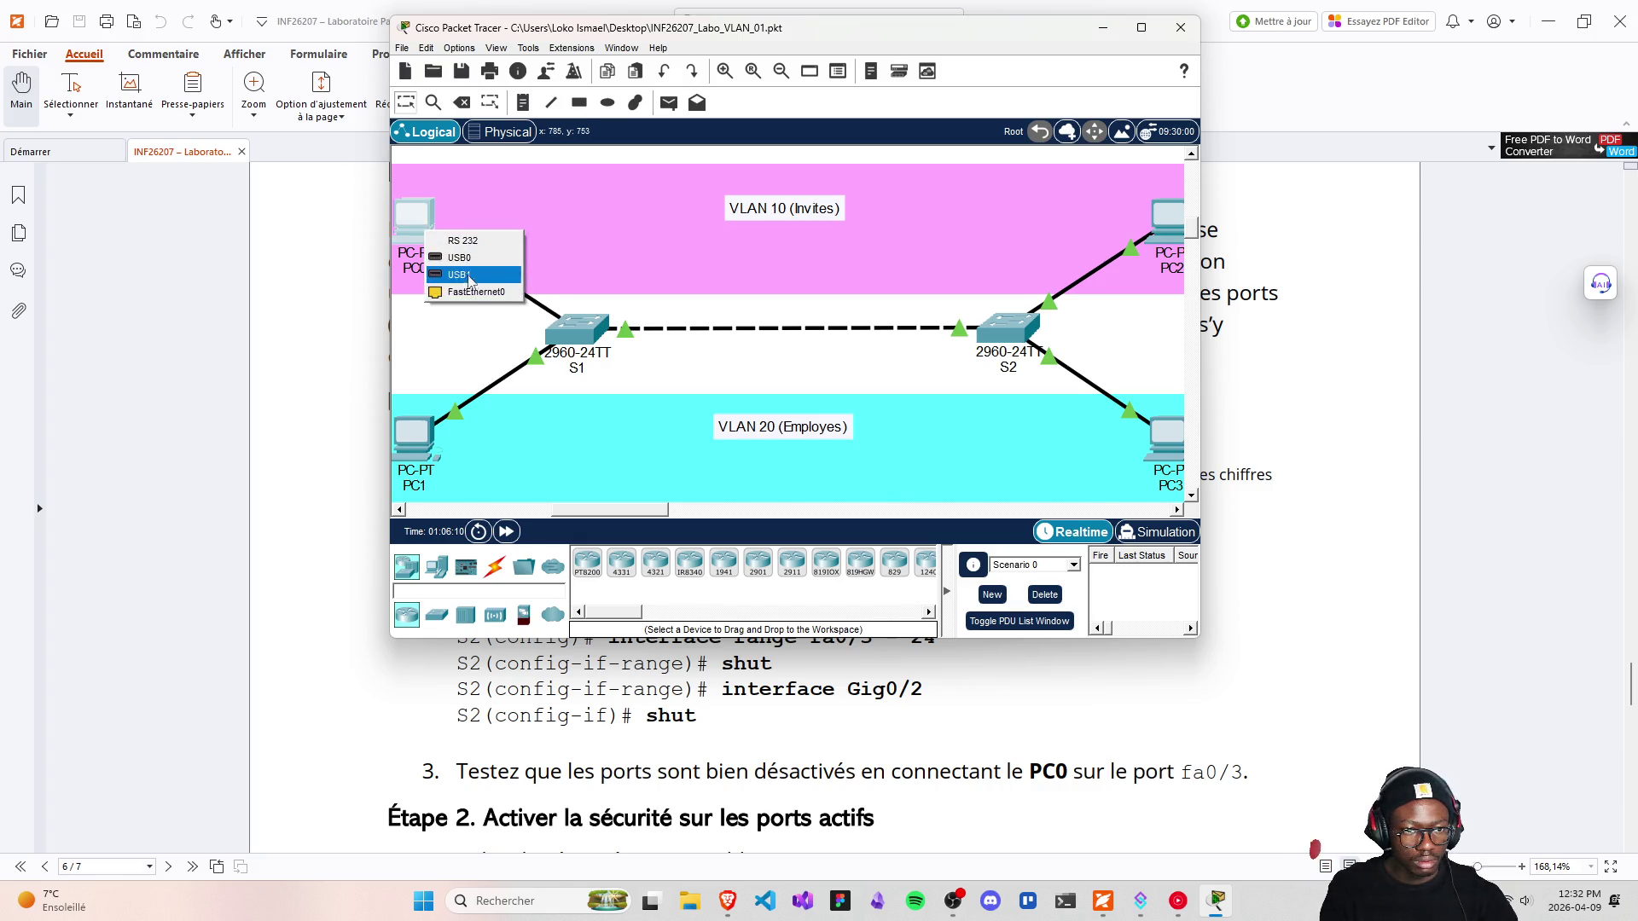
pyautogui.click(472, 292)
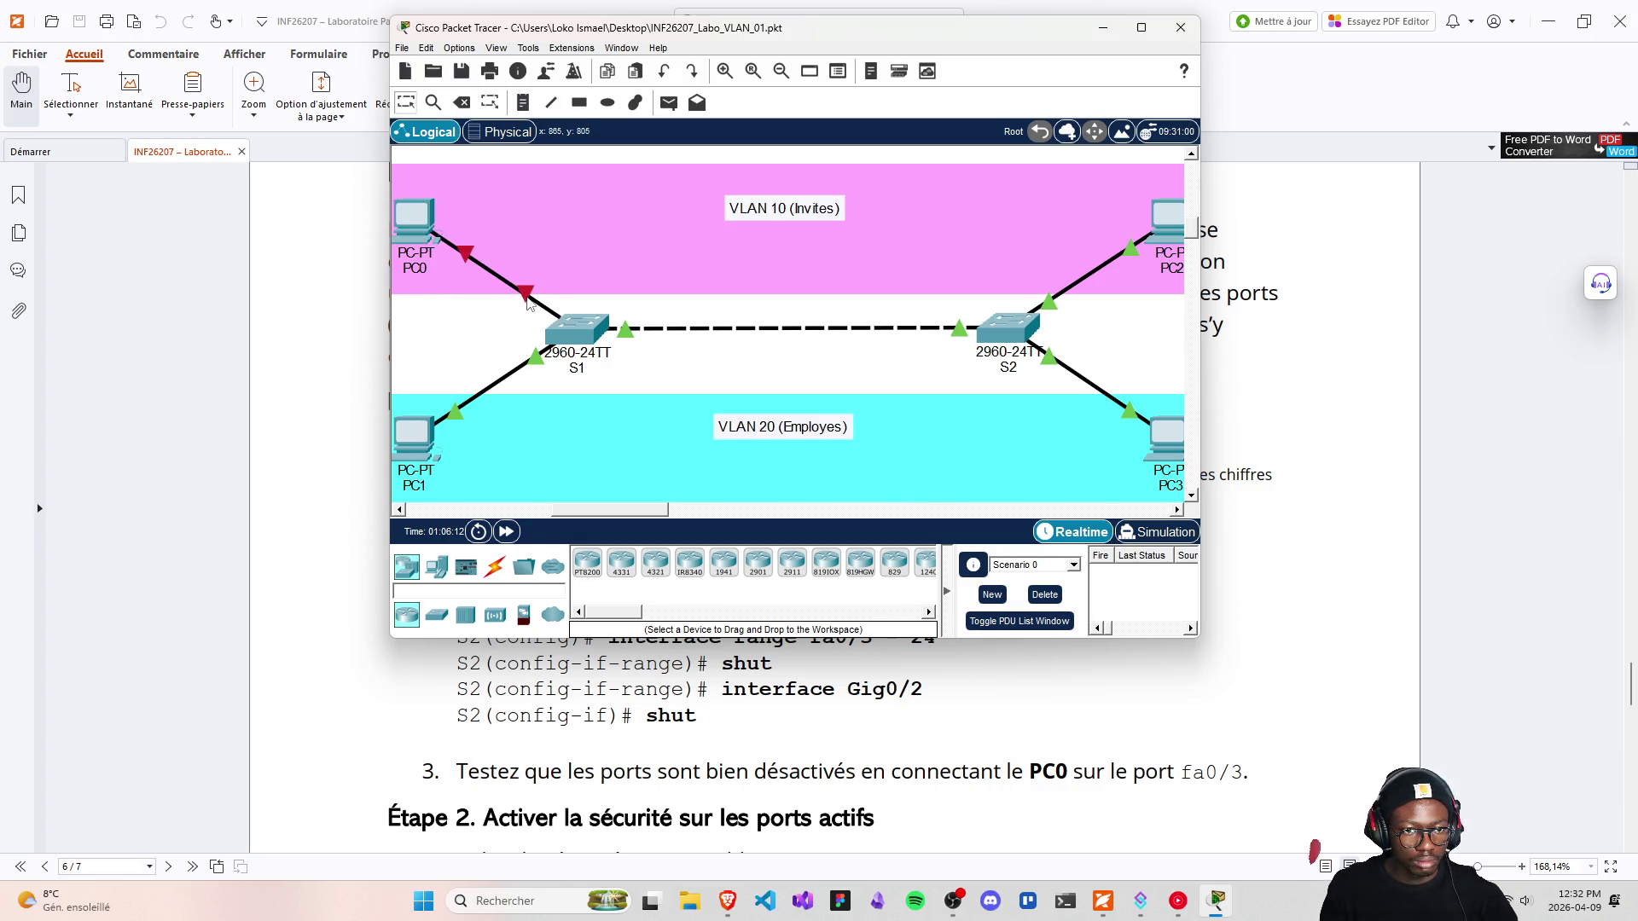
pyautogui.moveTo(527, 300)
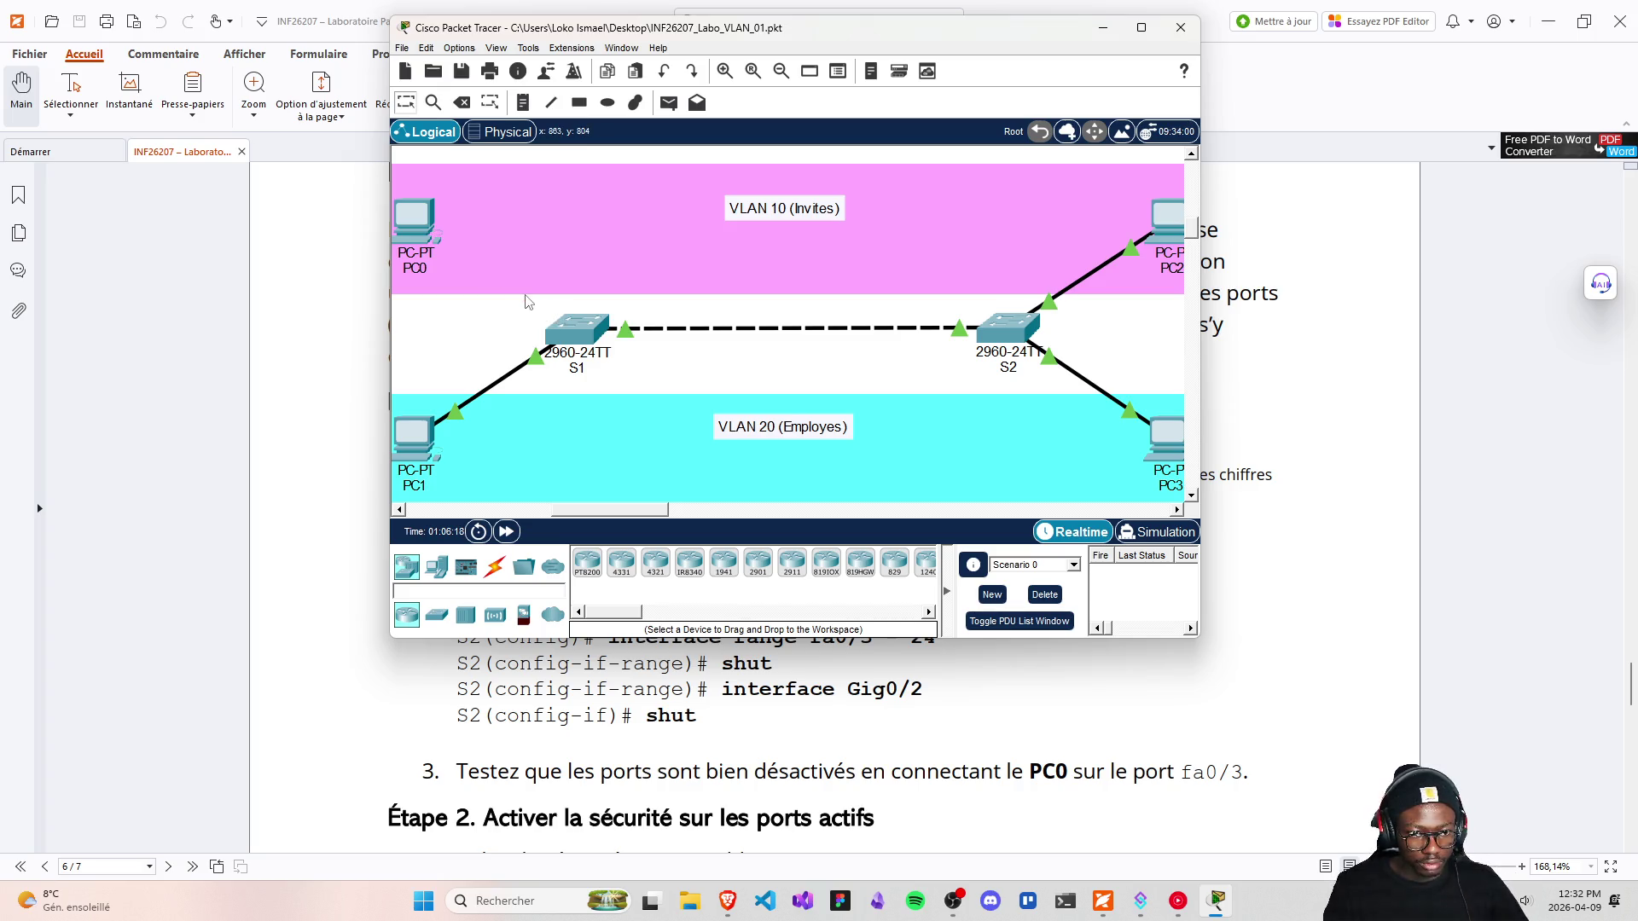
pyautogui.click(574, 336)
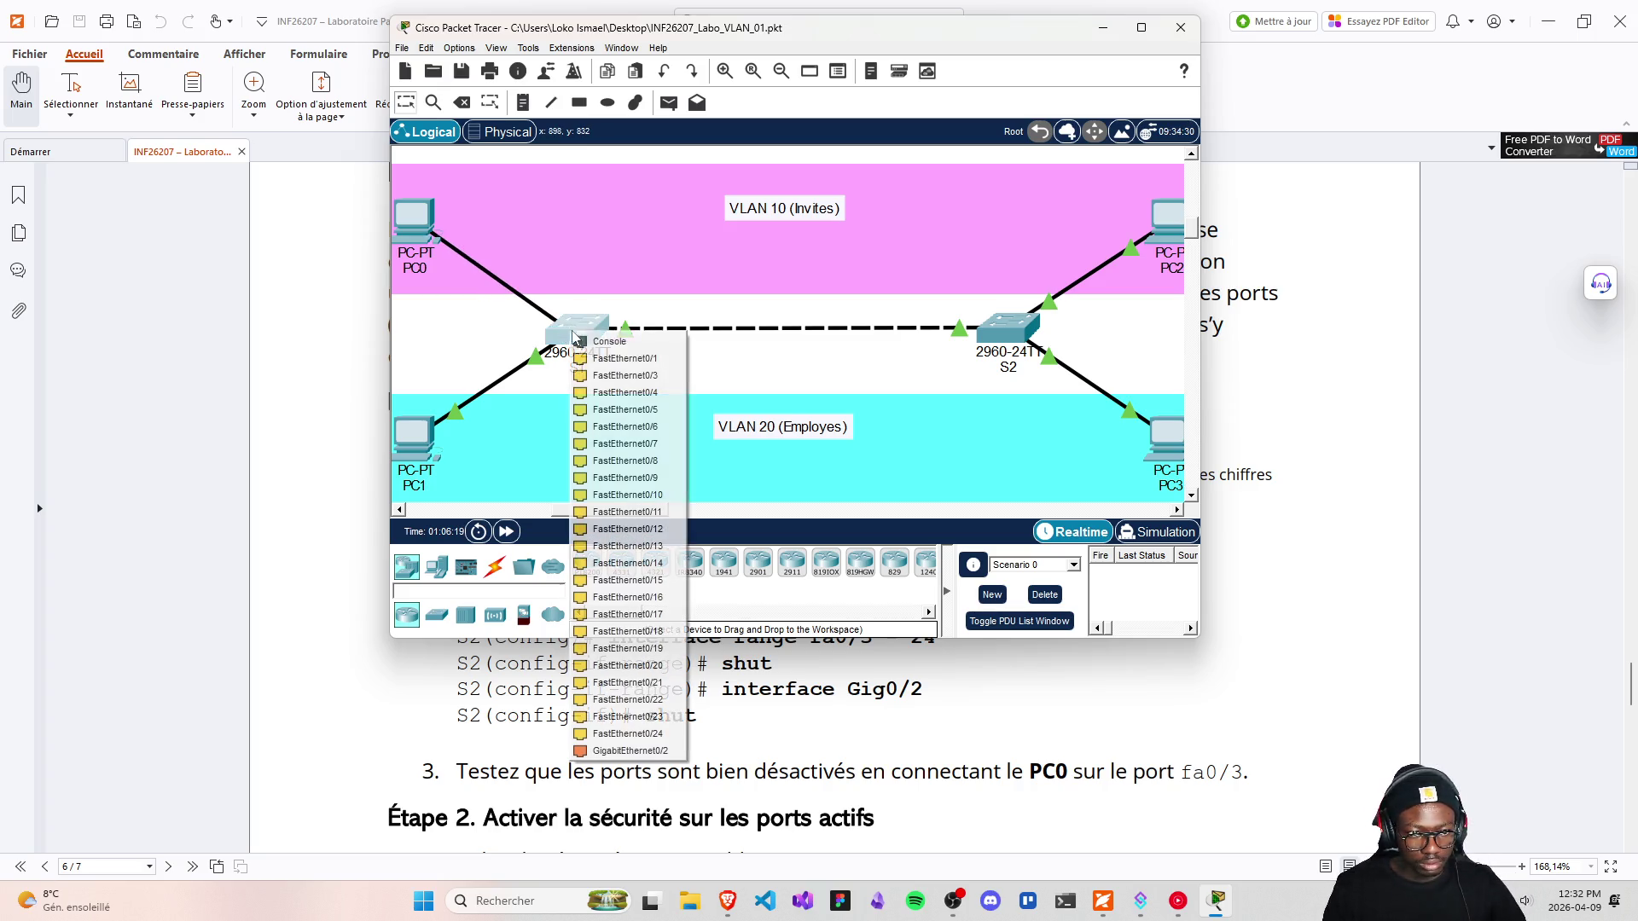
pyautogui.click(630, 375)
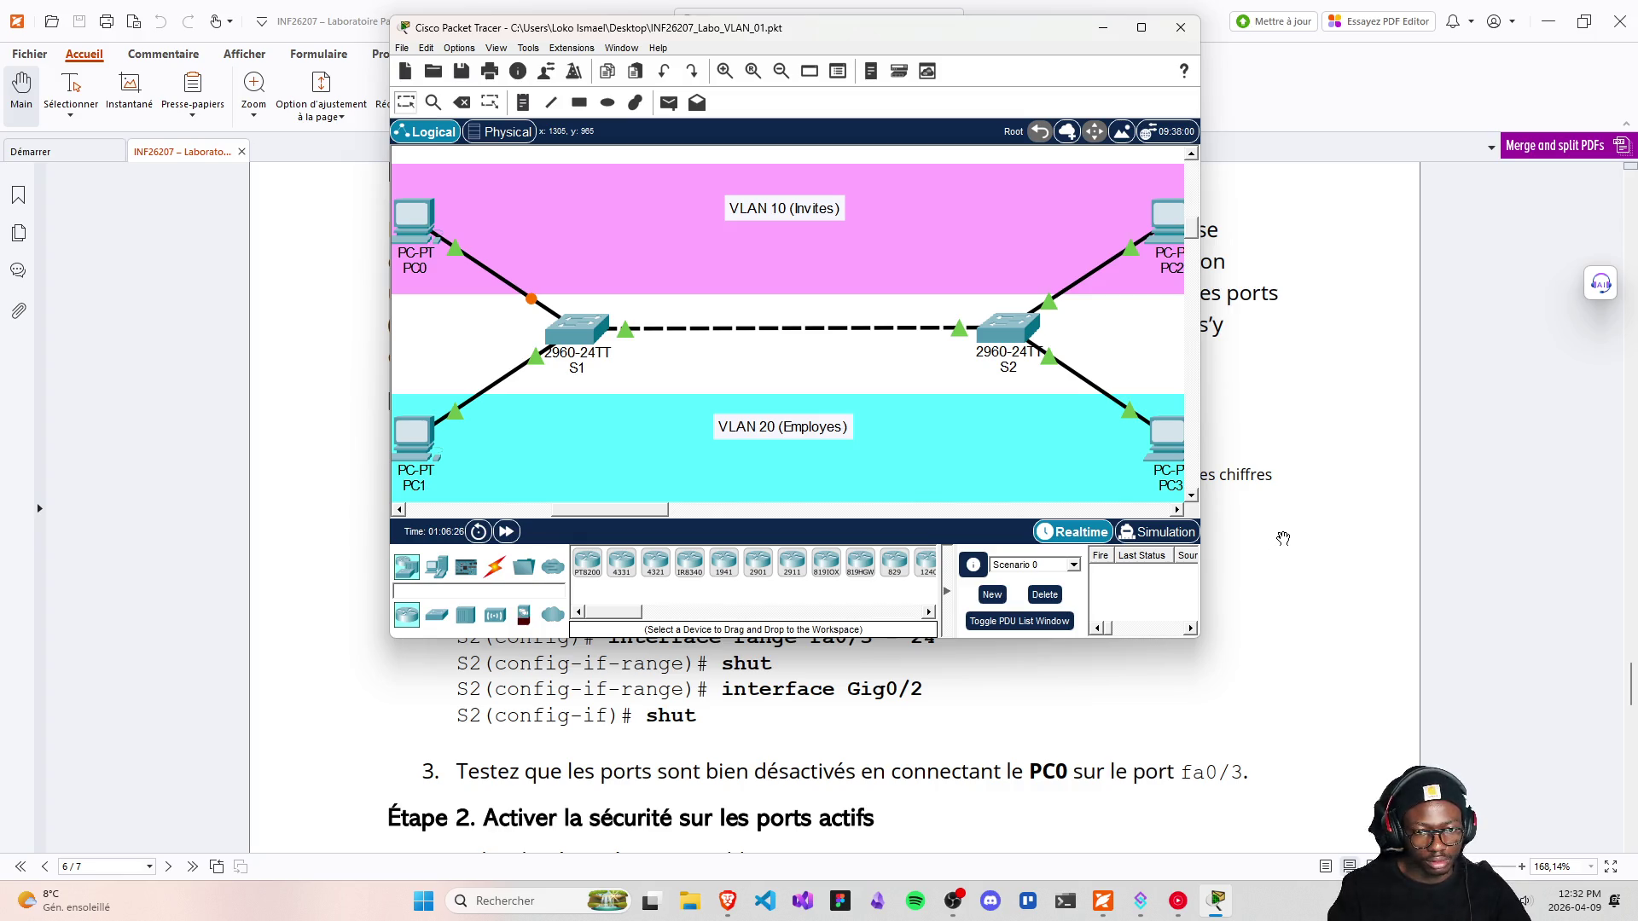
pyautogui.click(1177, 625)
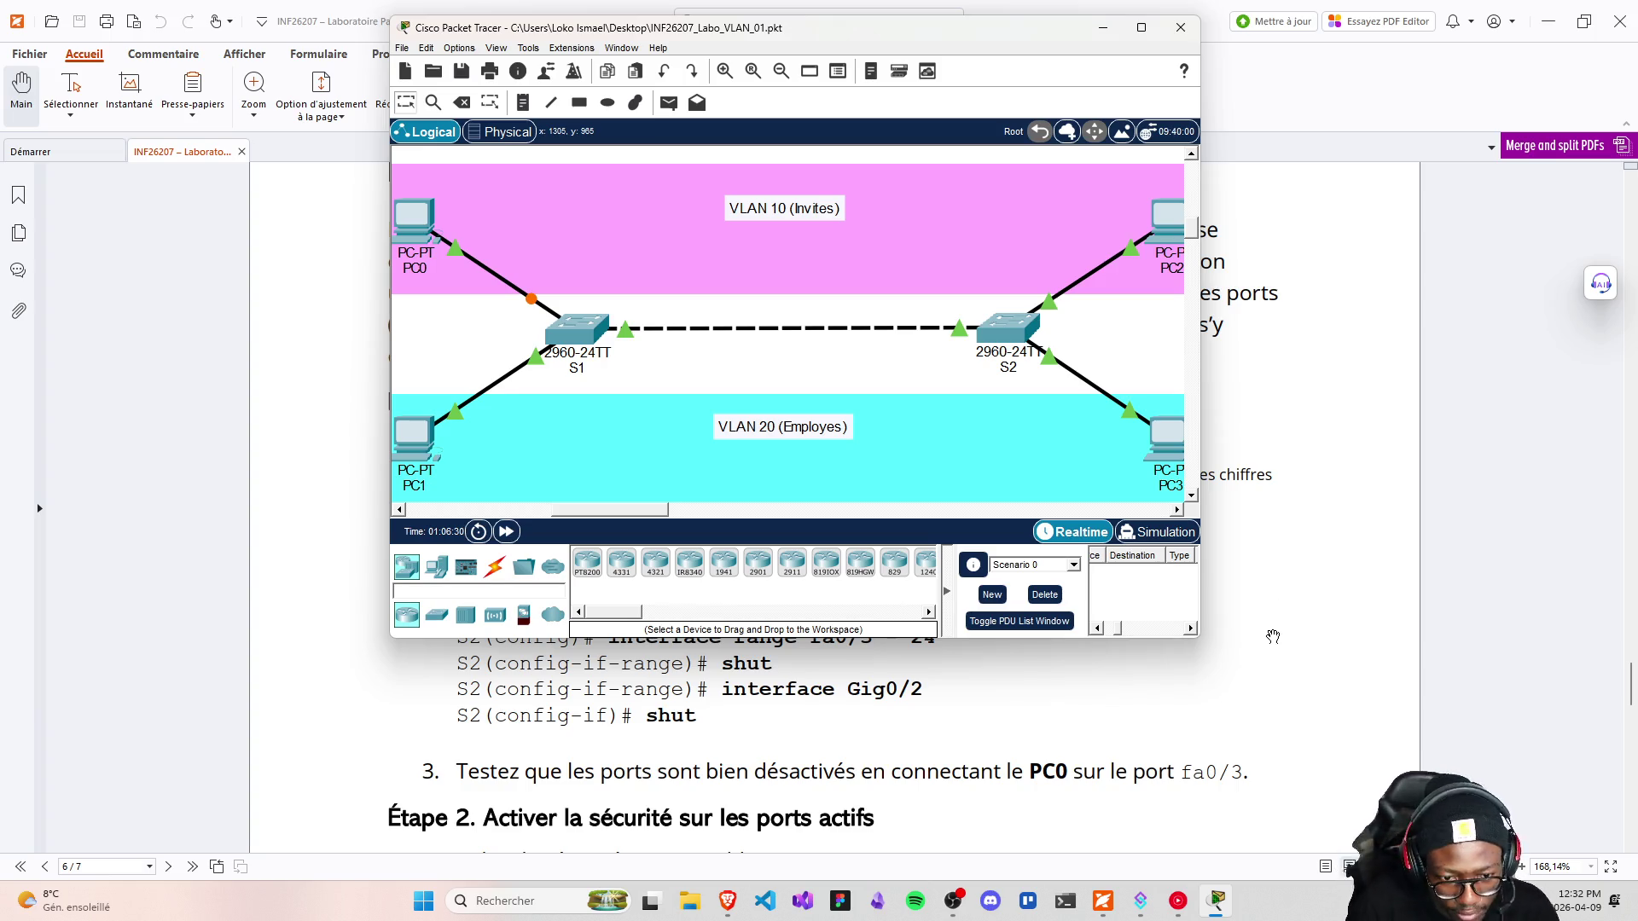
# Select the word SNMP in the lab PDF's Resctrict mode description, then switch to the browser
pyautogui.scroll(-1, 1275, 627)
pyautogui.scroll(-1, 1276, 627)
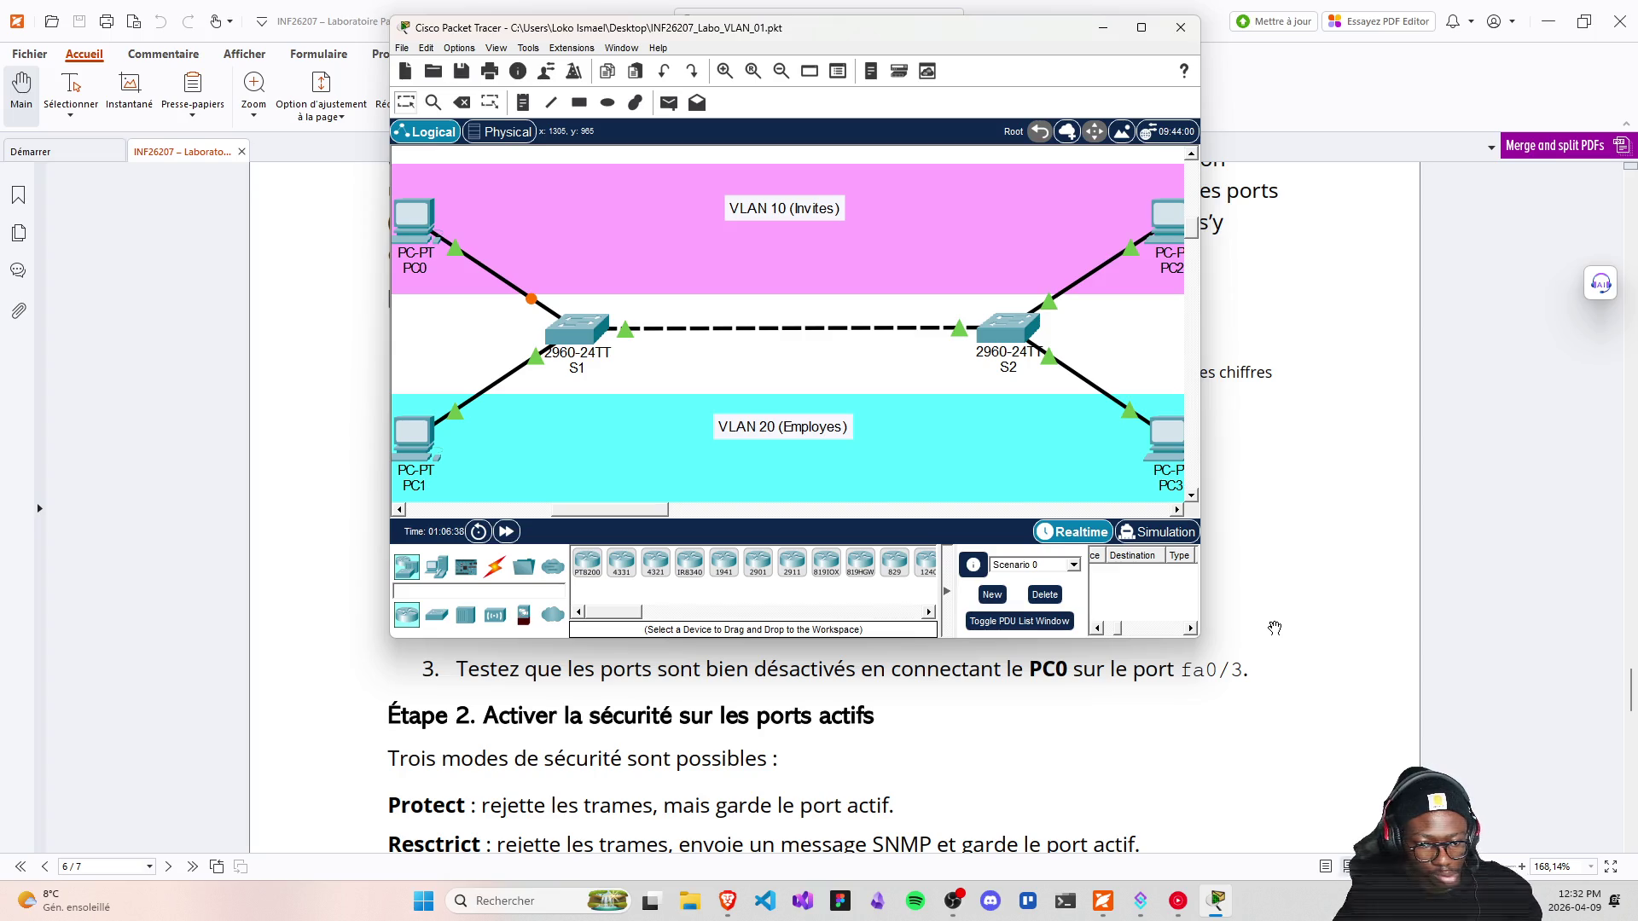
pyautogui.scroll(-1, 1276, 628)
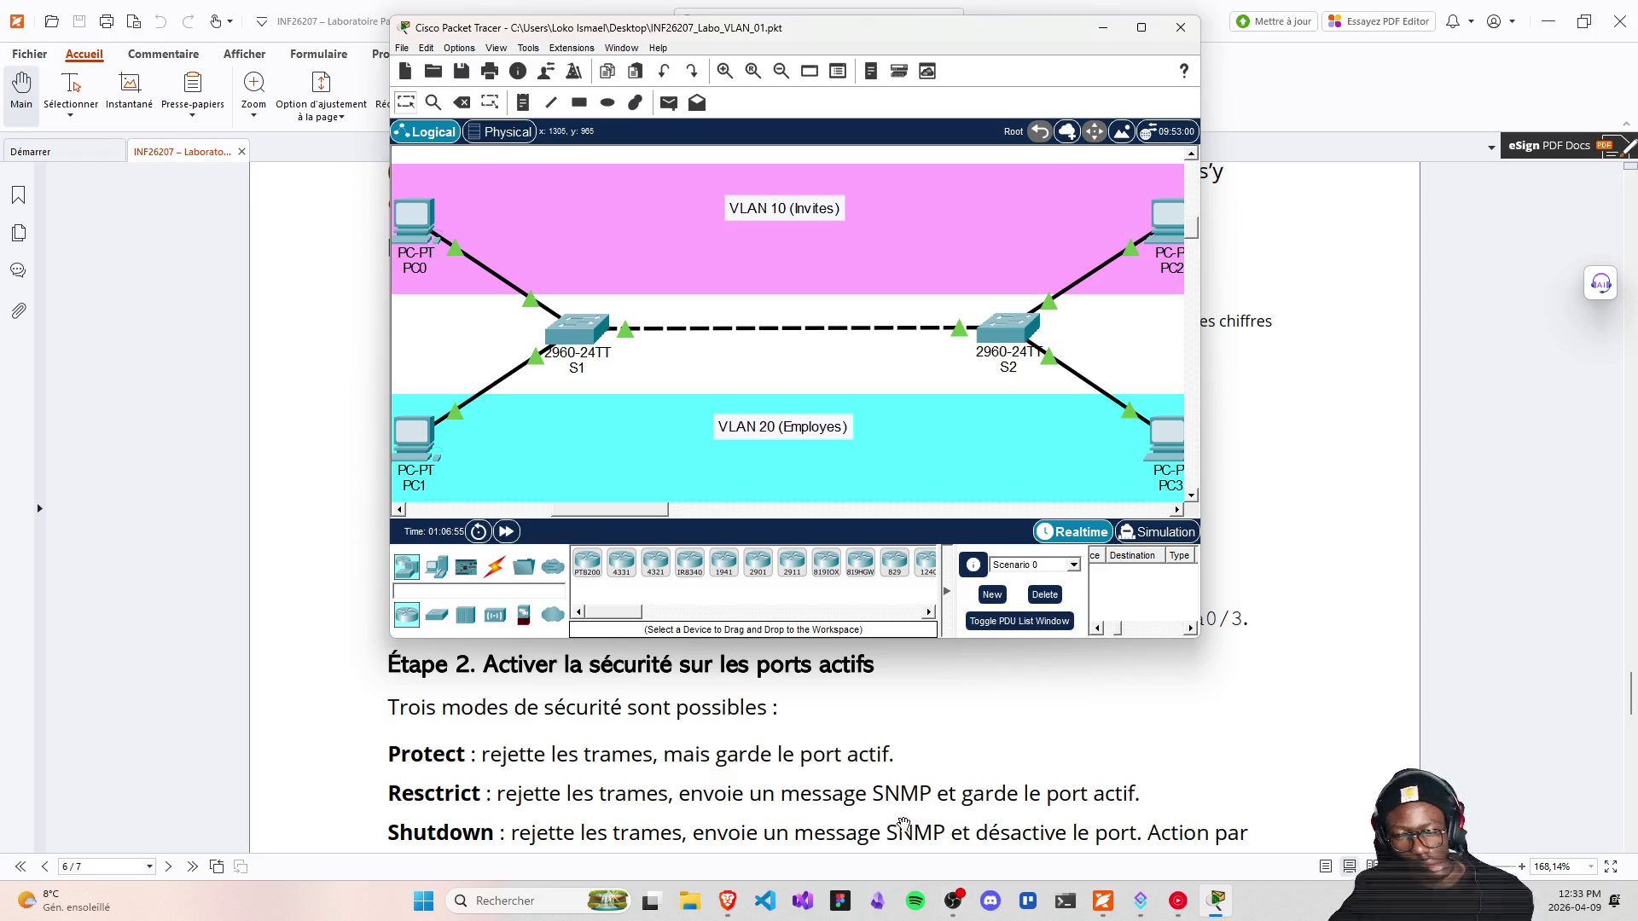
pyautogui.click(878, 793)
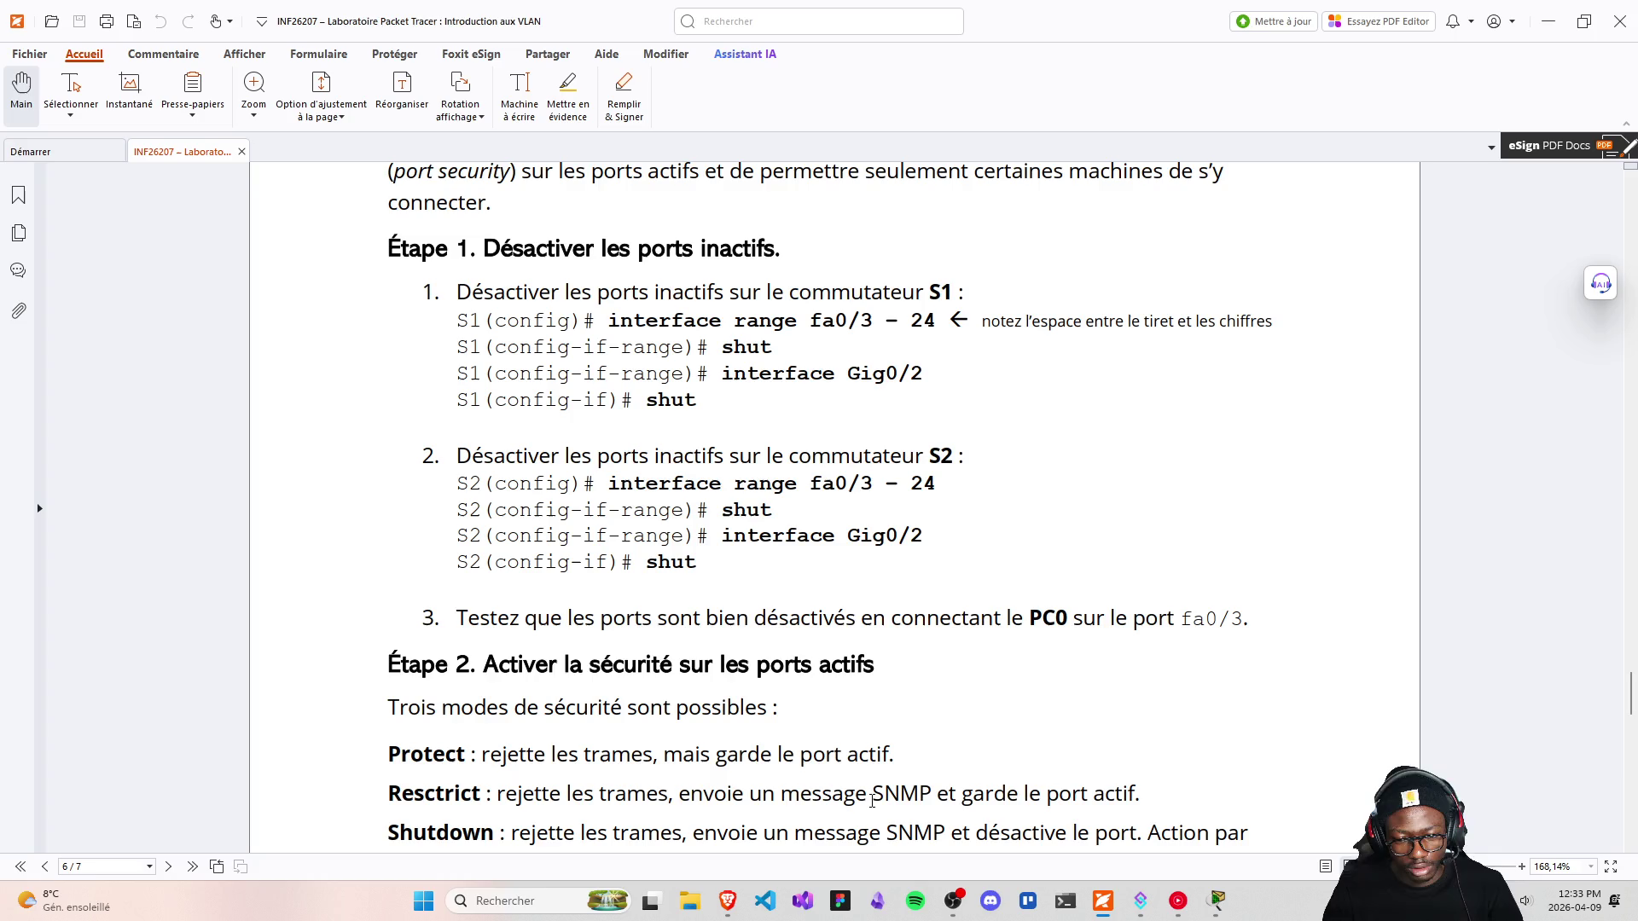
pyautogui.moveTo(871, 795); pyautogui.dragTo(933, 791)
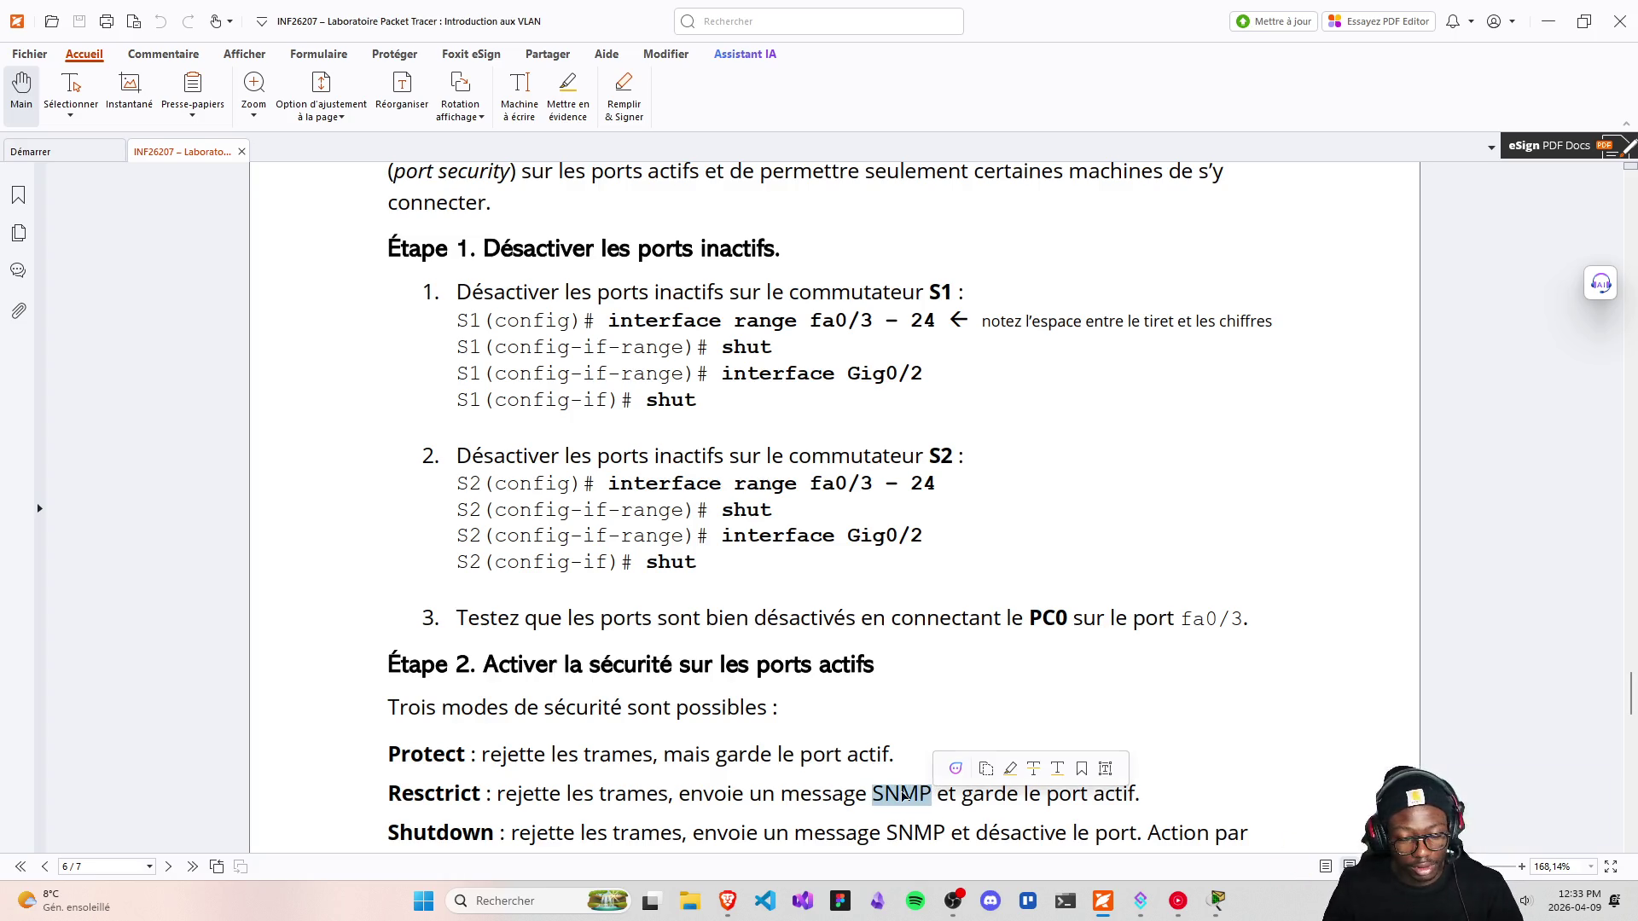
pyautogui.click(727, 901)
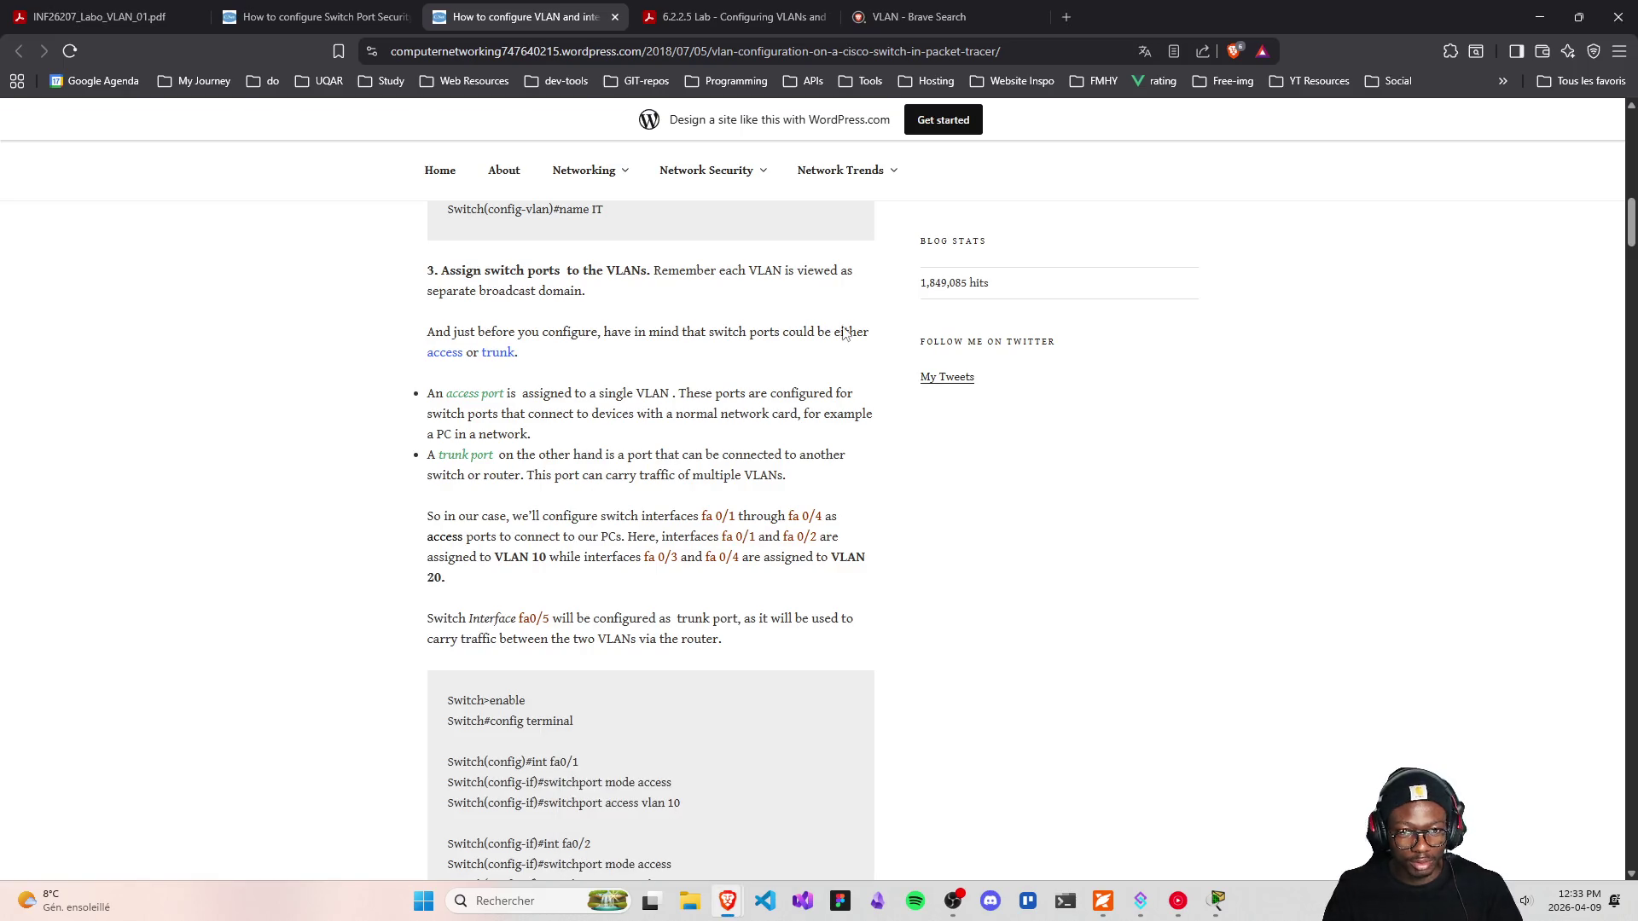
# Run a Brave Search for SNMP
pyautogui.click(939, 18)
pyautogui.click(690, 49)
pyautogui.write('SNMP')
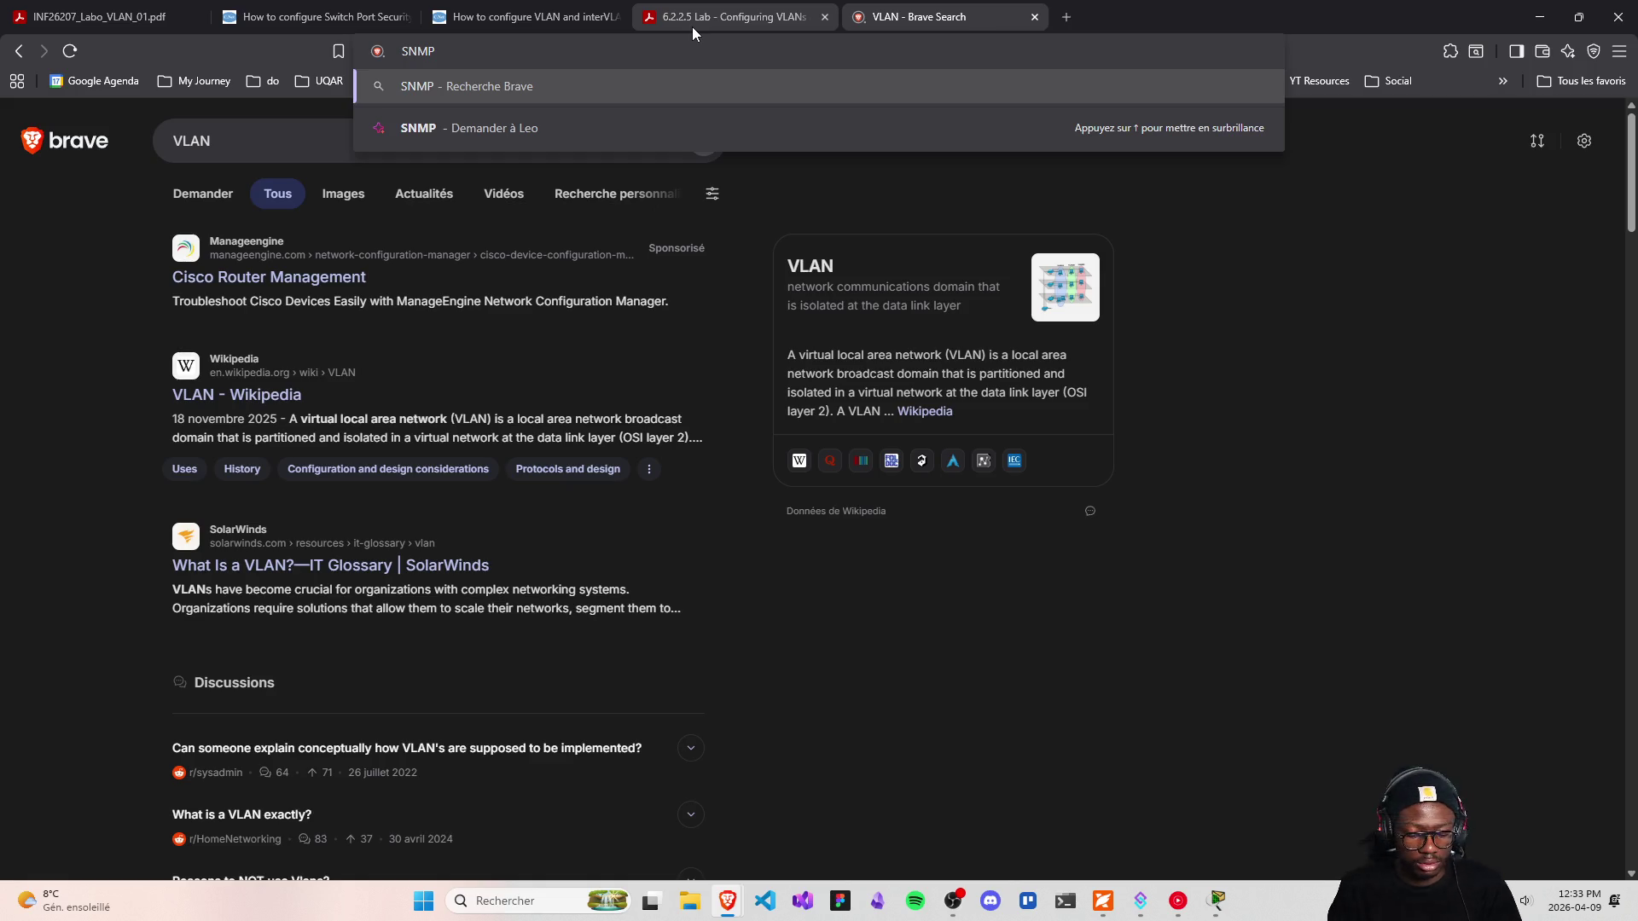
pyautogui.press('Return')
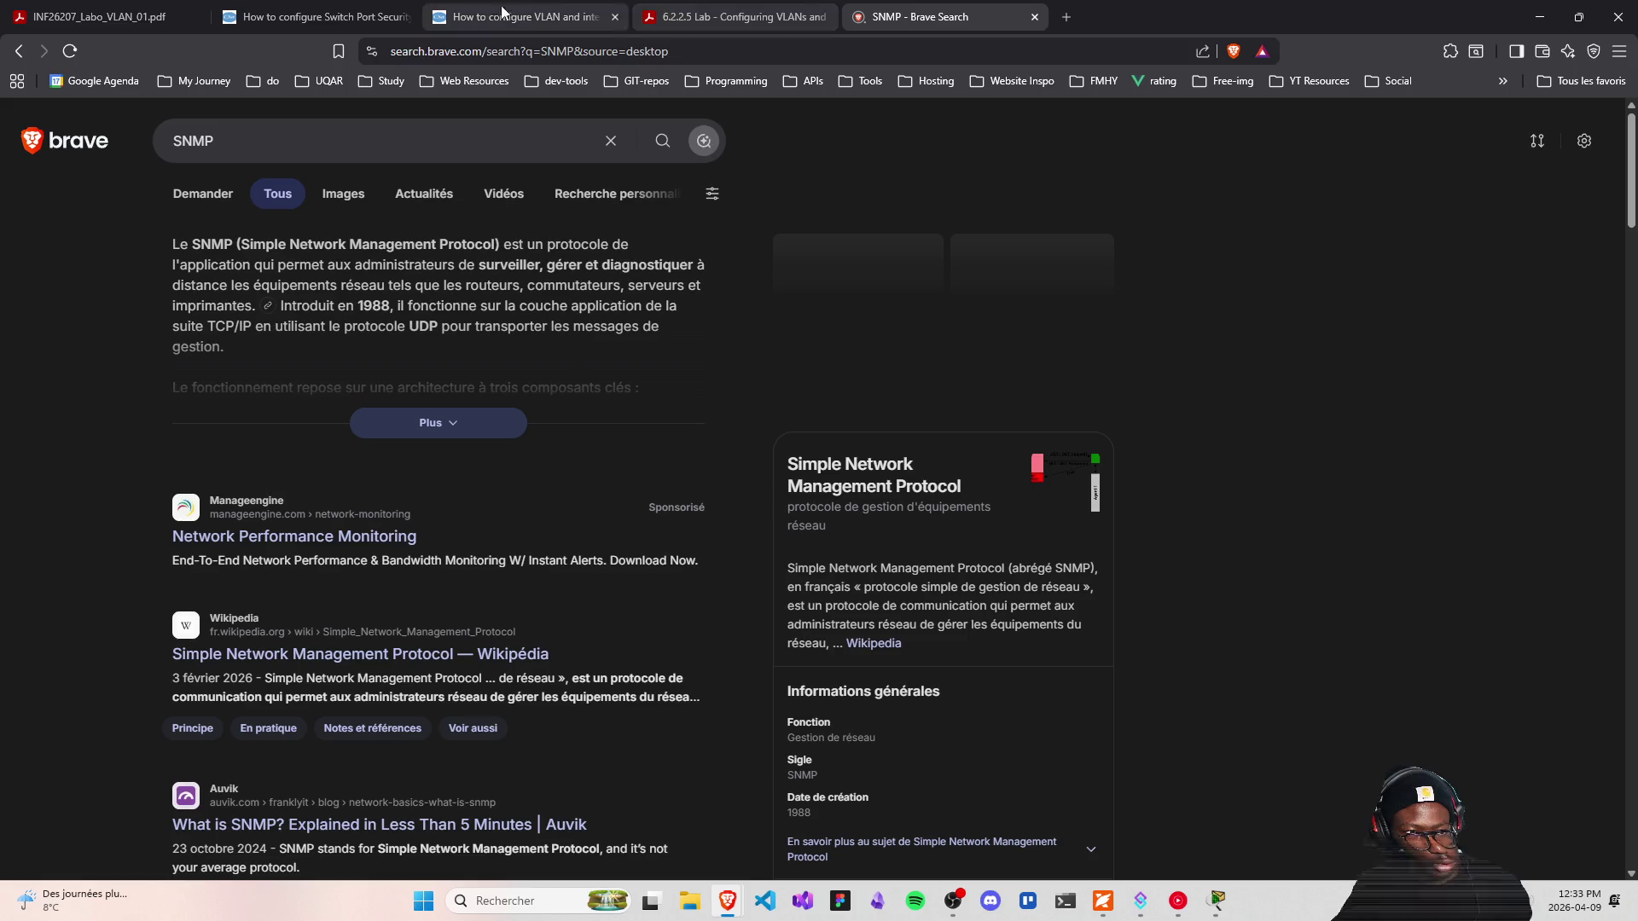
# Search 'SNMP vs SMTP' and expand the full comparison table
pyautogui.click(307, 141)
pyautogui.write('vs ')
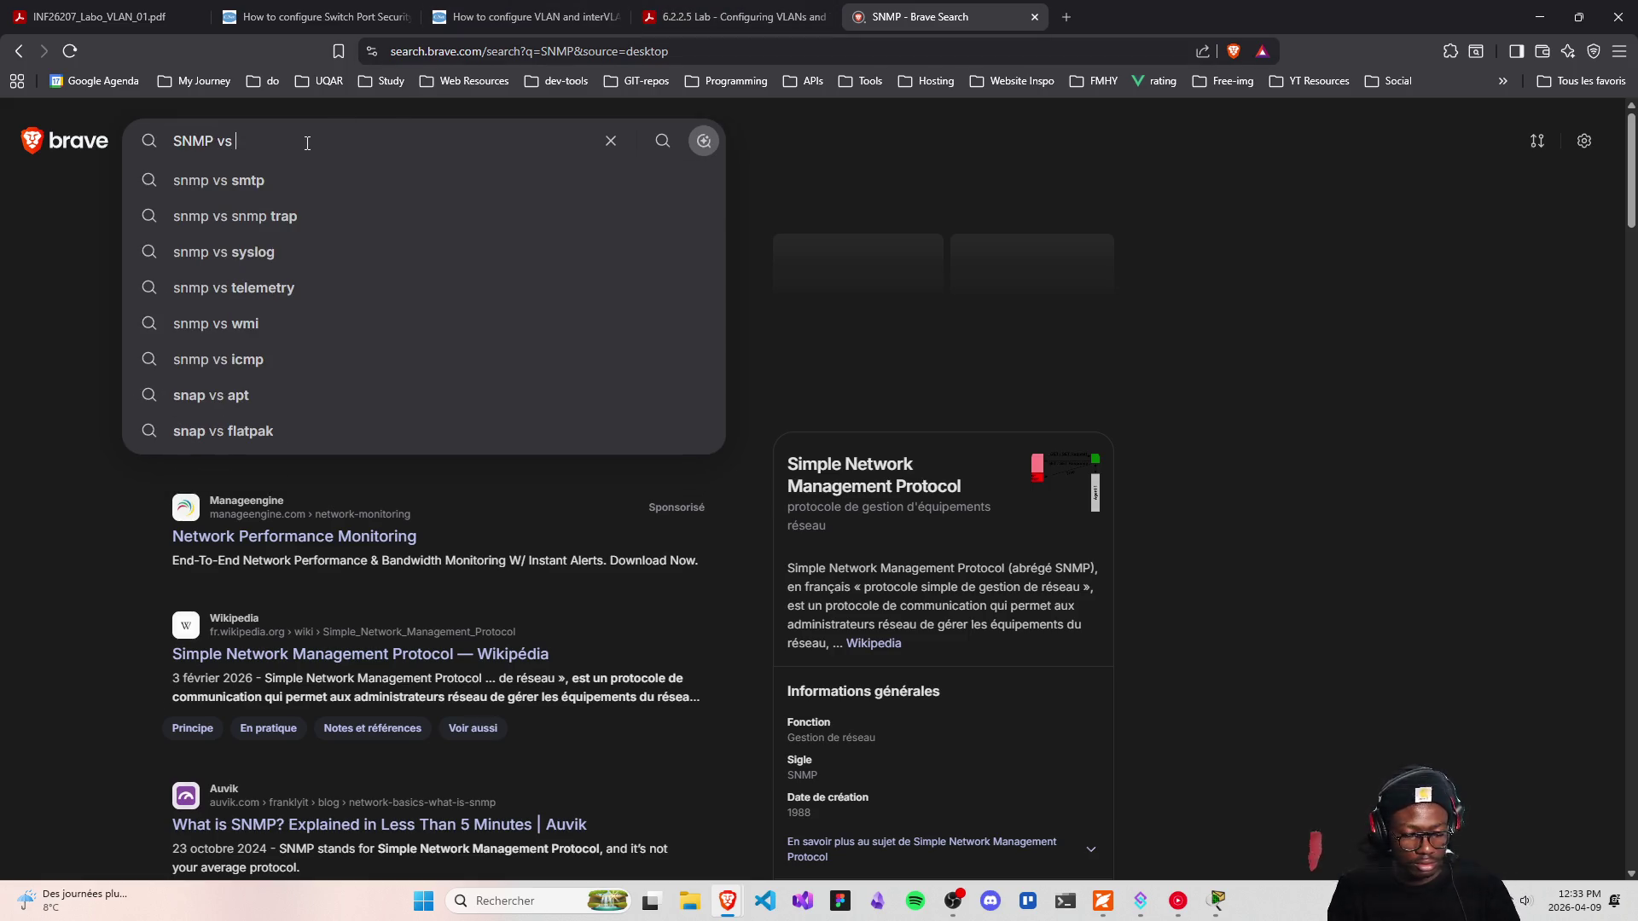
pyautogui.write('SMTP')
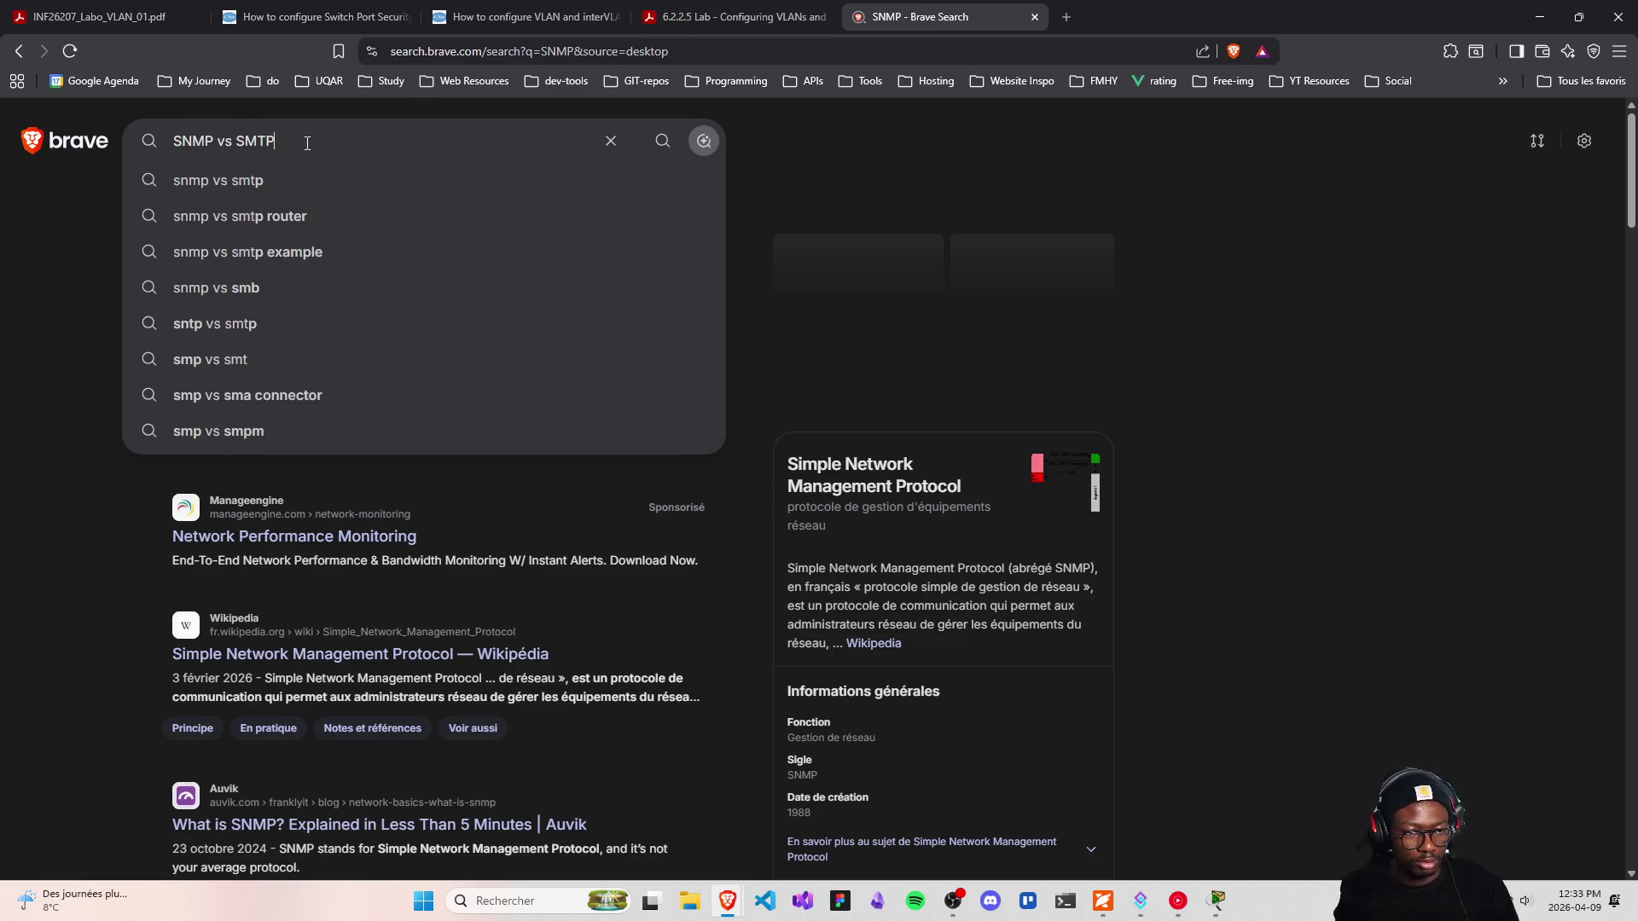
pyautogui.press('Return')
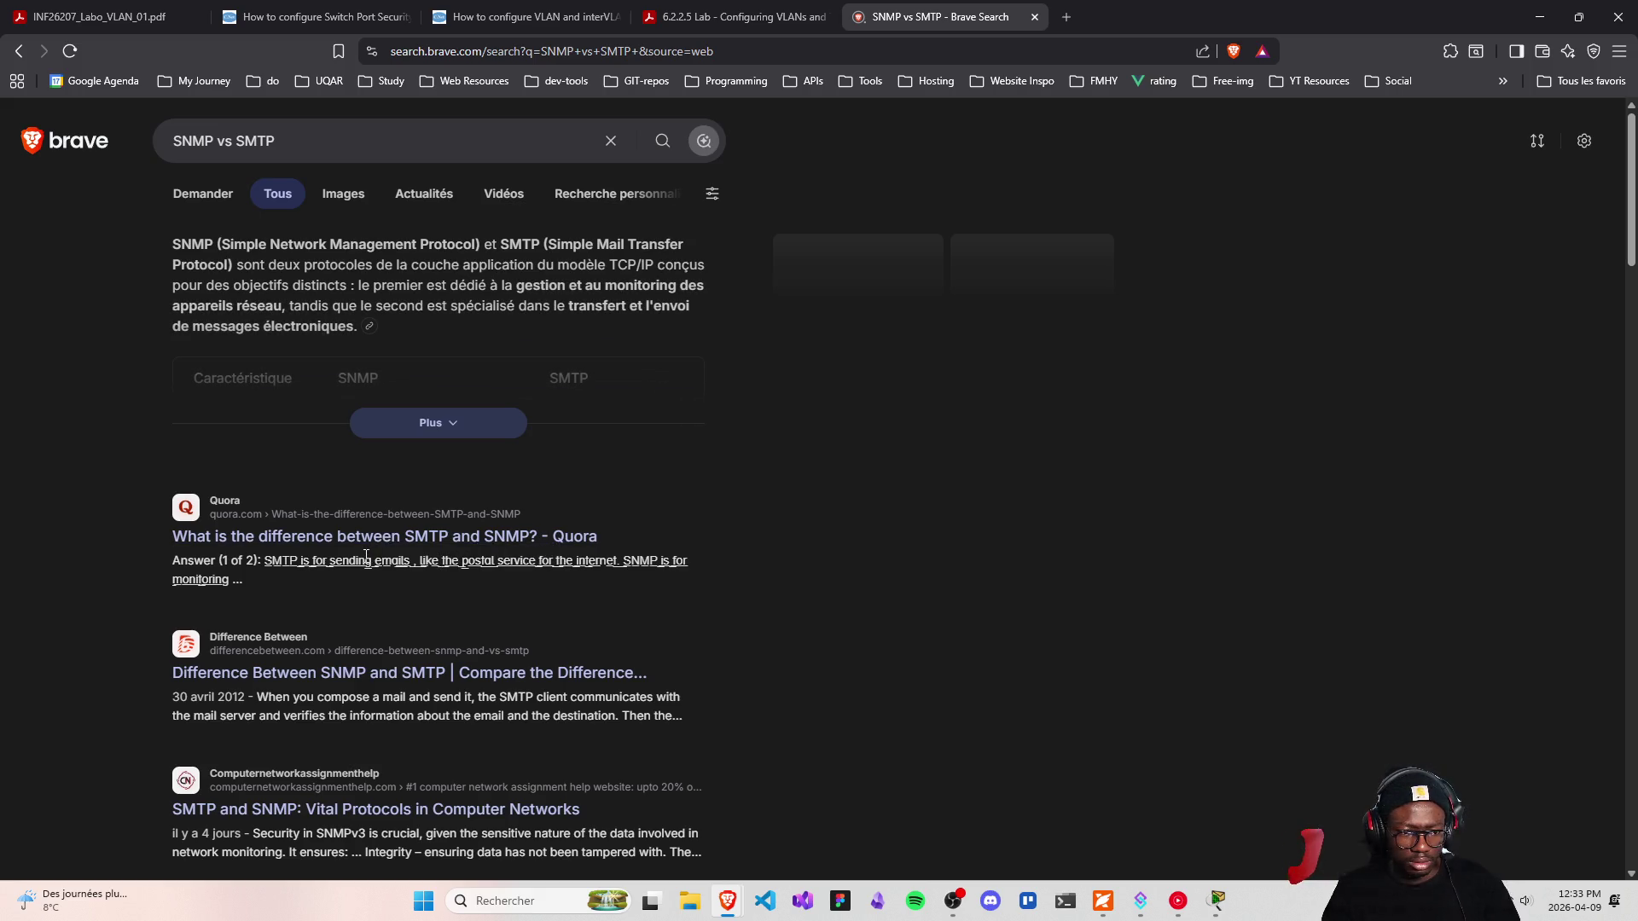
pyautogui.moveTo(221, 245); pyautogui.dragTo(401, 265)
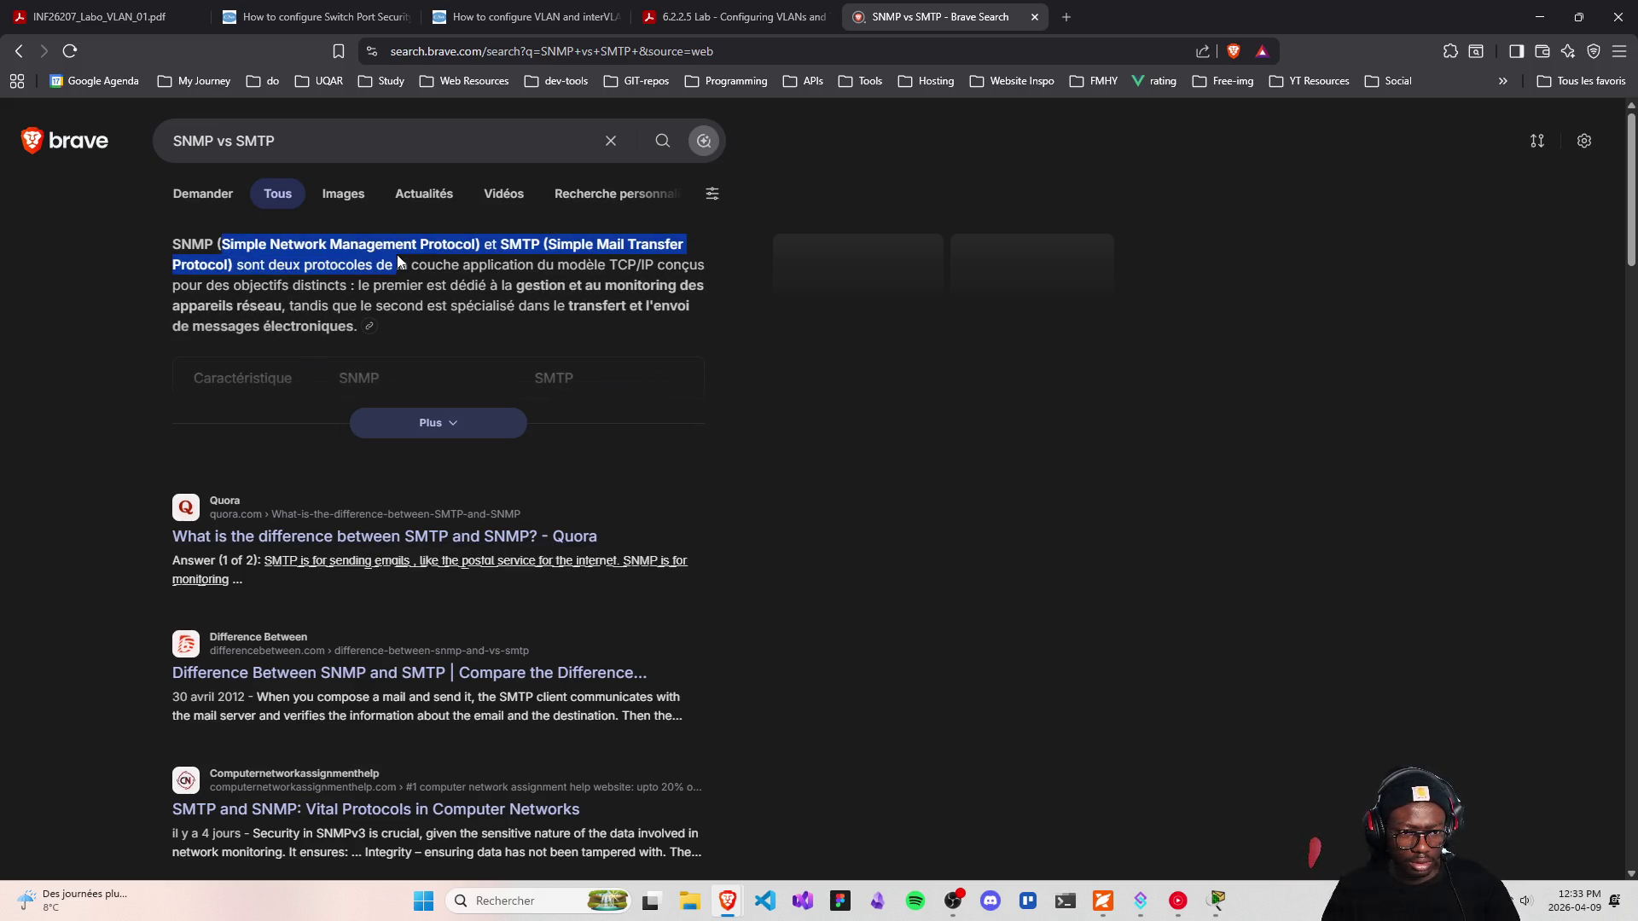
pyautogui.click(599, 245)
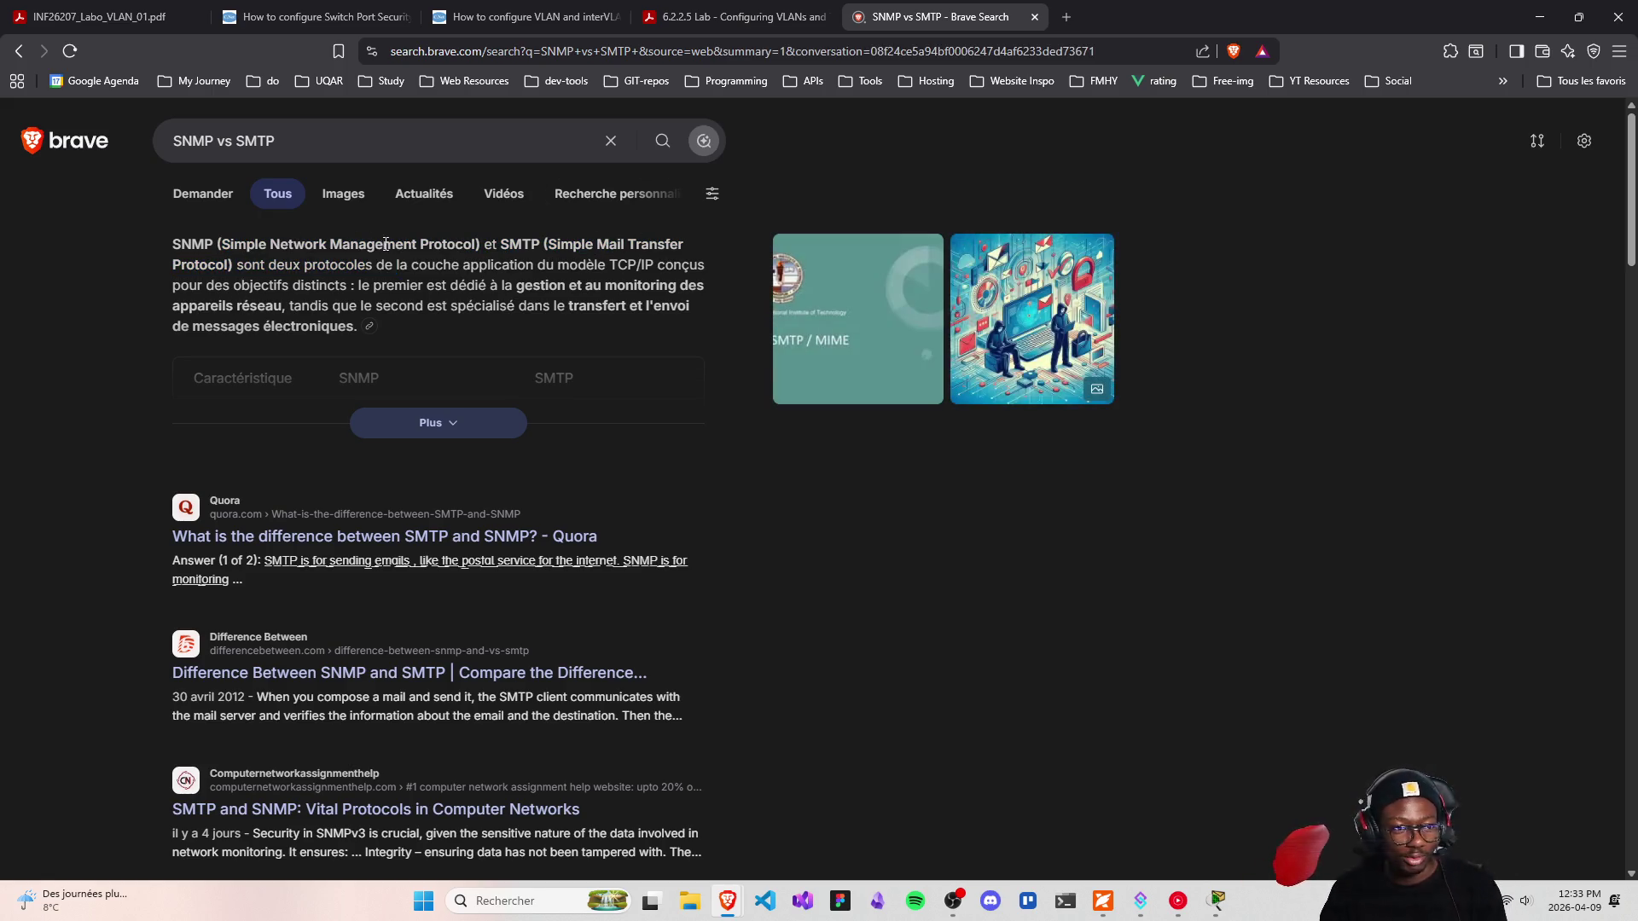
pyautogui.click(452, 426)
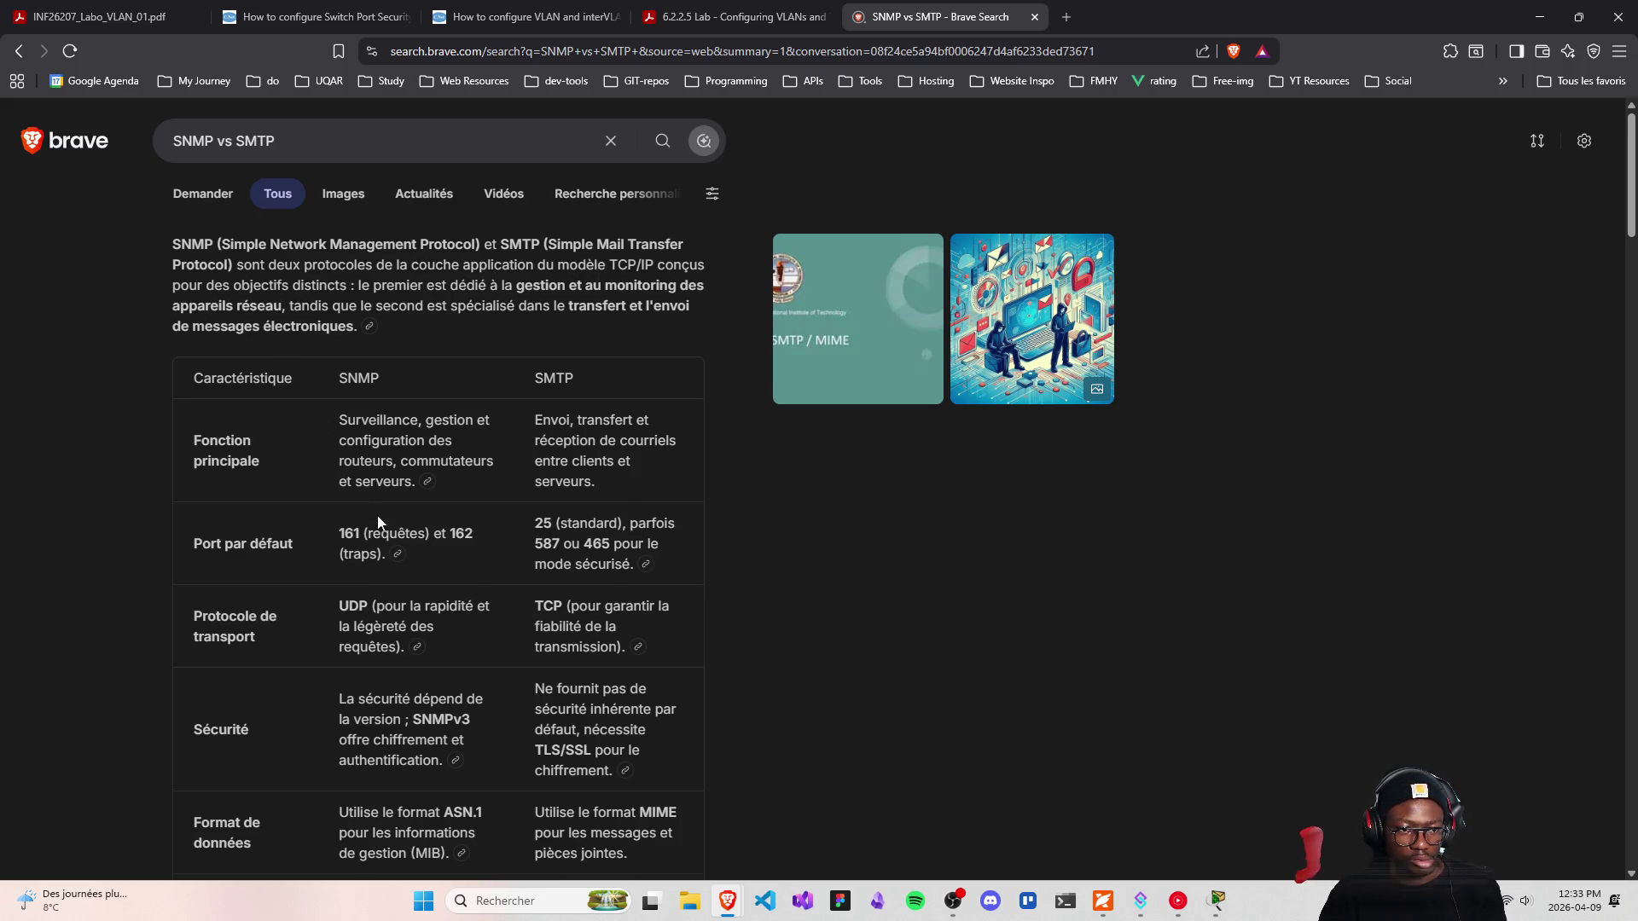
# Highlight SNMP's main function text and the SNMP and SMTP column headings
pyautogui.scroll(-1, 368, 475)
pyautogui.scroll(-1, 368, 476)
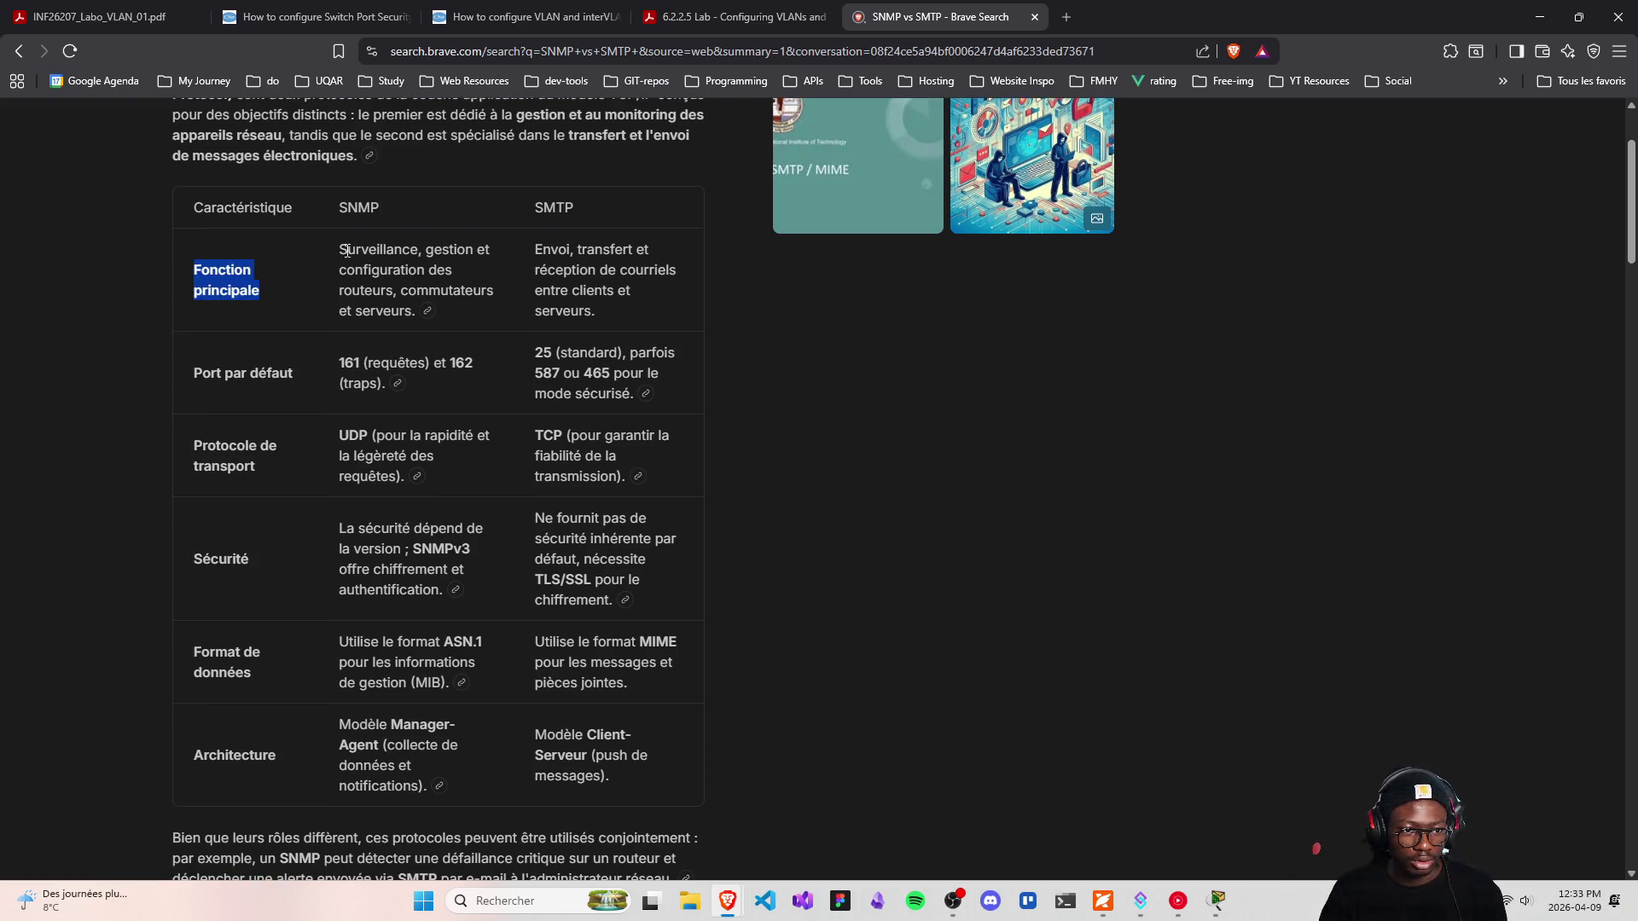
pyautogui.moveTo(339, 248); pyautogui.dragTo(479, 250)
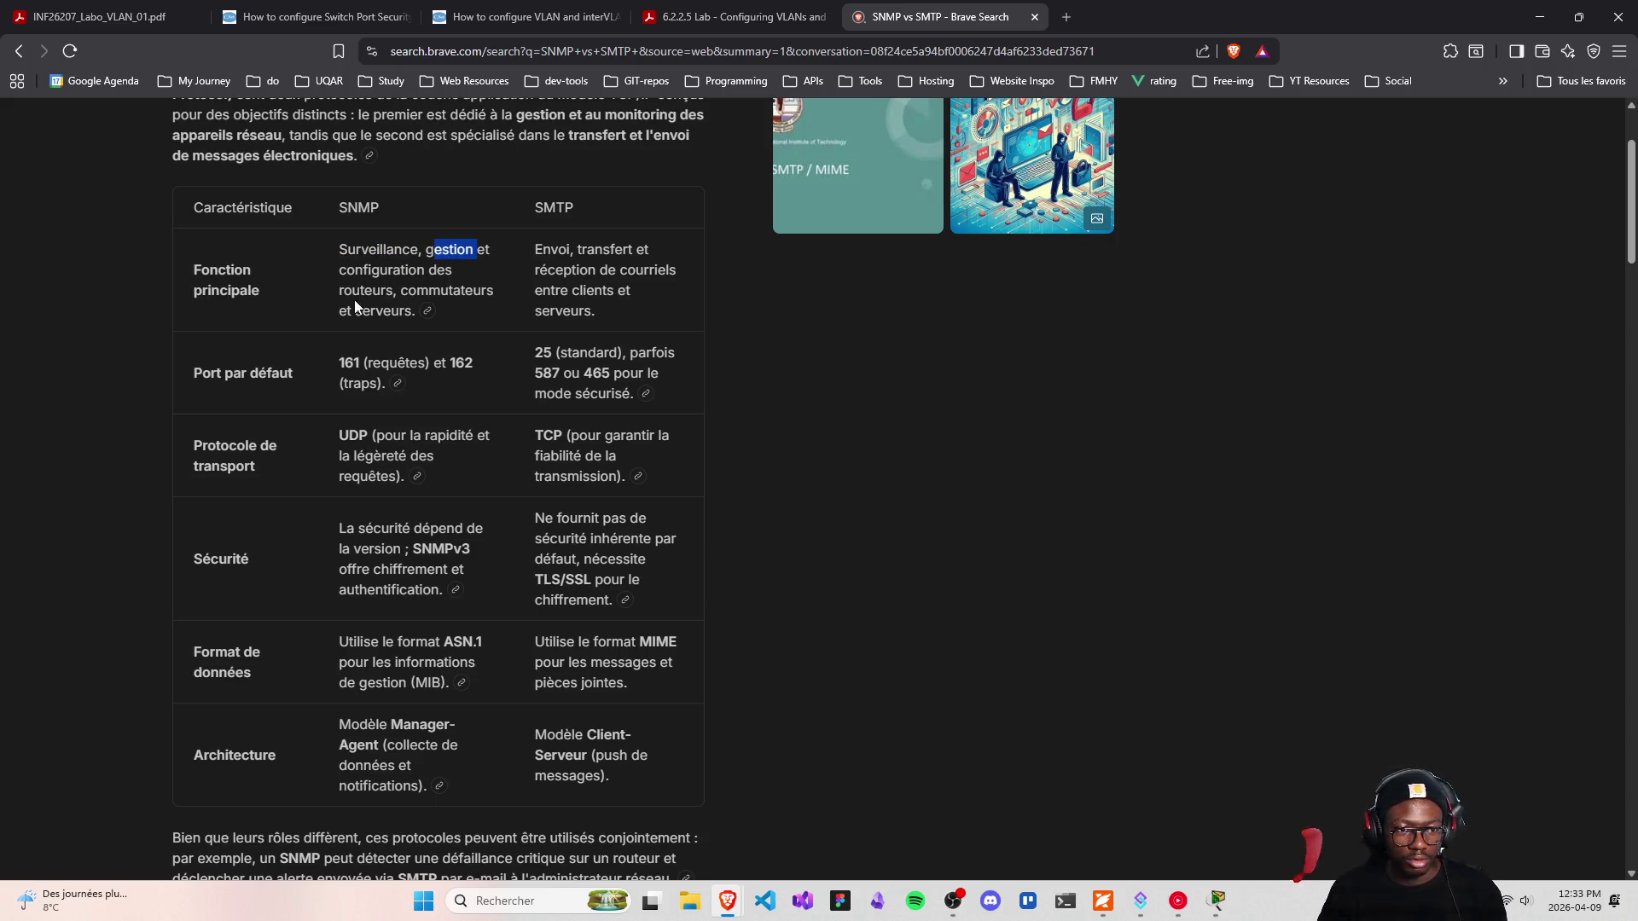
pyautogui.moveTo(344, 207)
pyautogui.mouseDown()
pyautogui.moveTo(331, 203)
pyautogui.moveTo(373, 207)
pyautogui.moveTo(358, 207)
pyautogui.mouseUp()
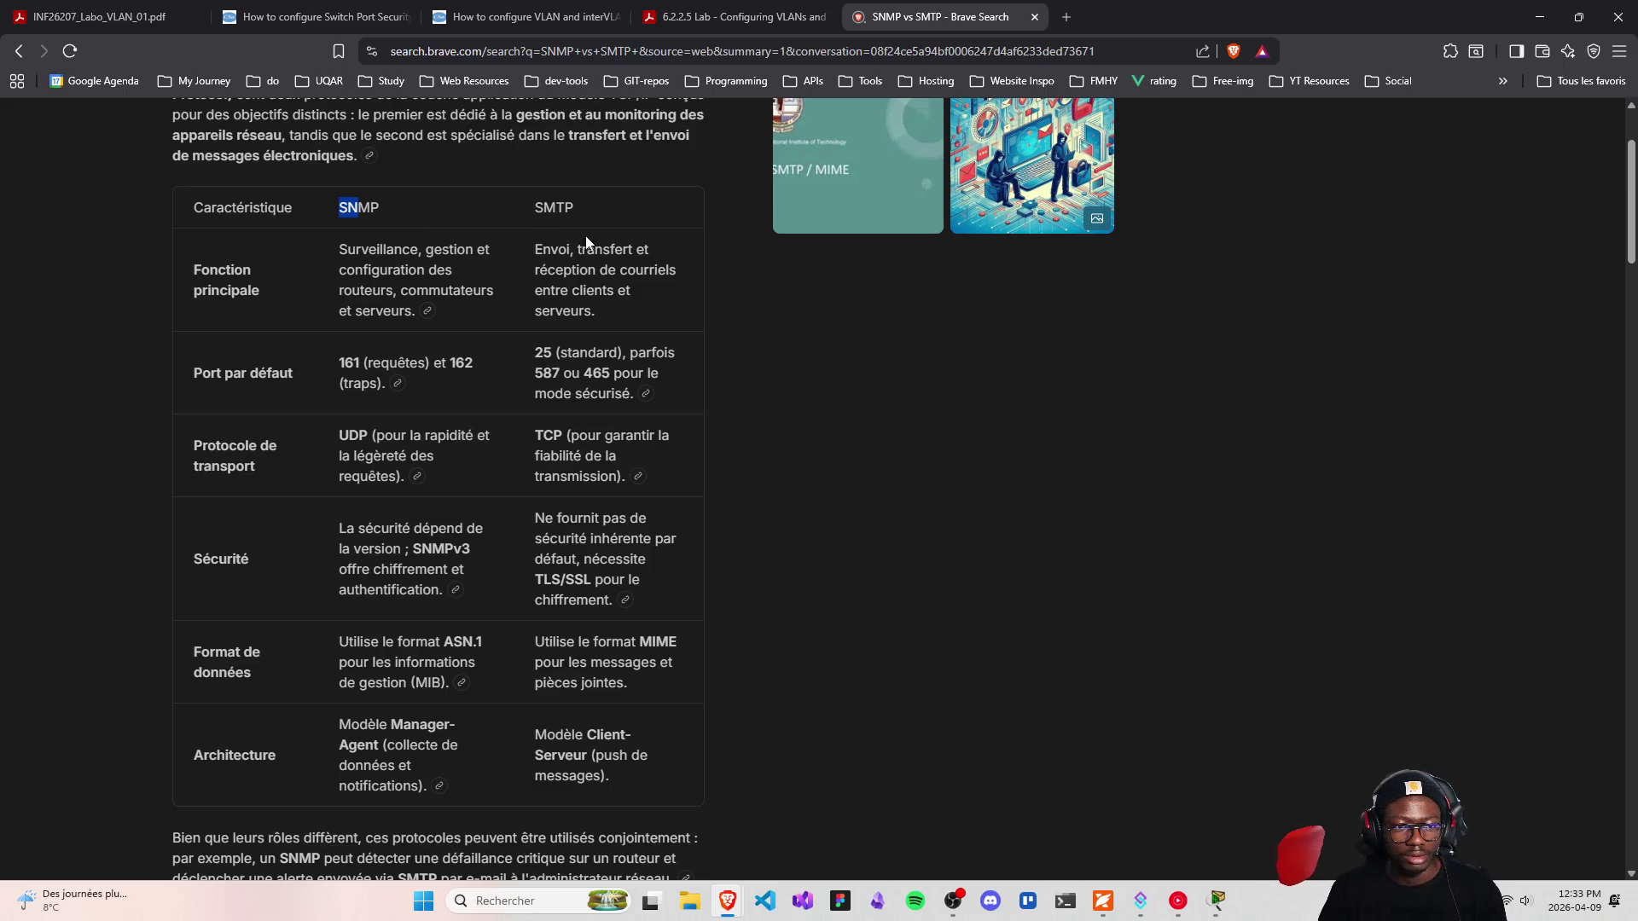
pyautogui.moveTo(530, 208); pyautogui.dragTo(577, 213)
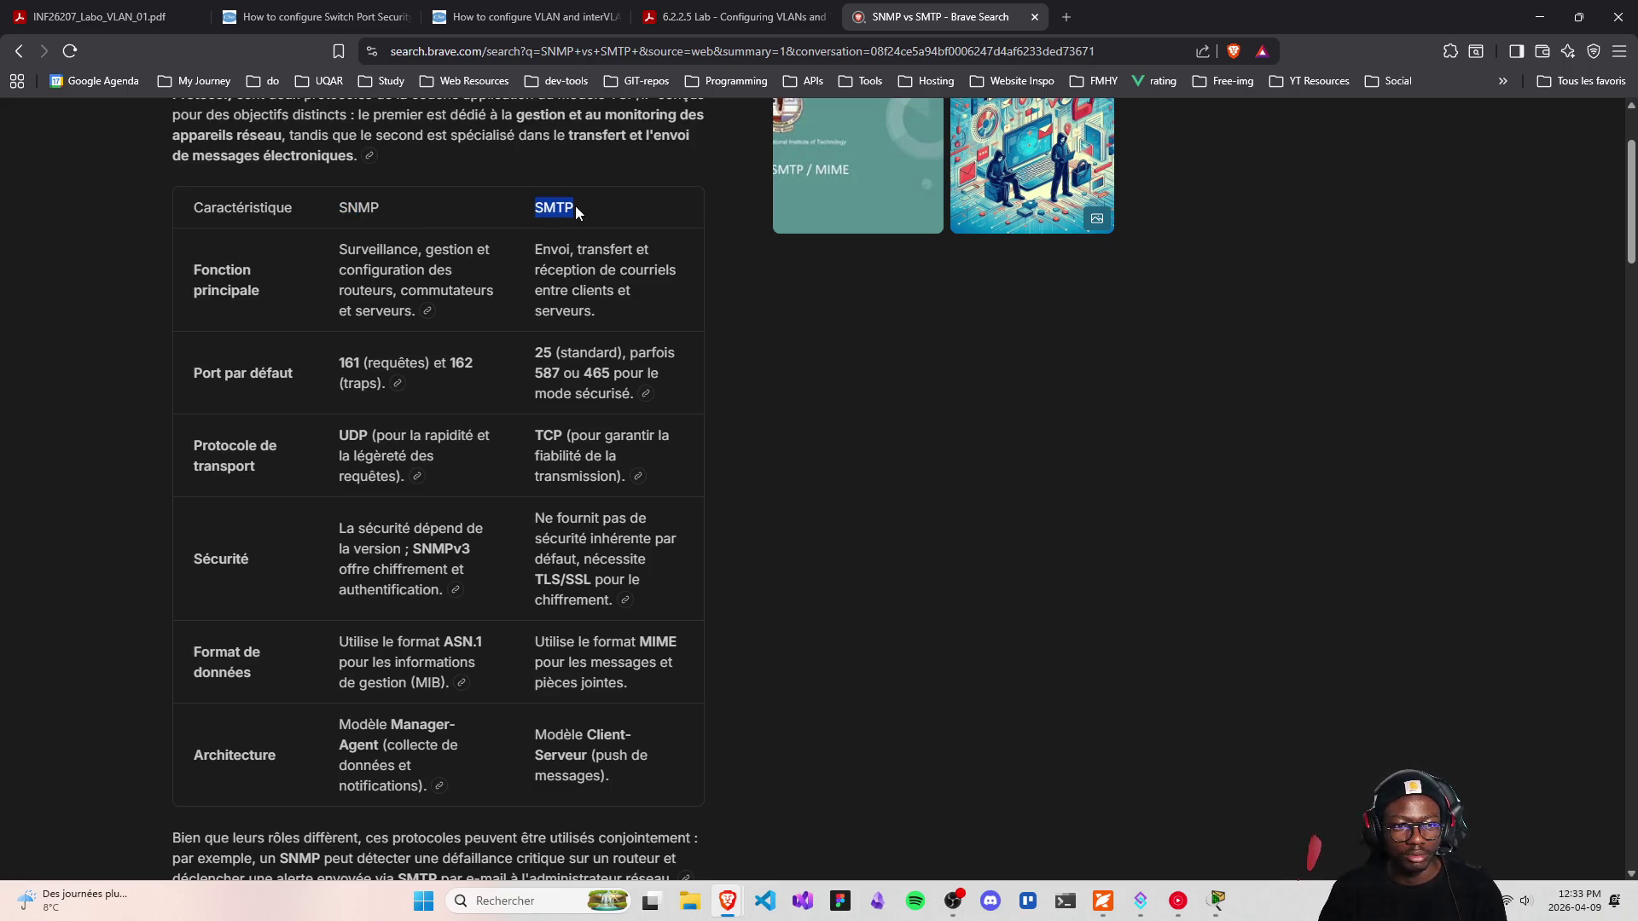
pyautogui.click(577, 252)
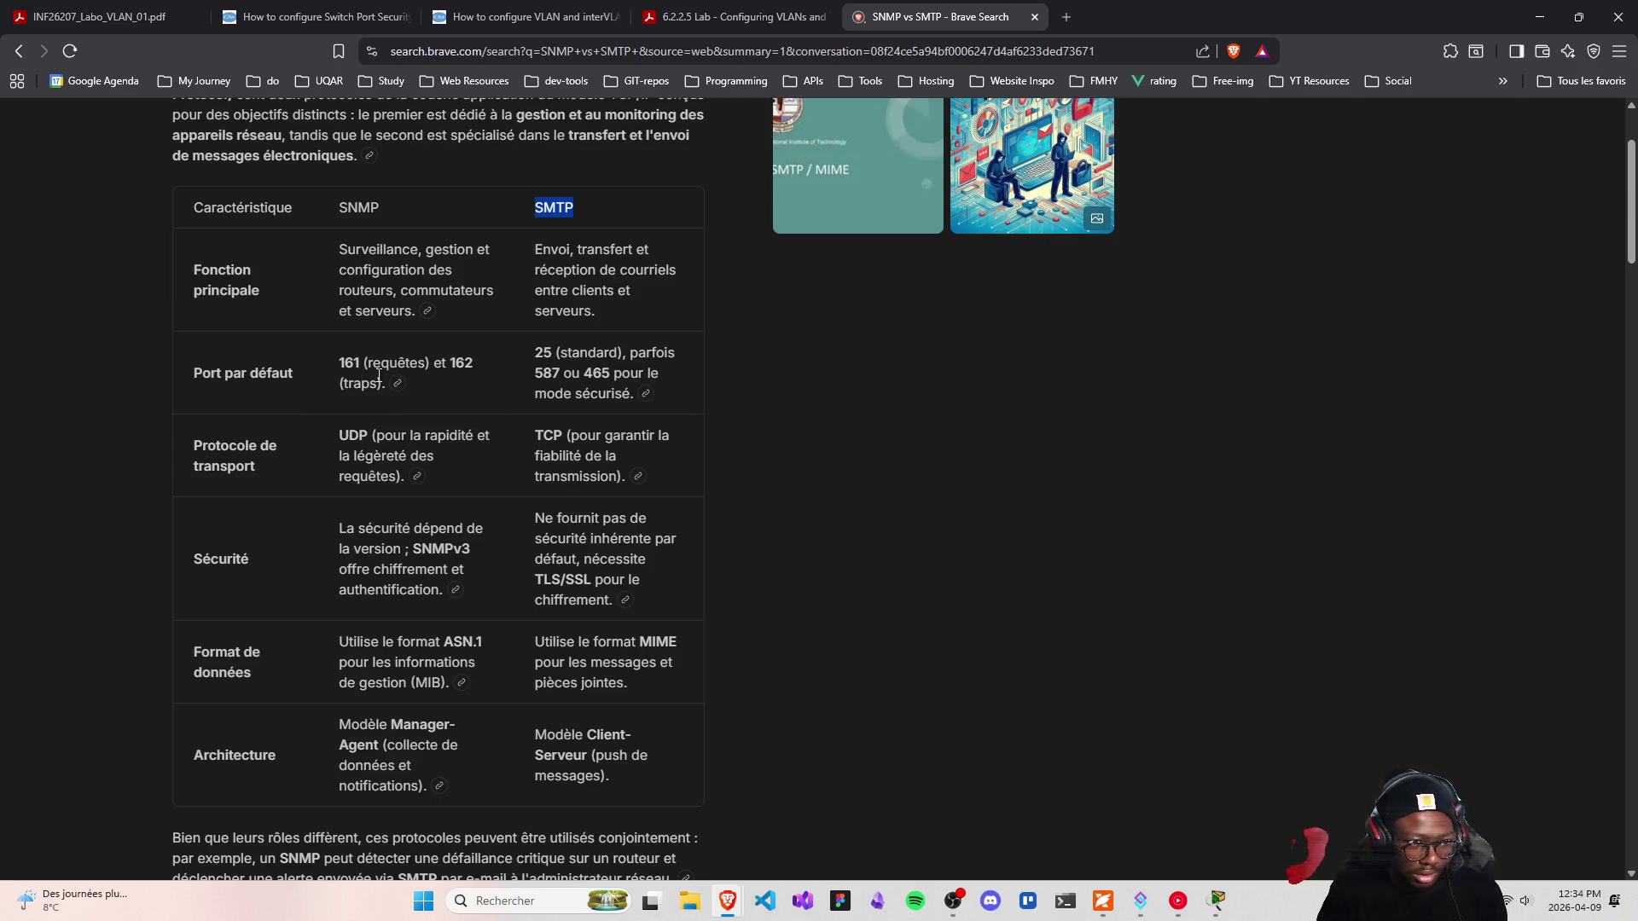
# Highlight SNMP's surveillance, gestion et configuration role, then minimize the browser
pyautogui.moveTo(339, 249); pyautogui.dragTo(430, 275)
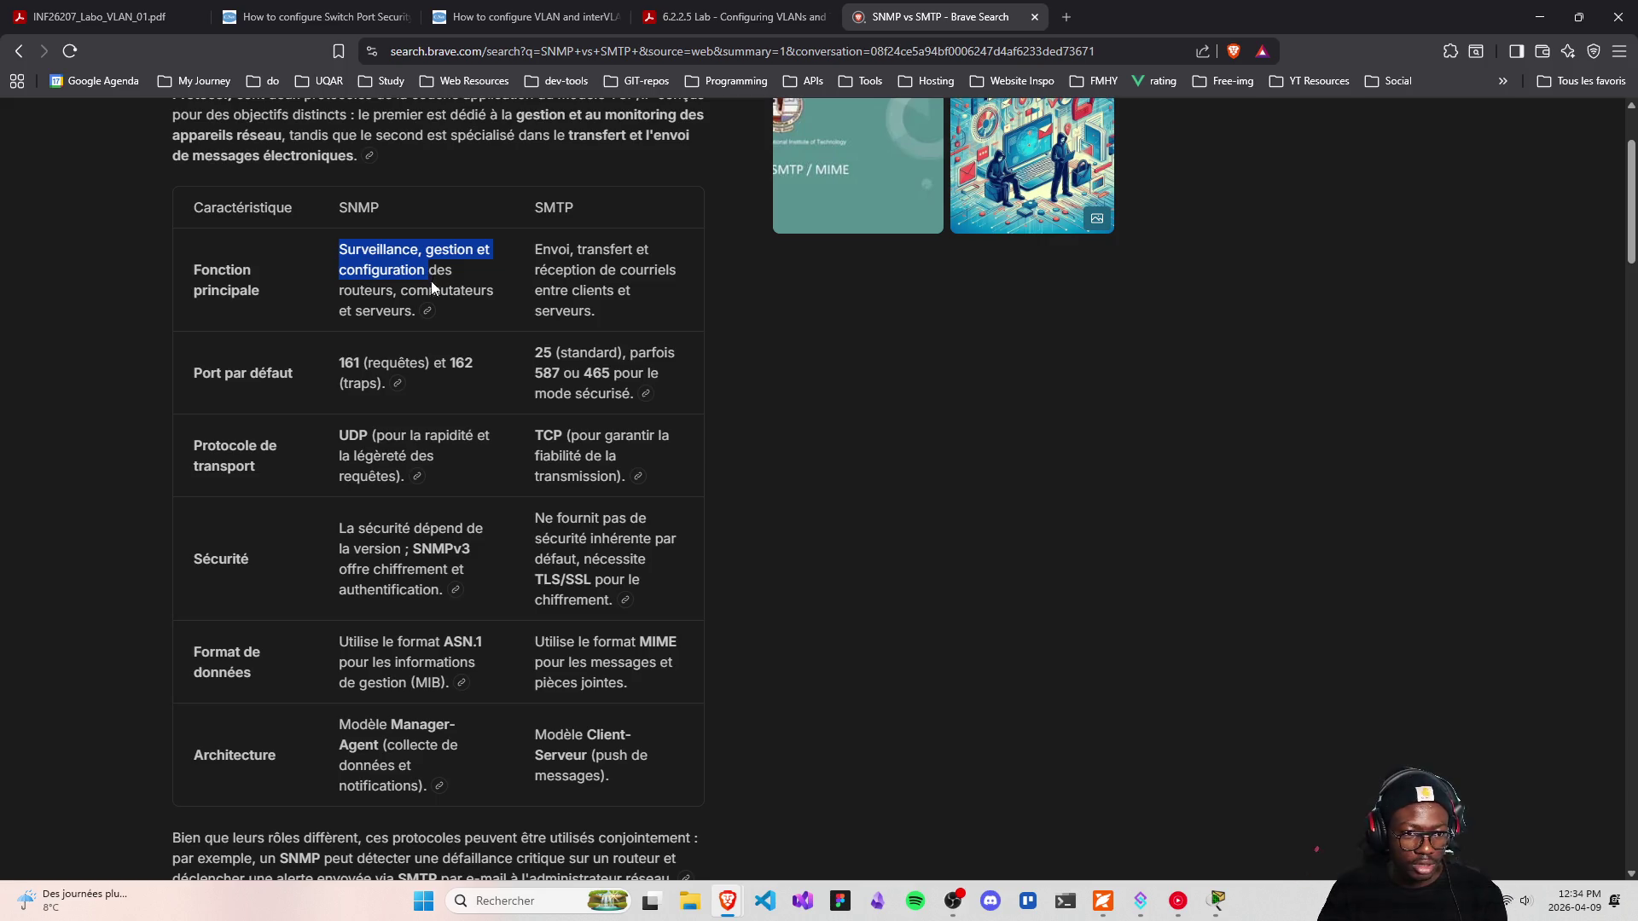
pyautogui.click(418, 268)
pyautogui.moveTo(420, 248); pyautogui.dragTo(482, 278)
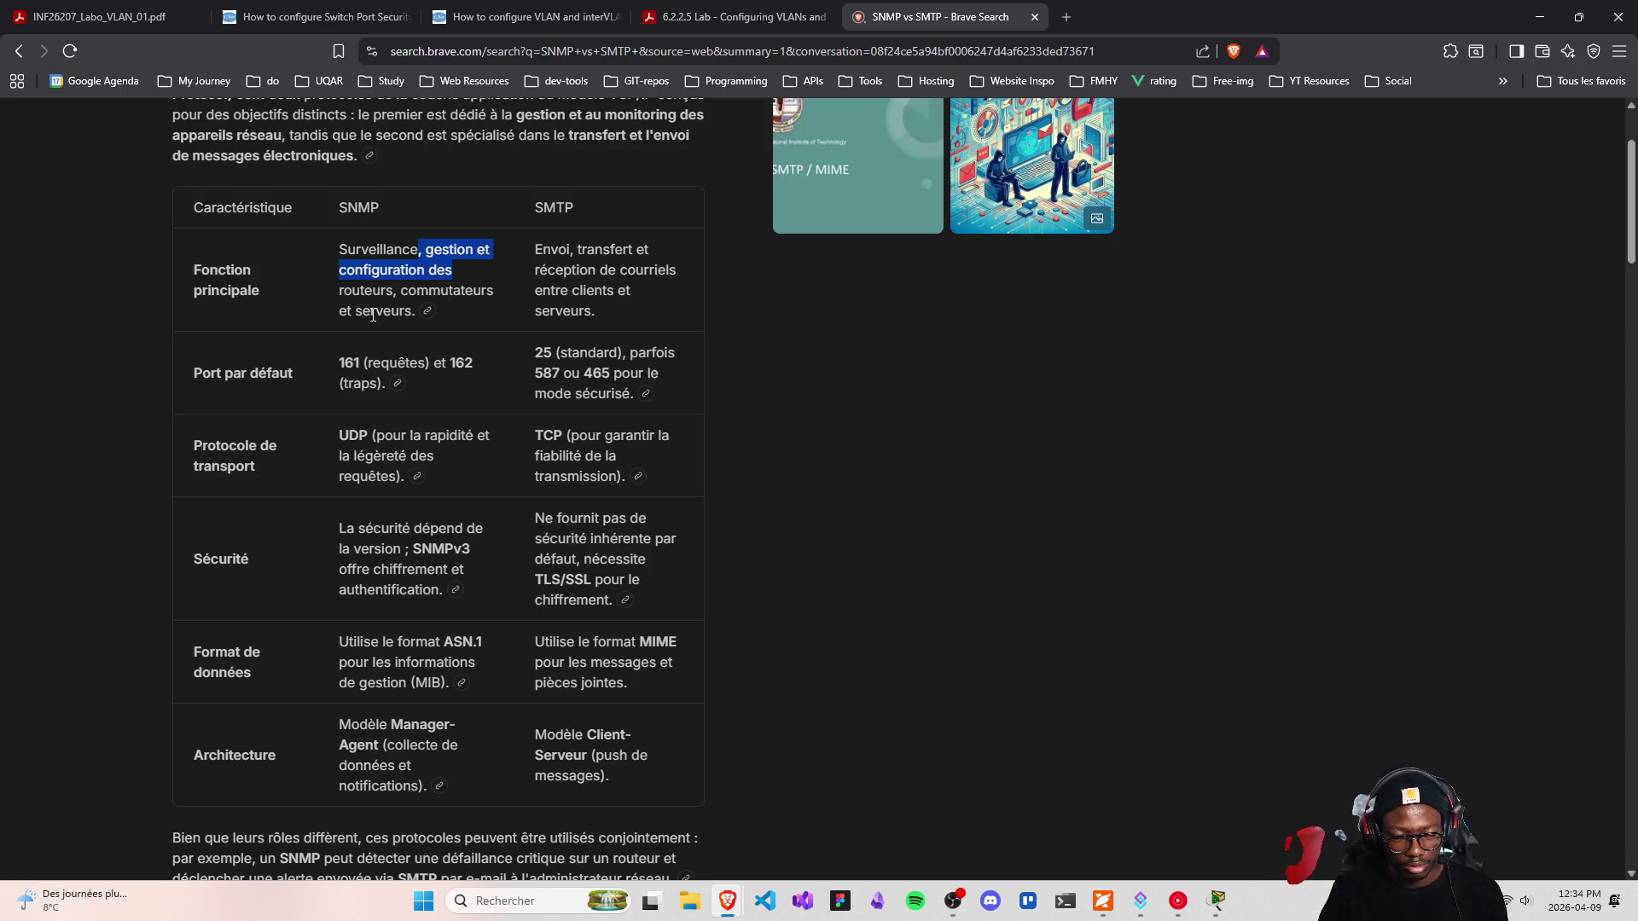
pyautogui.scroll(-5, 358, 375)
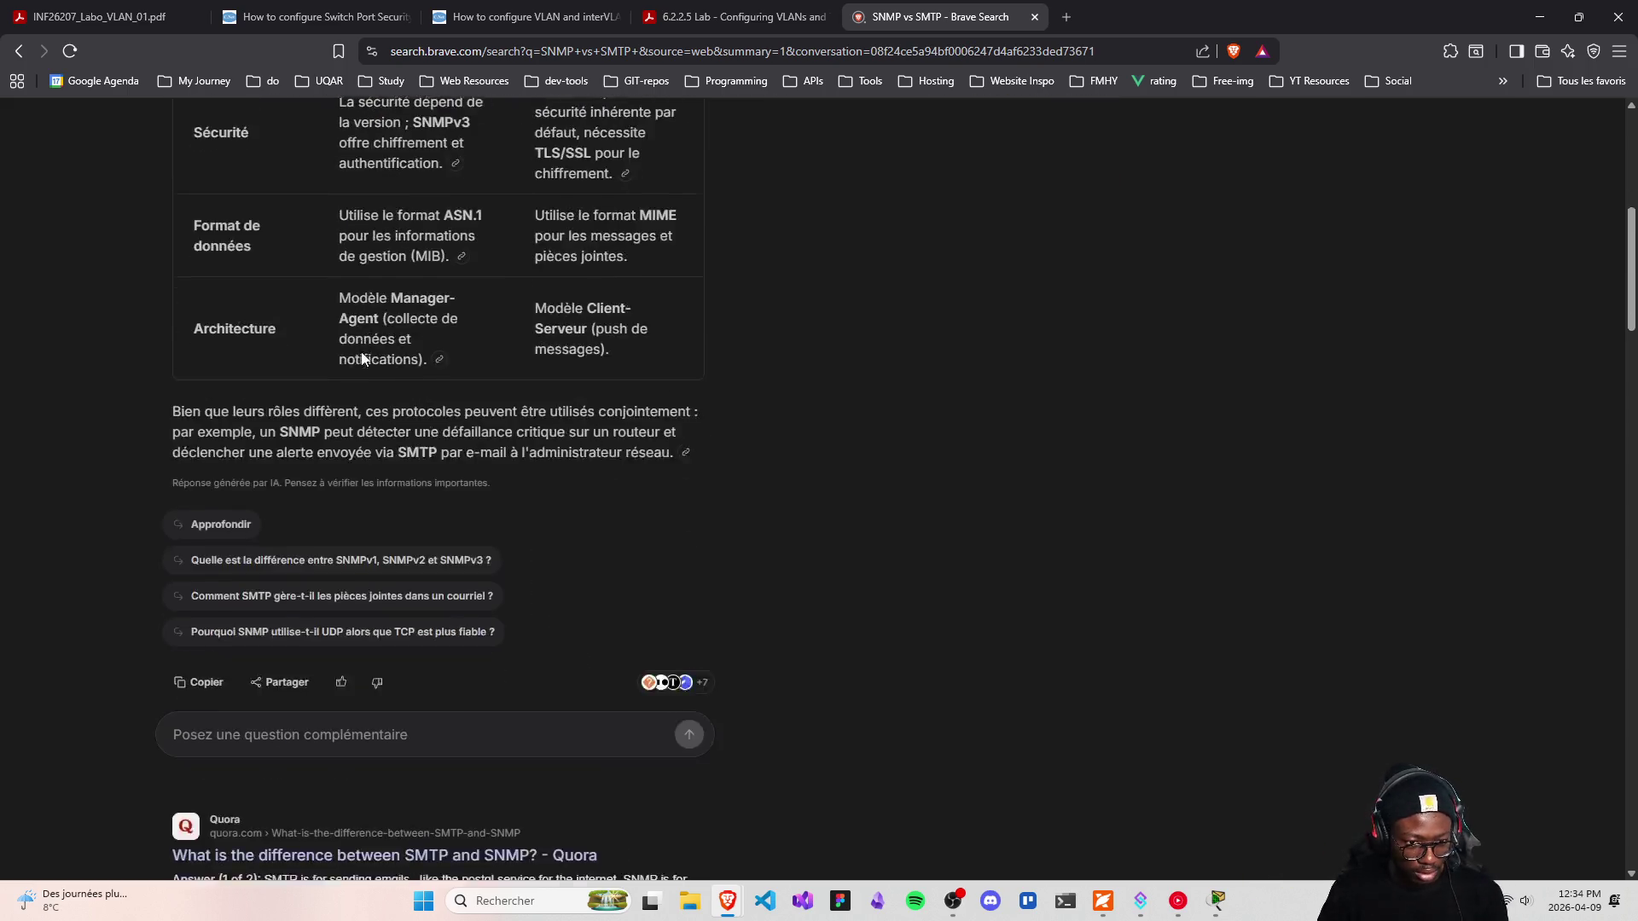
pyautogui.scroll(5, 360, 362)
pyautogui.scroll(-5, 360, 358)
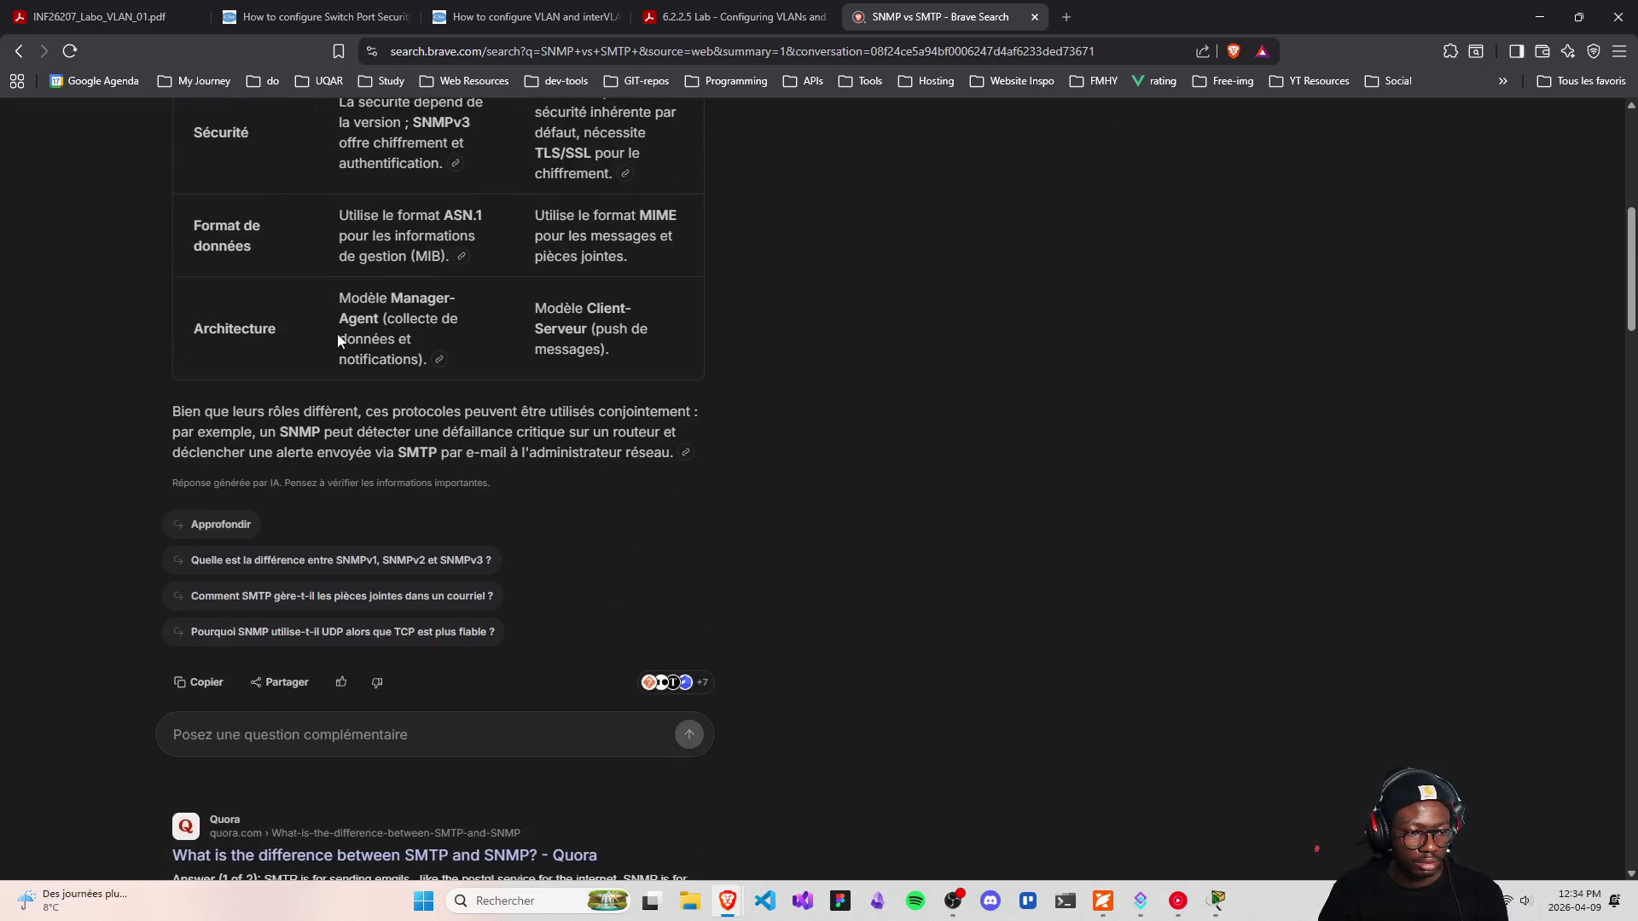
pyautogui.scroll(3, 337, 341)
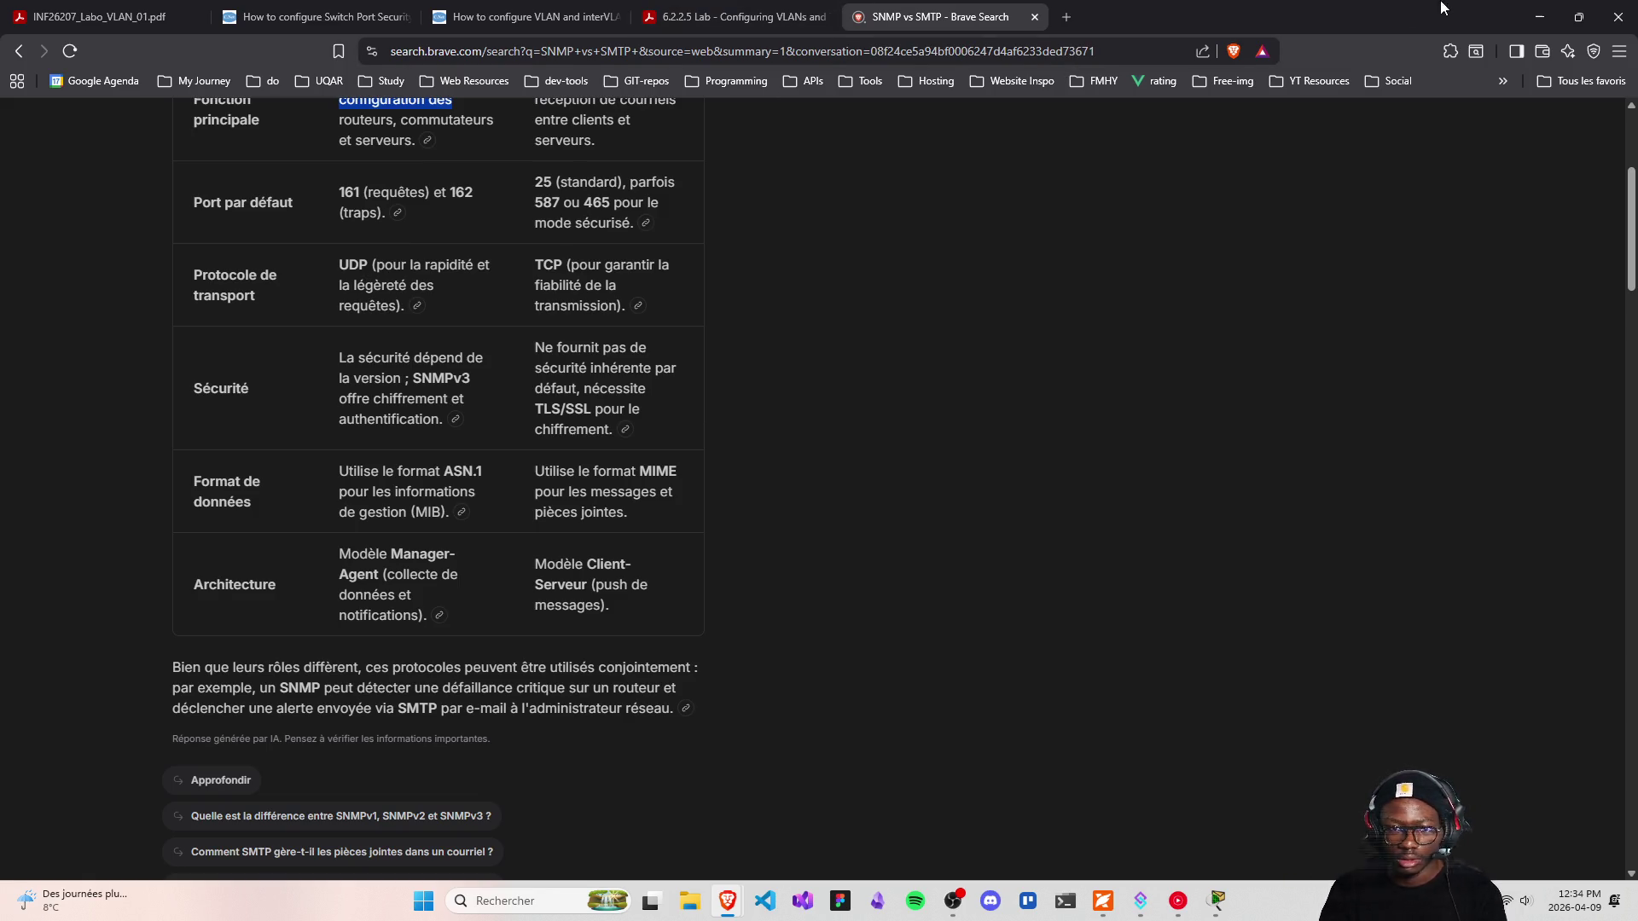
pyautogui.click(1540, 16)
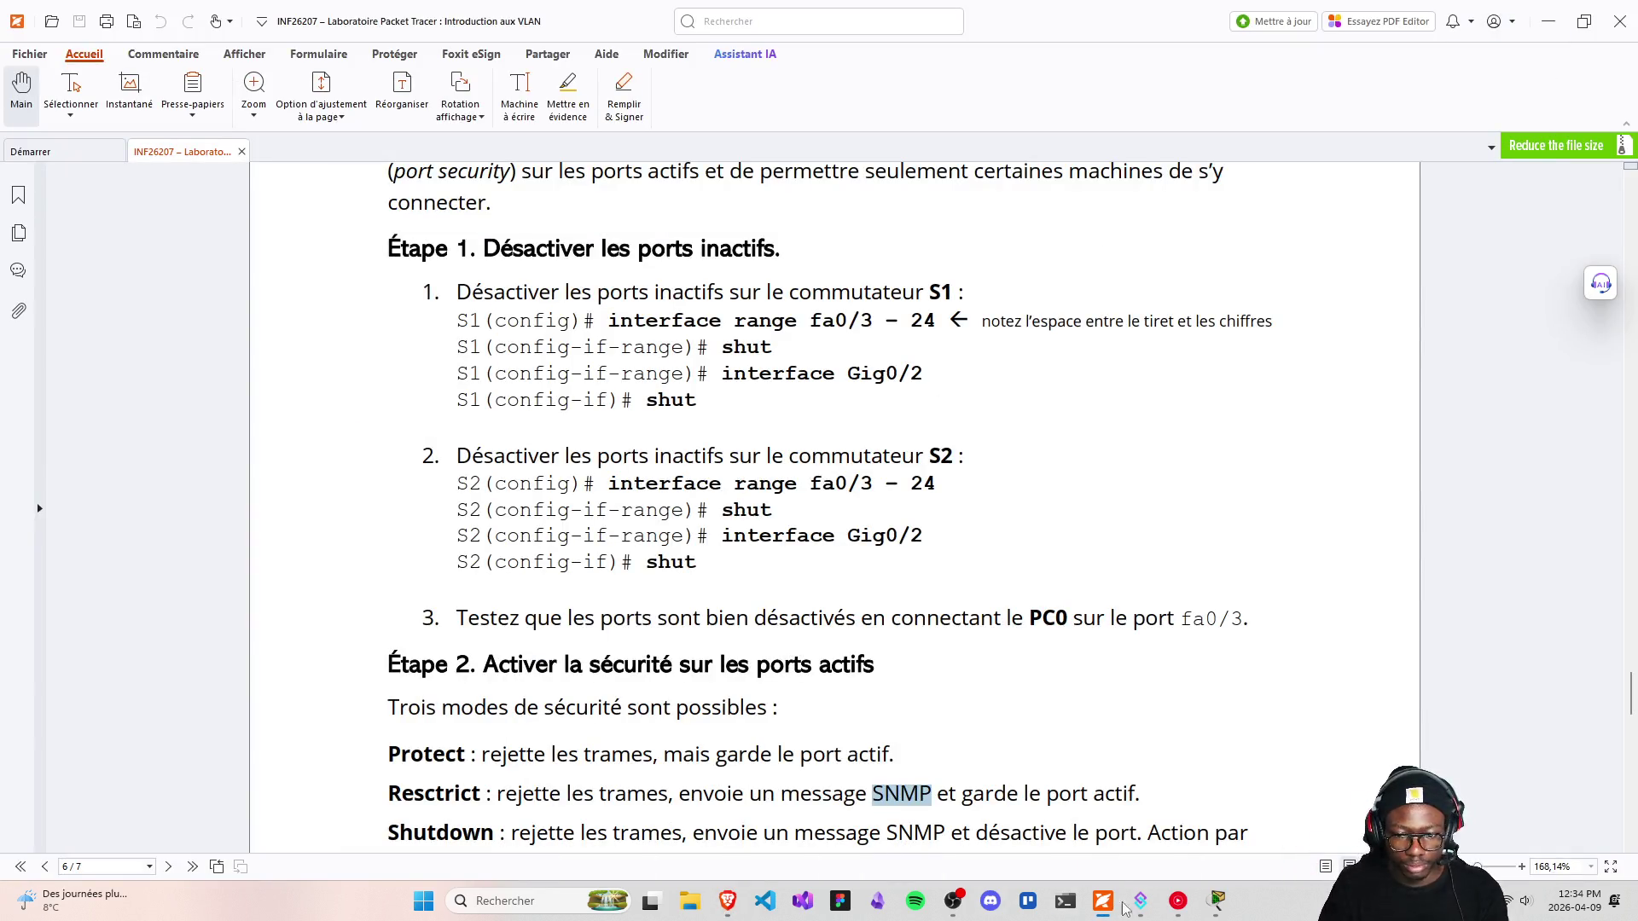
# Scroll to Étape 2 and select the PC0 MAC address placeholder xxxx.xxxx.xxxx
pyautogui.click(1218, 901)
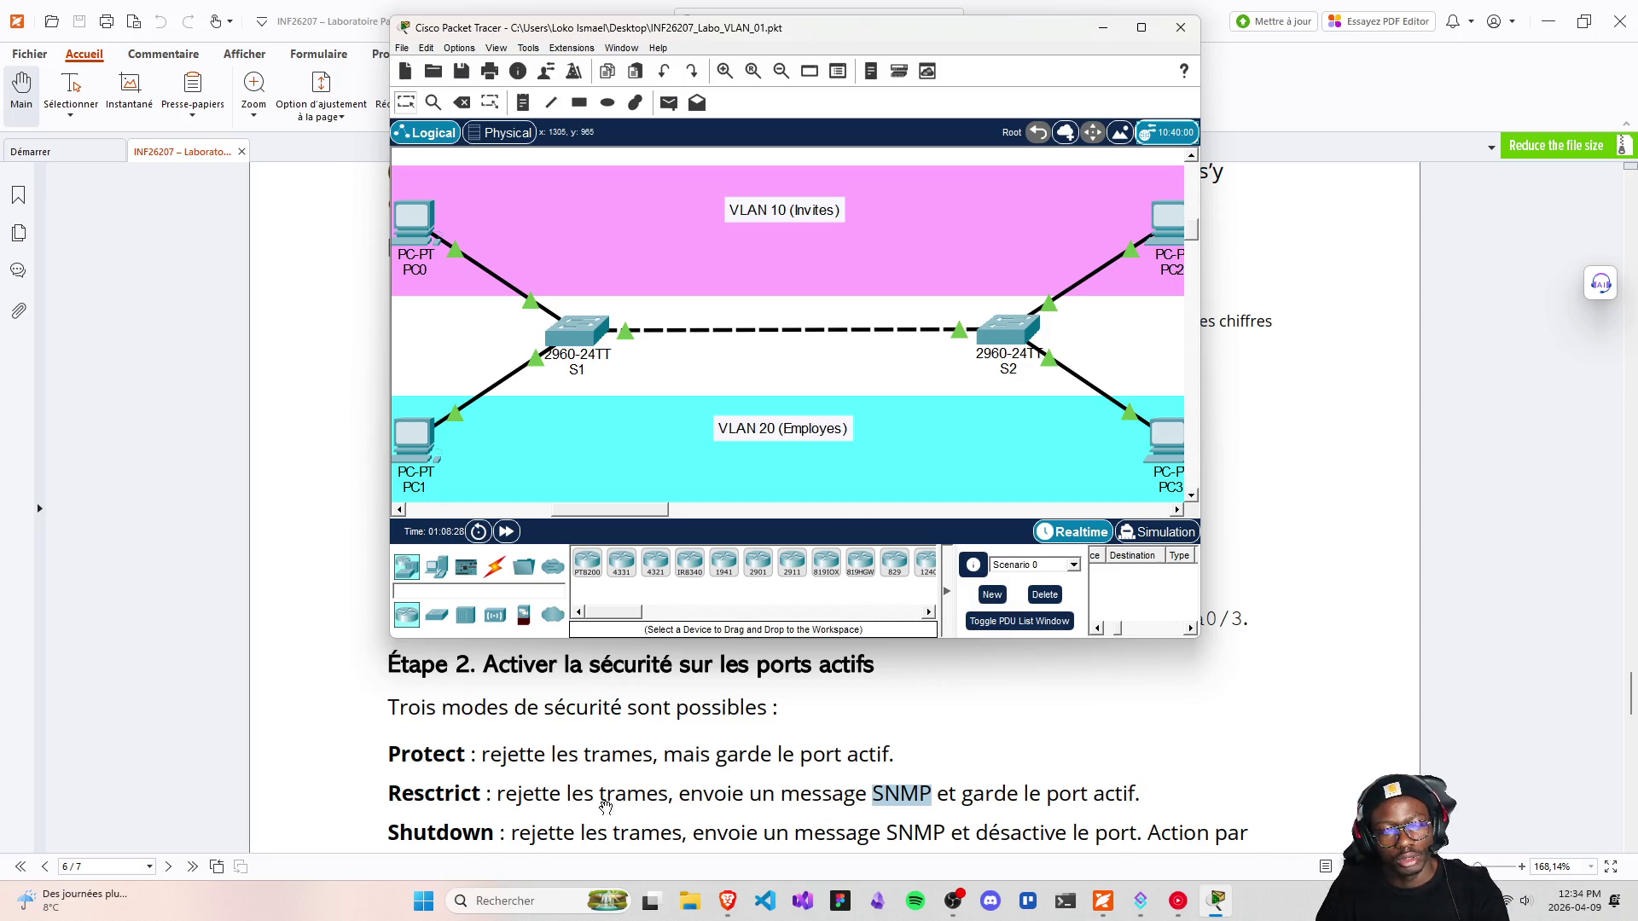
pyautogui.scroll(-1, 607, 809)
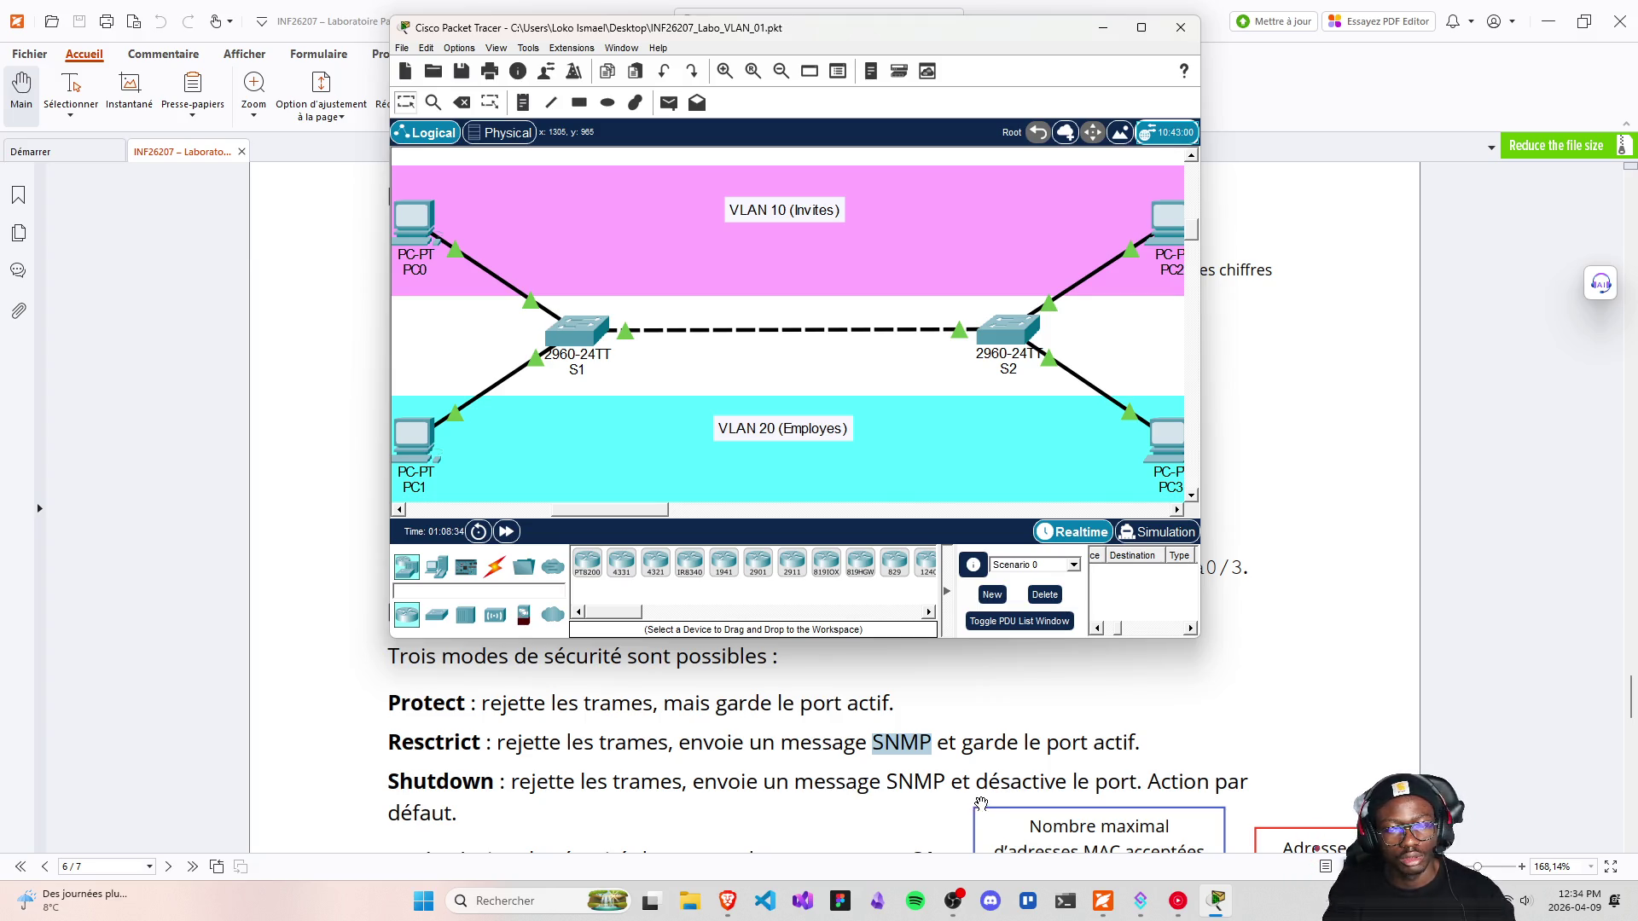
pyautogui.scroll(-1, 857, 796)
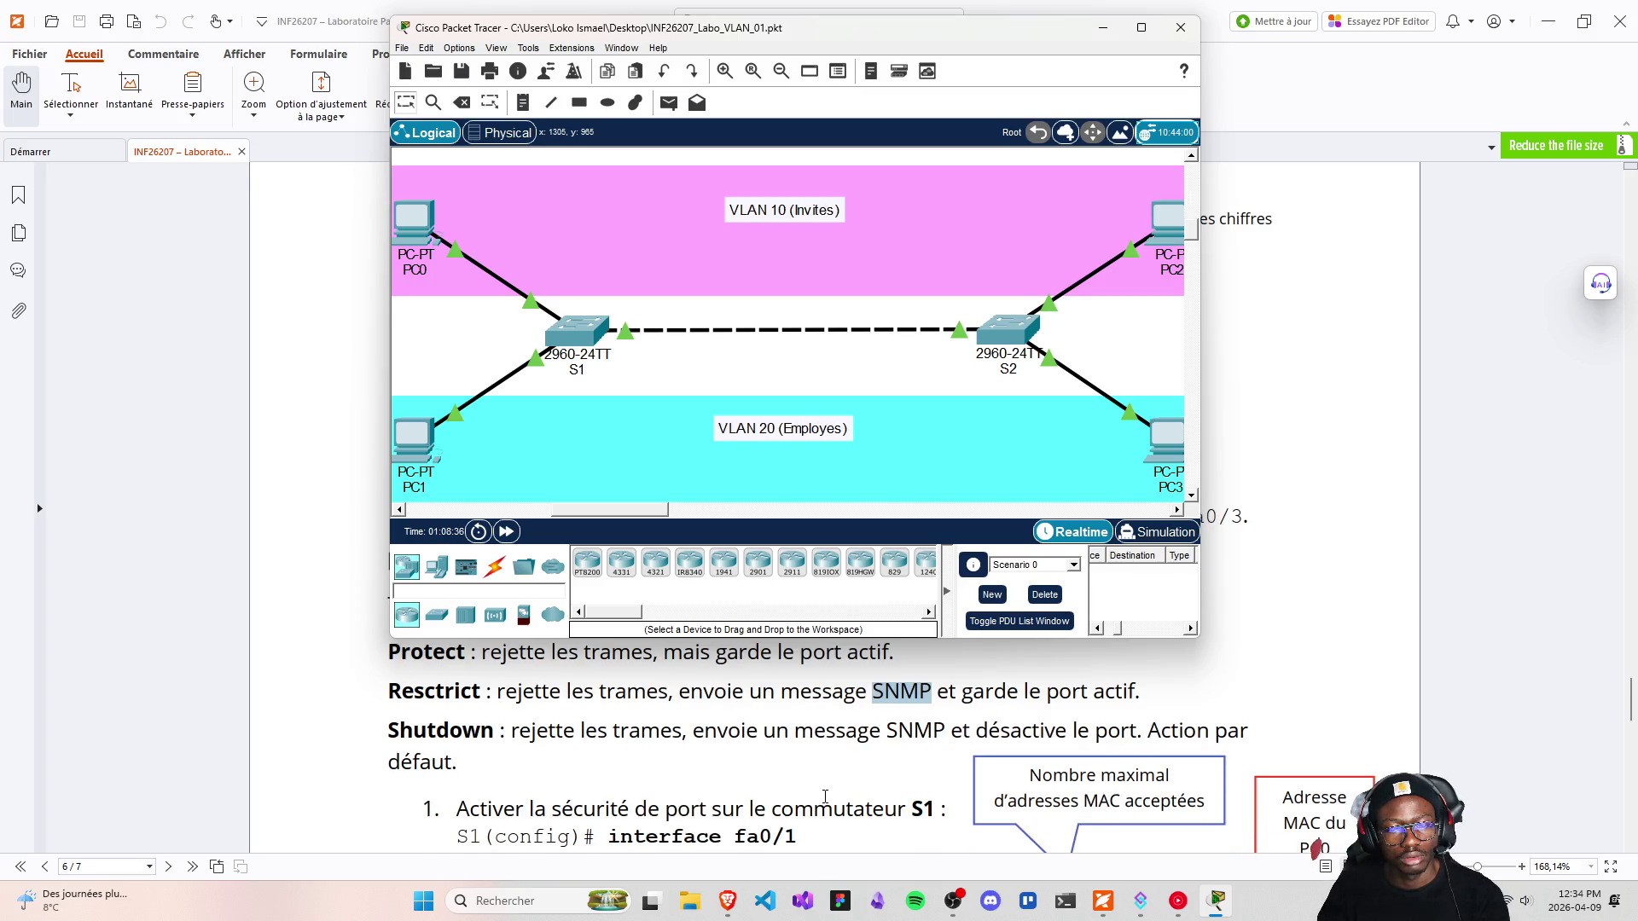
pyautogui.scroll(-1, 813, 795)
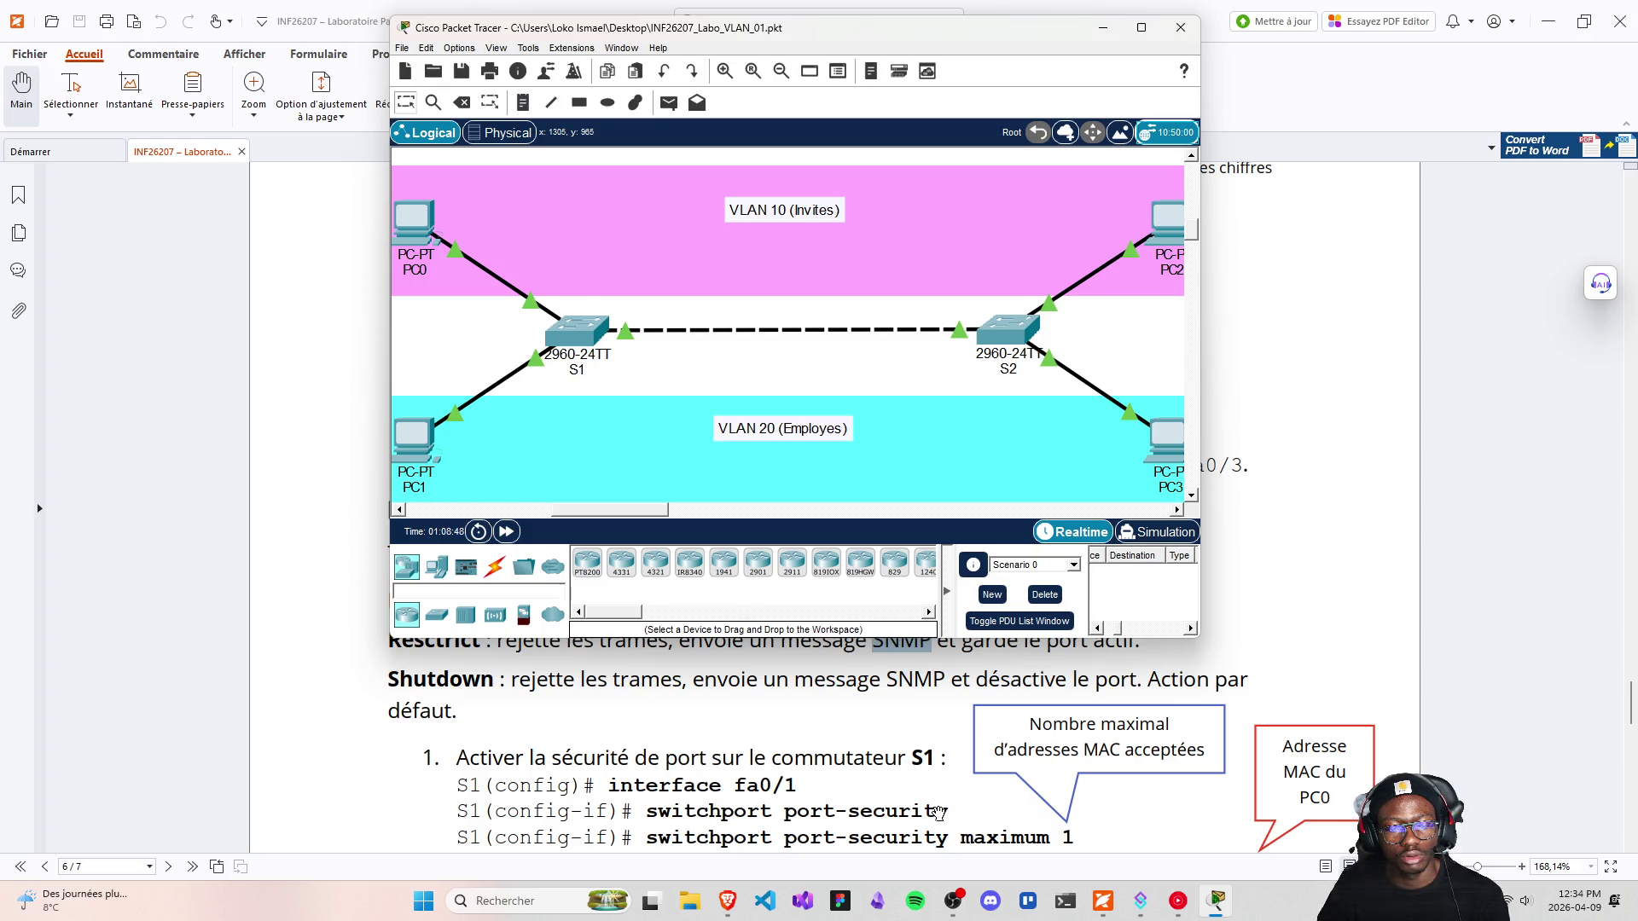
pyautogui.scroll(-1, 930, 812)
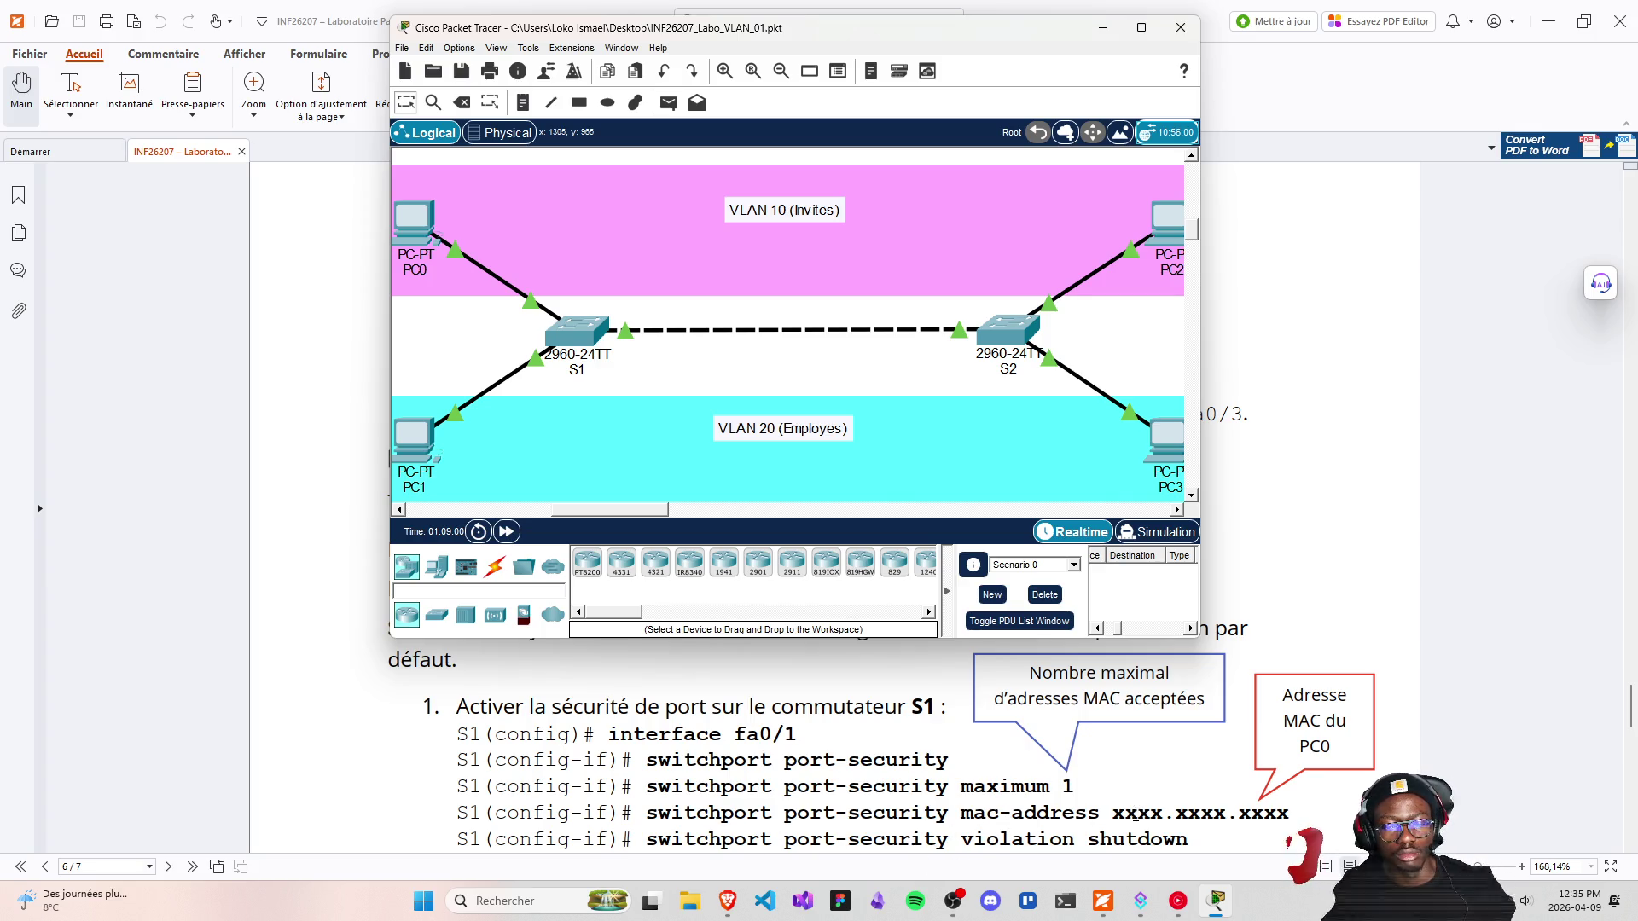
pyautogui.moveTo(1110, 813); pyautogui.dragTo(1302, 813)
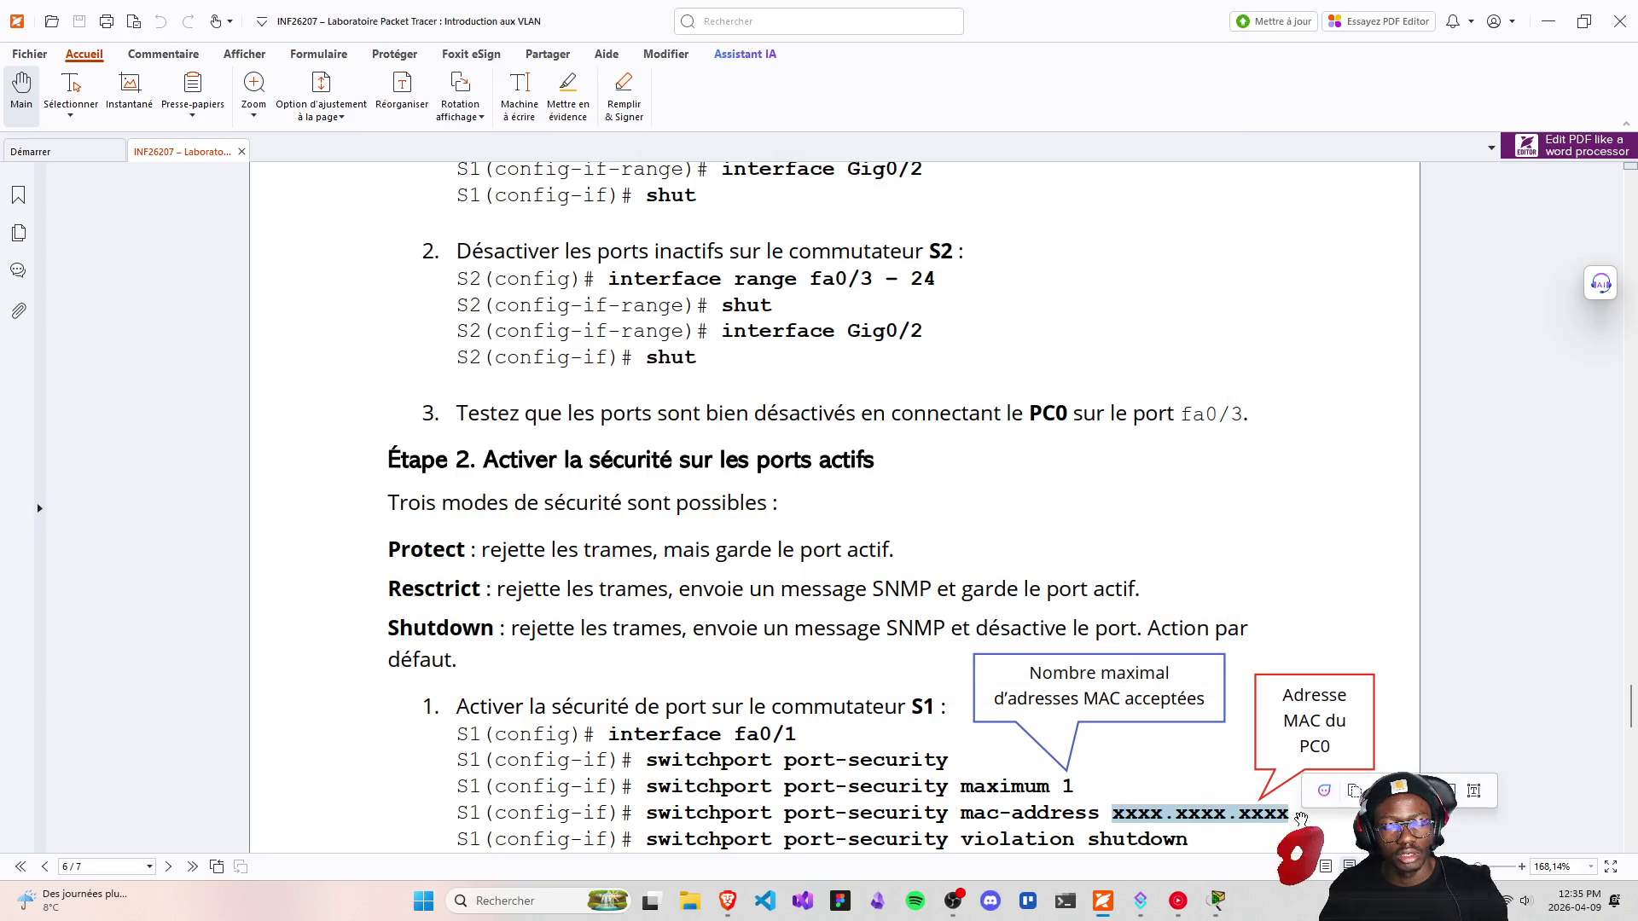
# Highlight the port-security violation command and fa0/2 in the second interface command
pyautogui.scroll(-1, 1062, 778)
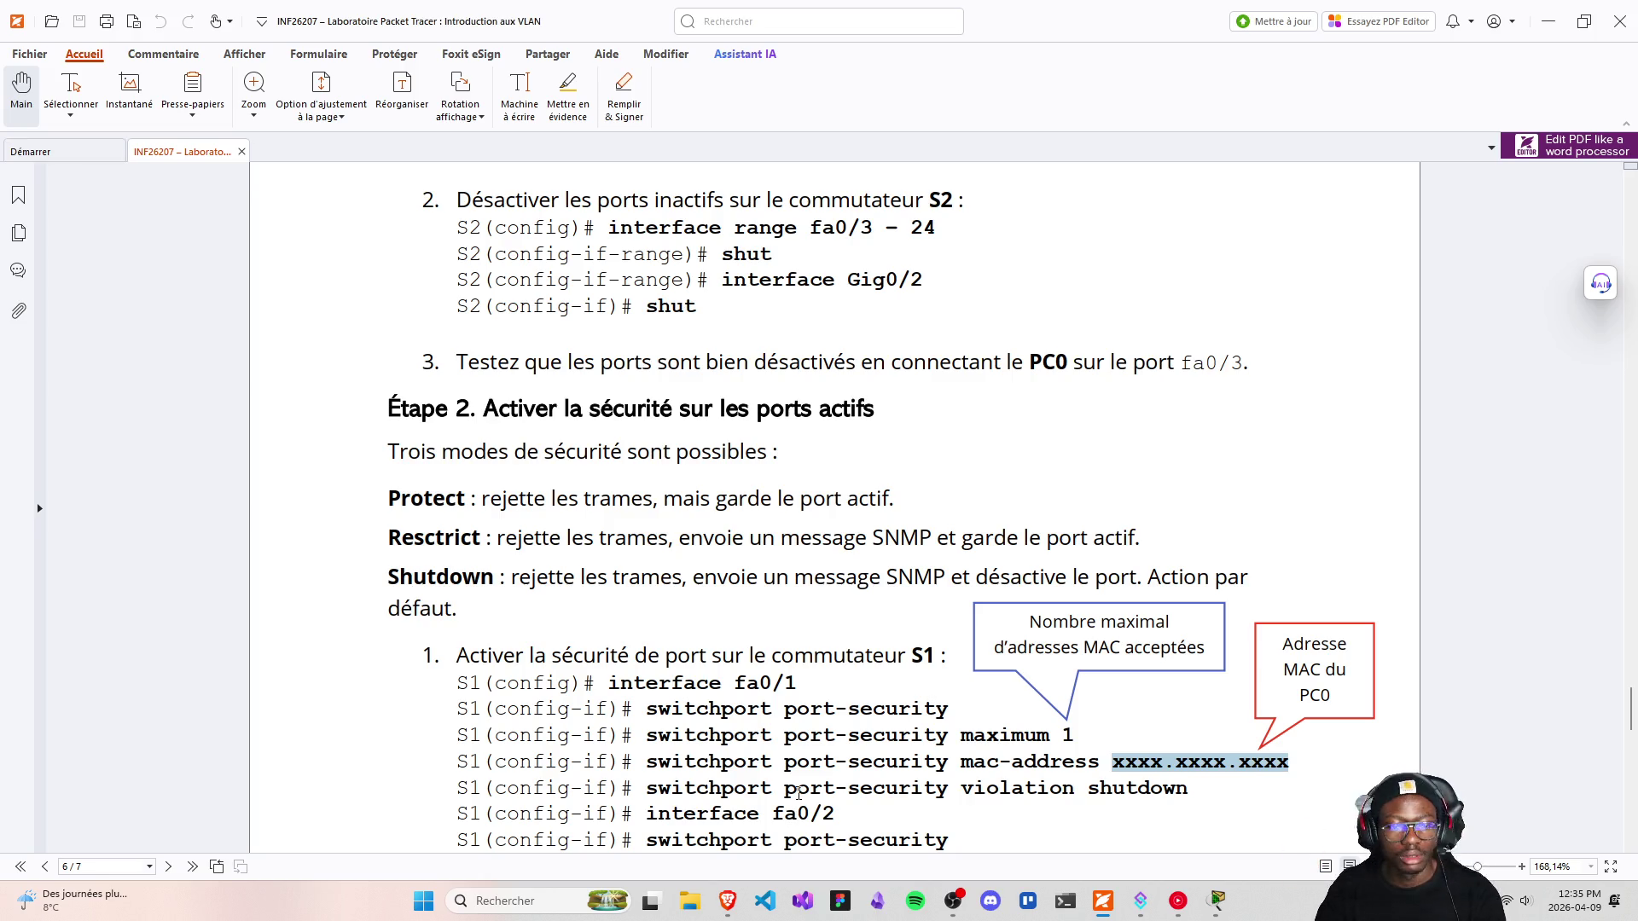
pyautogui.moveTo(650, 787); pyautogui.dragTo(872, 789)
pyautogui.scroll(-2, 730, 783)
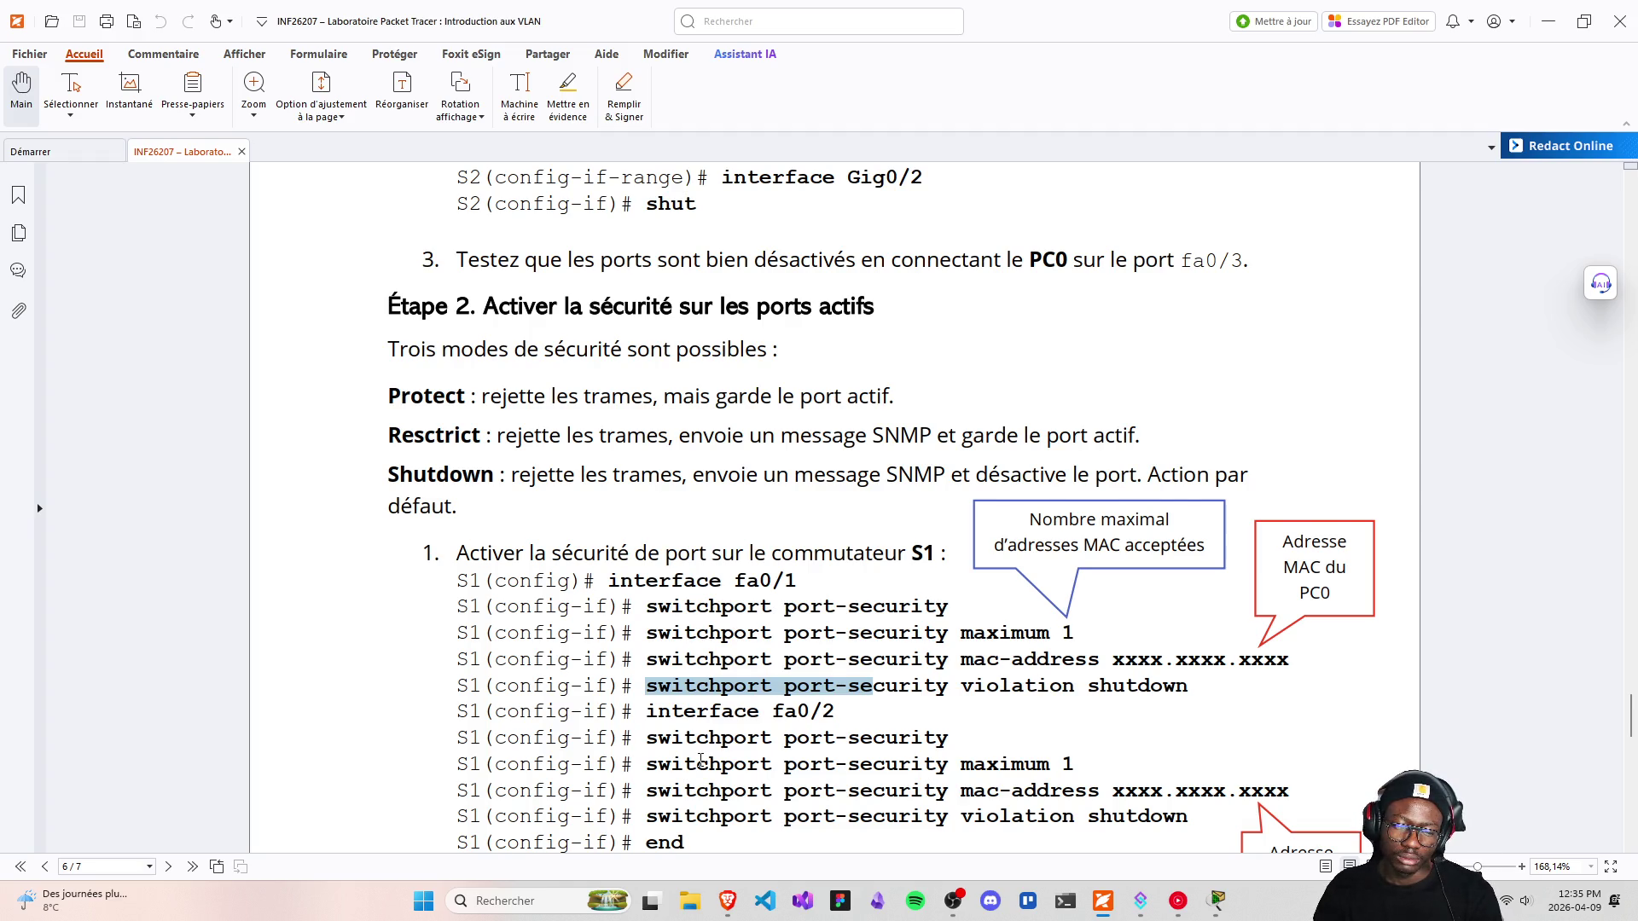
pyautogui.scroll(-6, 701, 759)
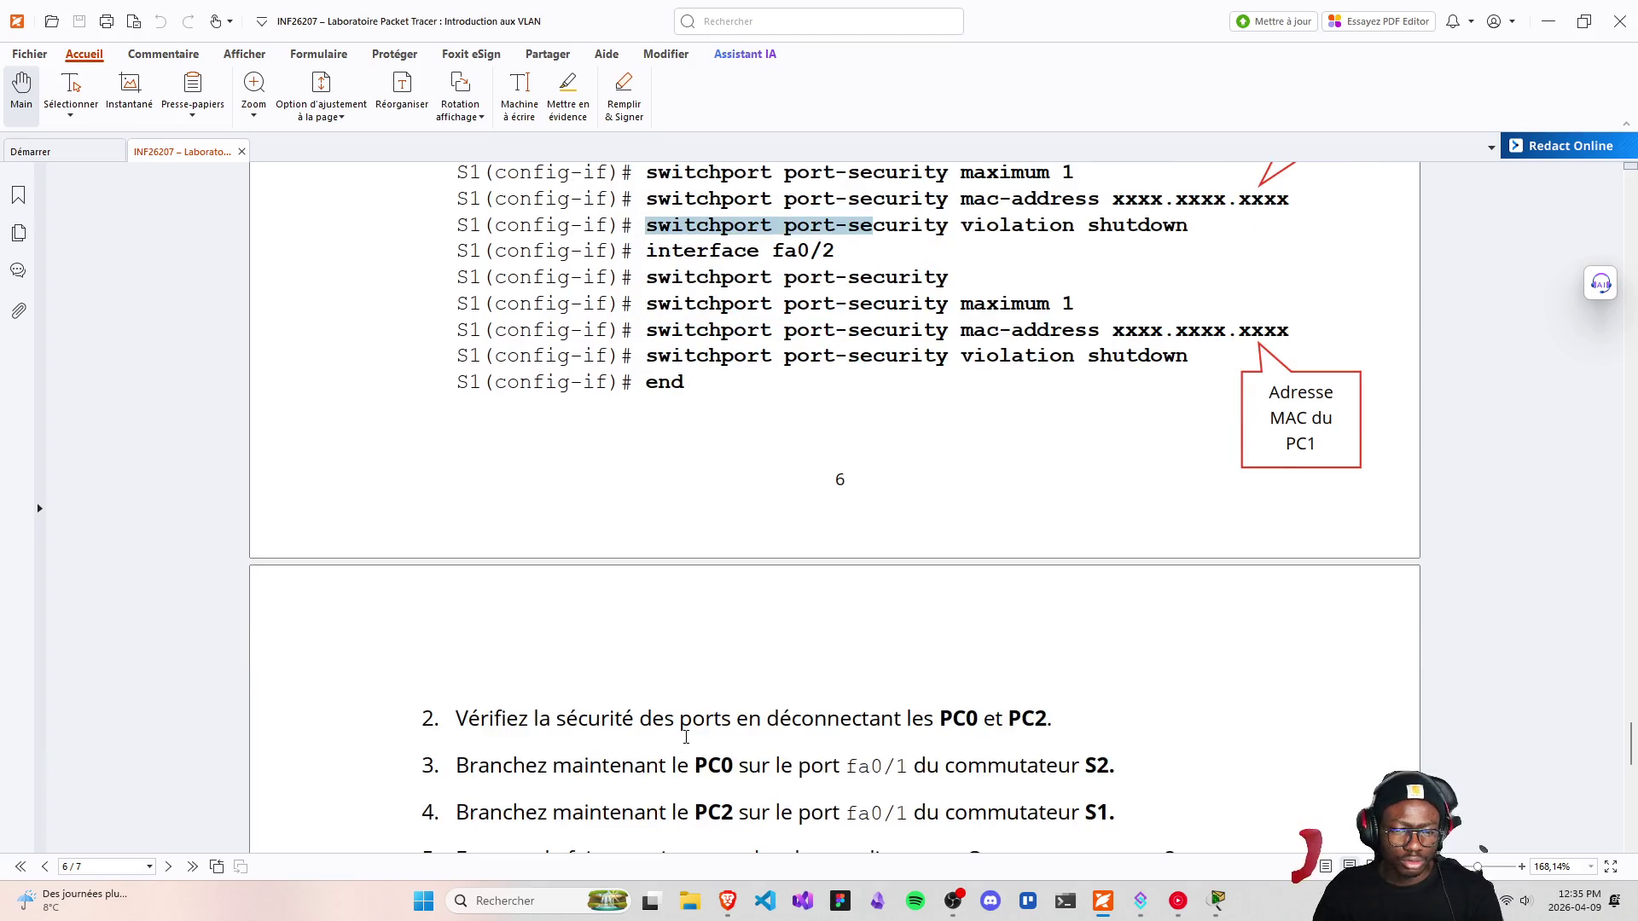
pyautogui.scroll(3, 686, 736)
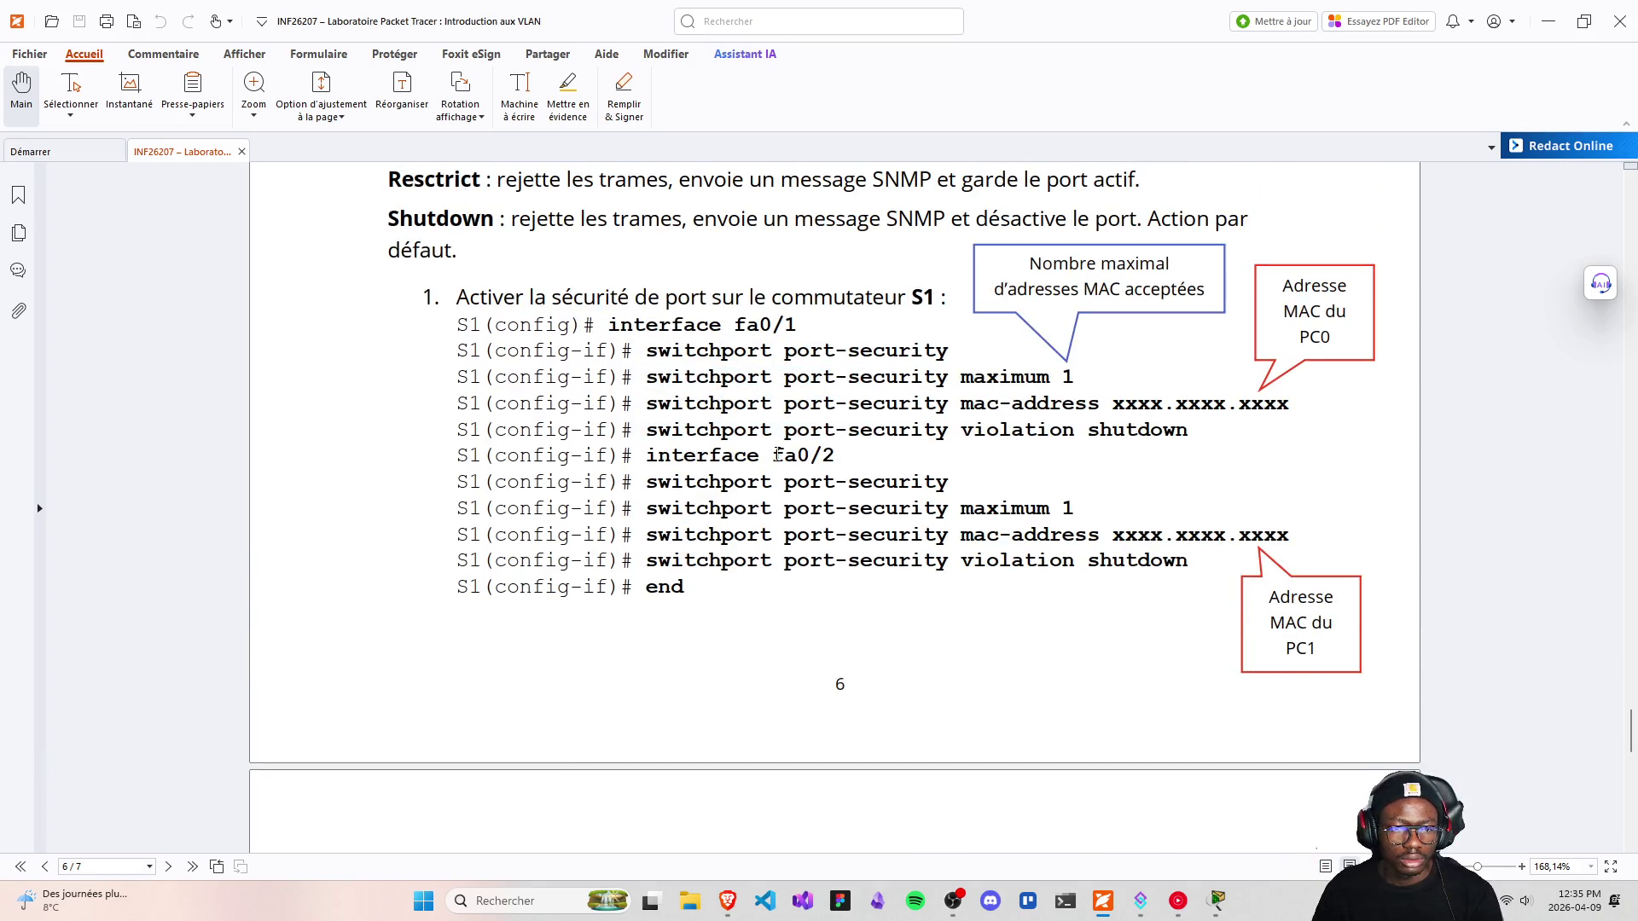
pyautogui.moveTo(772, 454); pyautogui.dragTo(834, 459)
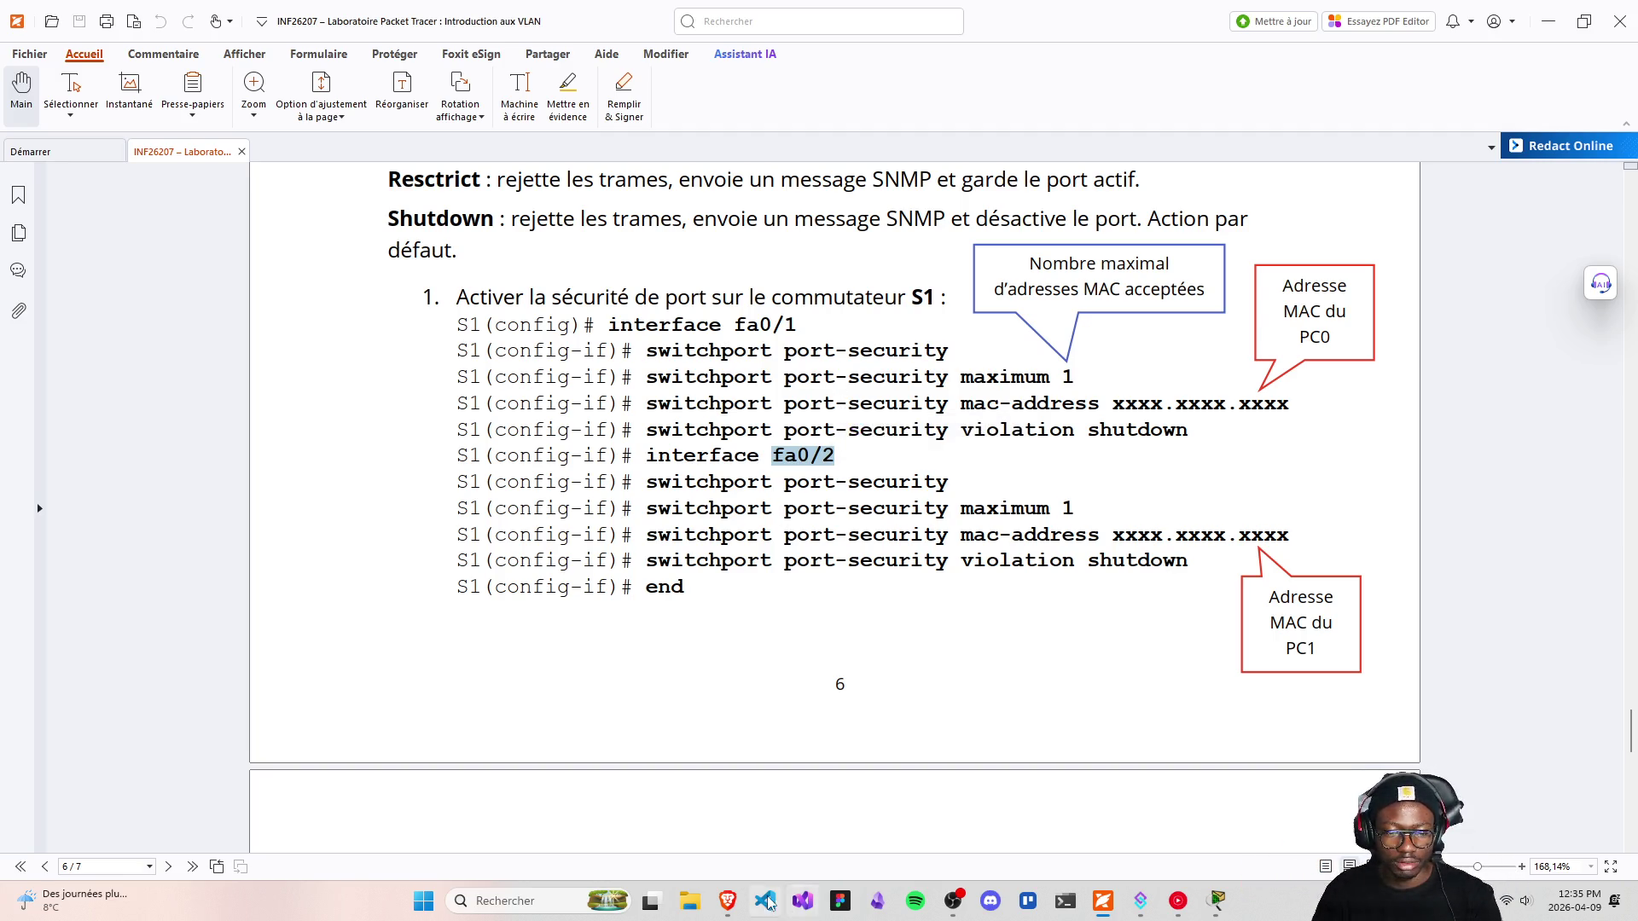
pyautogui.moveTo(727, 901)
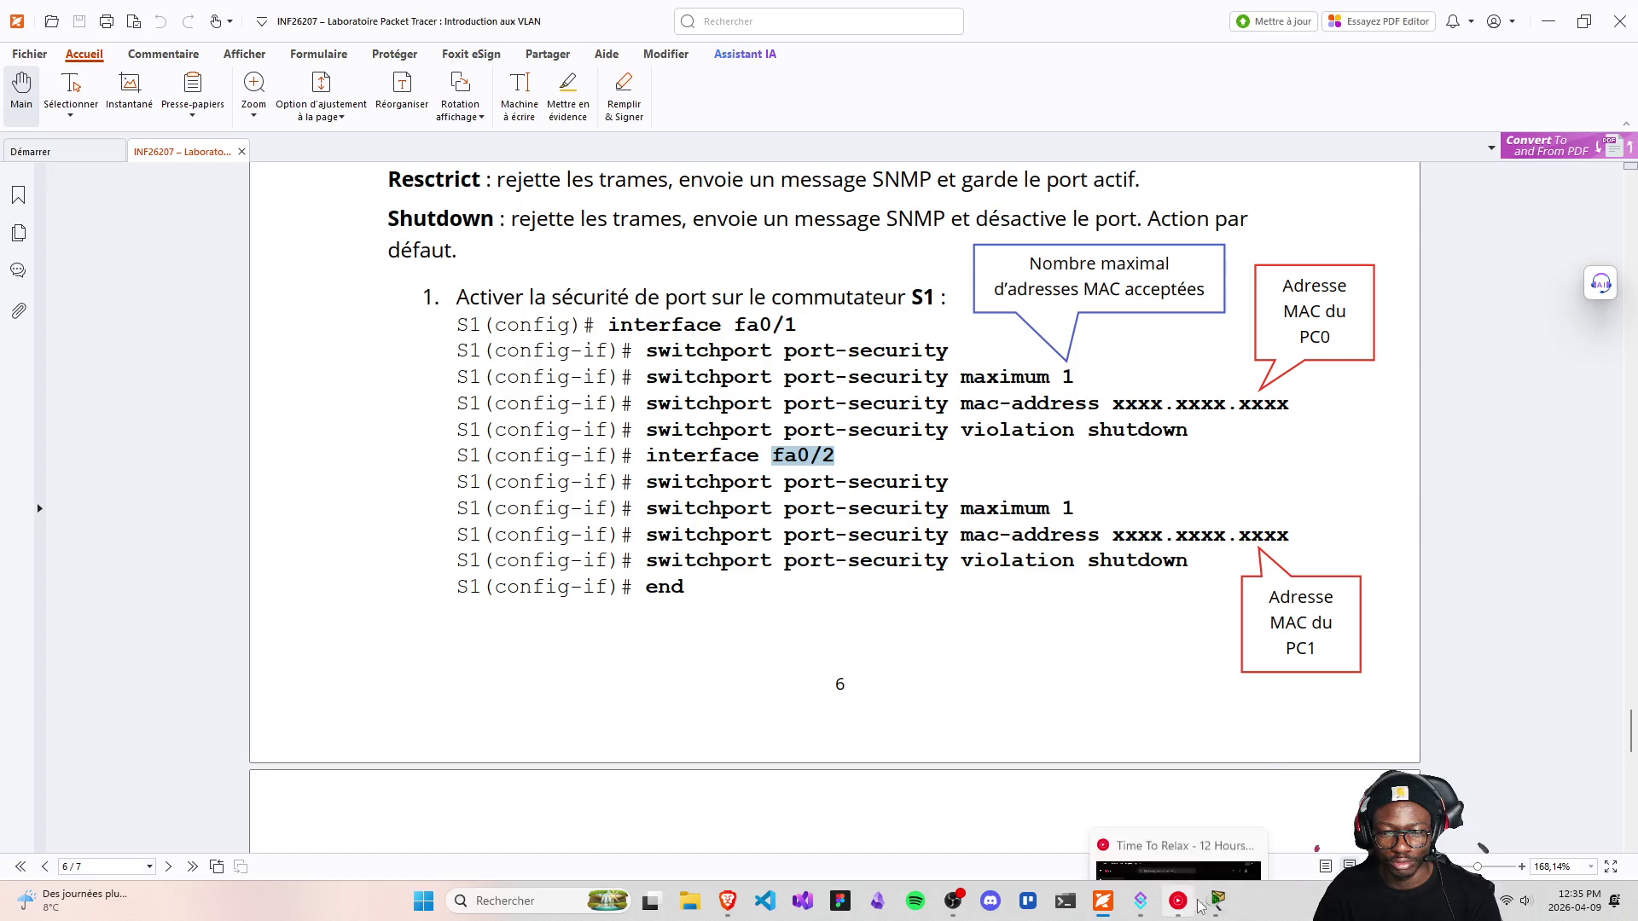
pyautogui.scroll(3, 889, 715)
pyautogui.scroll(5, 889, 715)
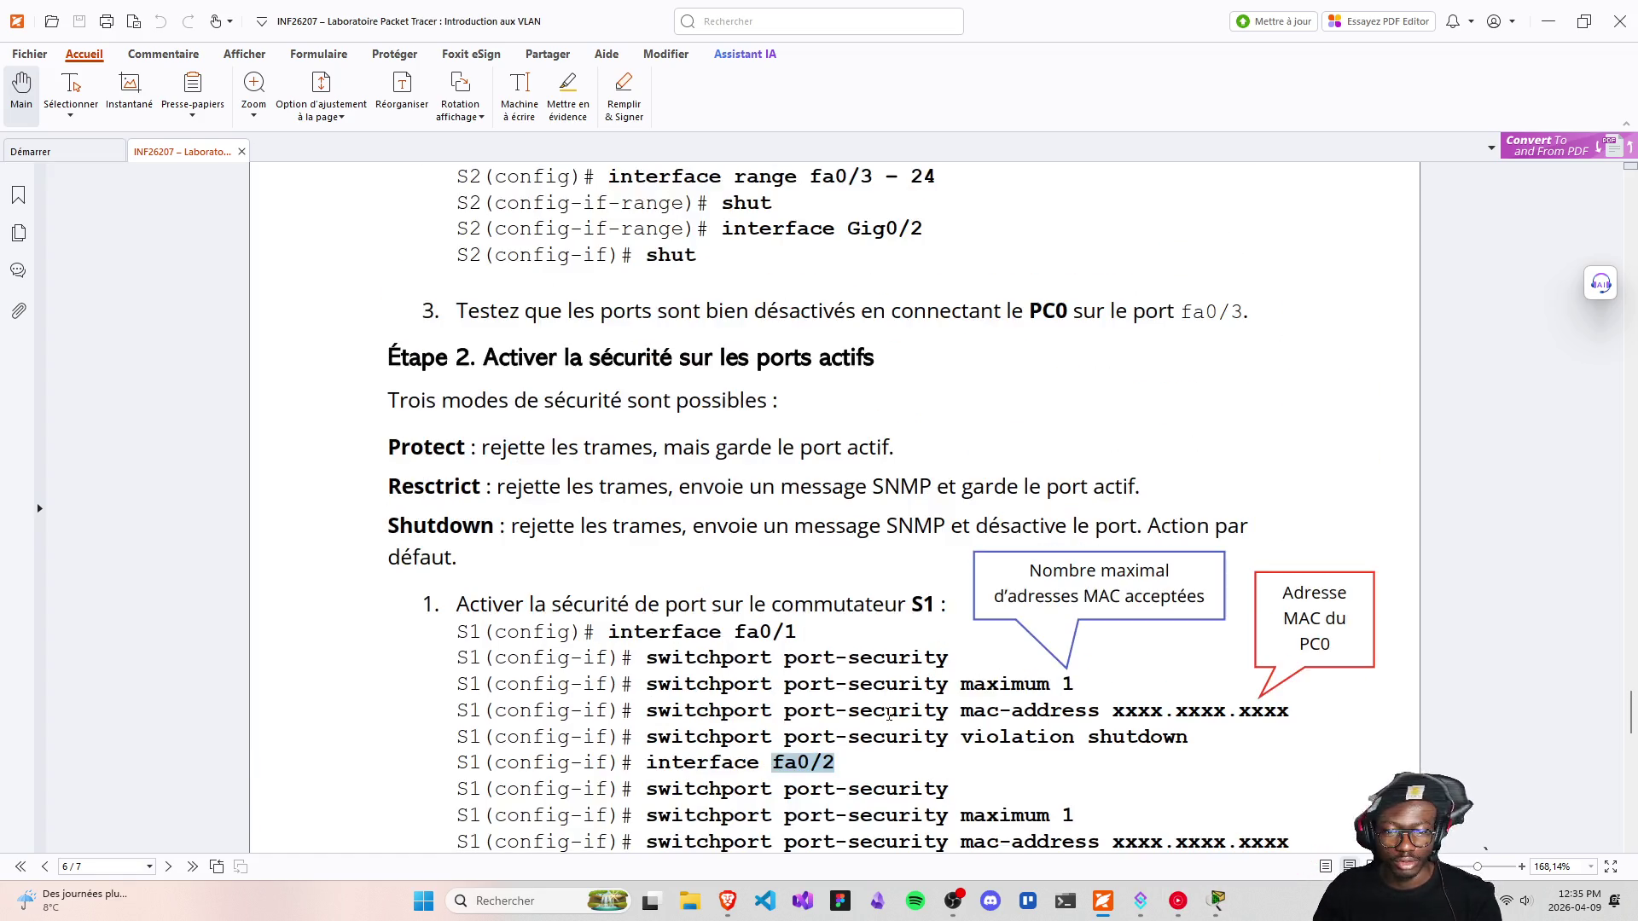
pyautogui.scroll(-3, 889, 715)
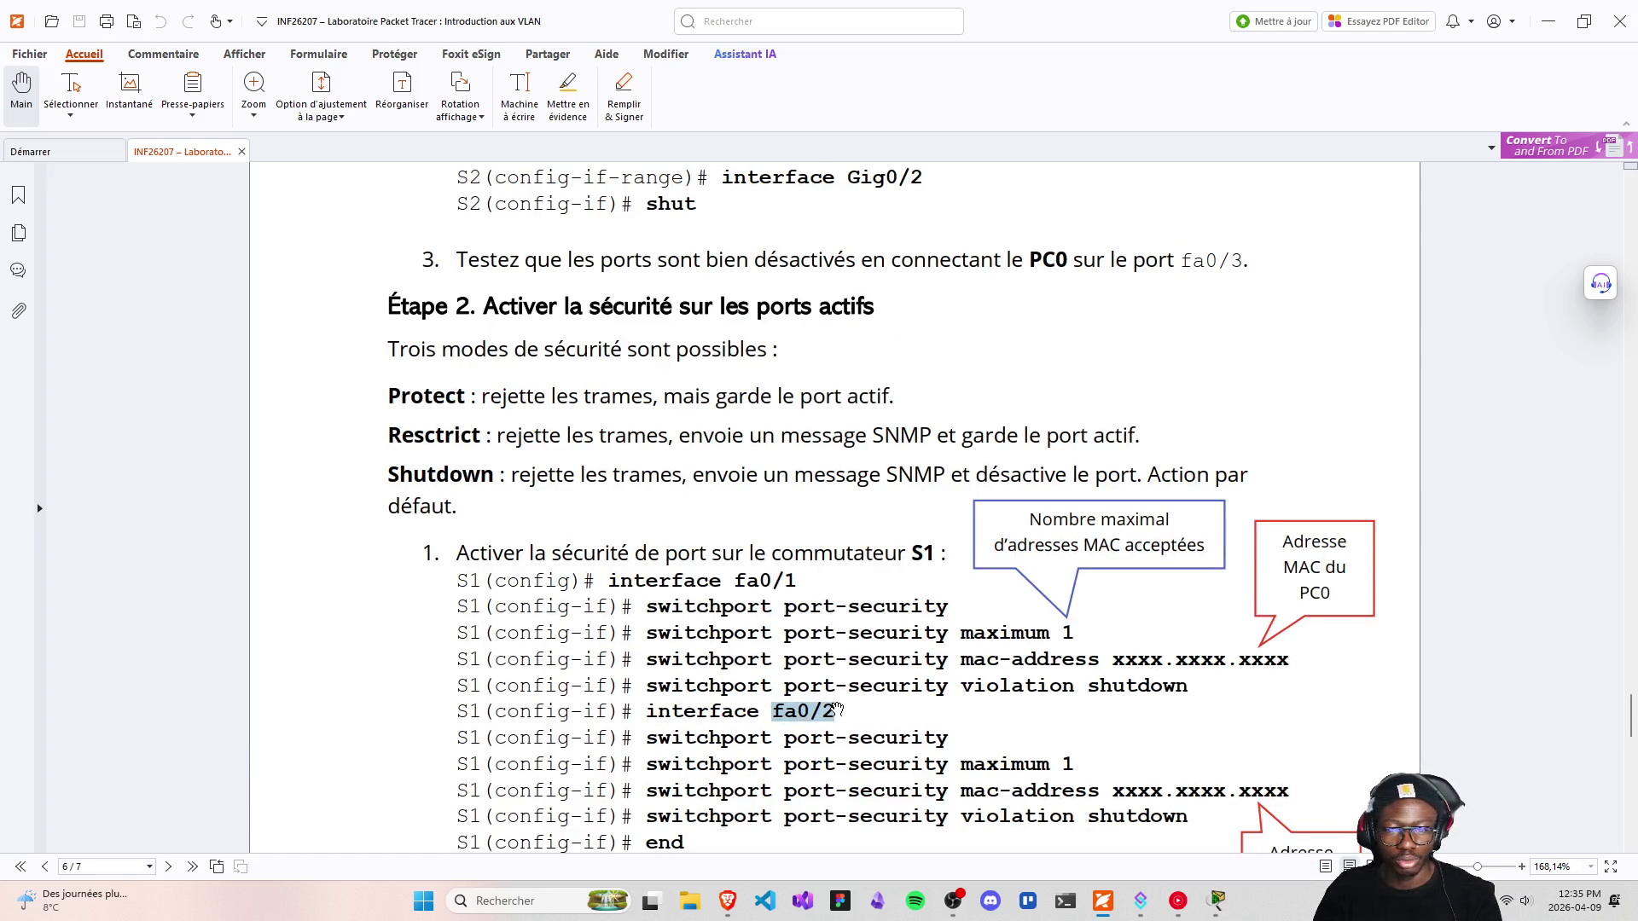
# Bring the Packet Tracer network forward, shift it toward the upper left, and open S1's CLI
pyautogui.moveTo(1229, 915)
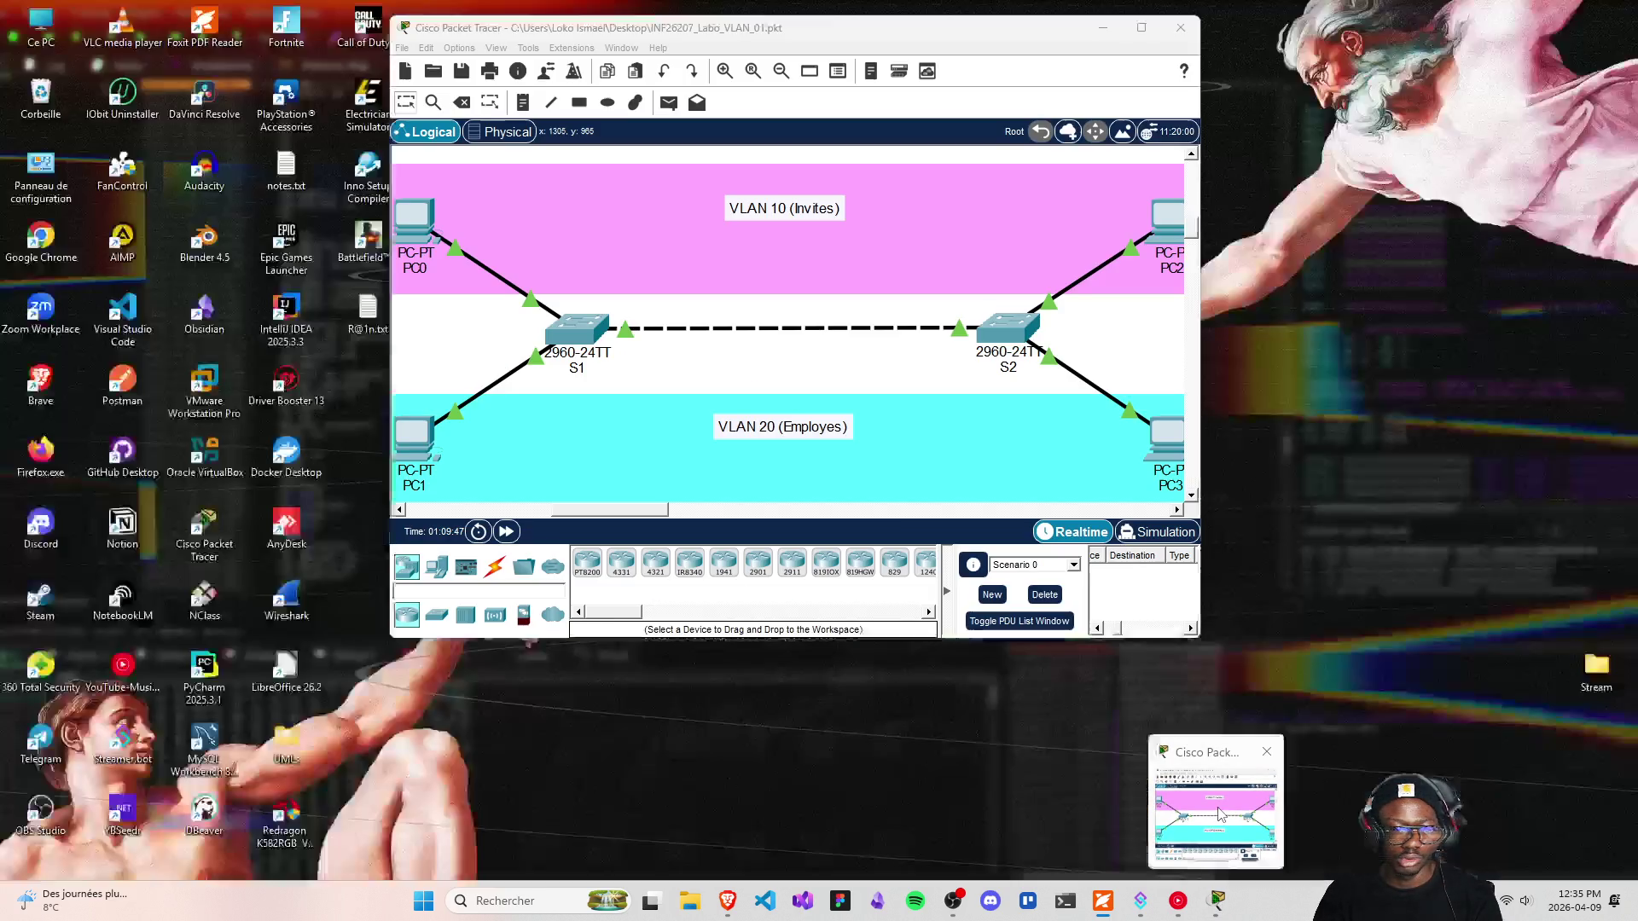
pyautogui.click(1165, 749)
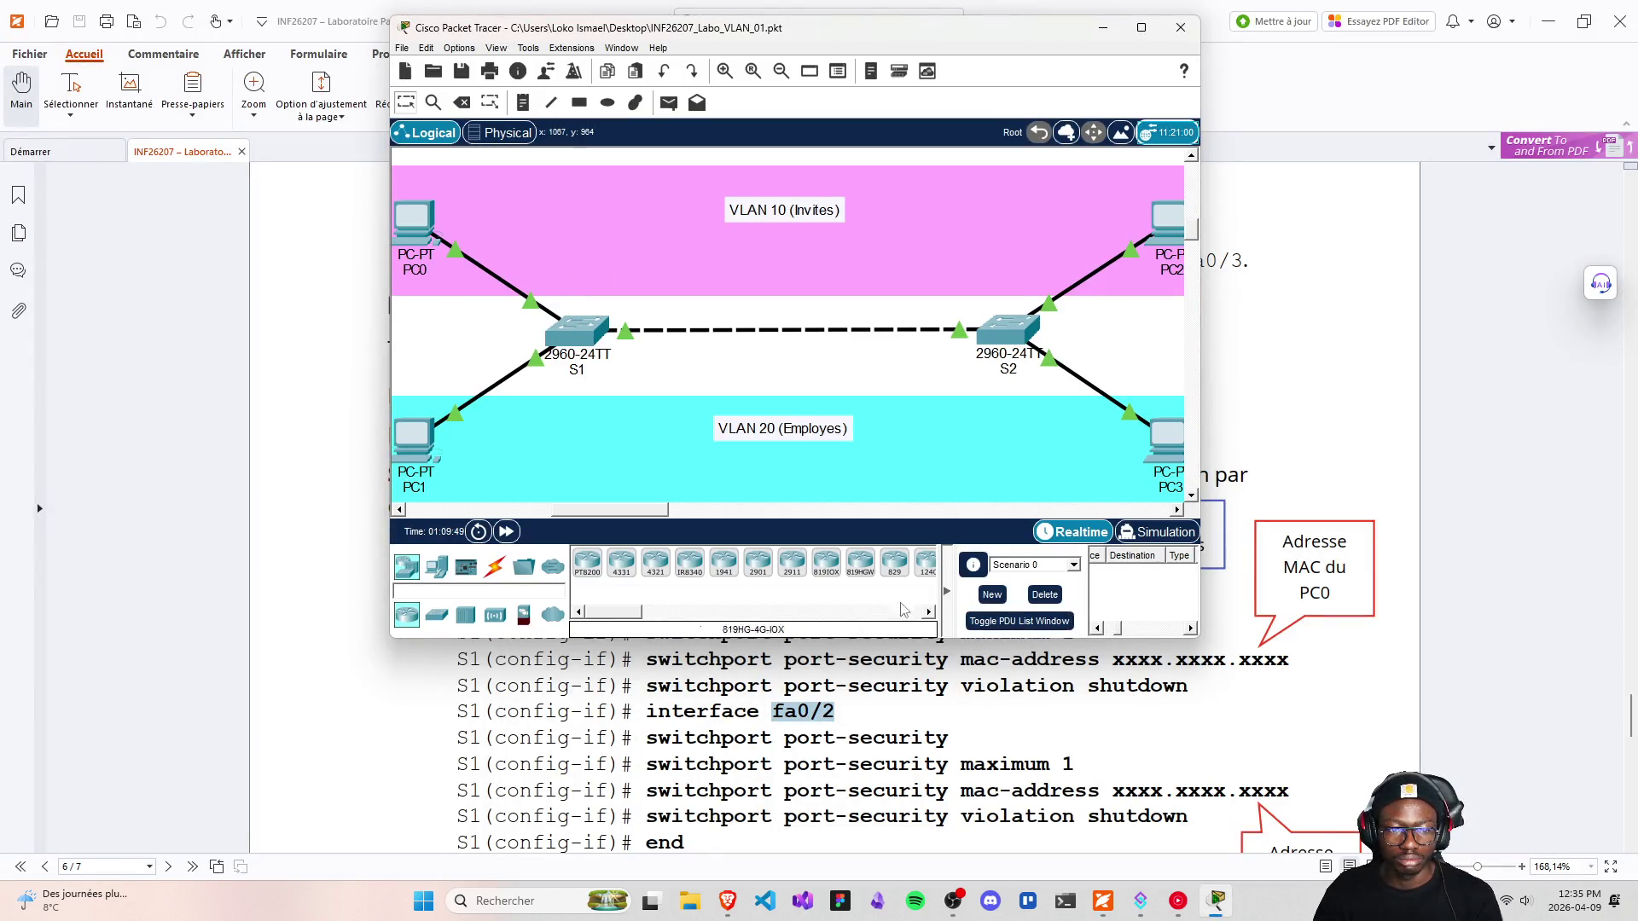
pyautogui.moveTo(1225, 916)
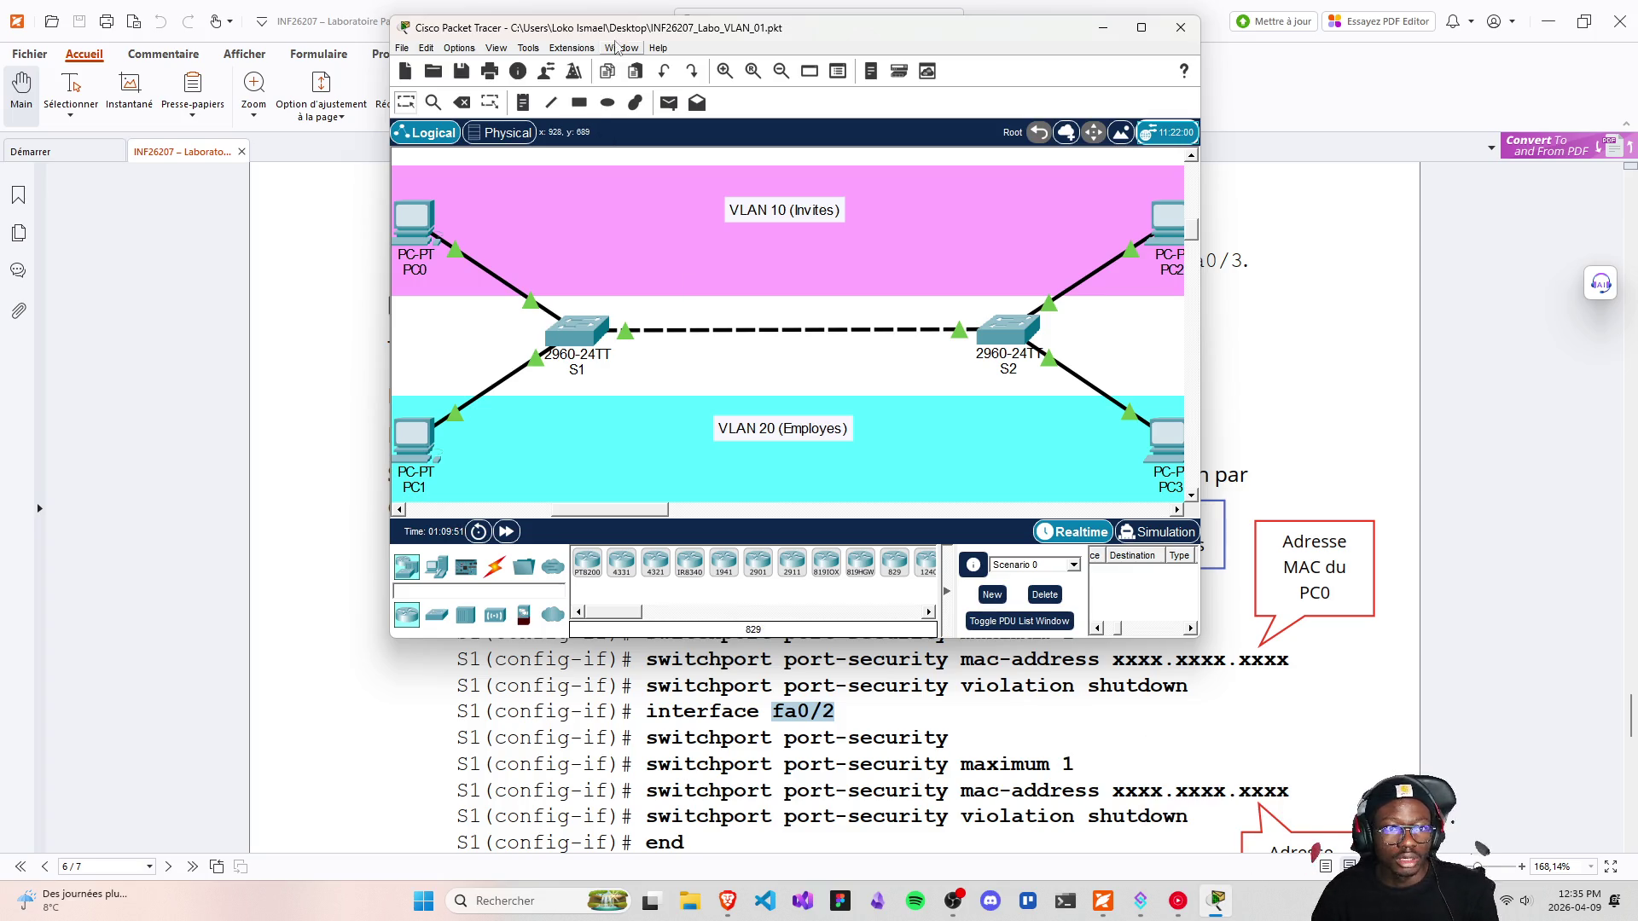
pyautogui.moveTo(626, 28); pyautogui.dragTo(611, 14)
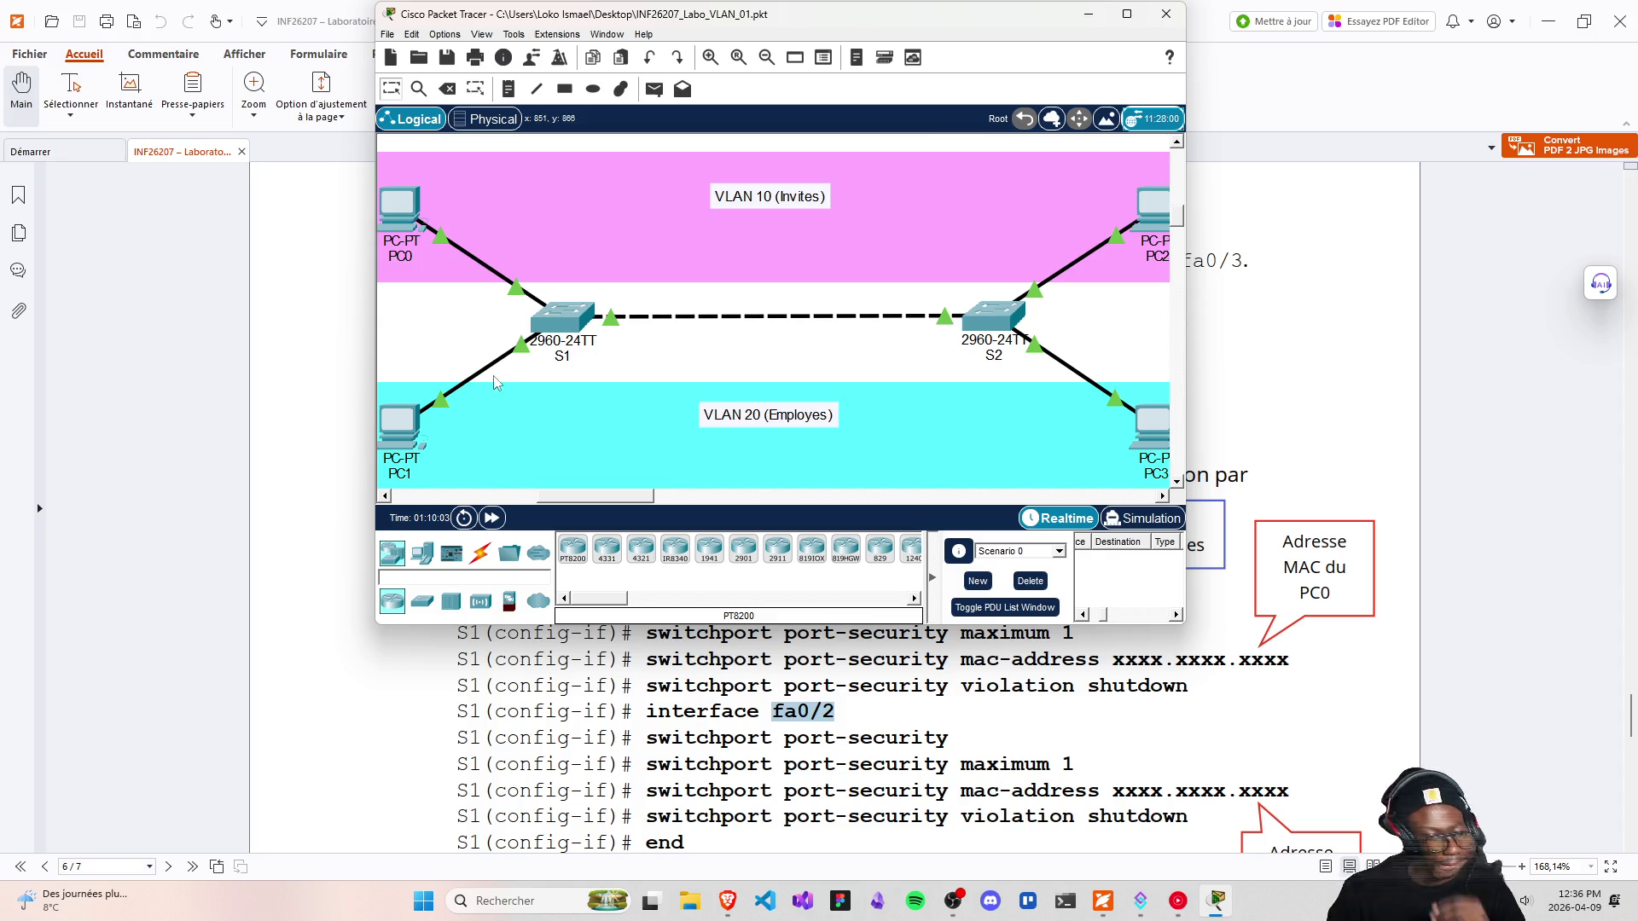
pyautogui.scroll(1, 874, 699)
pyautogui.scroll(1, 875, 700)
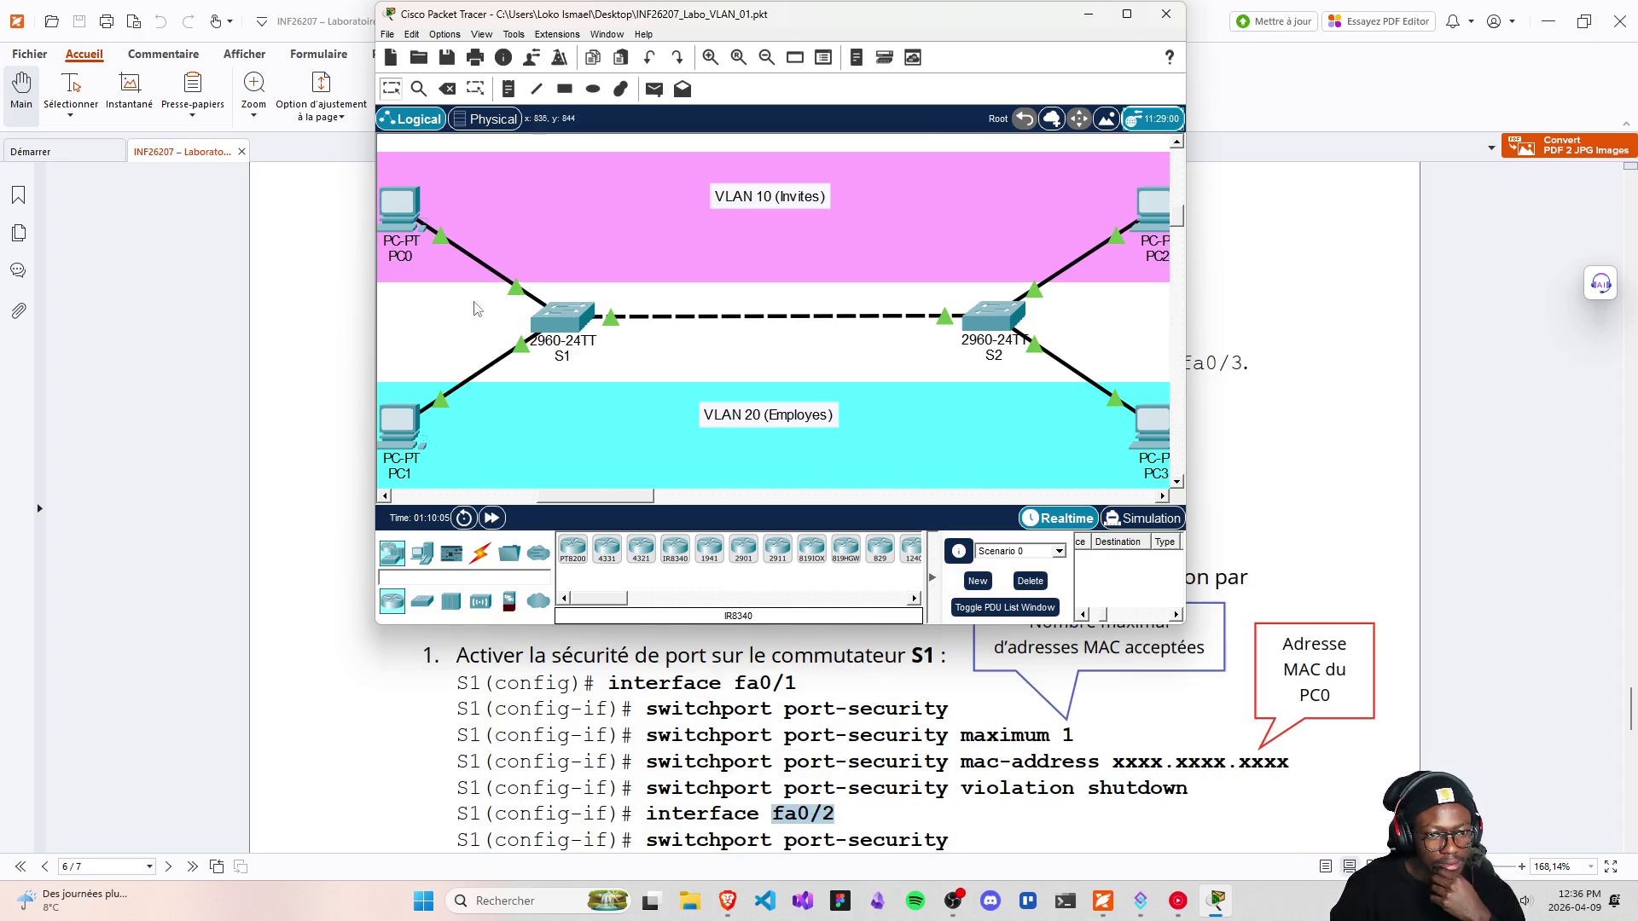
pyautogui.click(570, 324)
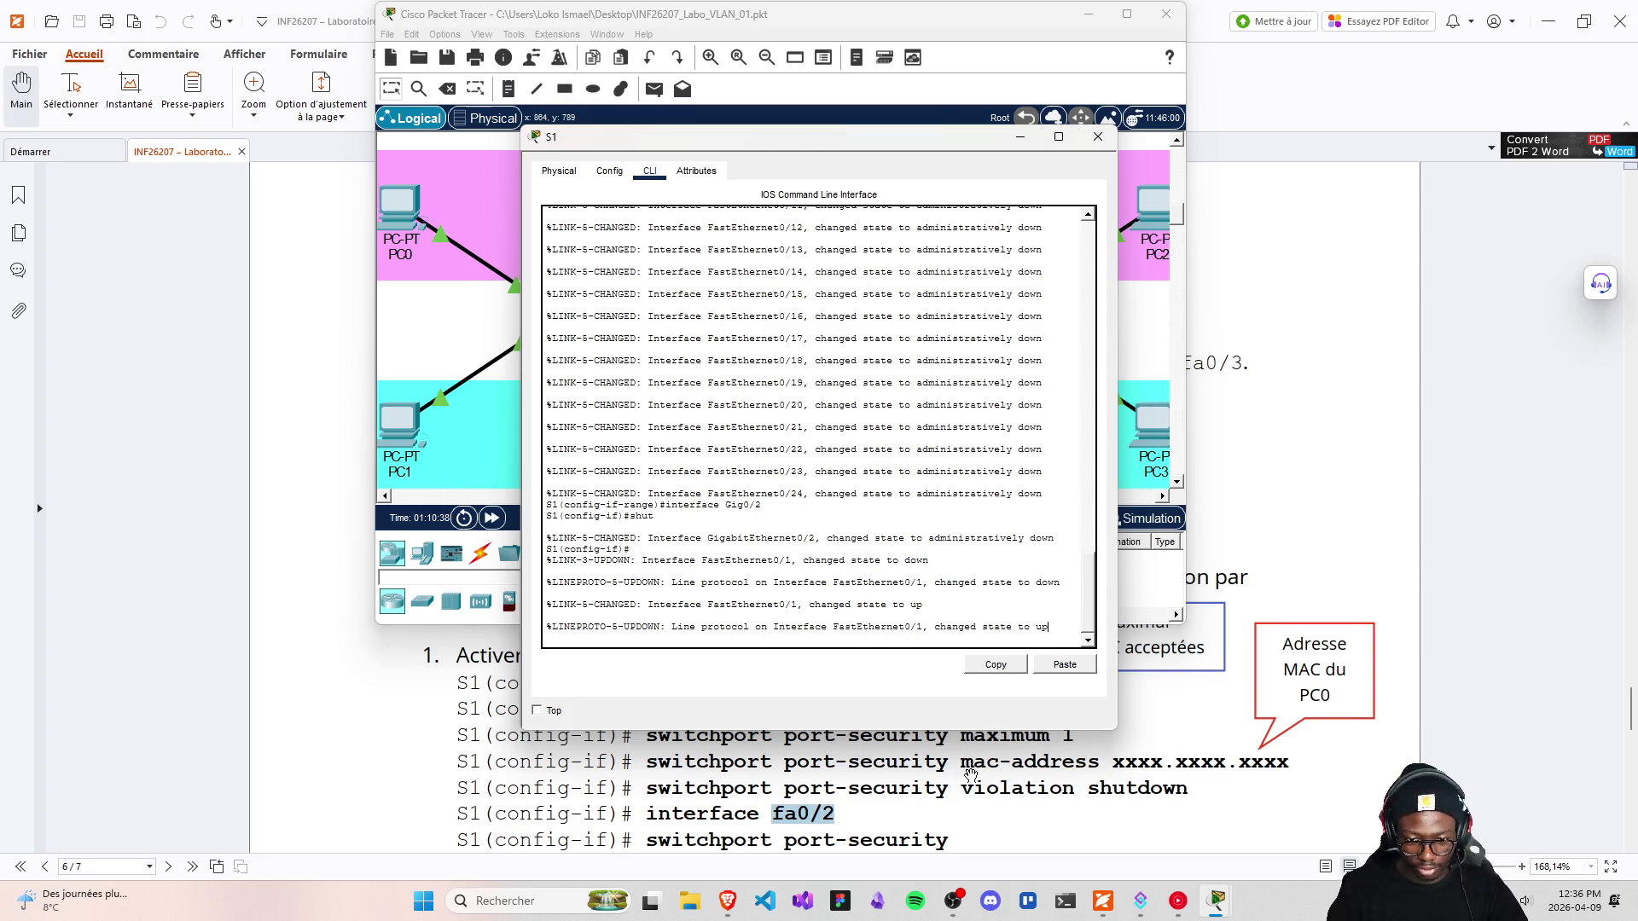
# Leave S1's configuration mode with 'end', then re-enter it with 'configure terminal'
pyautogui.scroll(-1, 981, 789)
pyautogui.scroll(3, 983, 797)
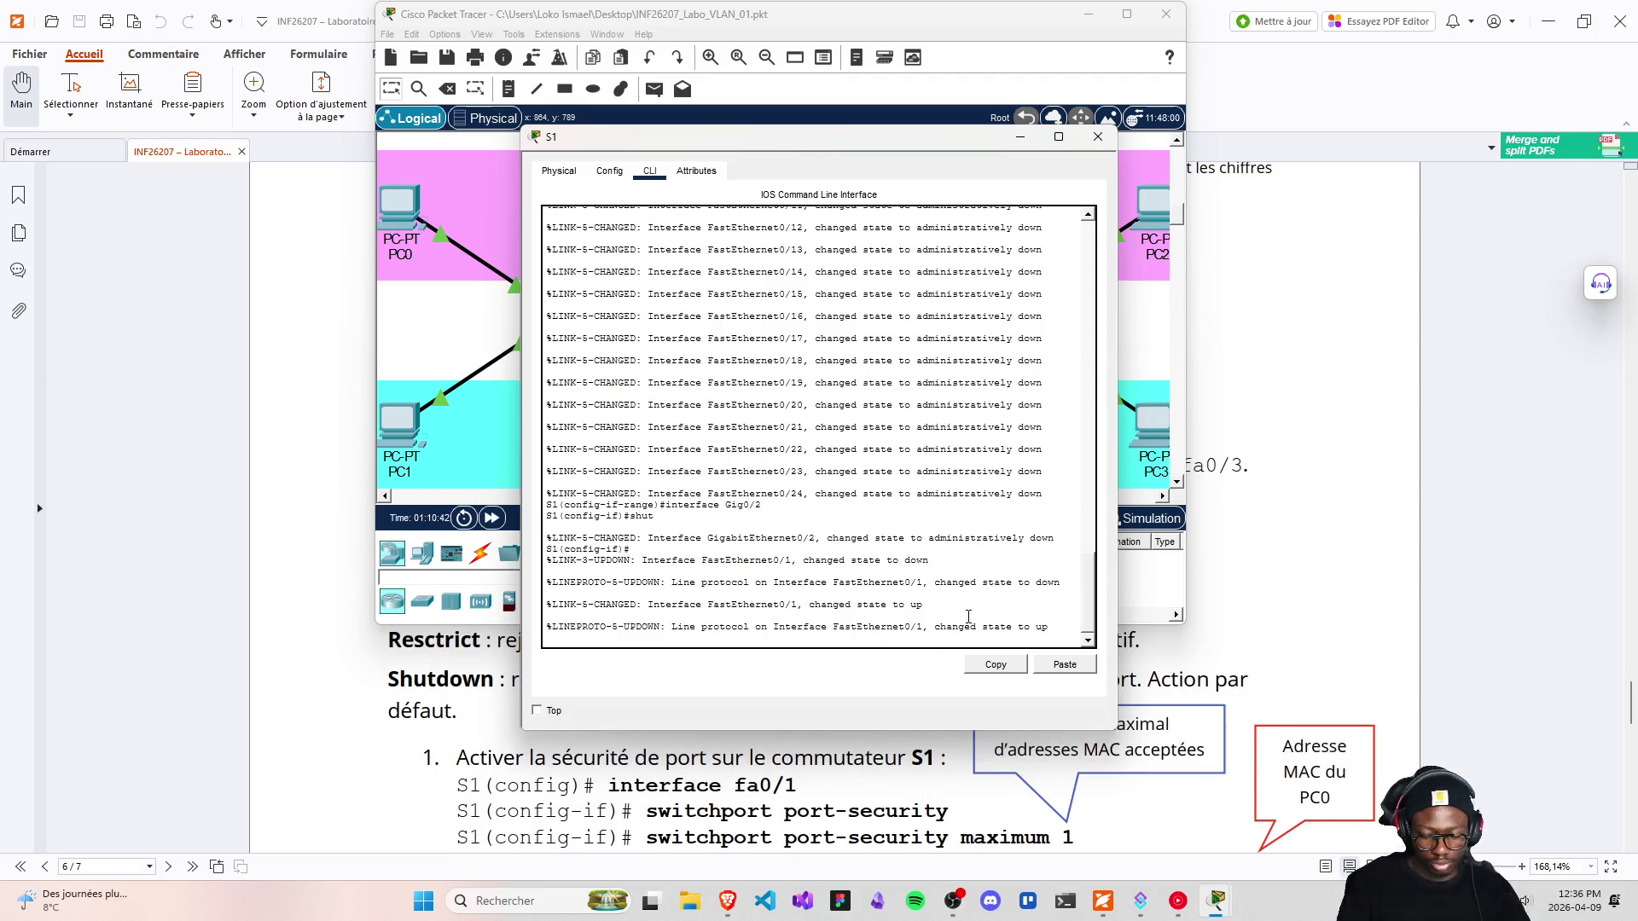
pyautogui.press('Return')
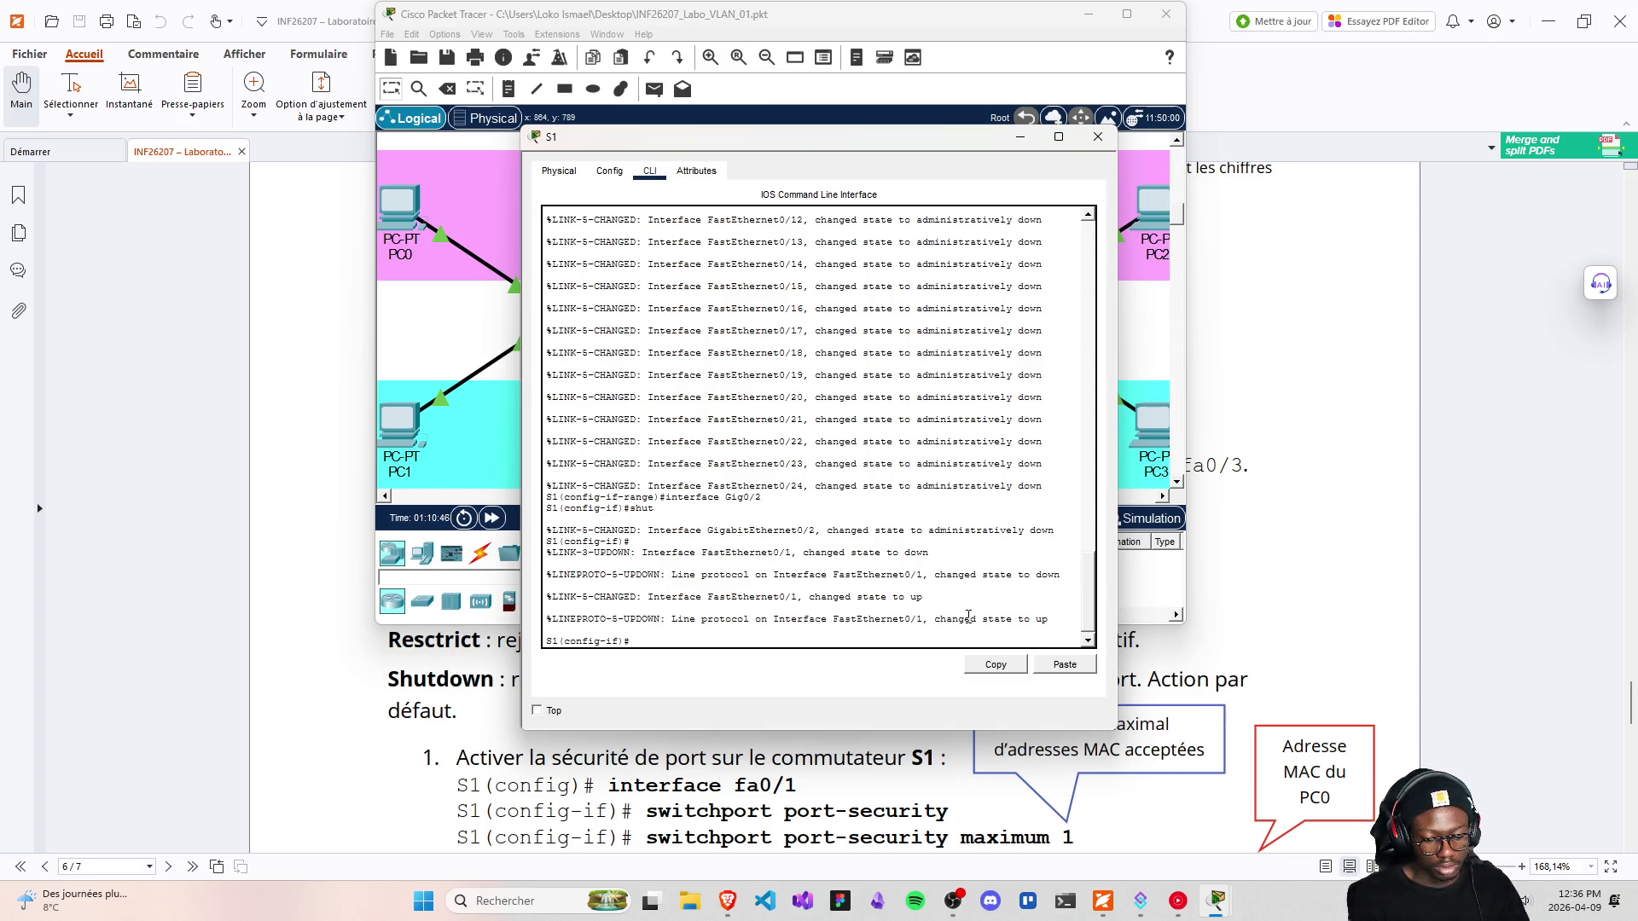
pyautogui.write('end')
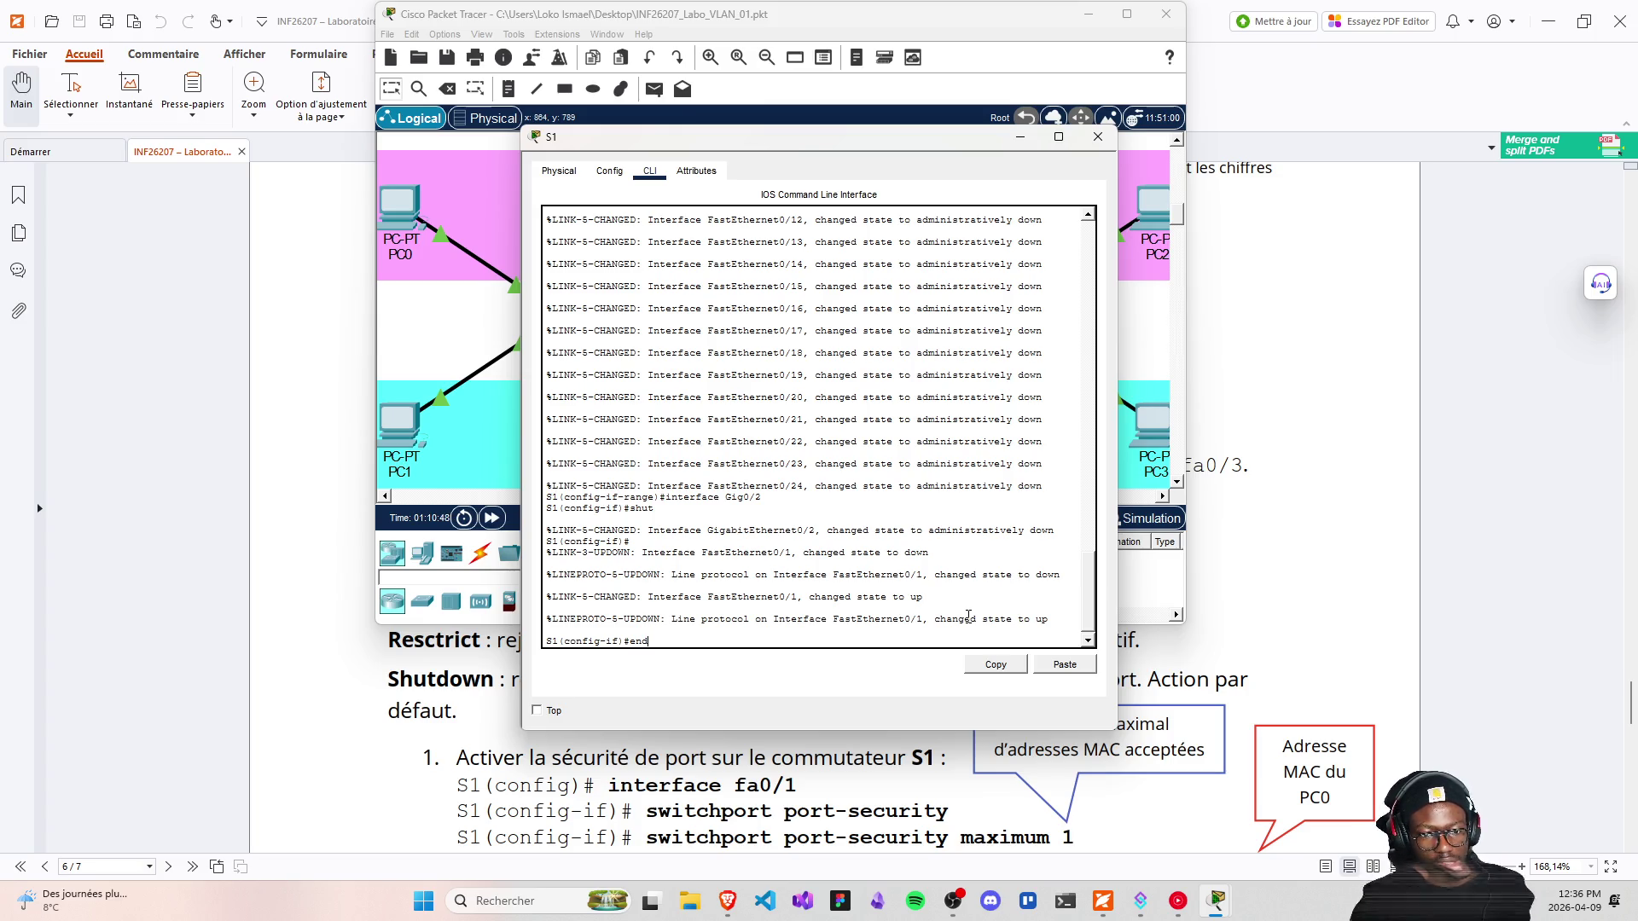
pyautogui.press('Return')
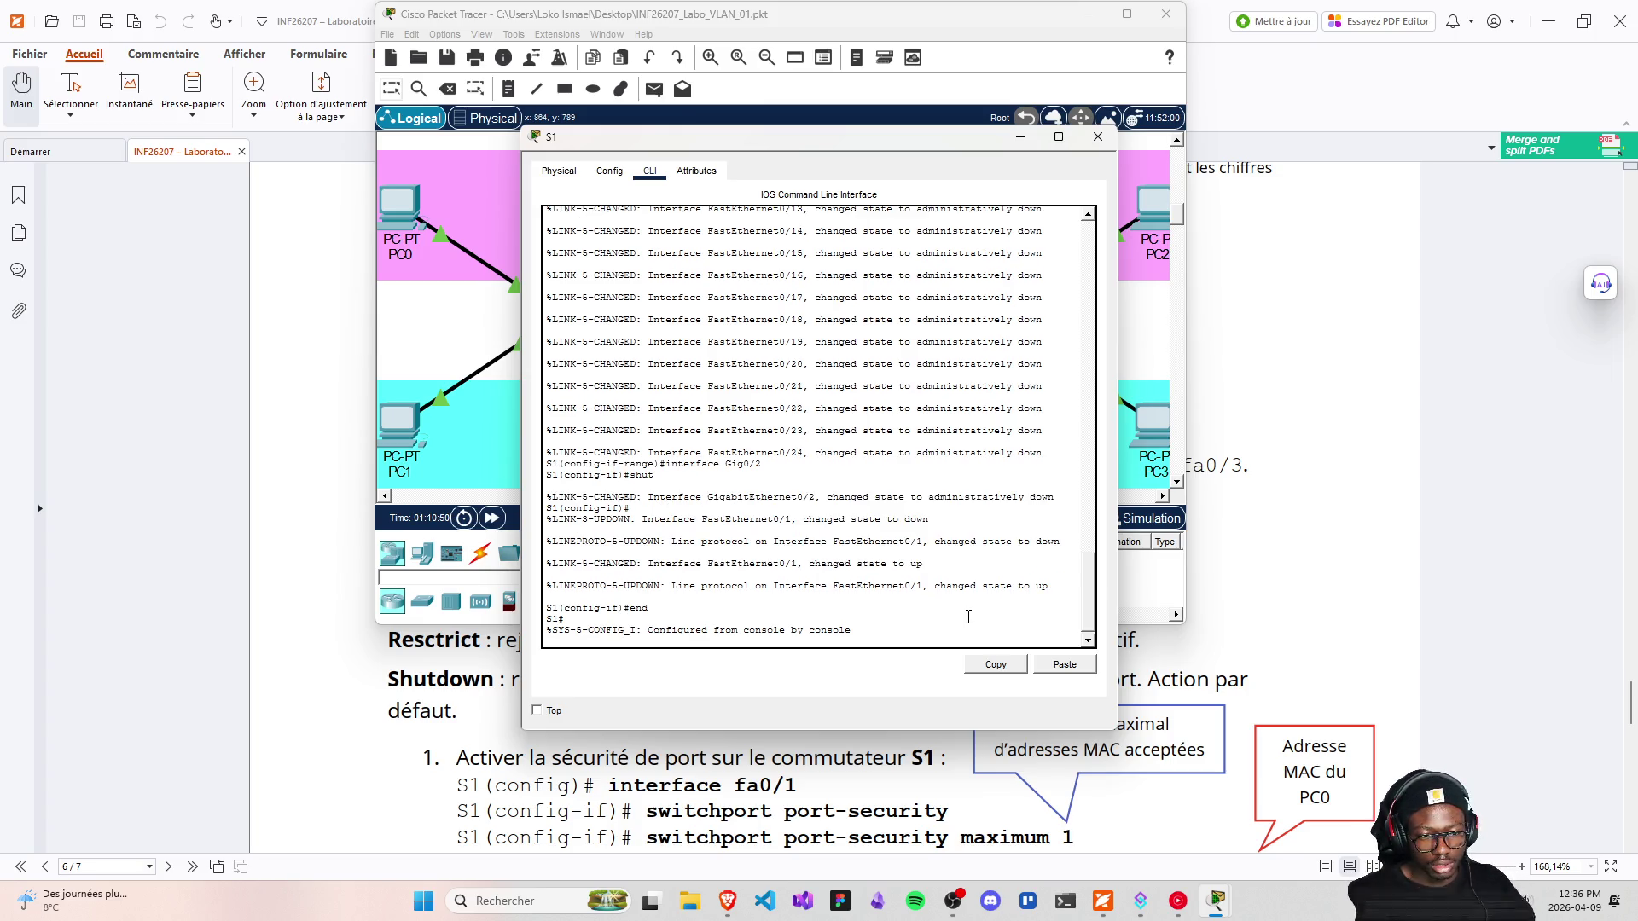
pyautogui.press('Return')
pyautogui.write('conf')
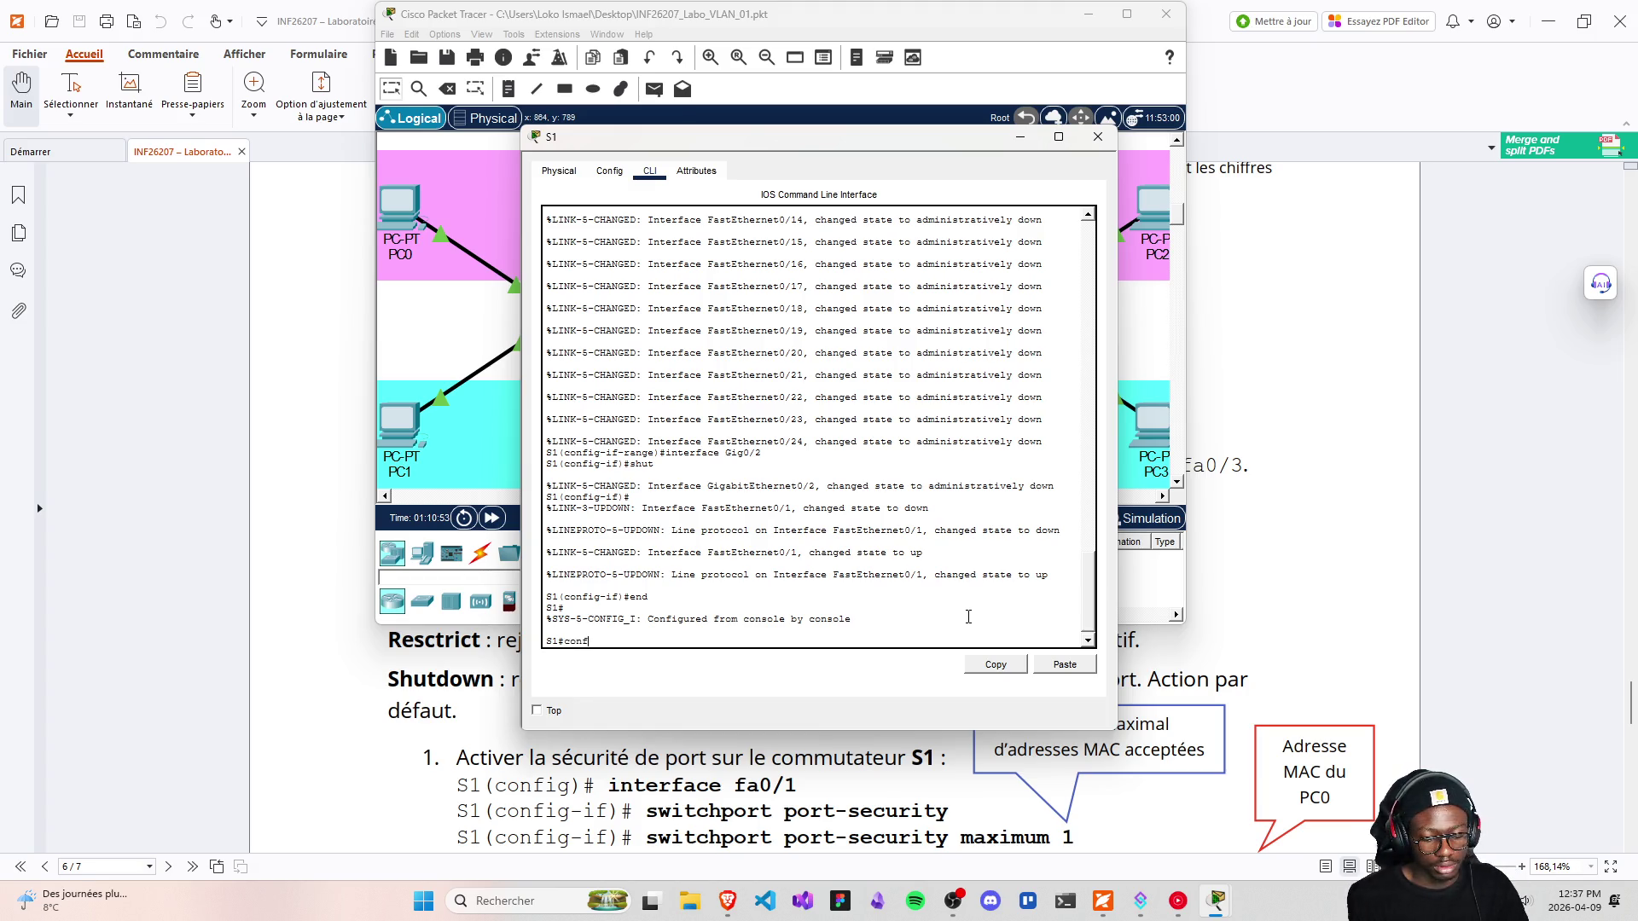
pyautogui.write('igure ')
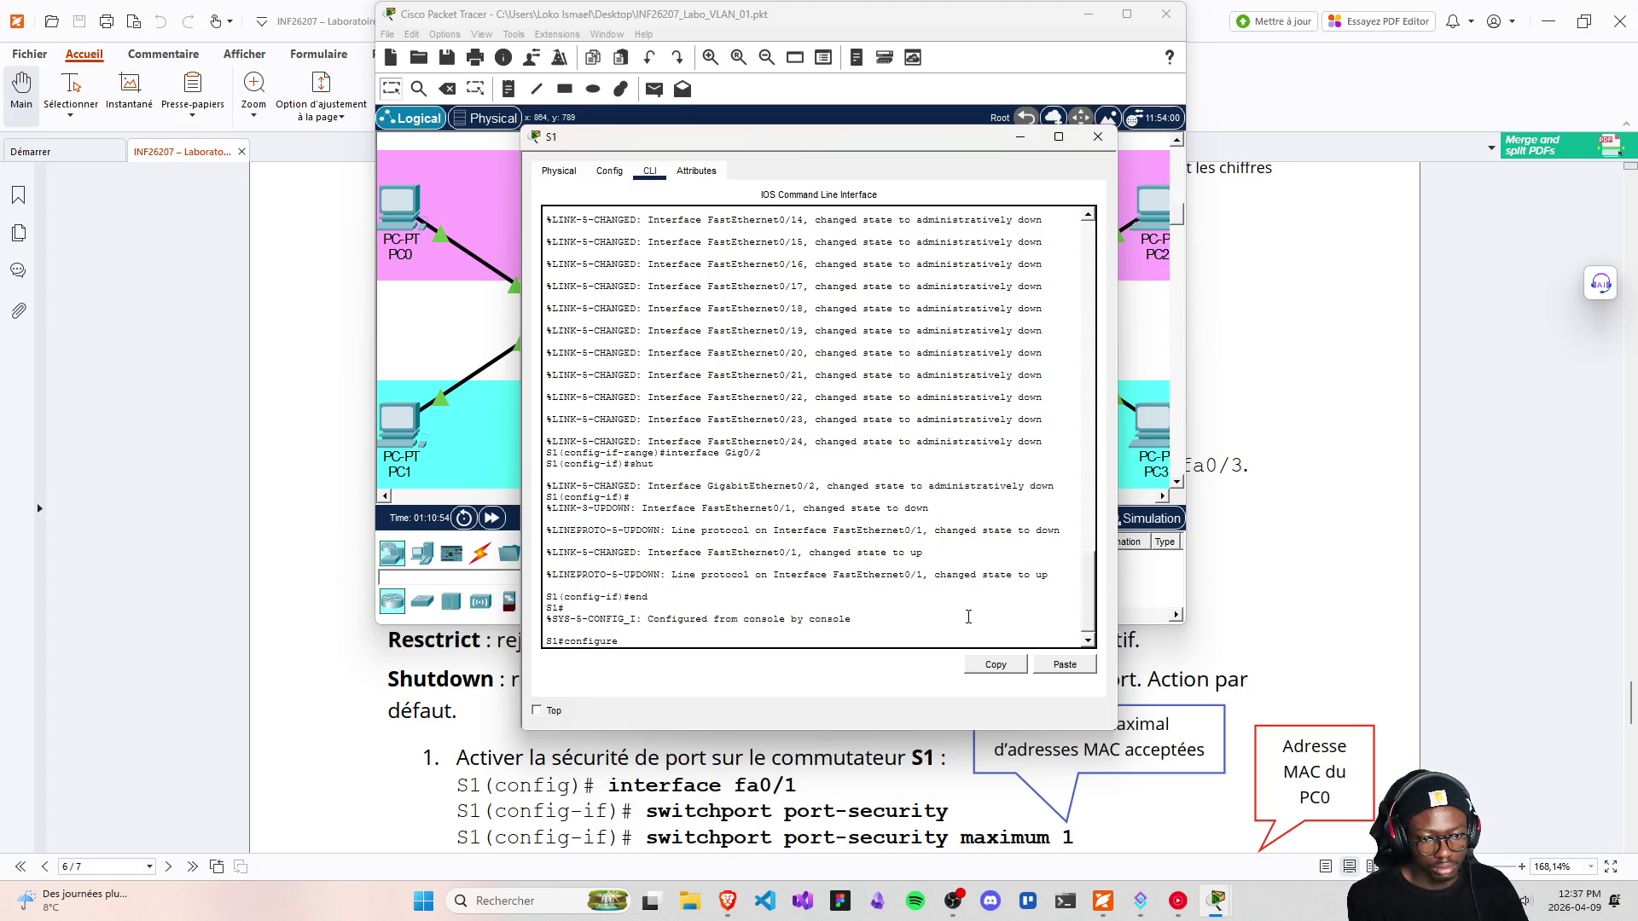
pyautogui.write('terminal')
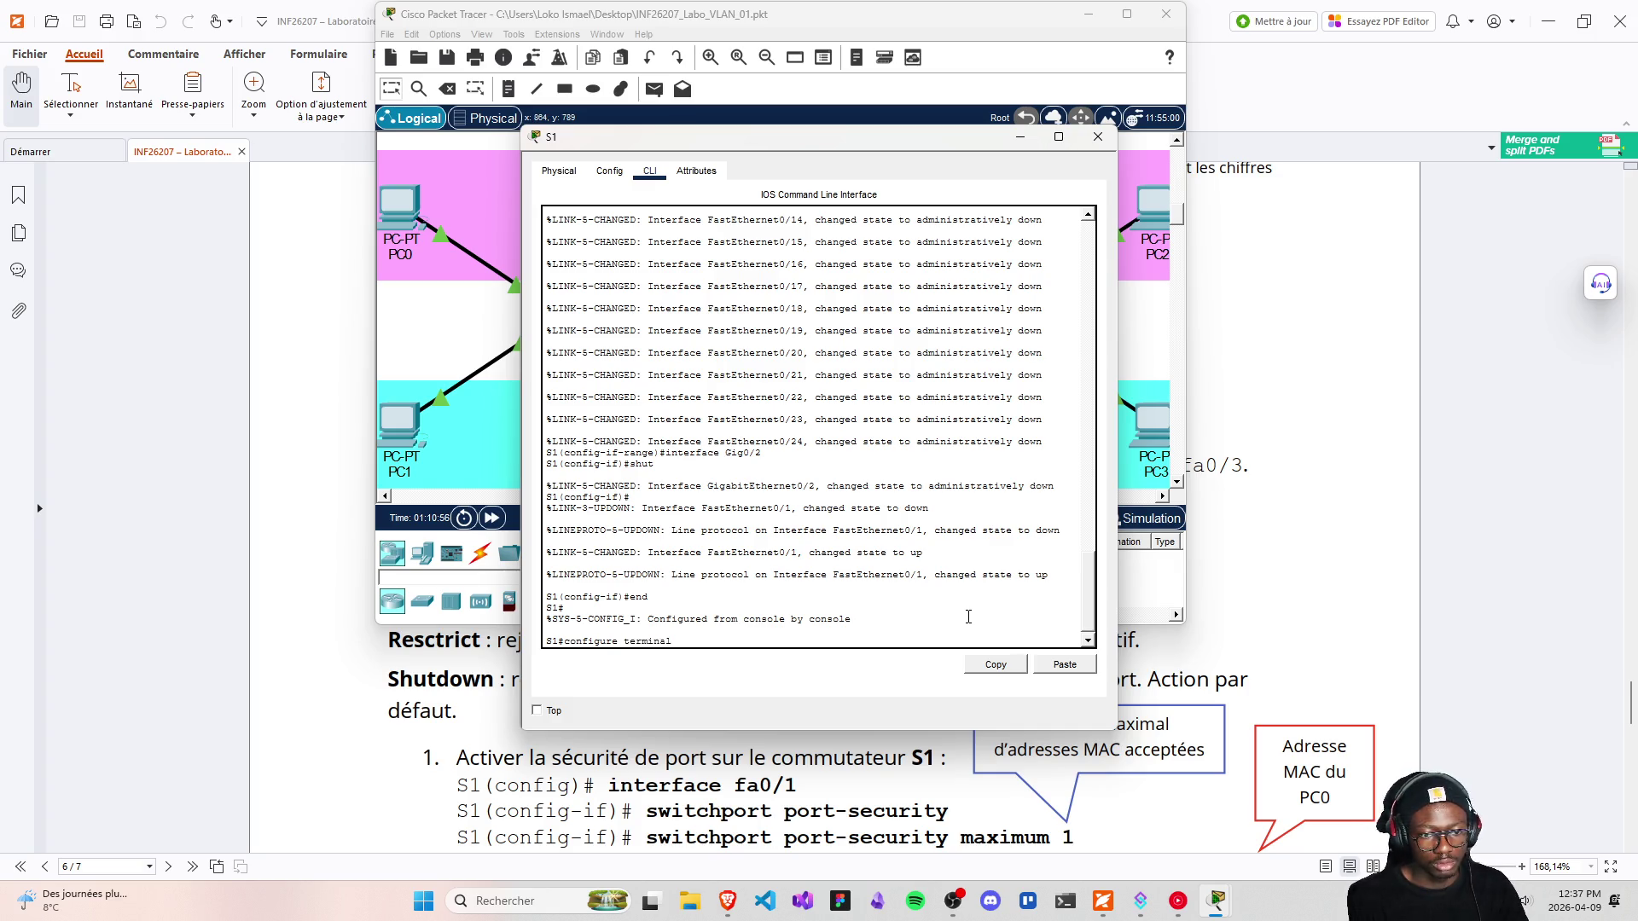
pyautogui.press('Return')
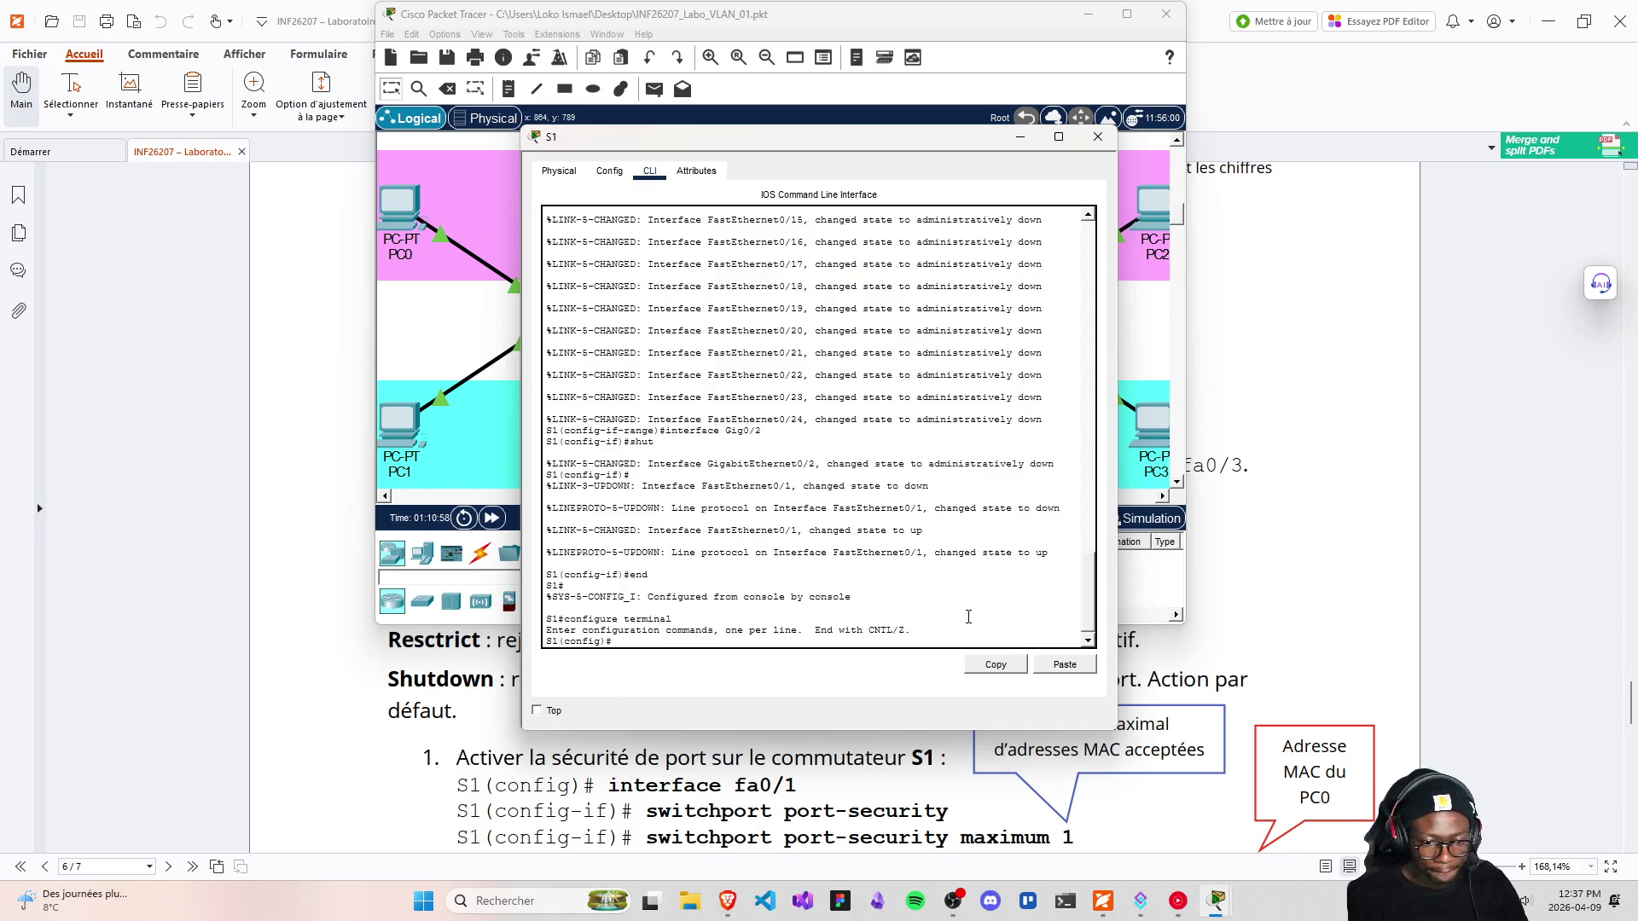
# On S1's fa0/1, enable port security and limit it to a maximum of 1 MAC address
pyautogui.write('interface ')
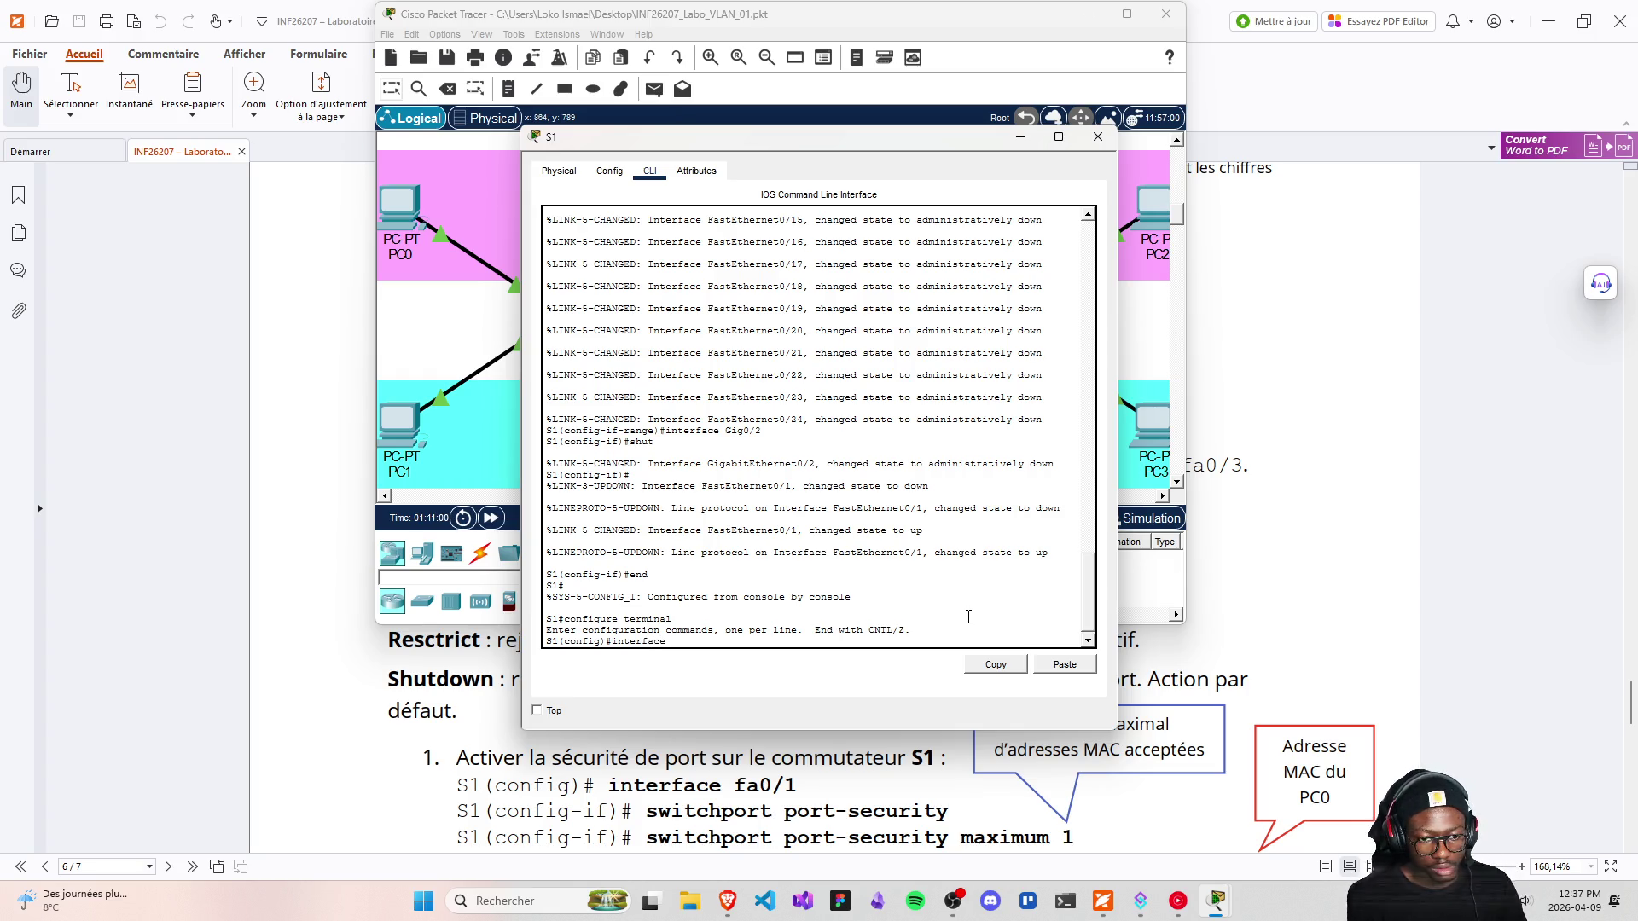
pyautogui.write('fa0')
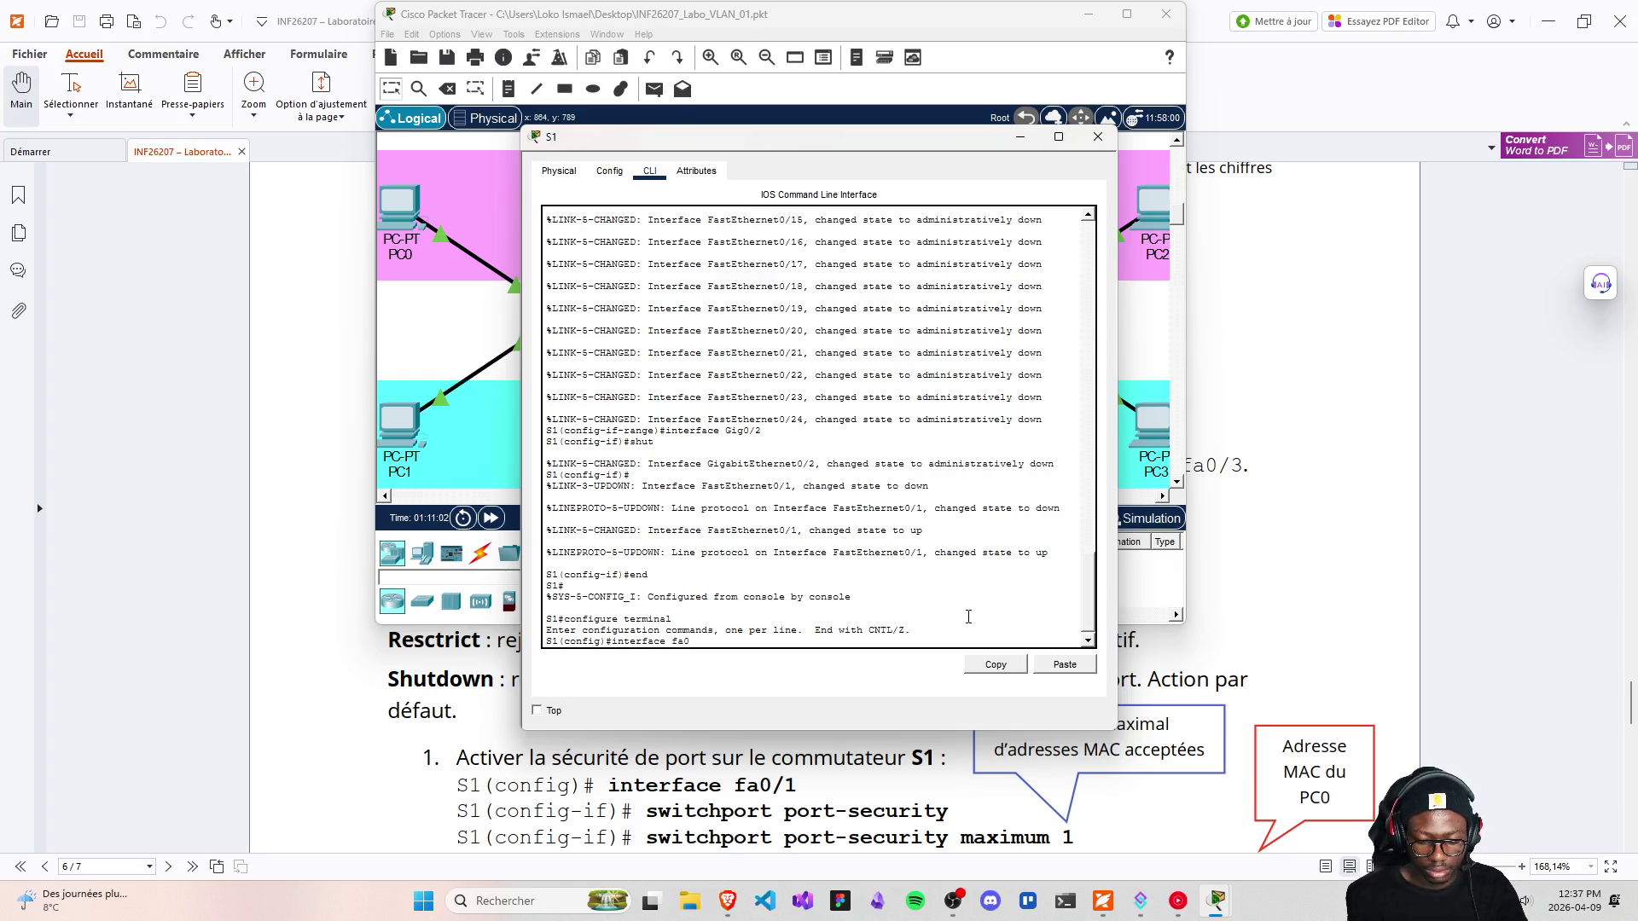
pyautogui.write('/1')
pyautogui.press('Return')
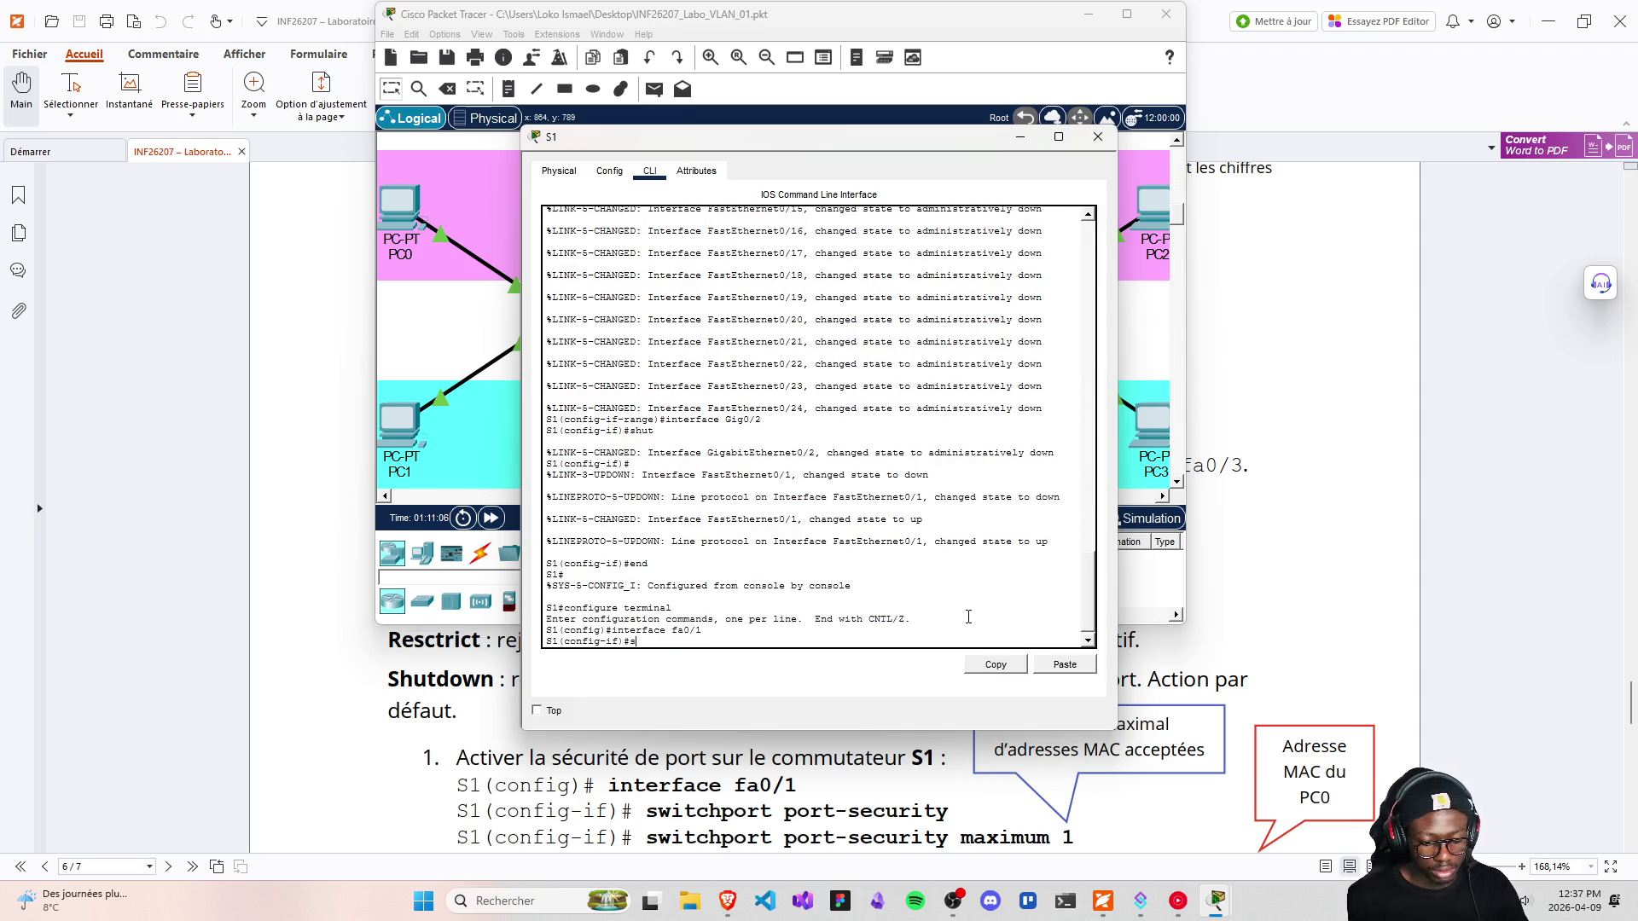
pyautogui.write('switch')
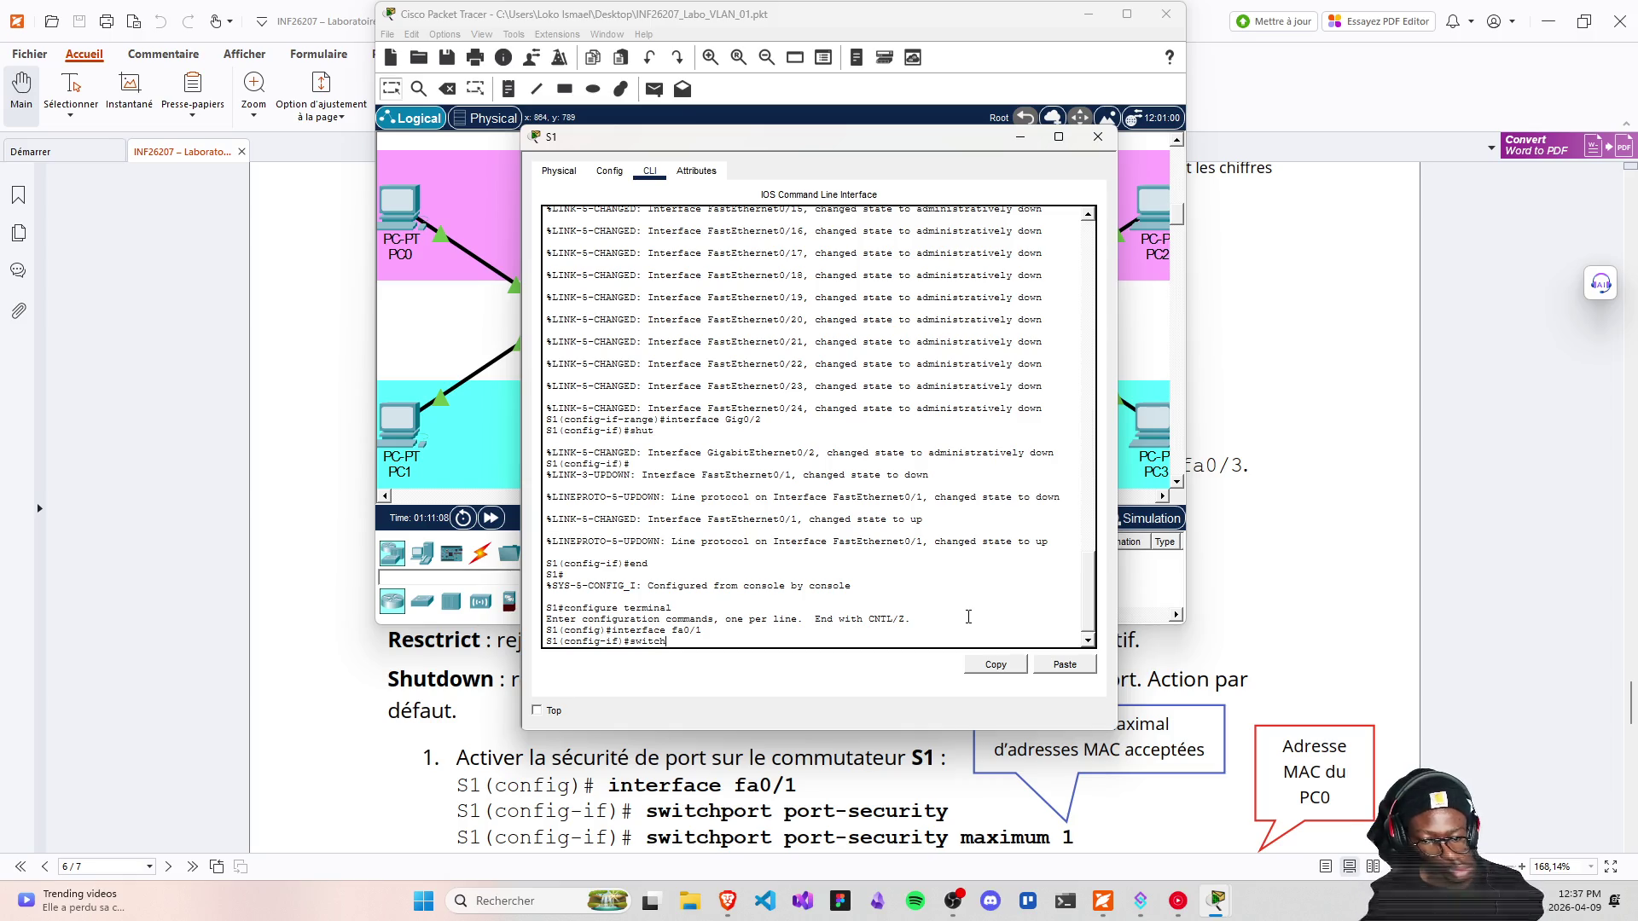
pyautogui.write('port po')
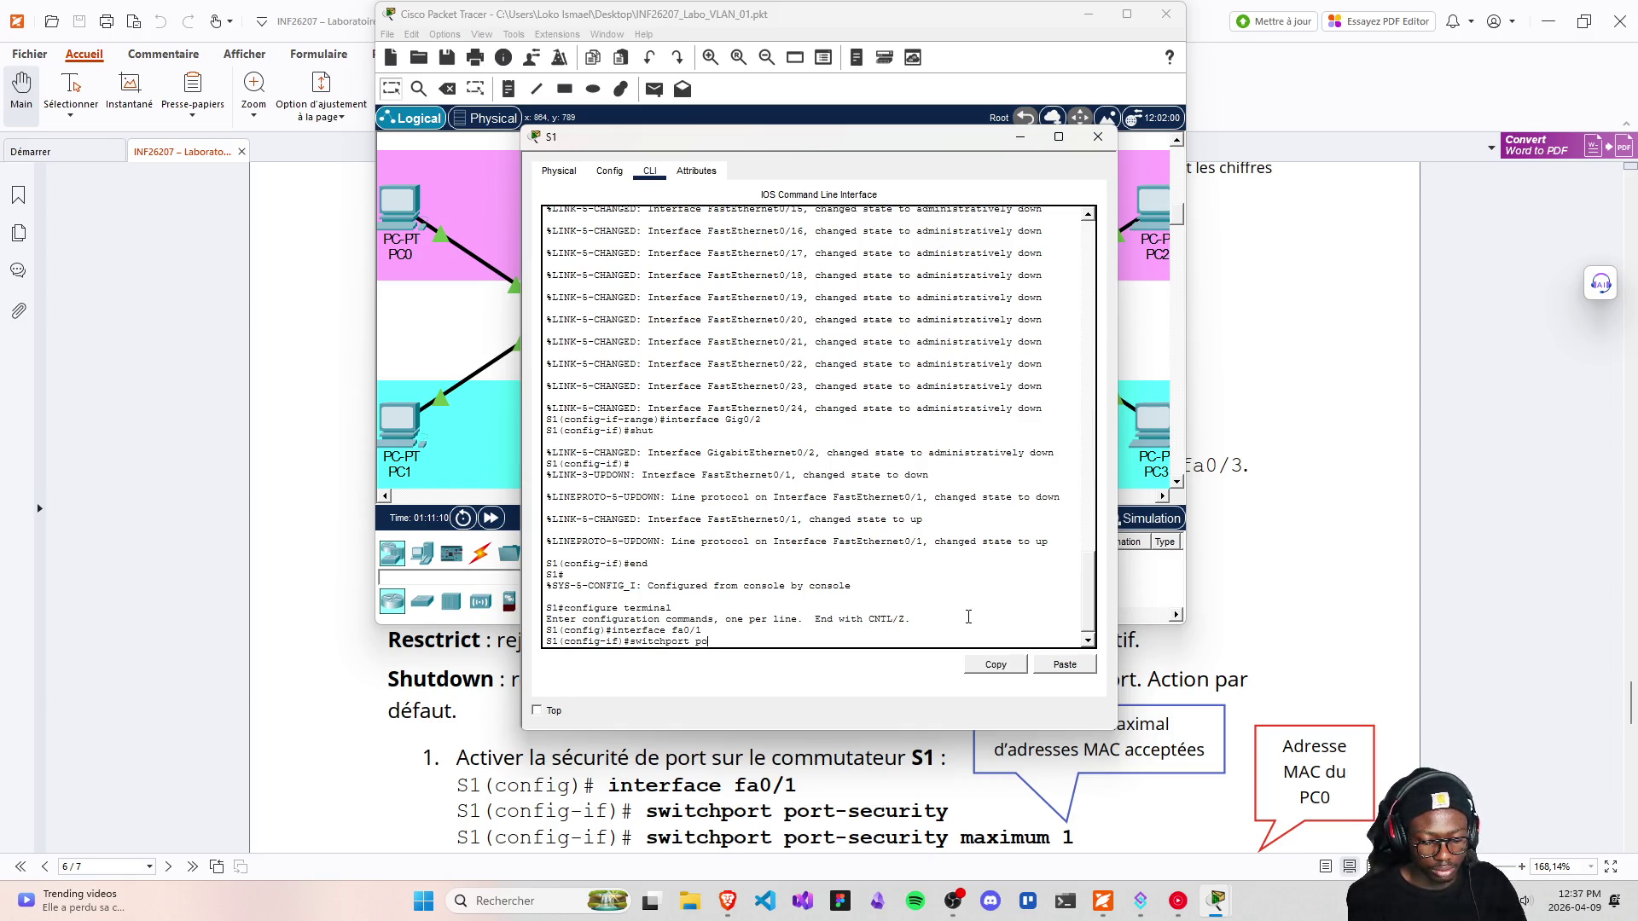
pyautogui.write('rt')
pyautogui.write('t')
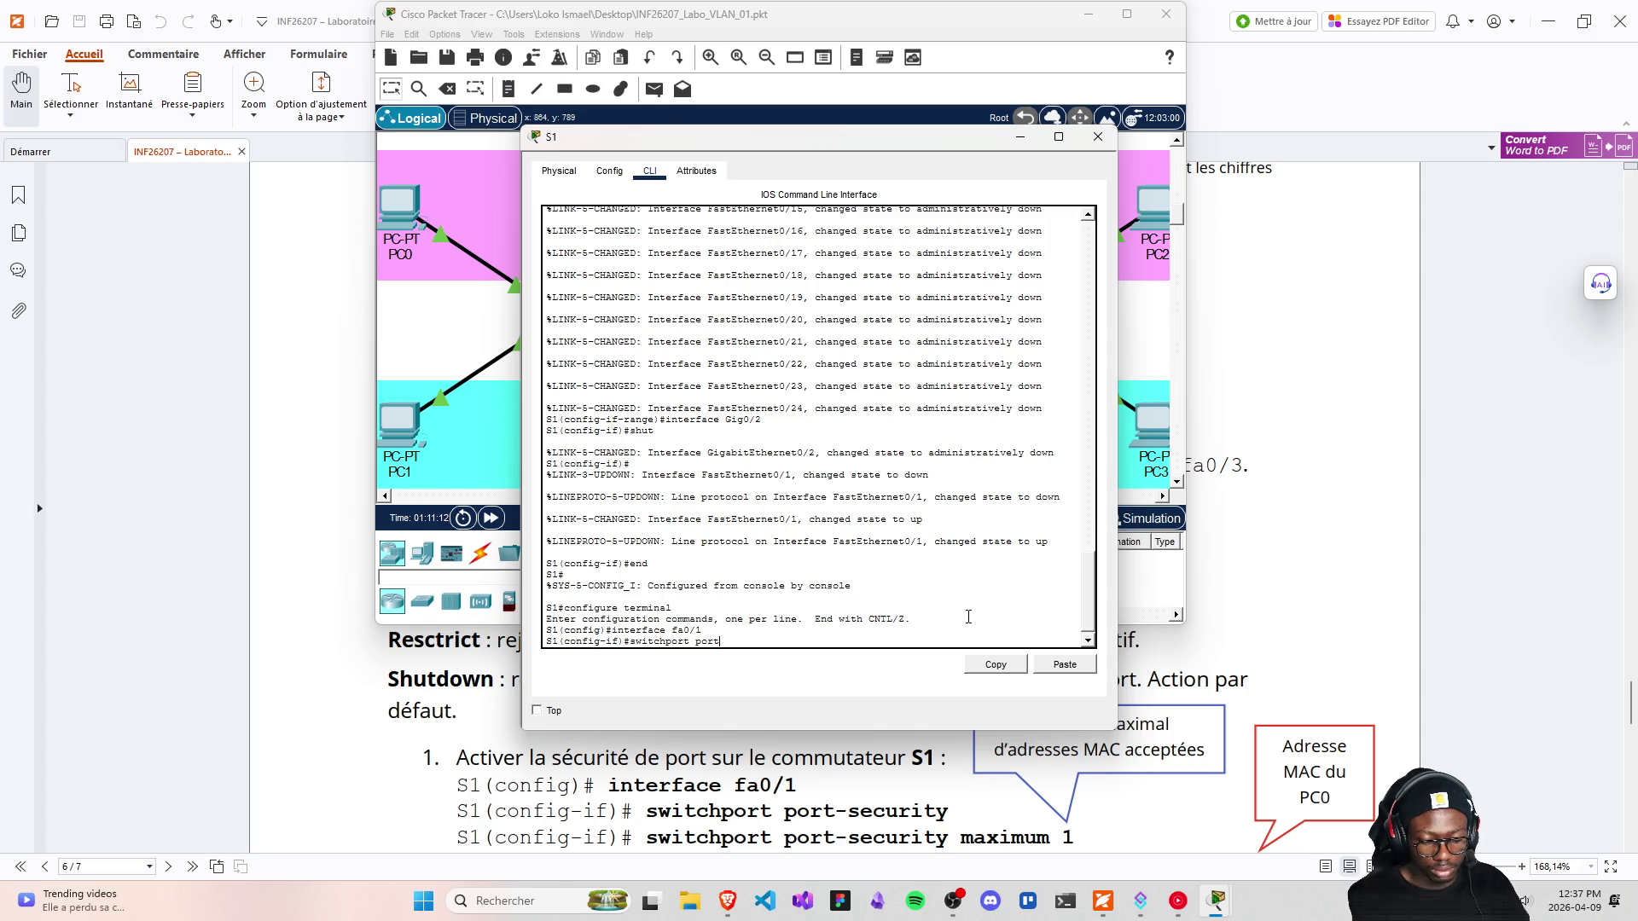
pyautogui.write('-se')
pyautogui.write('curi')
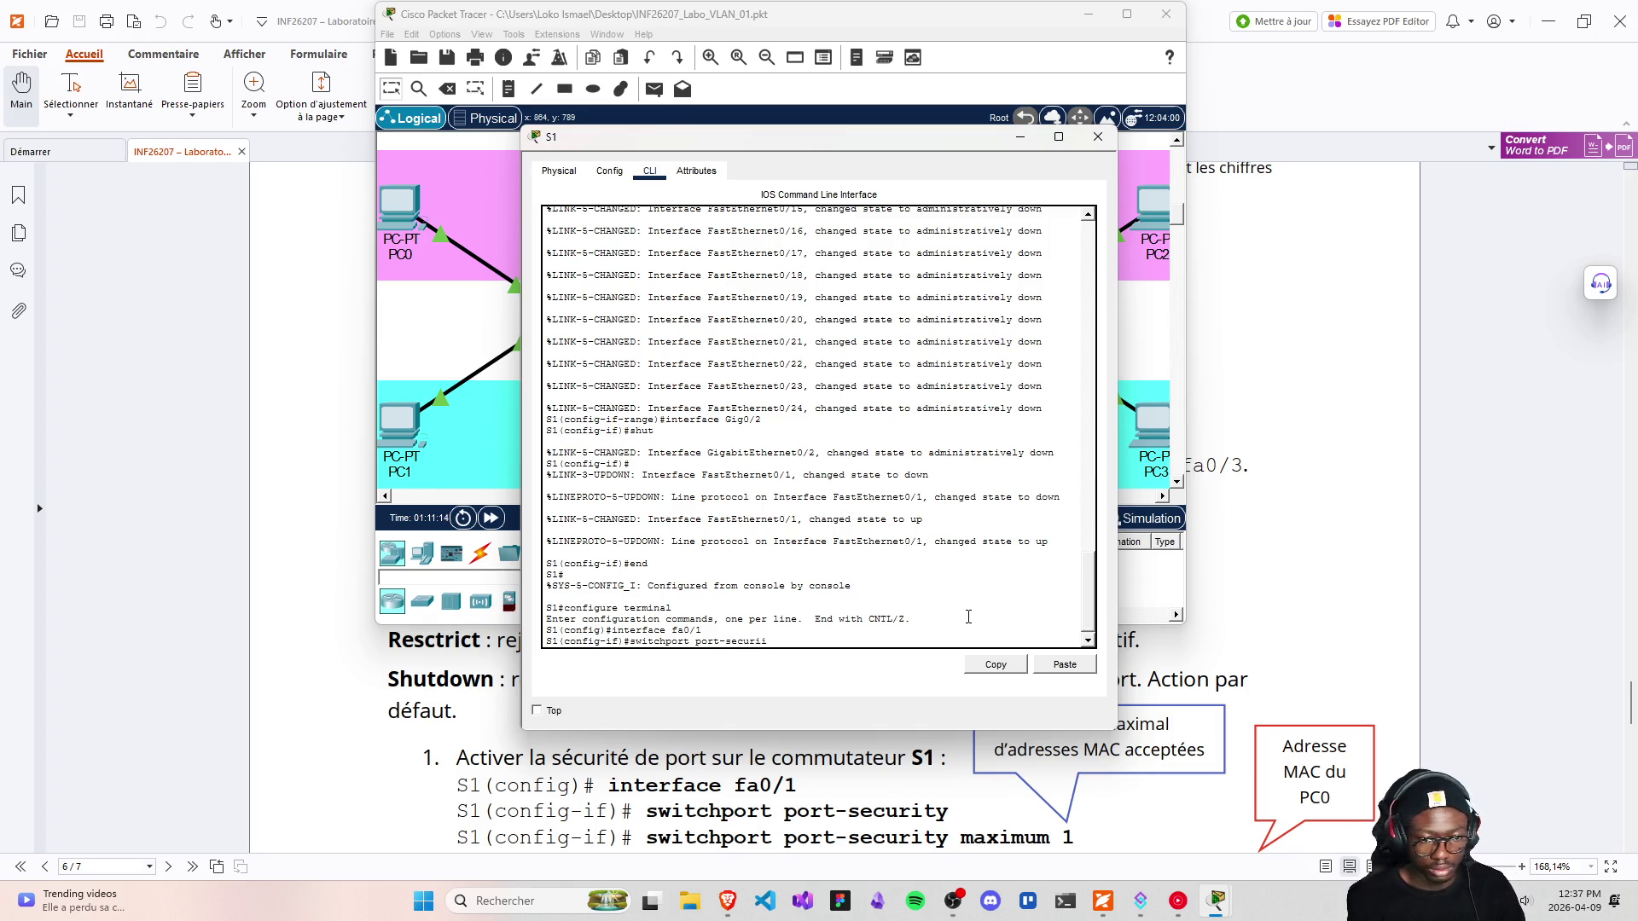
pyautogui.write('ty')
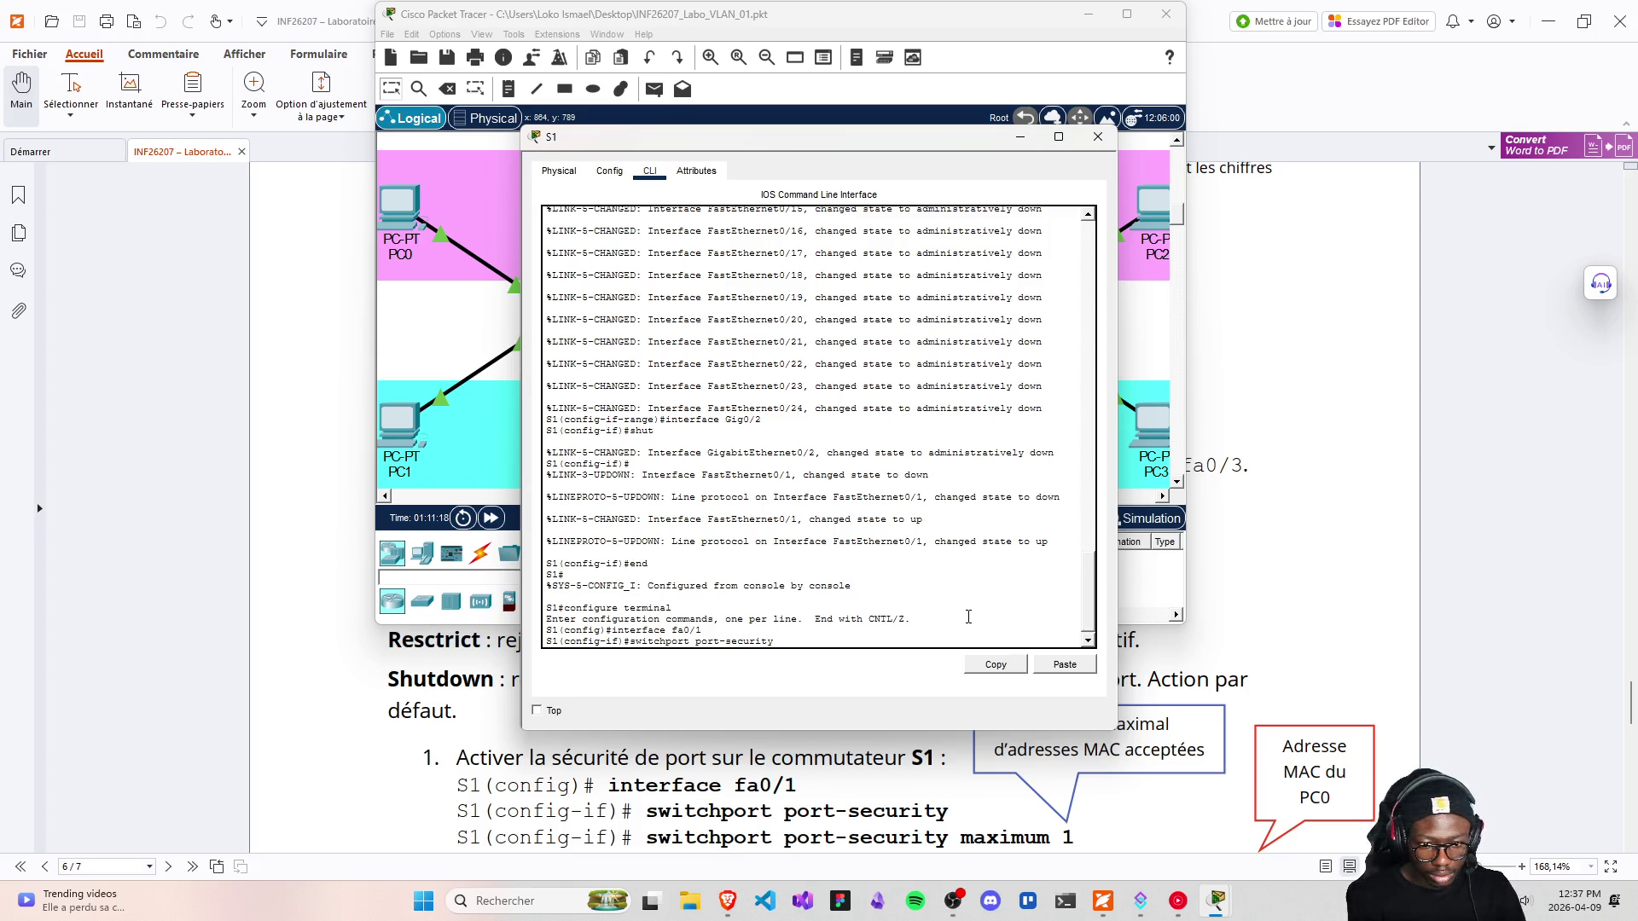
pyautogui.press('Return')
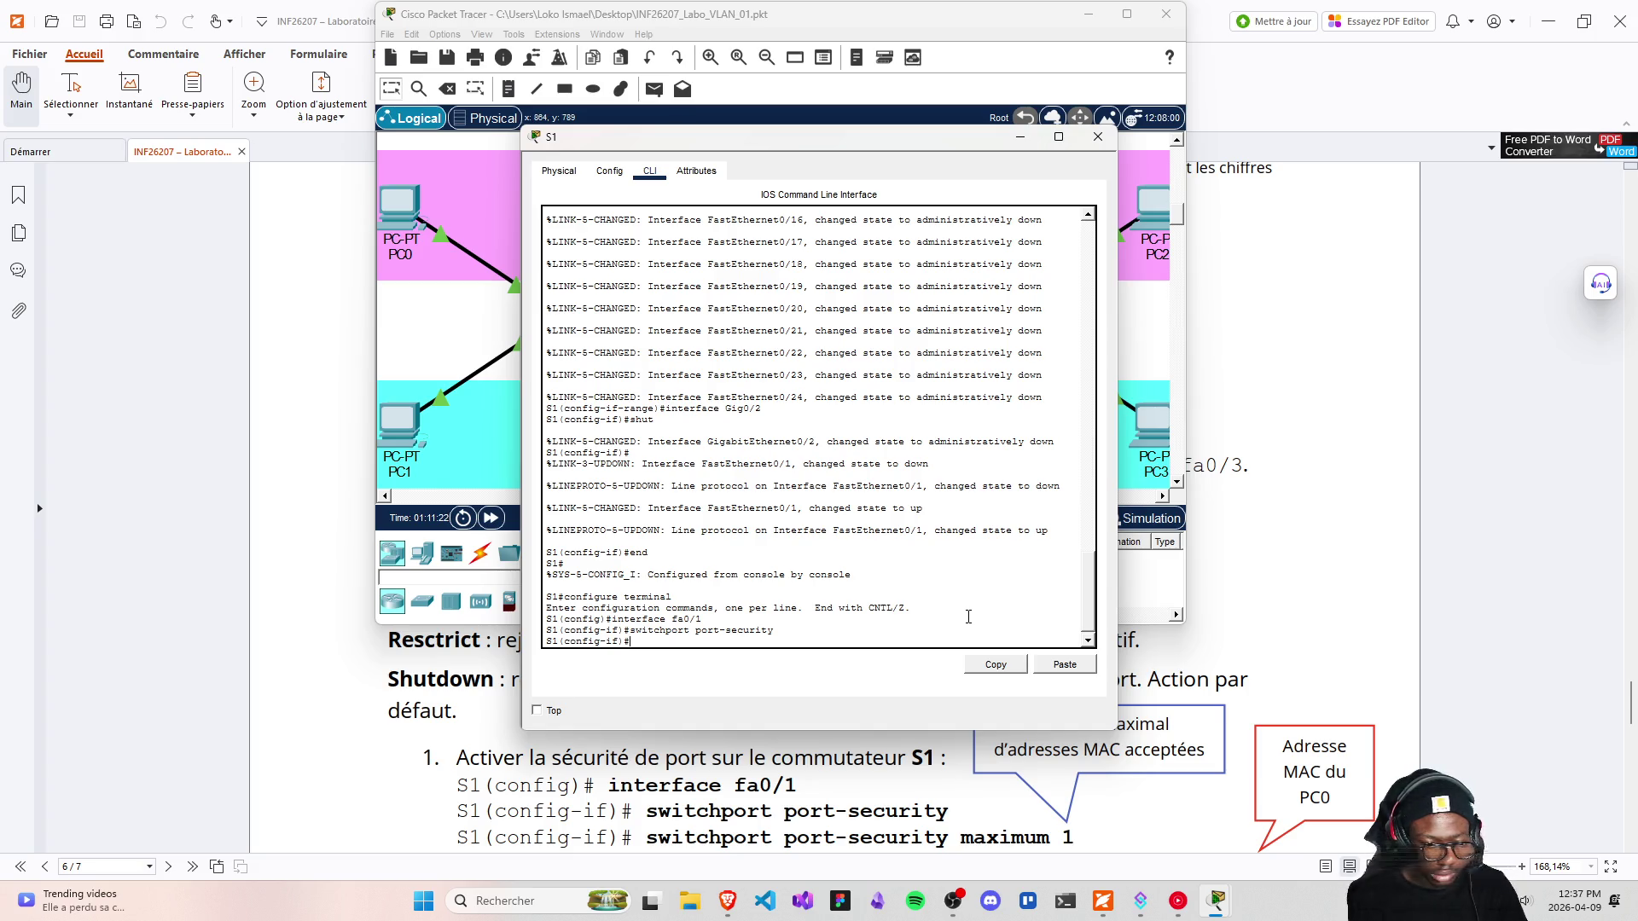
pyautogui.press('Up')
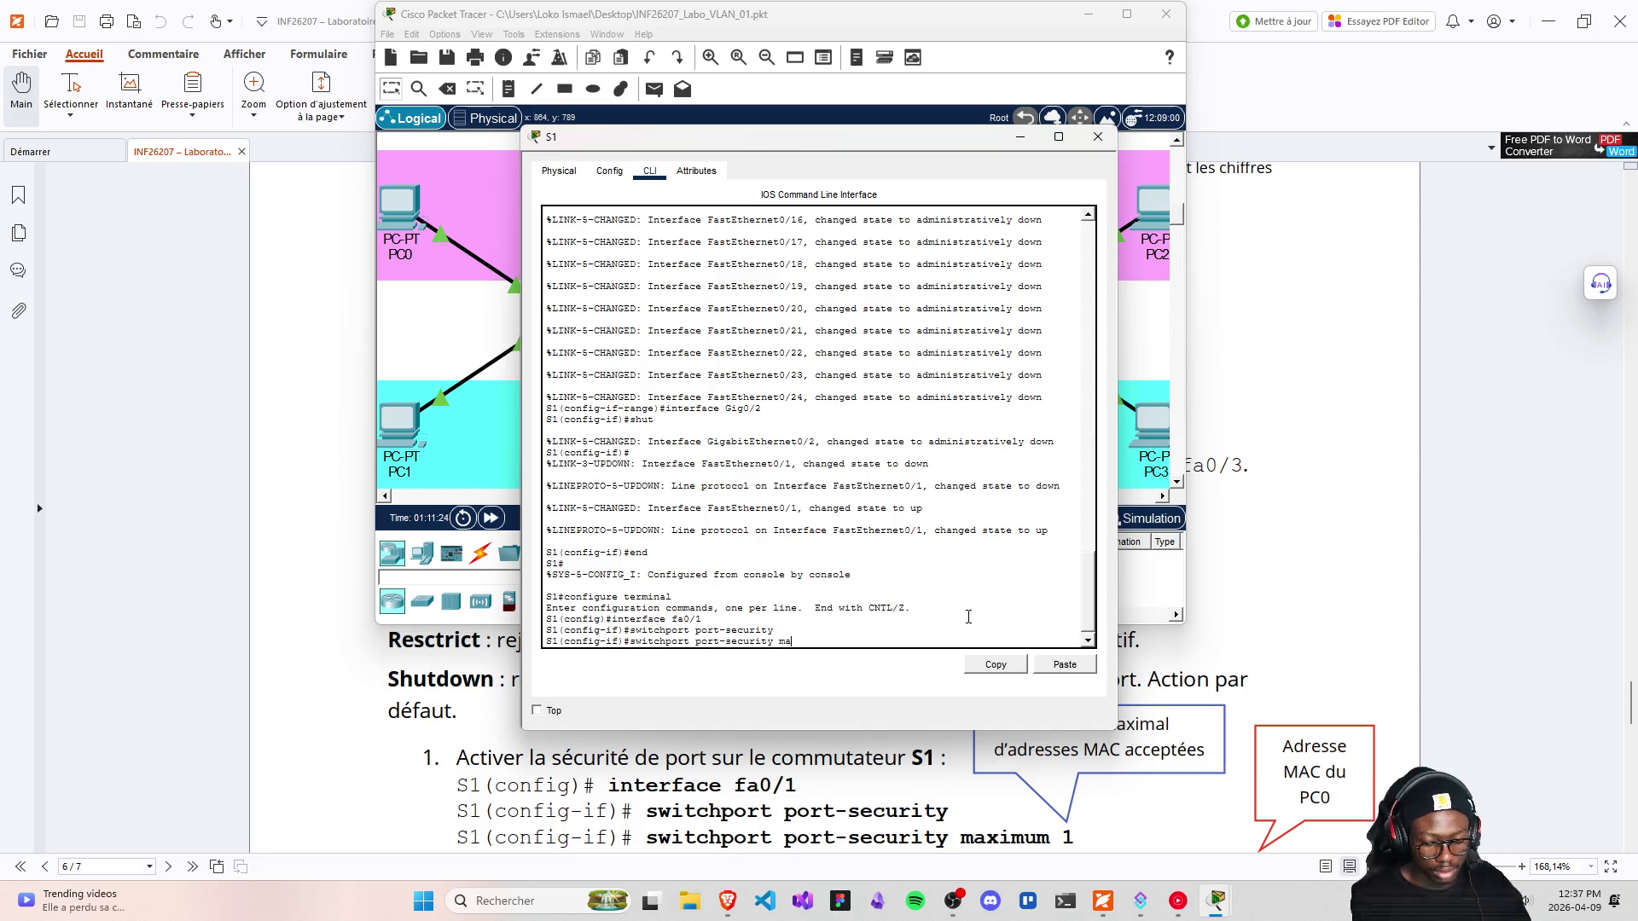
pyautogui.write('ximum 1')
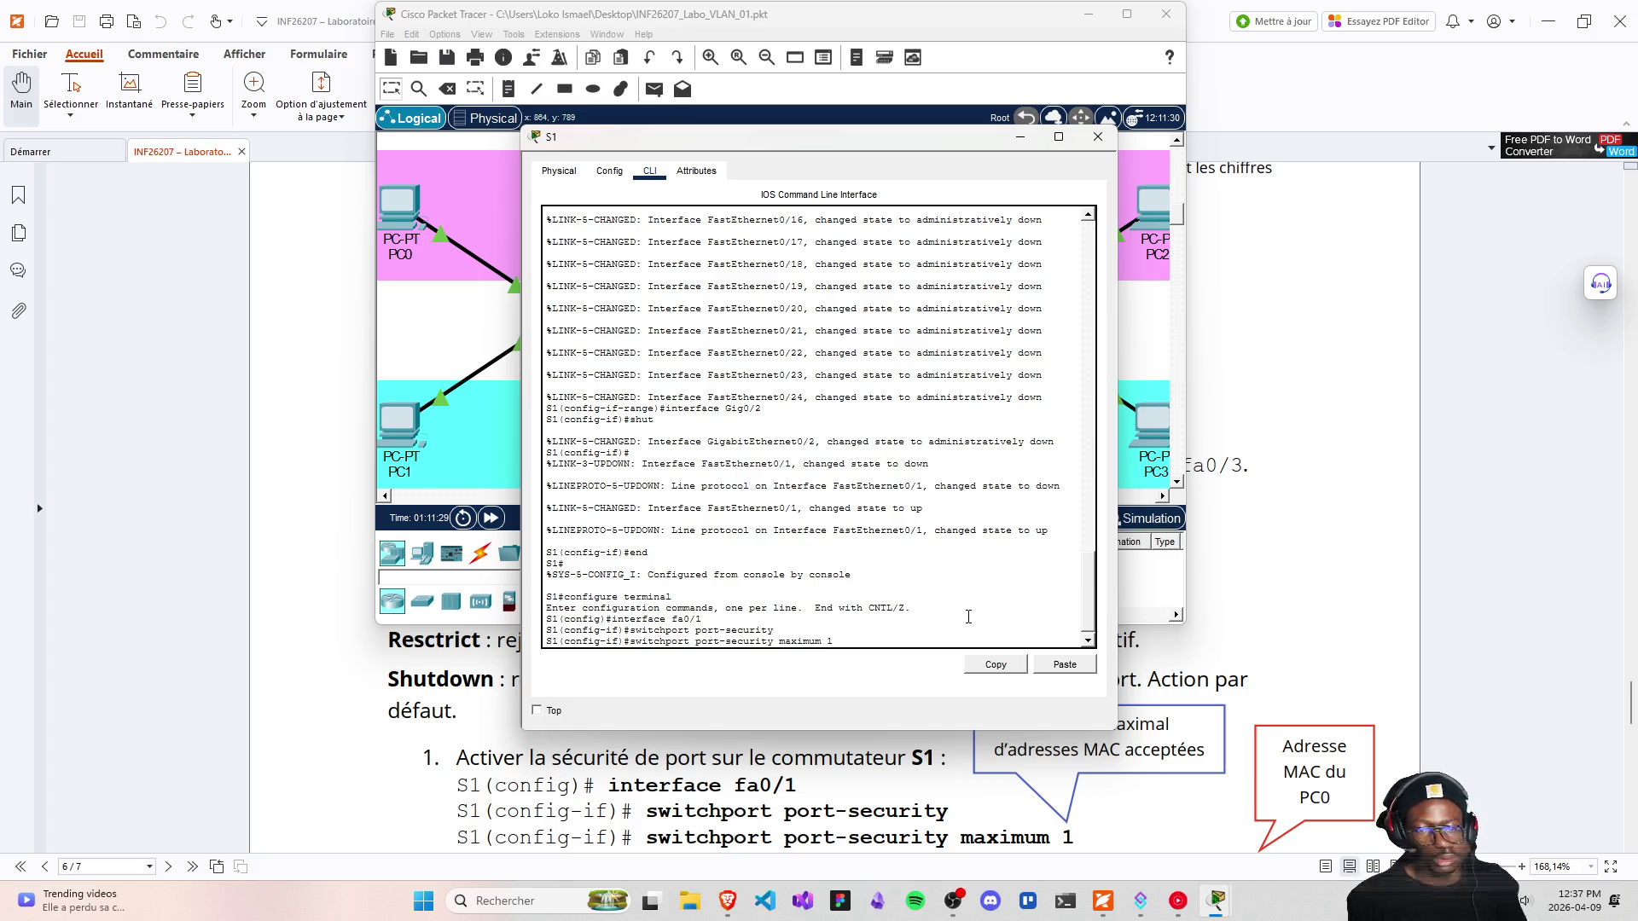
pyautogui.press('Return')
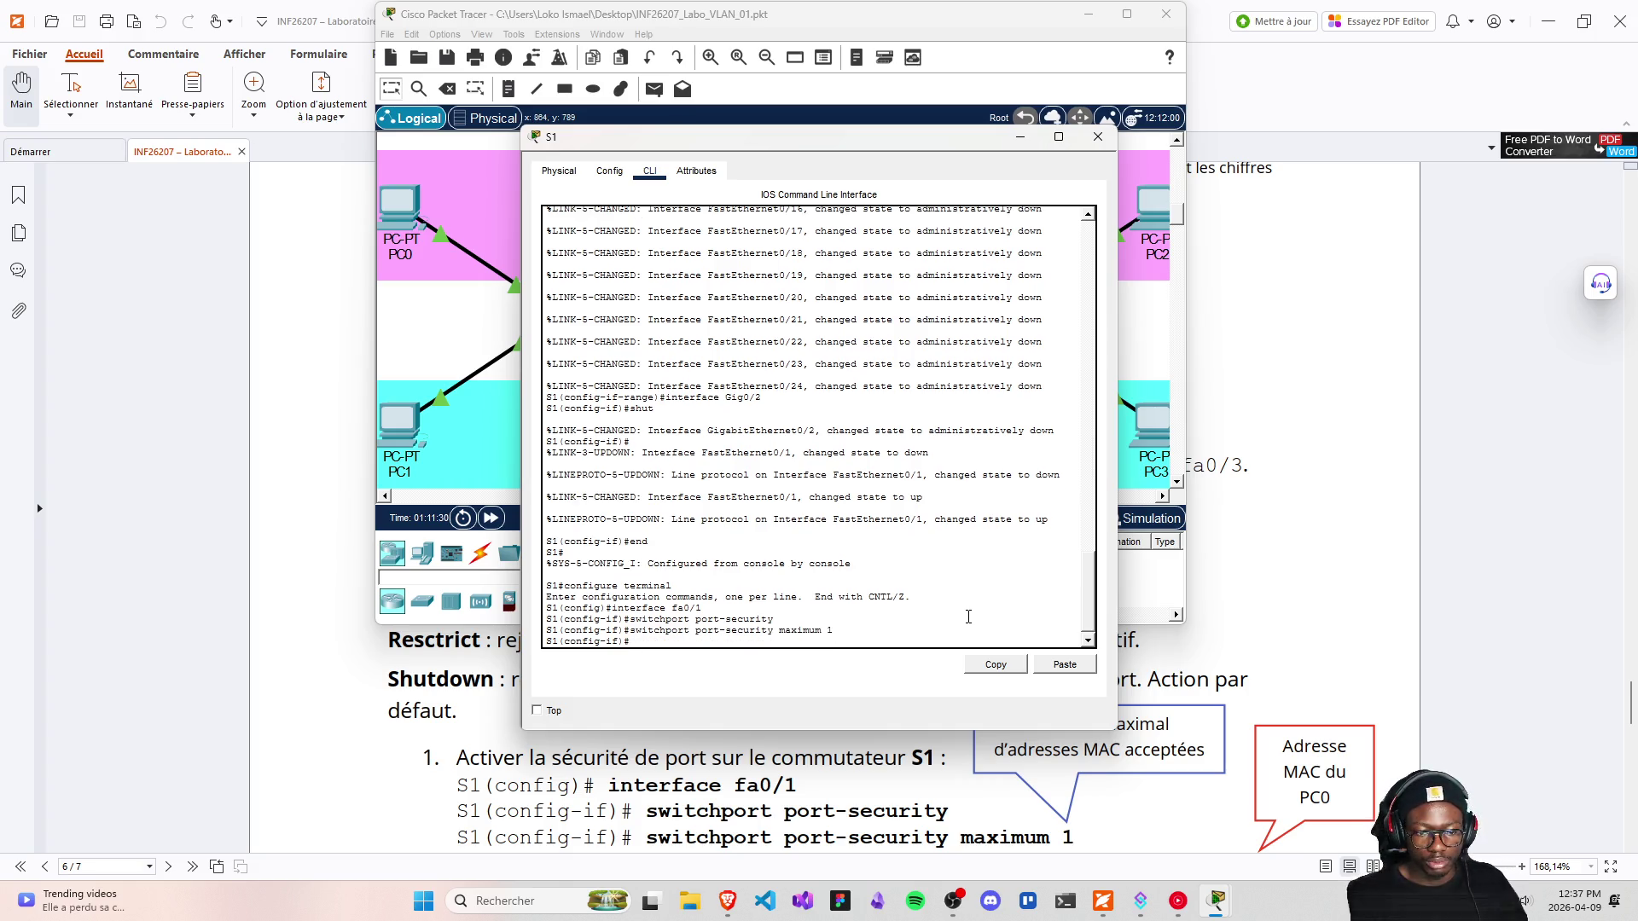
pyautogui.scroll(-2, 1254, 594)
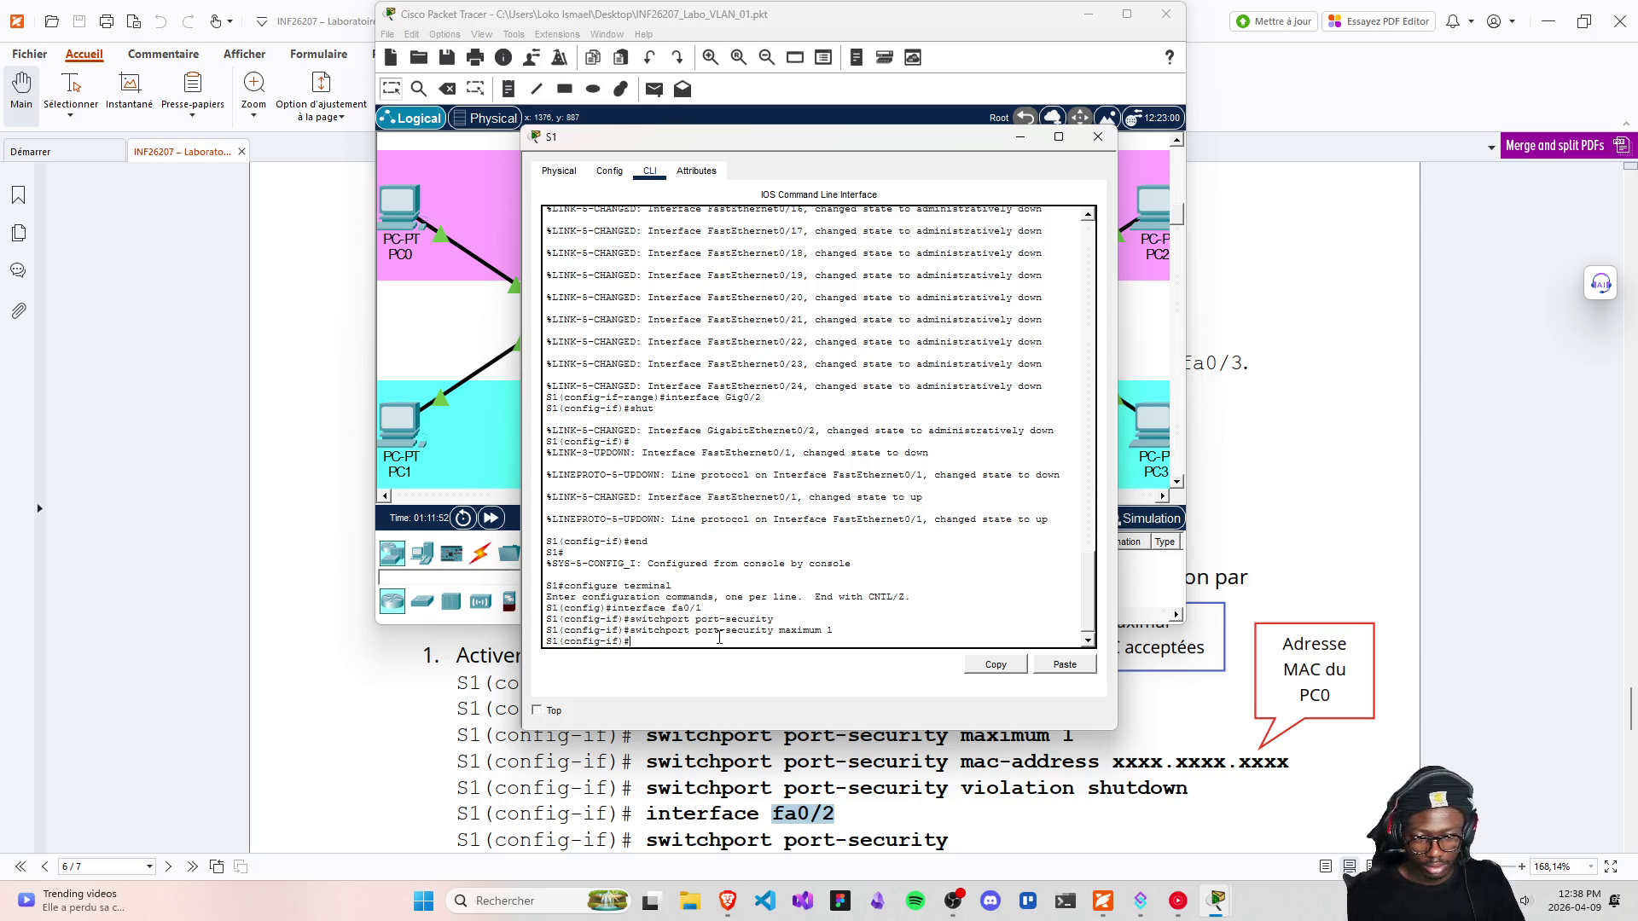
# Edit the recalled command into 'switchport port-security mac-address' at S1's fa0/1 prompt
pyautogui.press('Up')
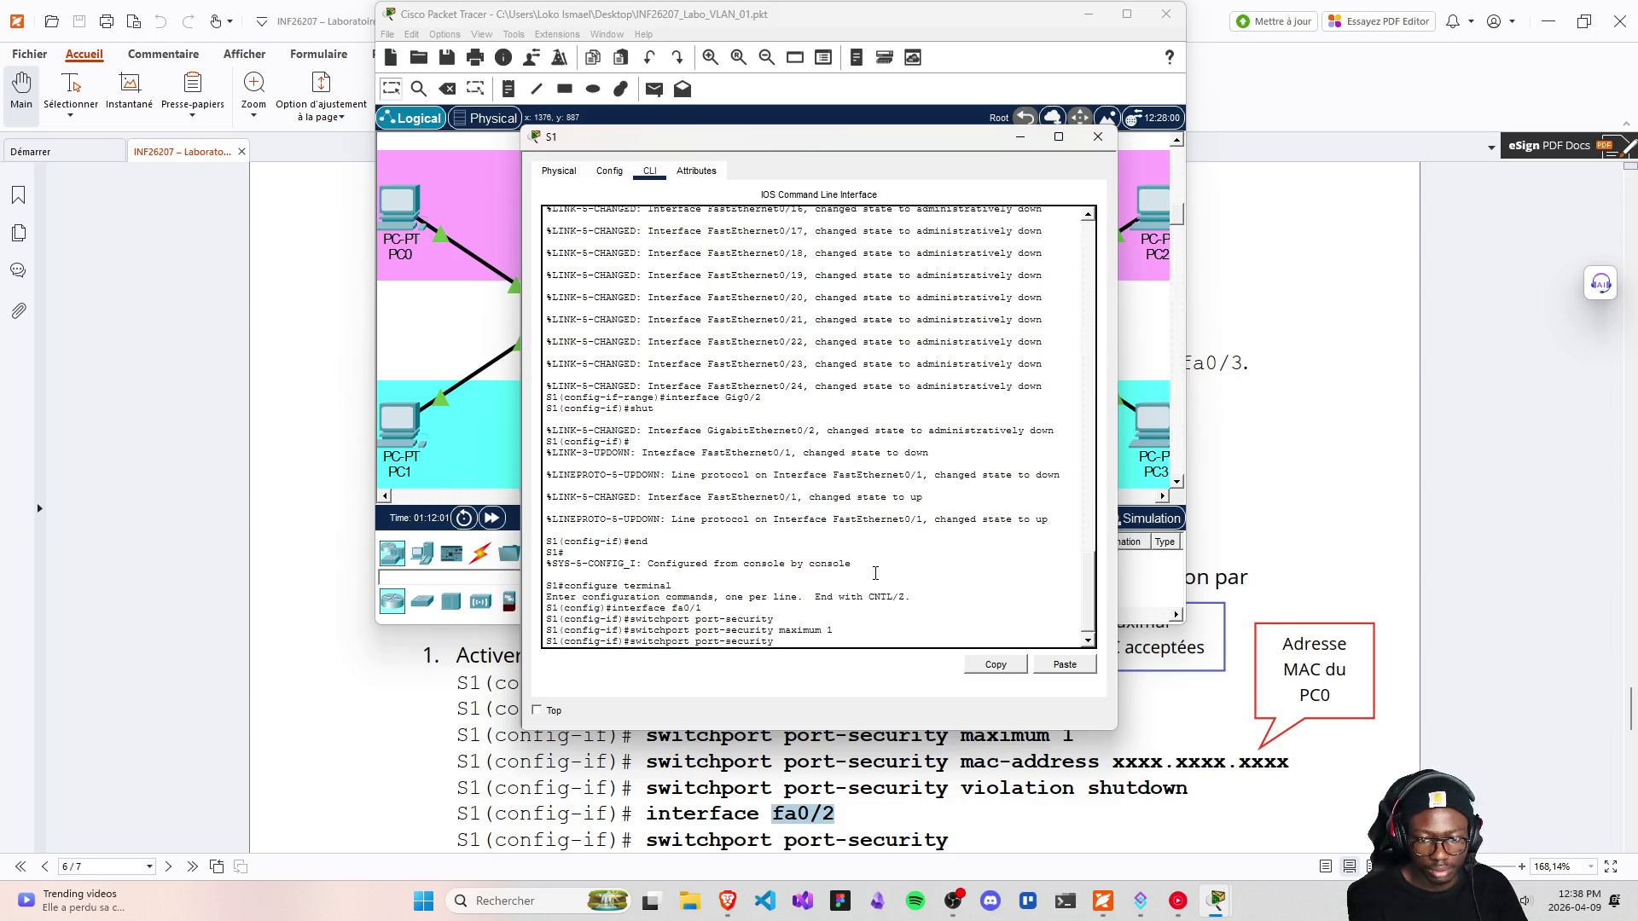
pyautogui.write('mac-address')
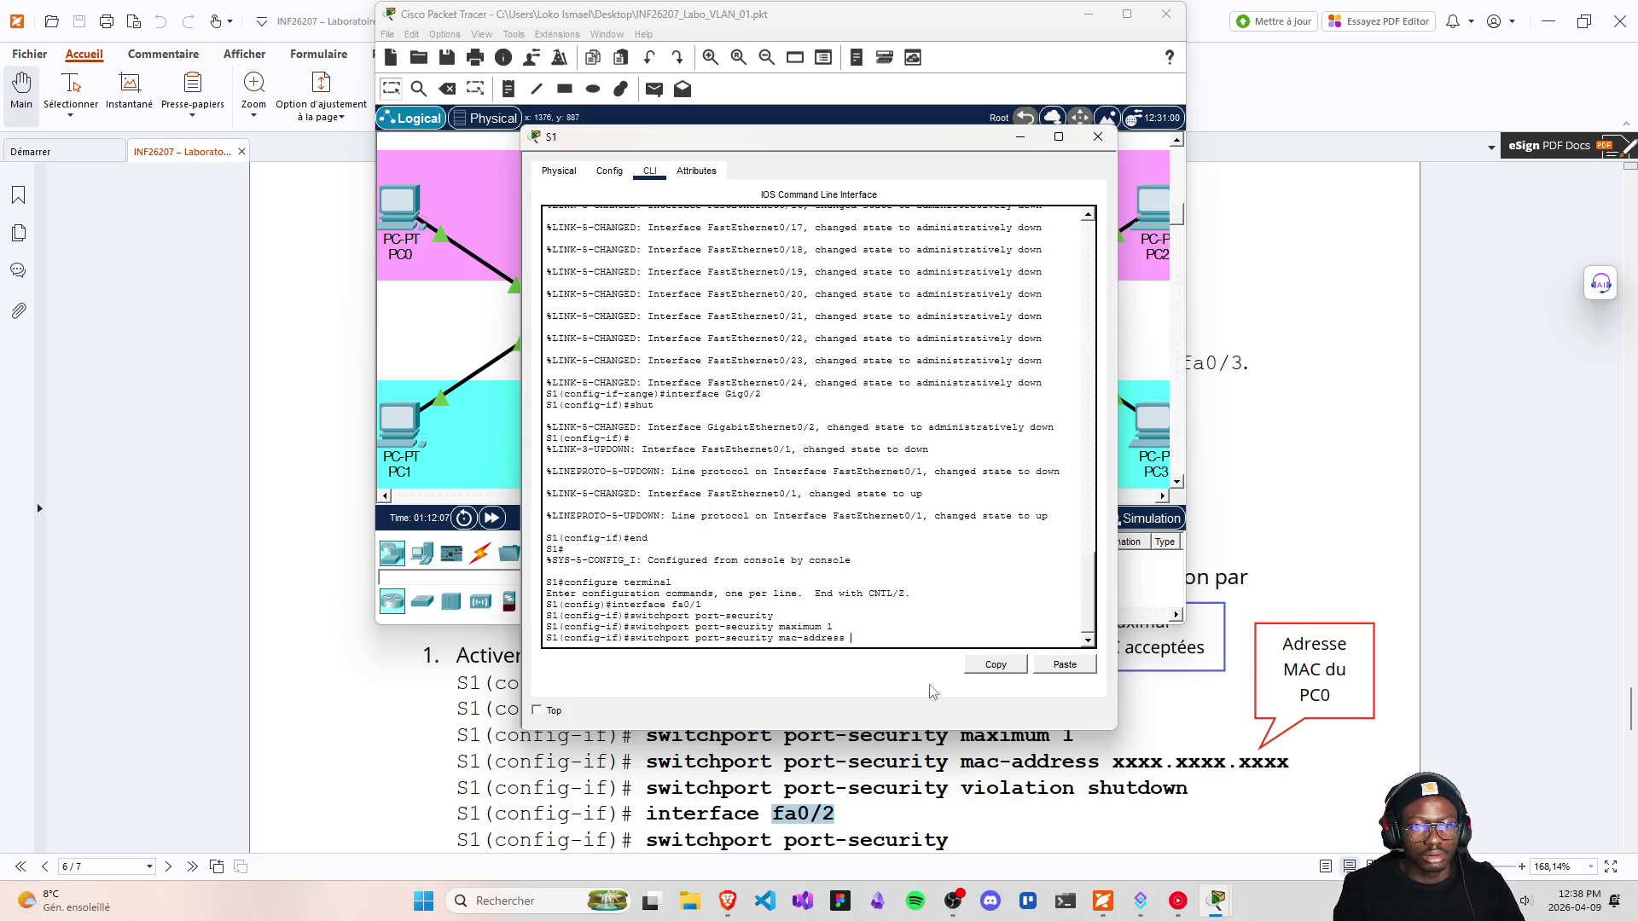
# Select PC0's FastEthernet0 MAC address 0090.2B83.2BCB in its Config settings
pyautogui.click(422, 342)
pyautogui.click(392, 254)
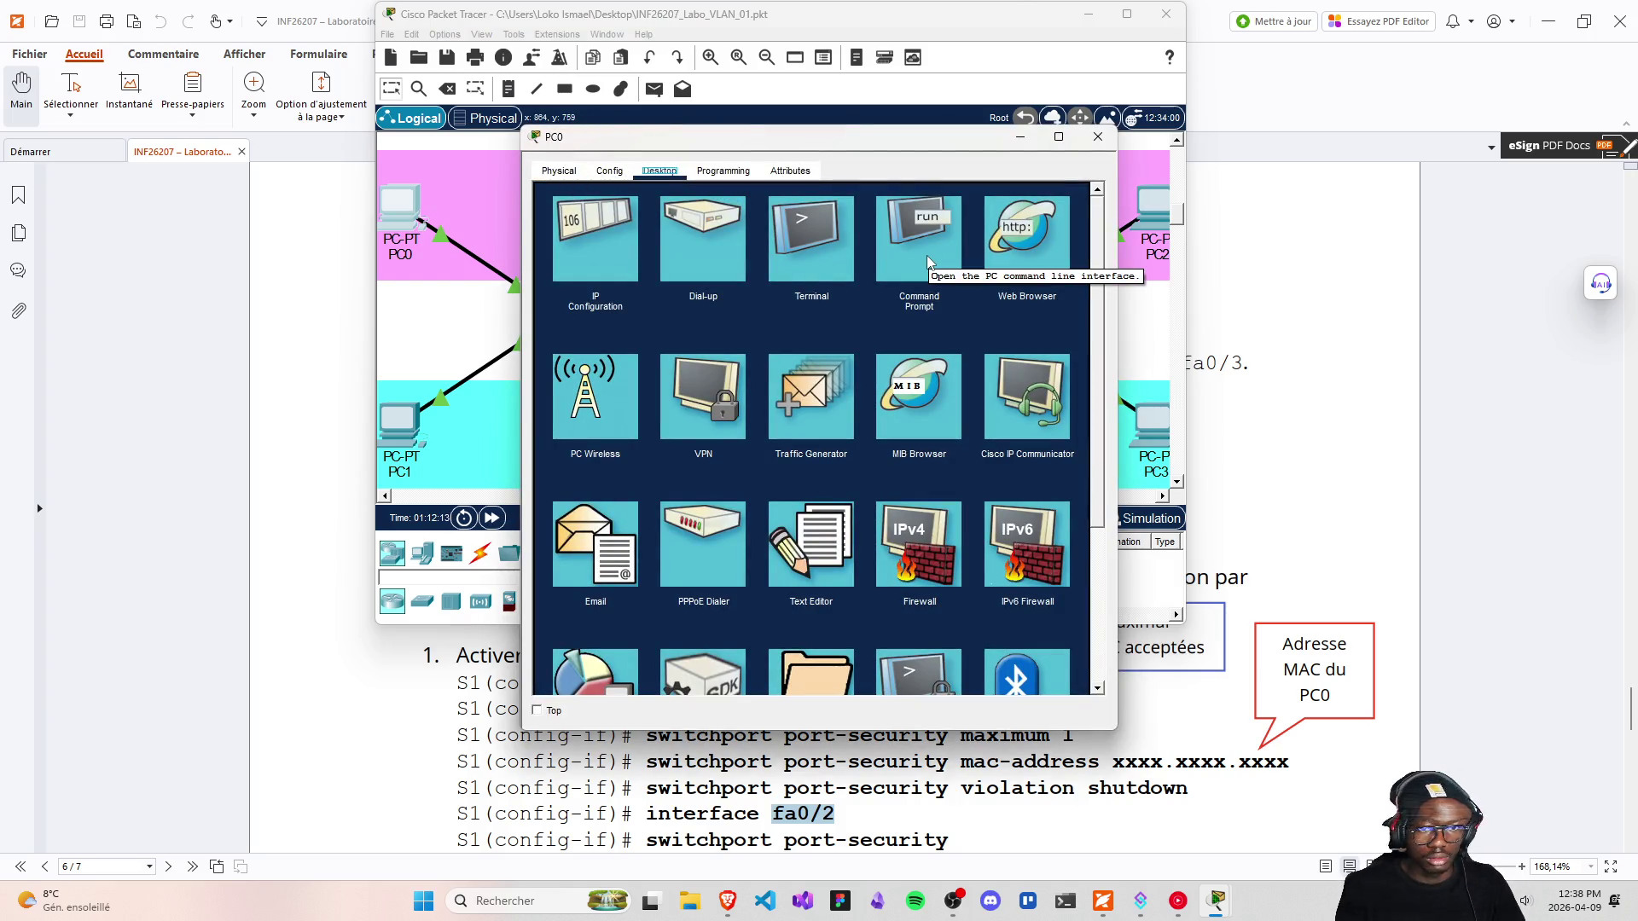
pyautogui.click(559, 171)
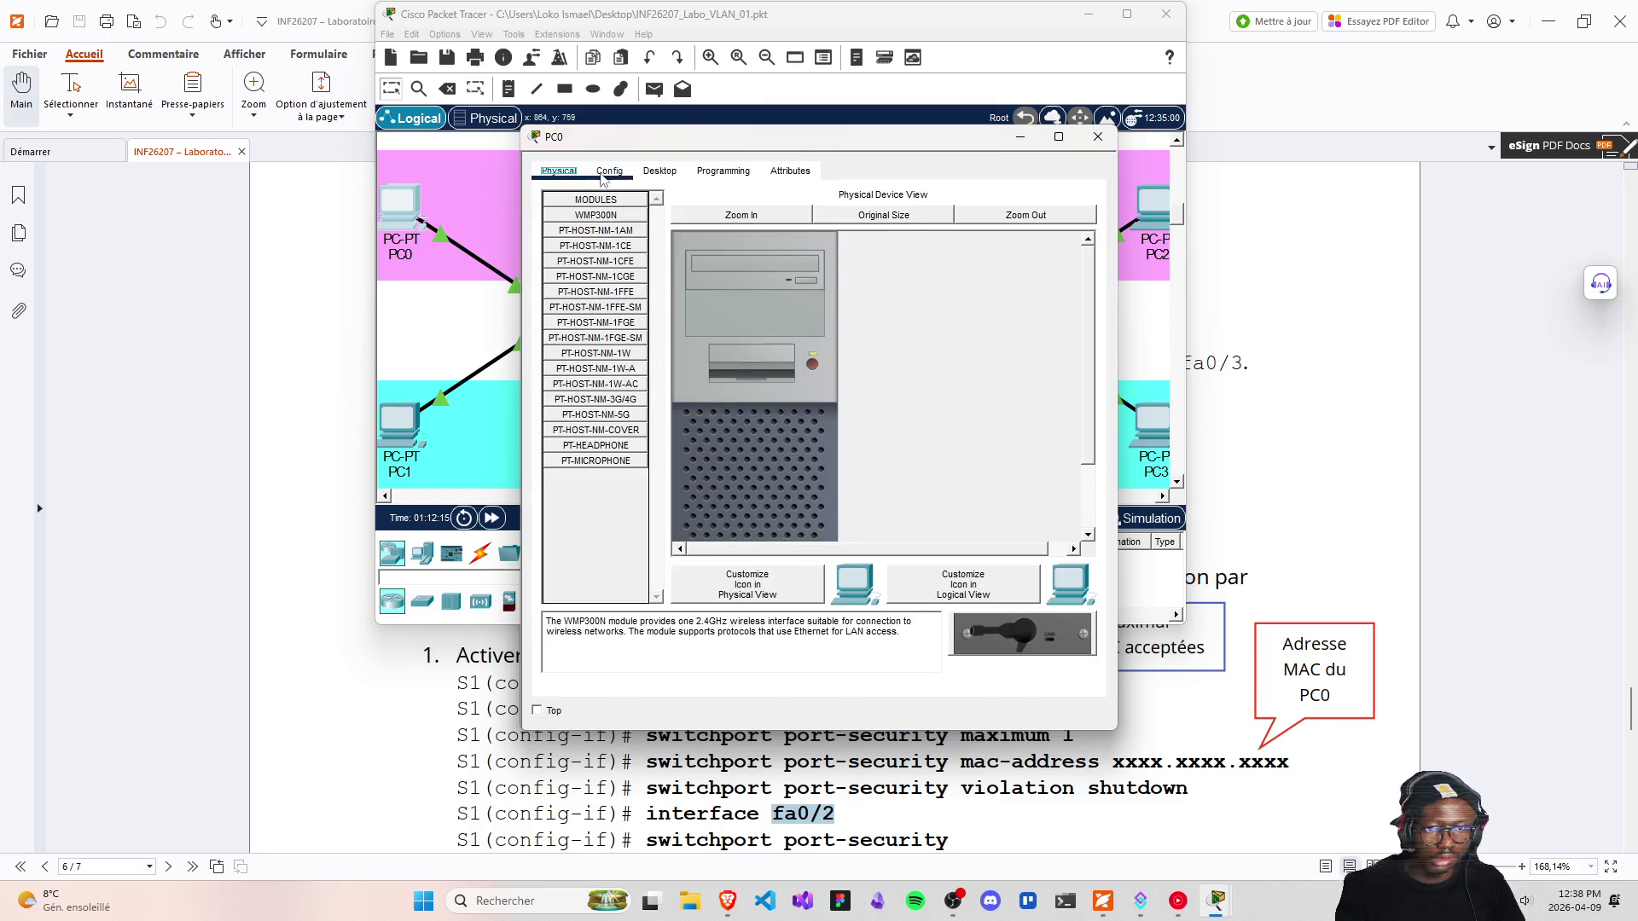
pyautogui.click(608, 171)
pyautogui.click(598, 267)
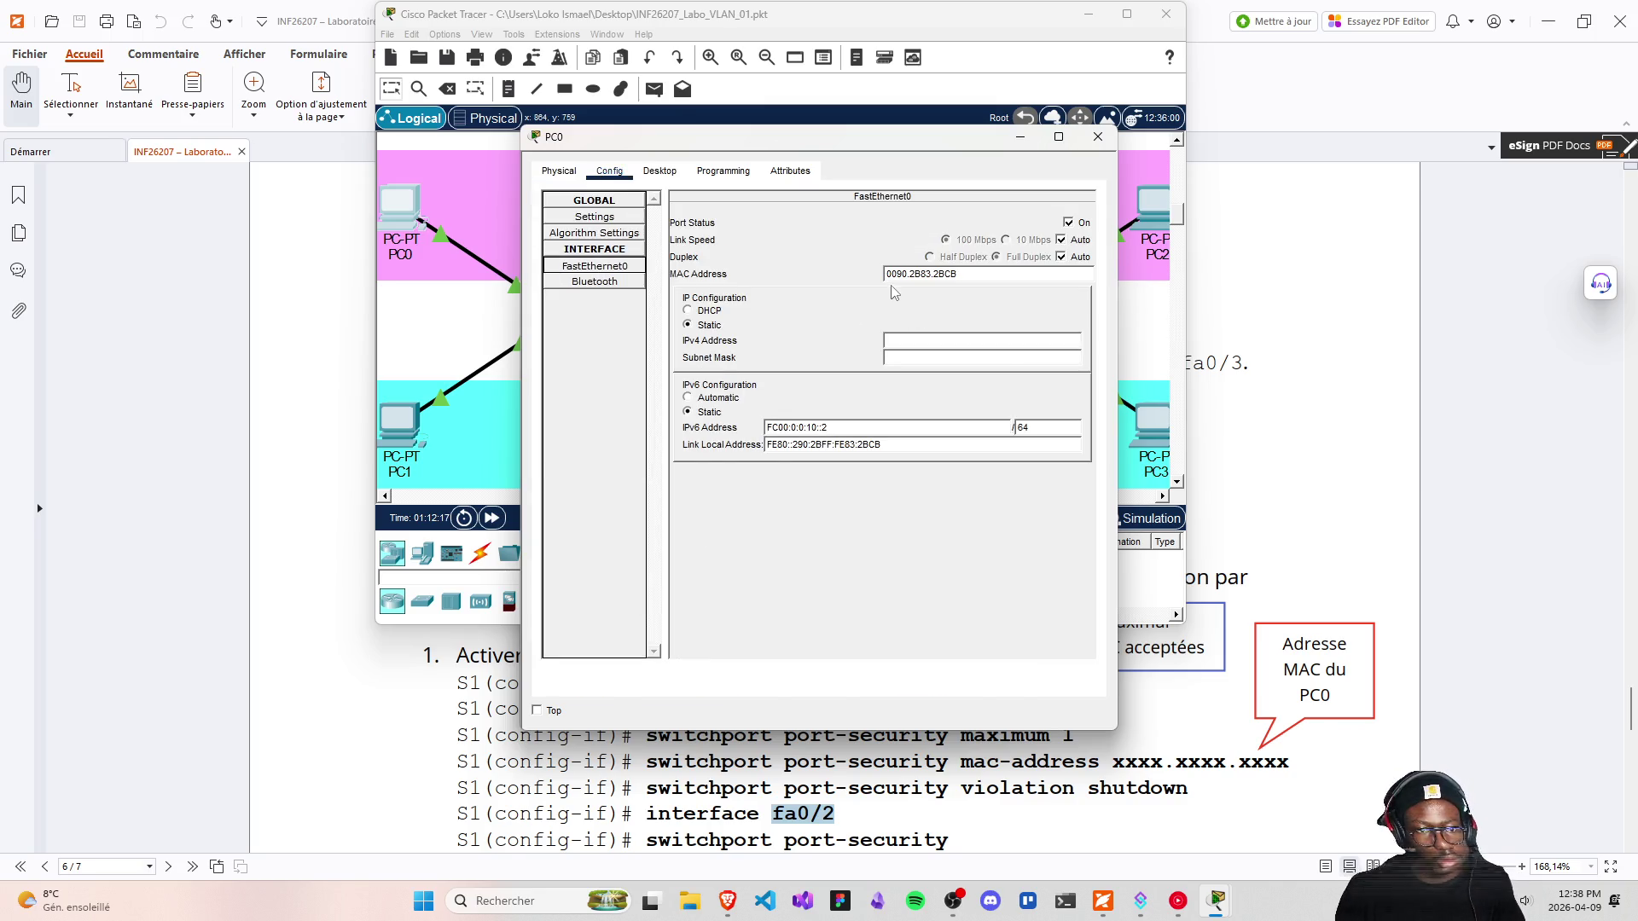
pyautogui.moveTo(959, 274); pyautogui.dragTo(868, 280)
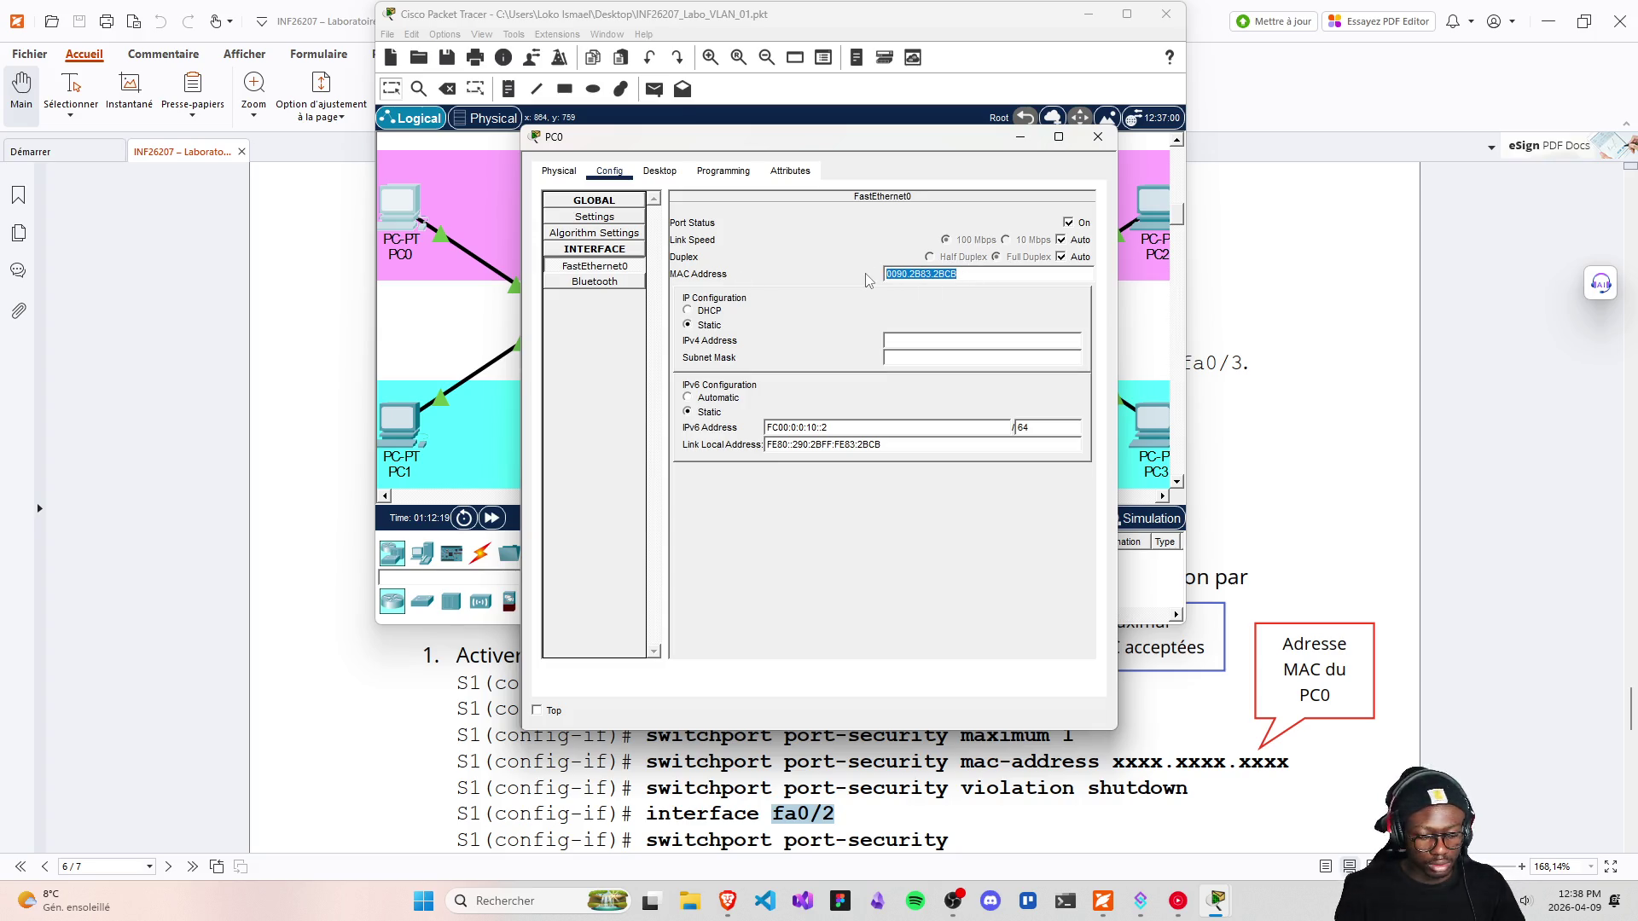
# Open PC0's Command Prompt and review the earlier ping results
pyautogui.click(658, 171)
pyautogui.click(919, 243)
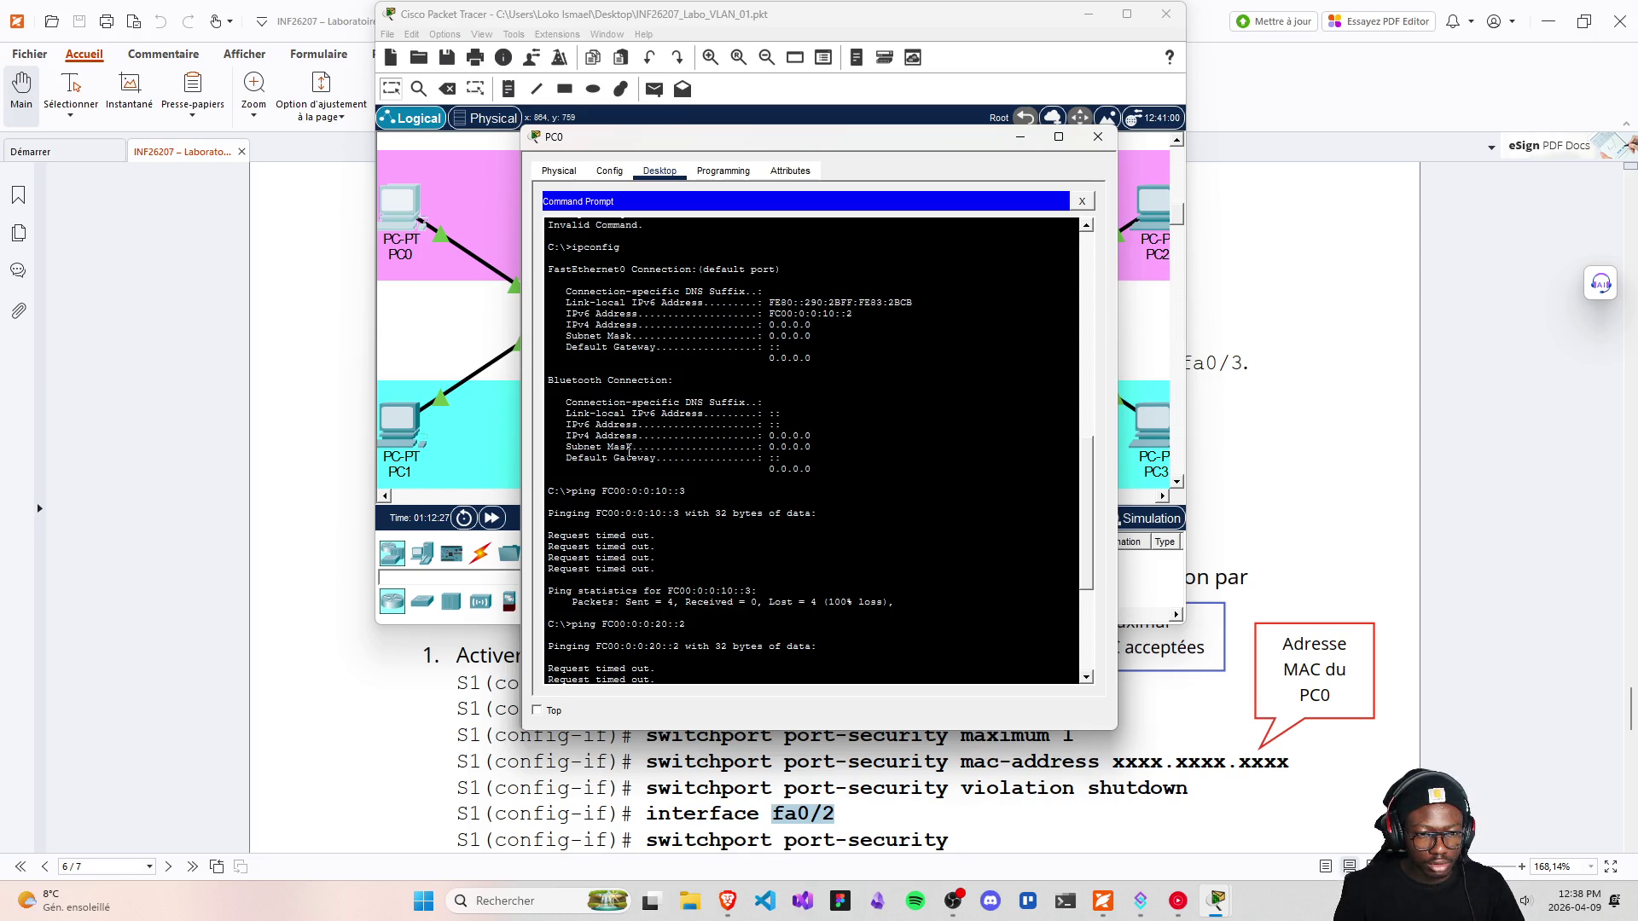
pyautogui.scroll(5, 654, 473)
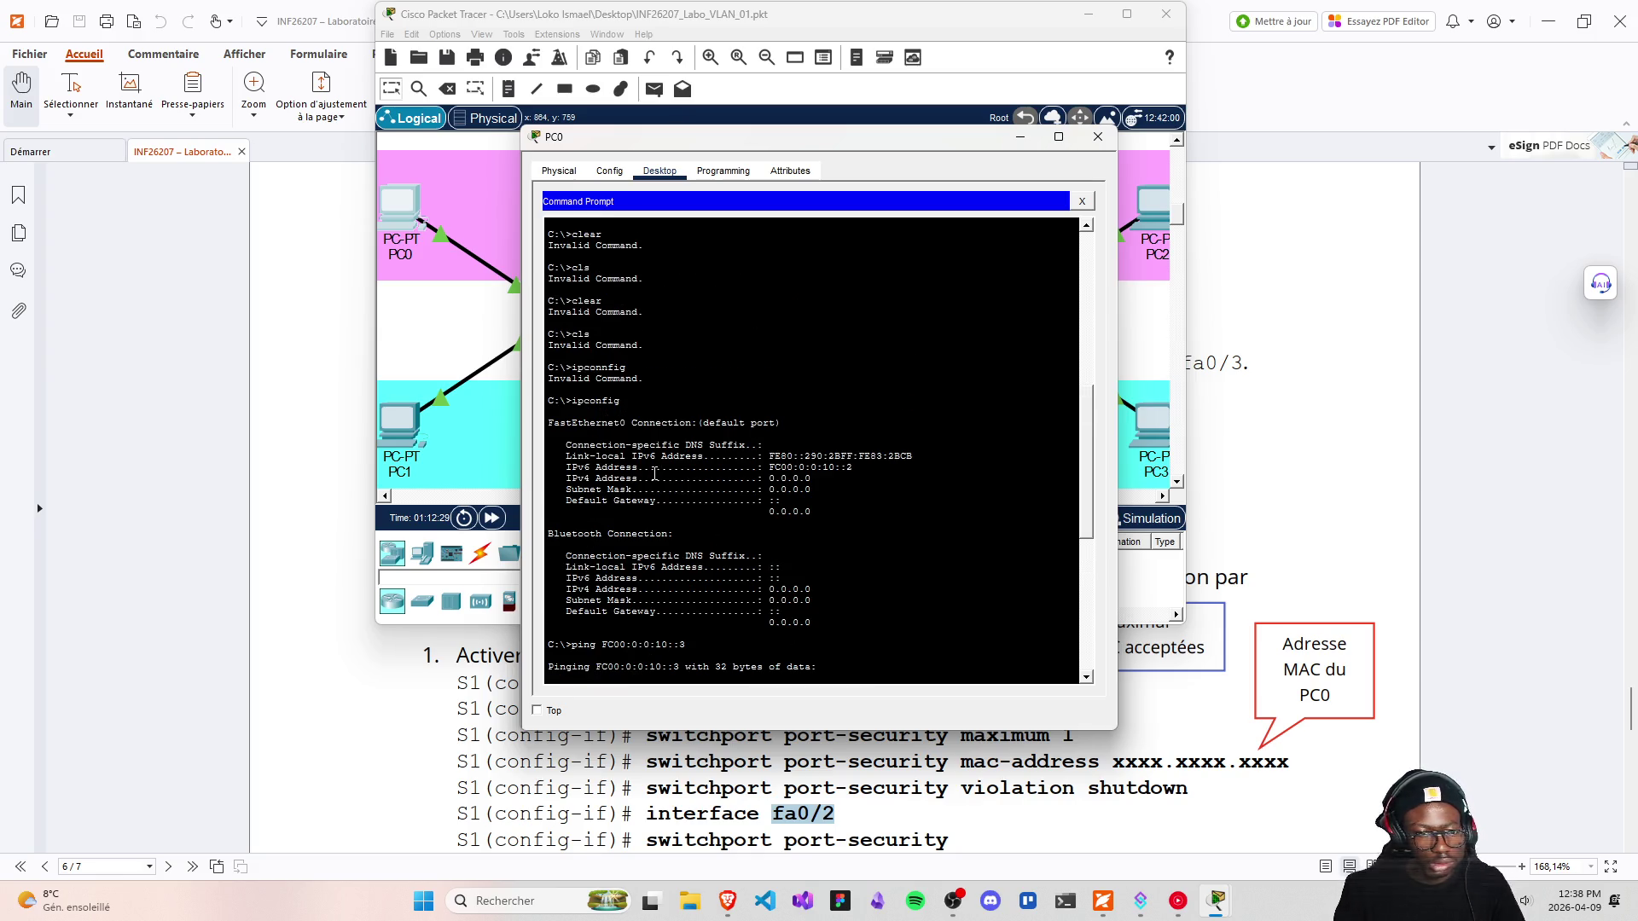
pyautogui.scroll(-5, 654, 473)
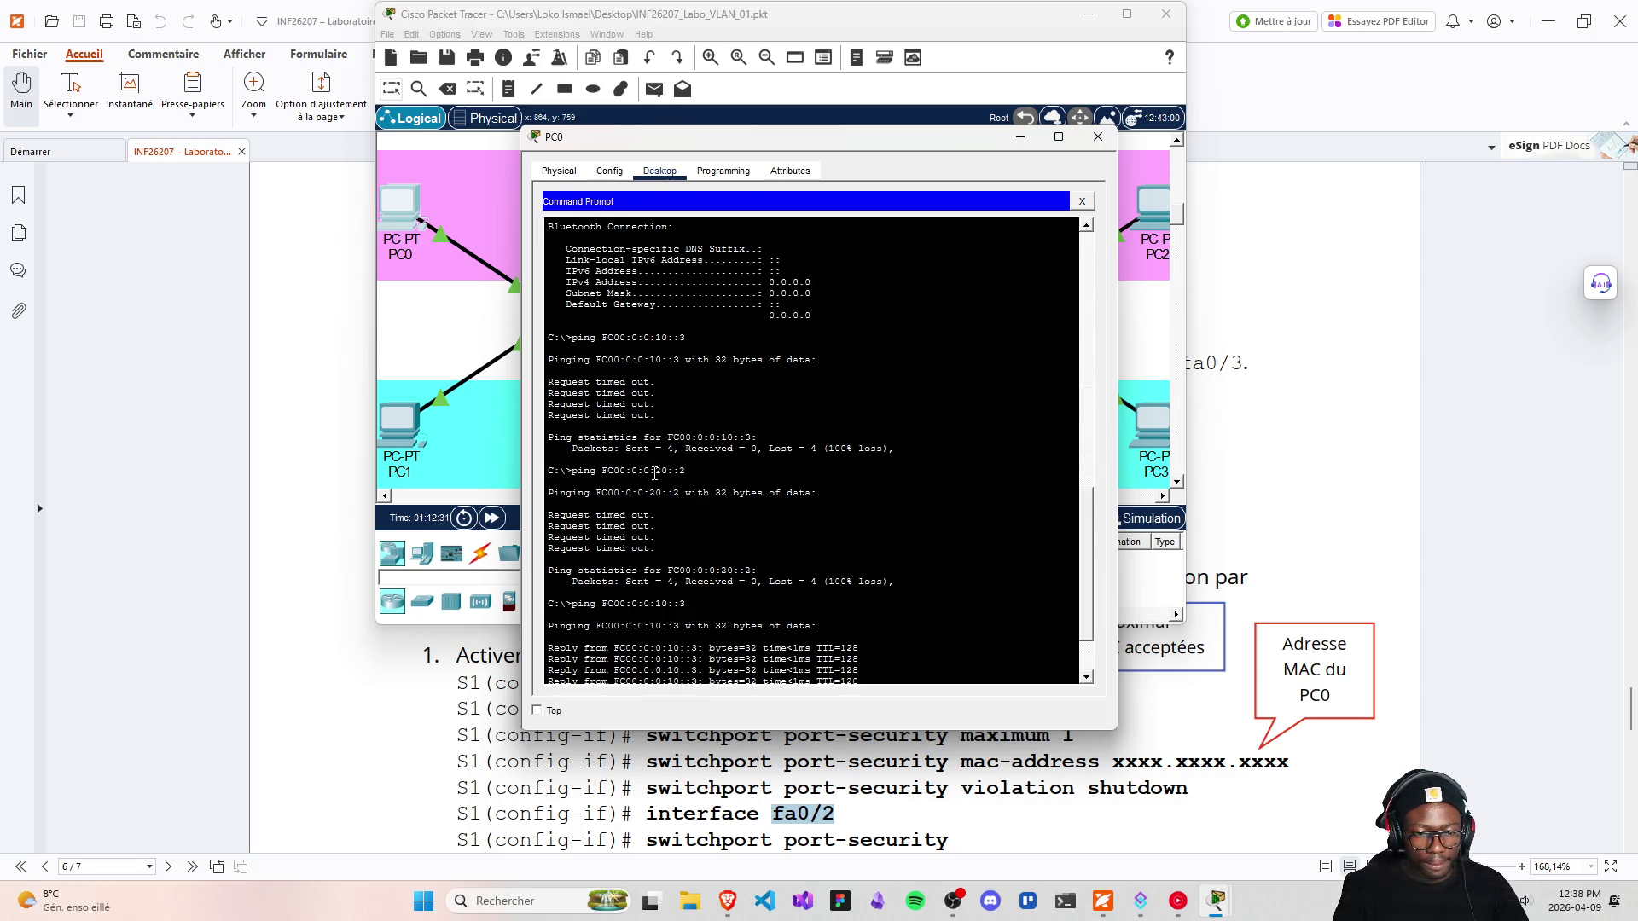
pyautogui.scroll(2, 654, 474)
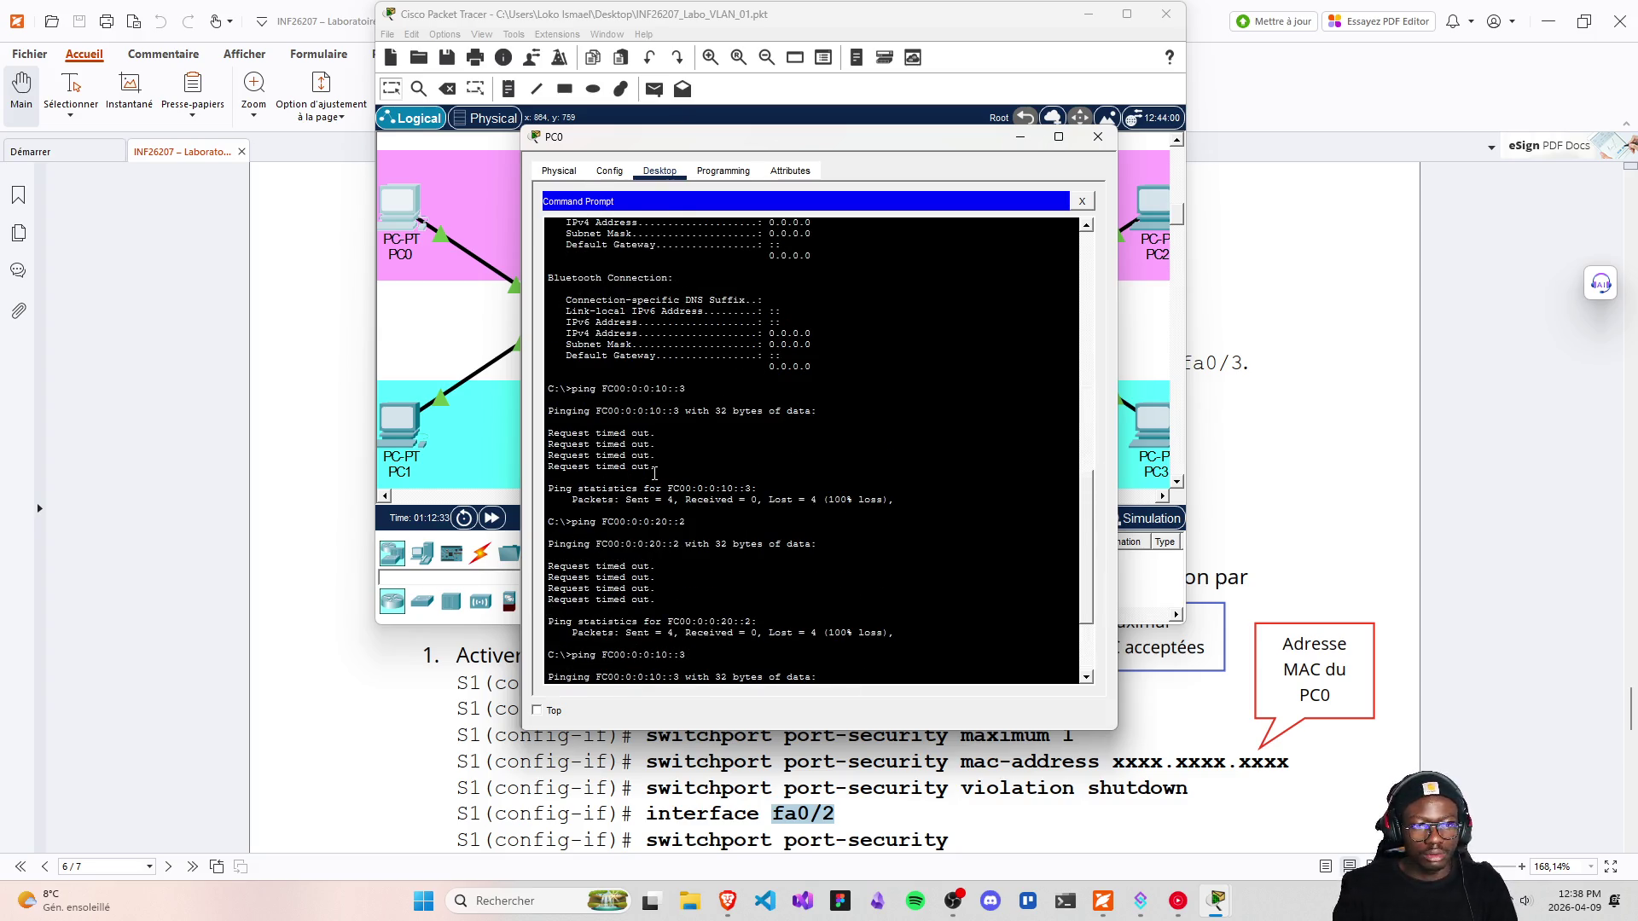
pyautogui.scroll(-5, 654, 474)
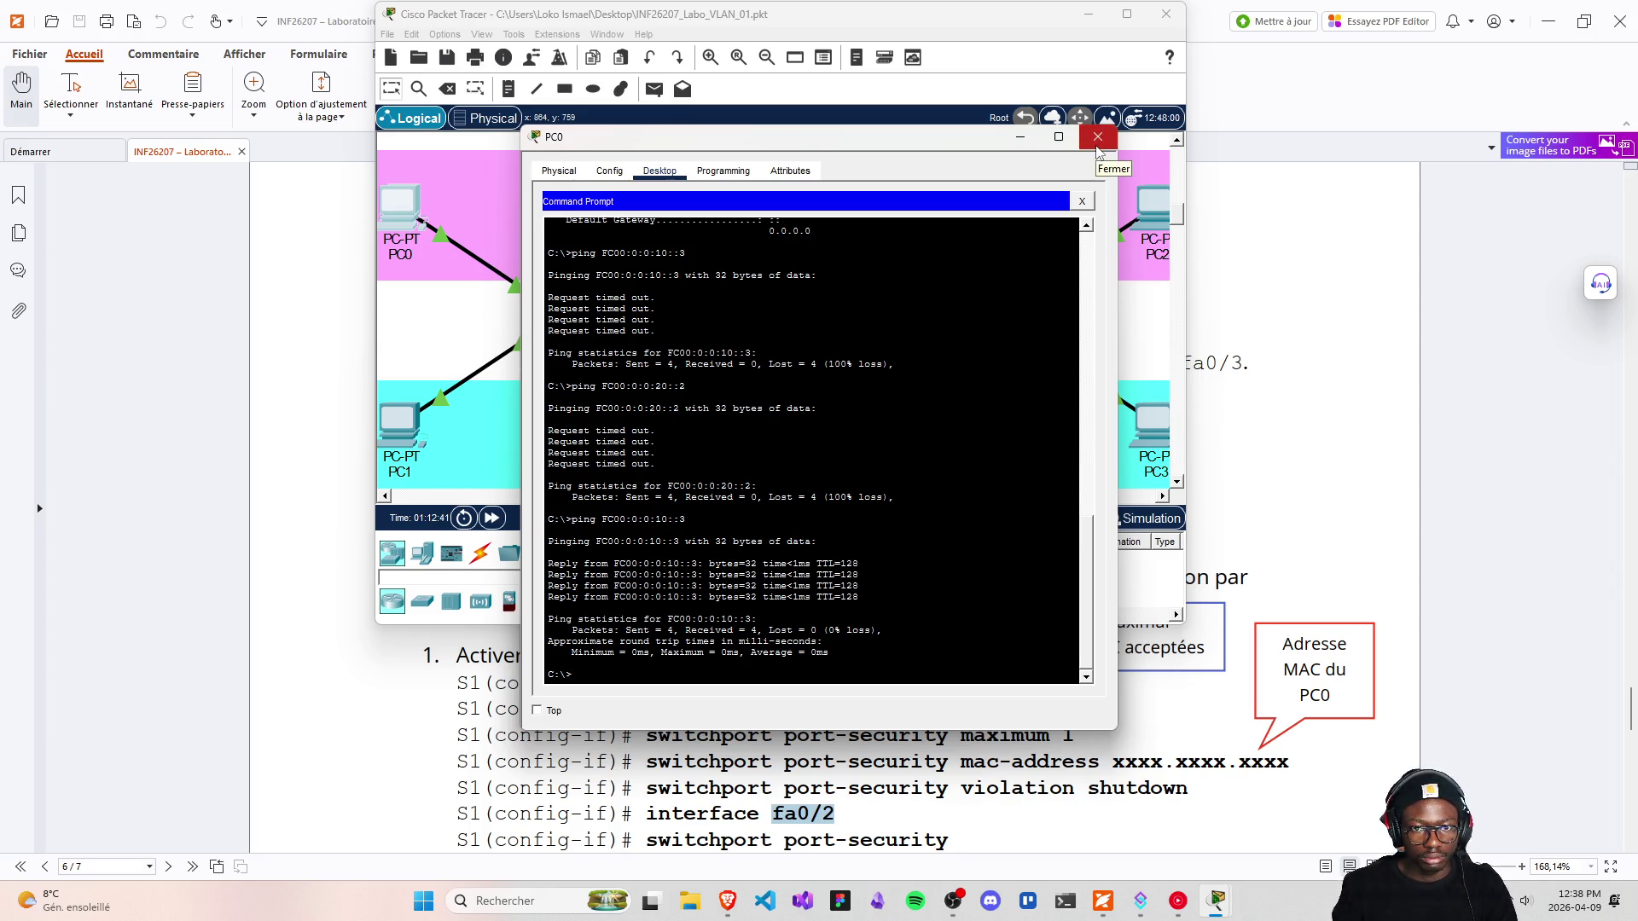
# Paste PC0's MAC 0090.2B83.2BCB into S1's mac-address command and submit it
pyautogui.click(1098, 137)
pyautogui.click(850, 687)
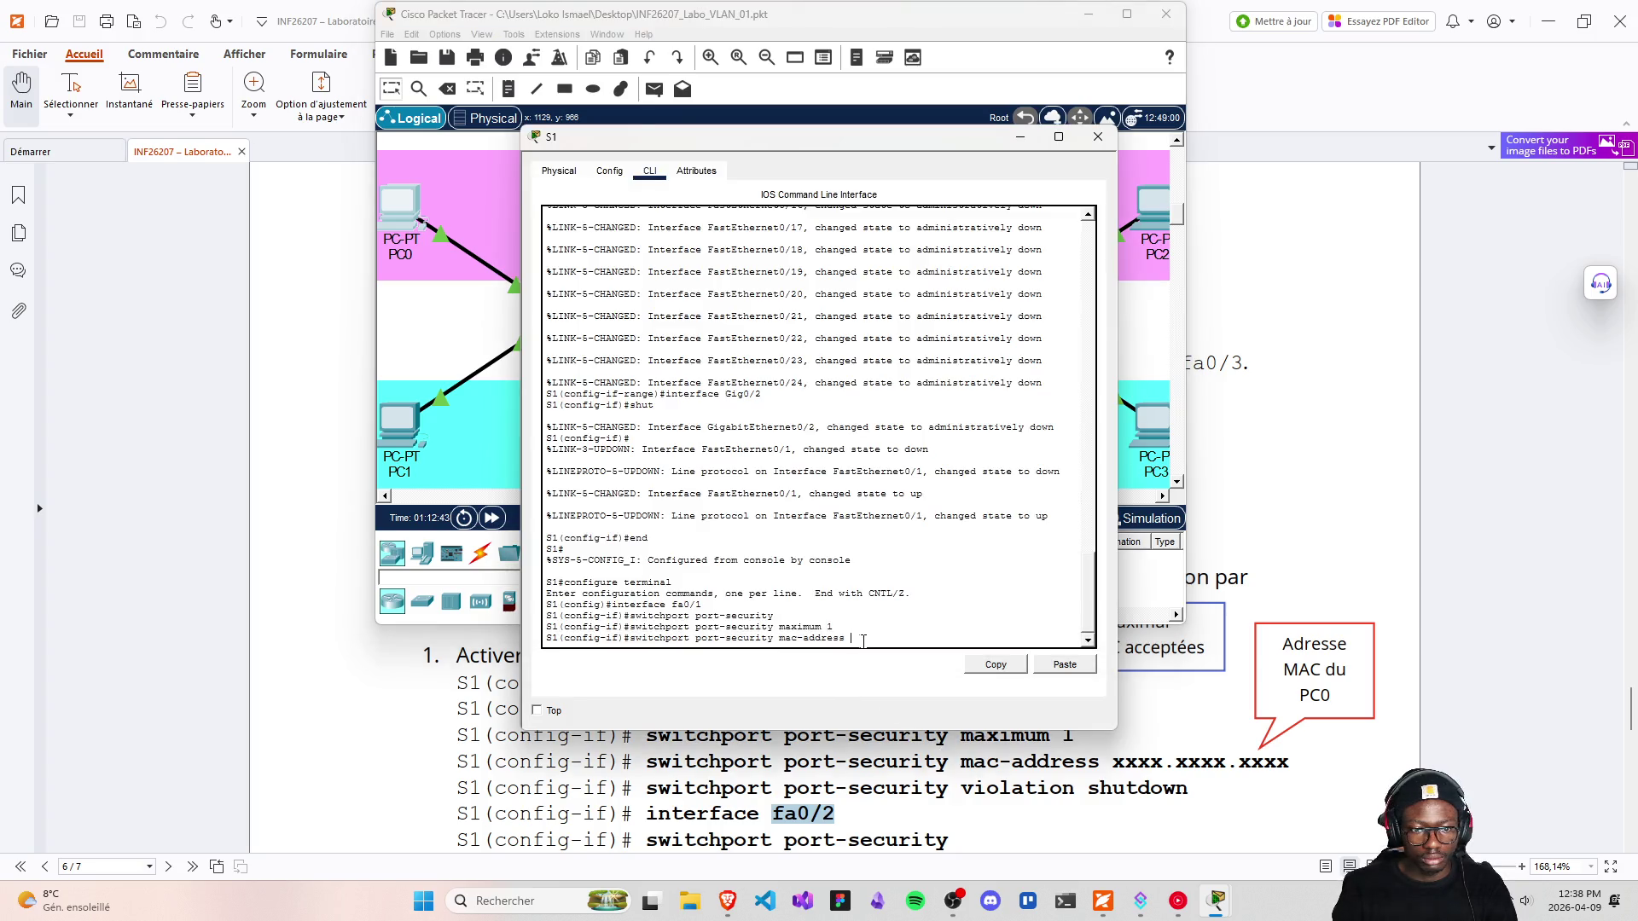
pyautogui.rightClick(860, 637)
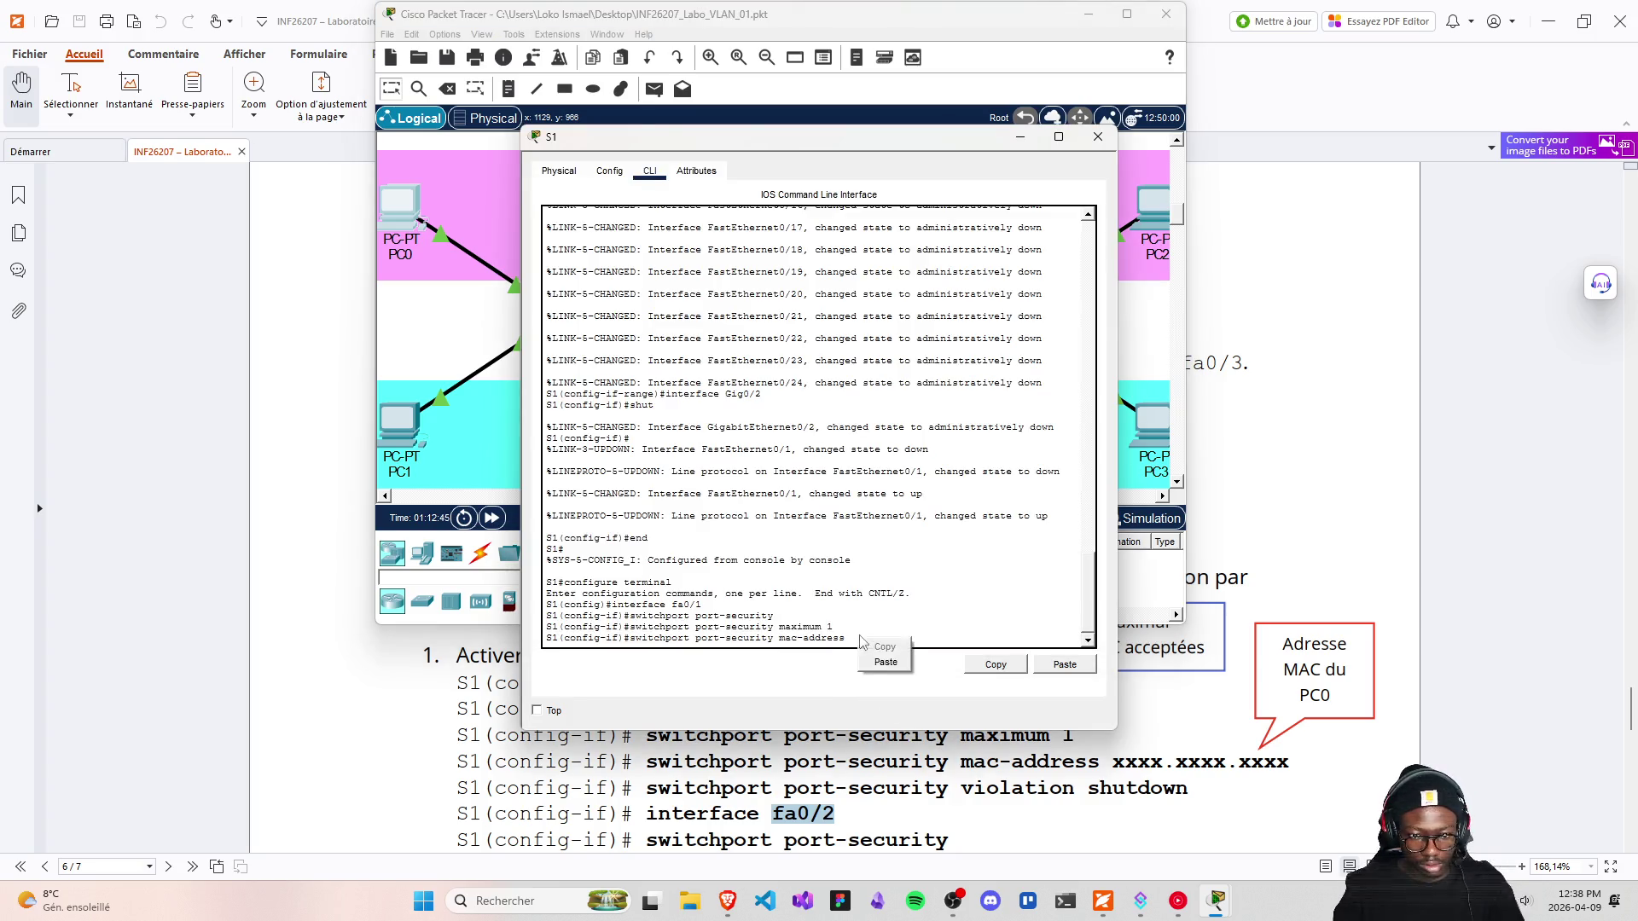
pyautogui.click(886, 663)
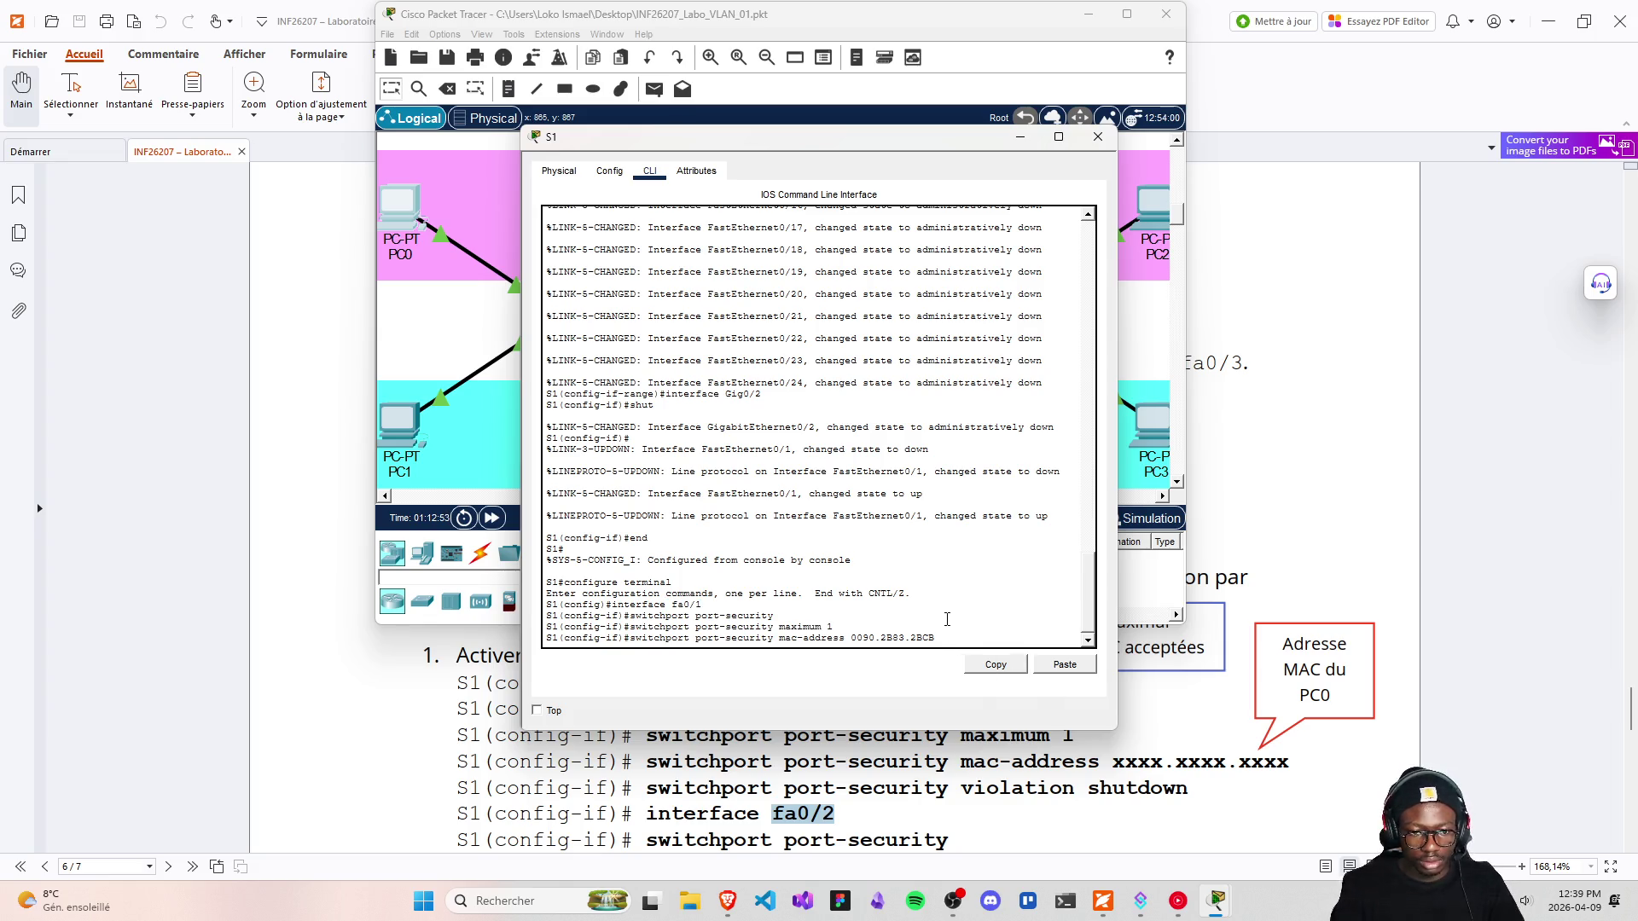
pyautogui.press('Return')
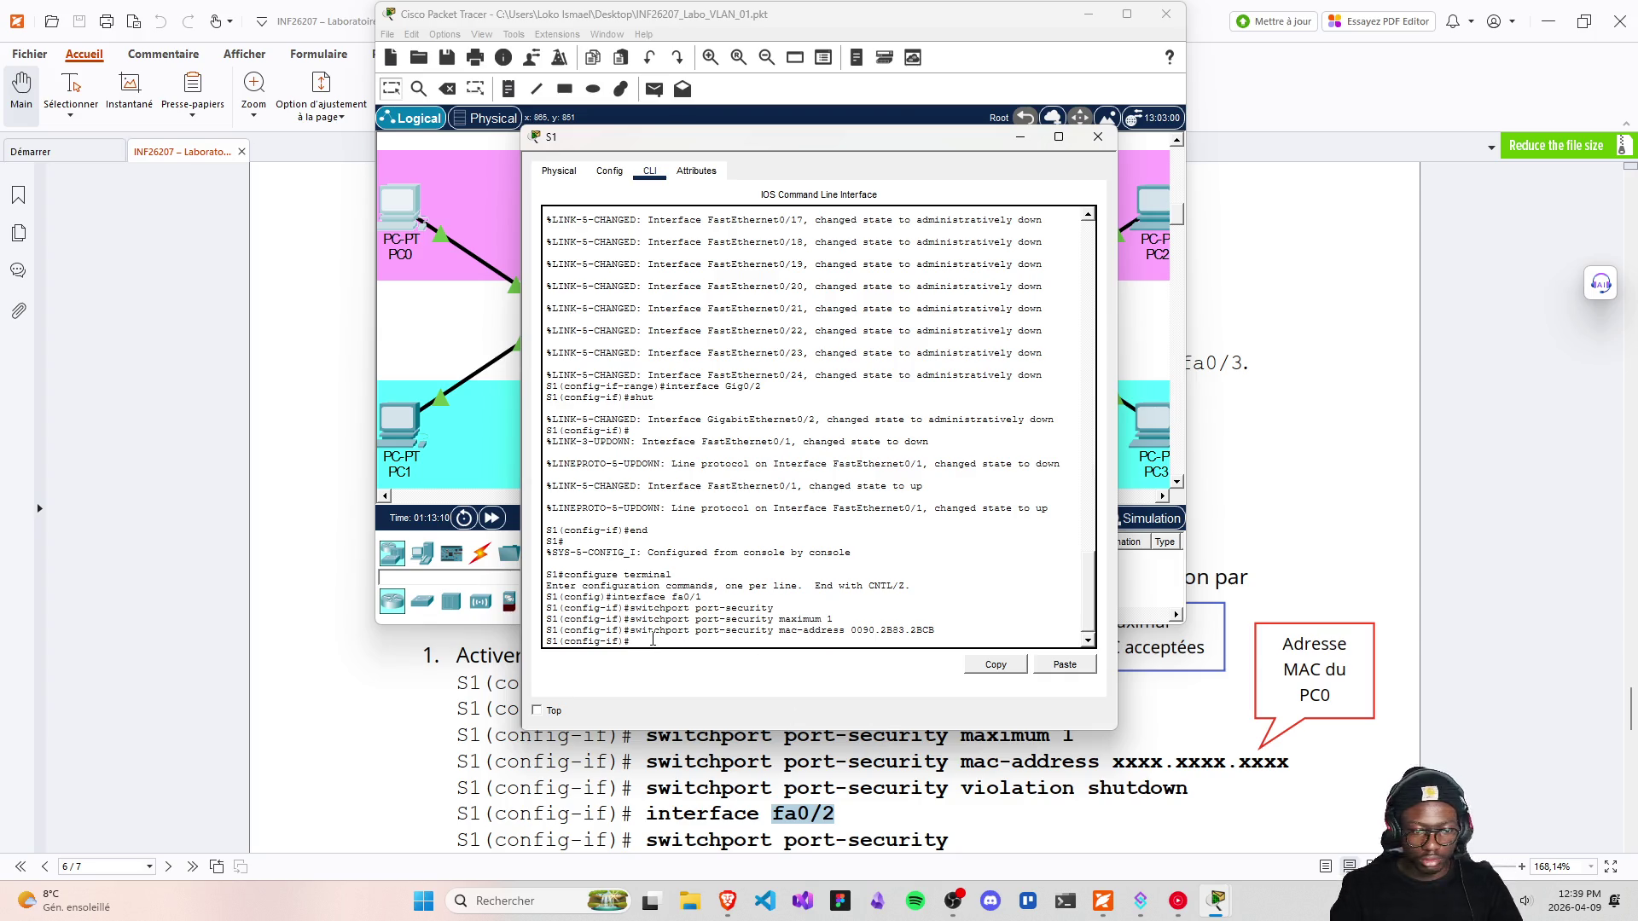
# Enter 'switchport port-security violation shutdown' on S1's fa0/1
pyautogui.press('Up')
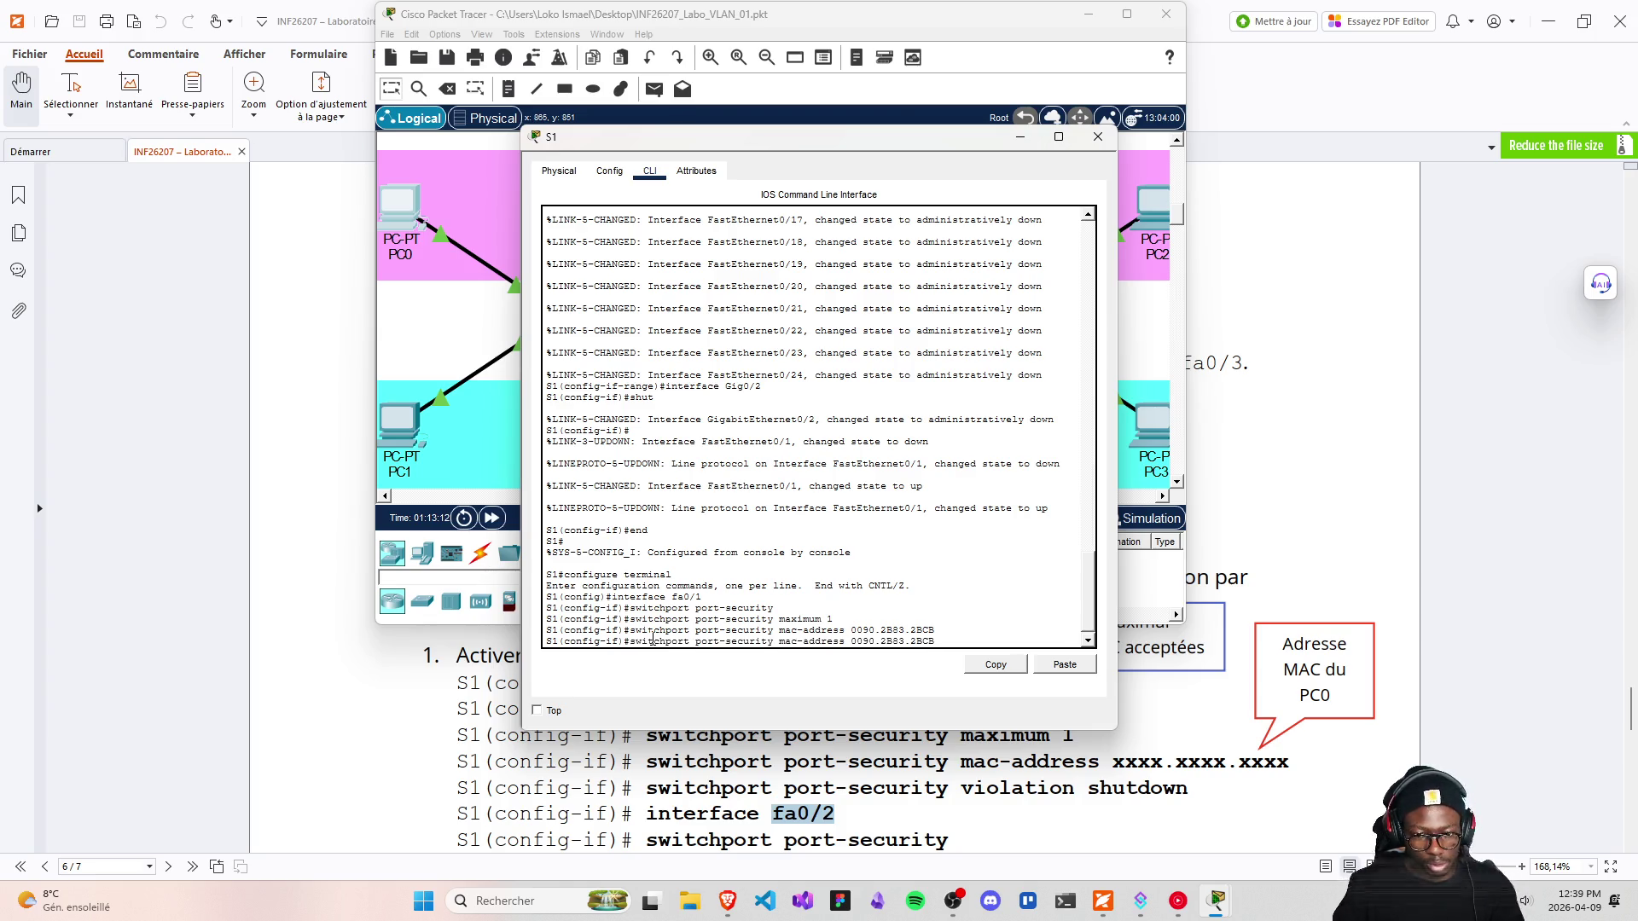
pyautogui.press('BackSpace')
pyautogui.press('BackSpace')
pyautogui.press('BackSpace')
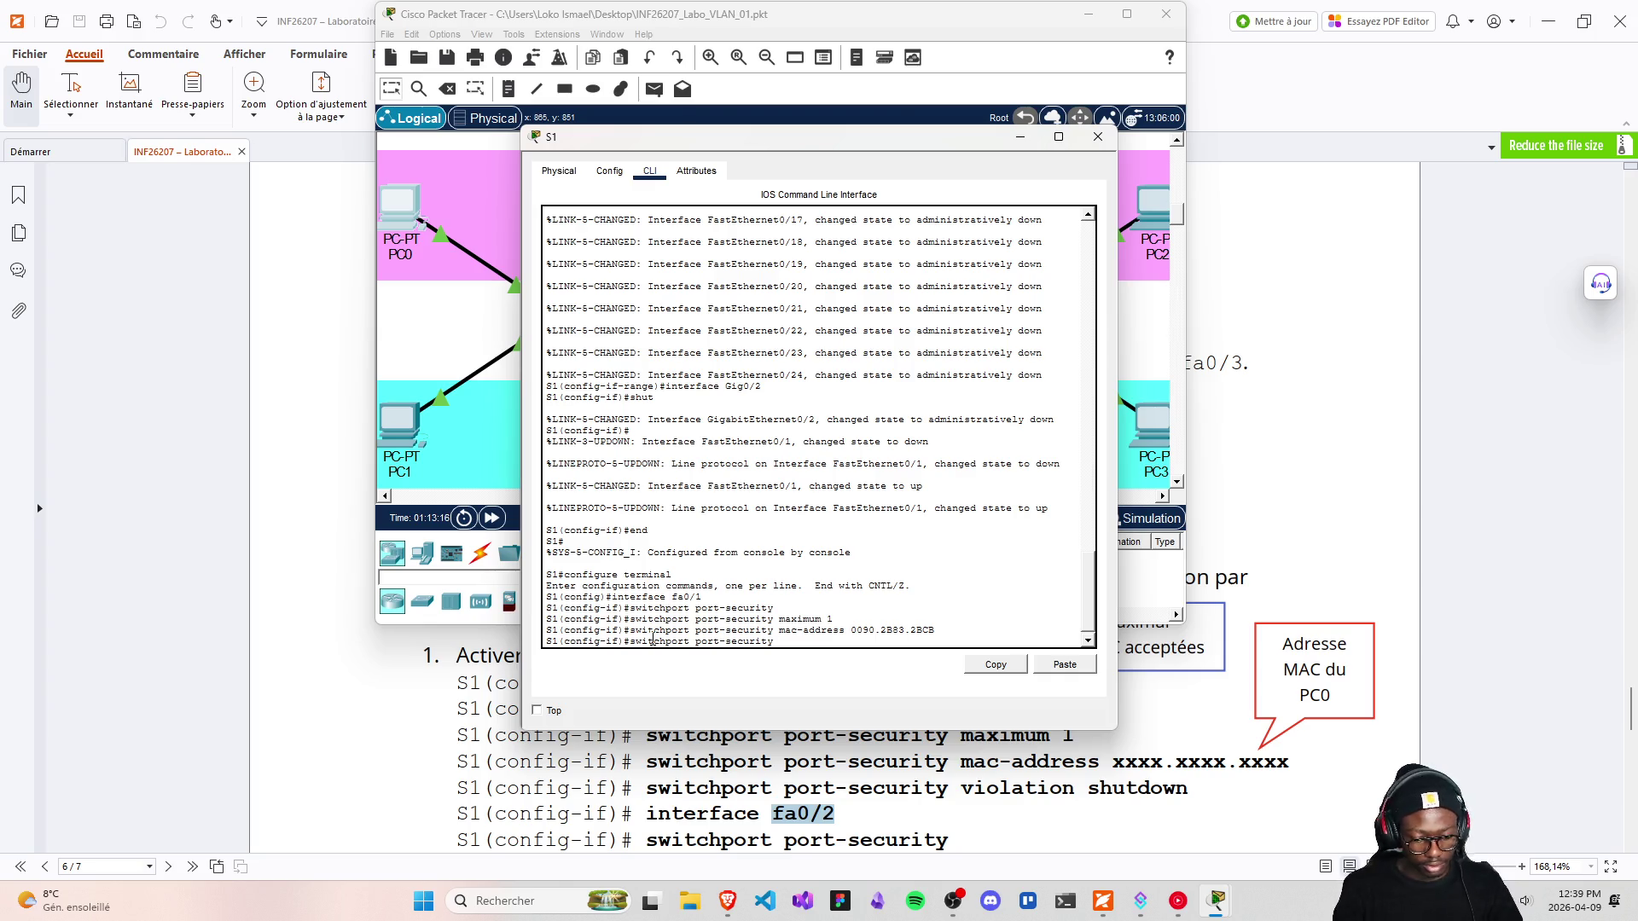
pyautogui.write('violation ')
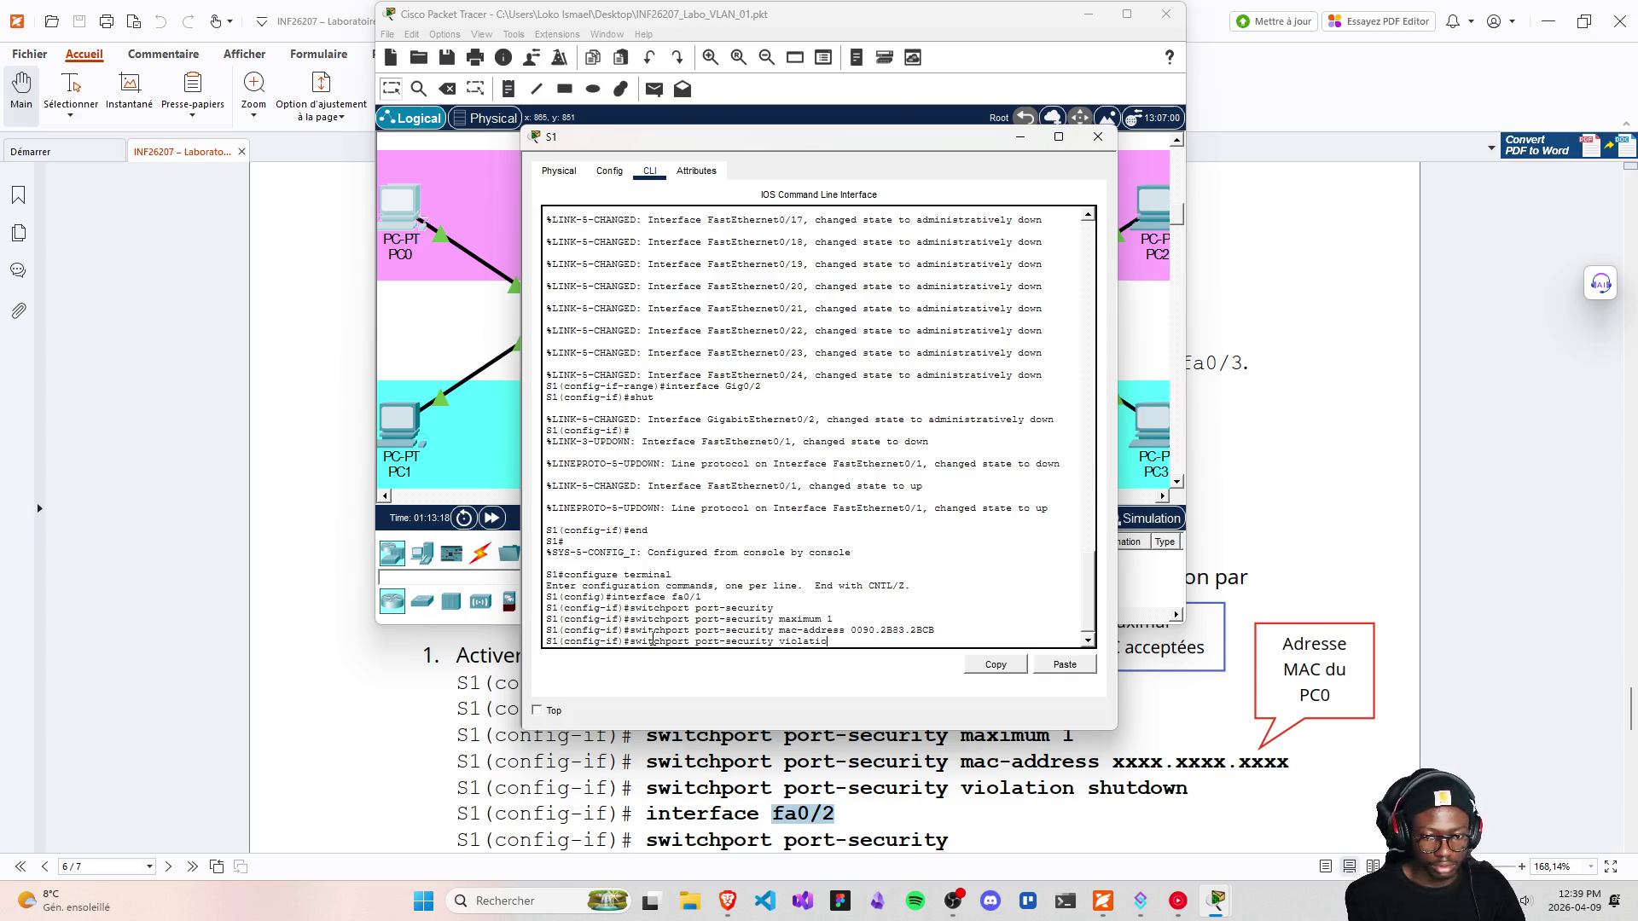
pyautogui.write('shut')
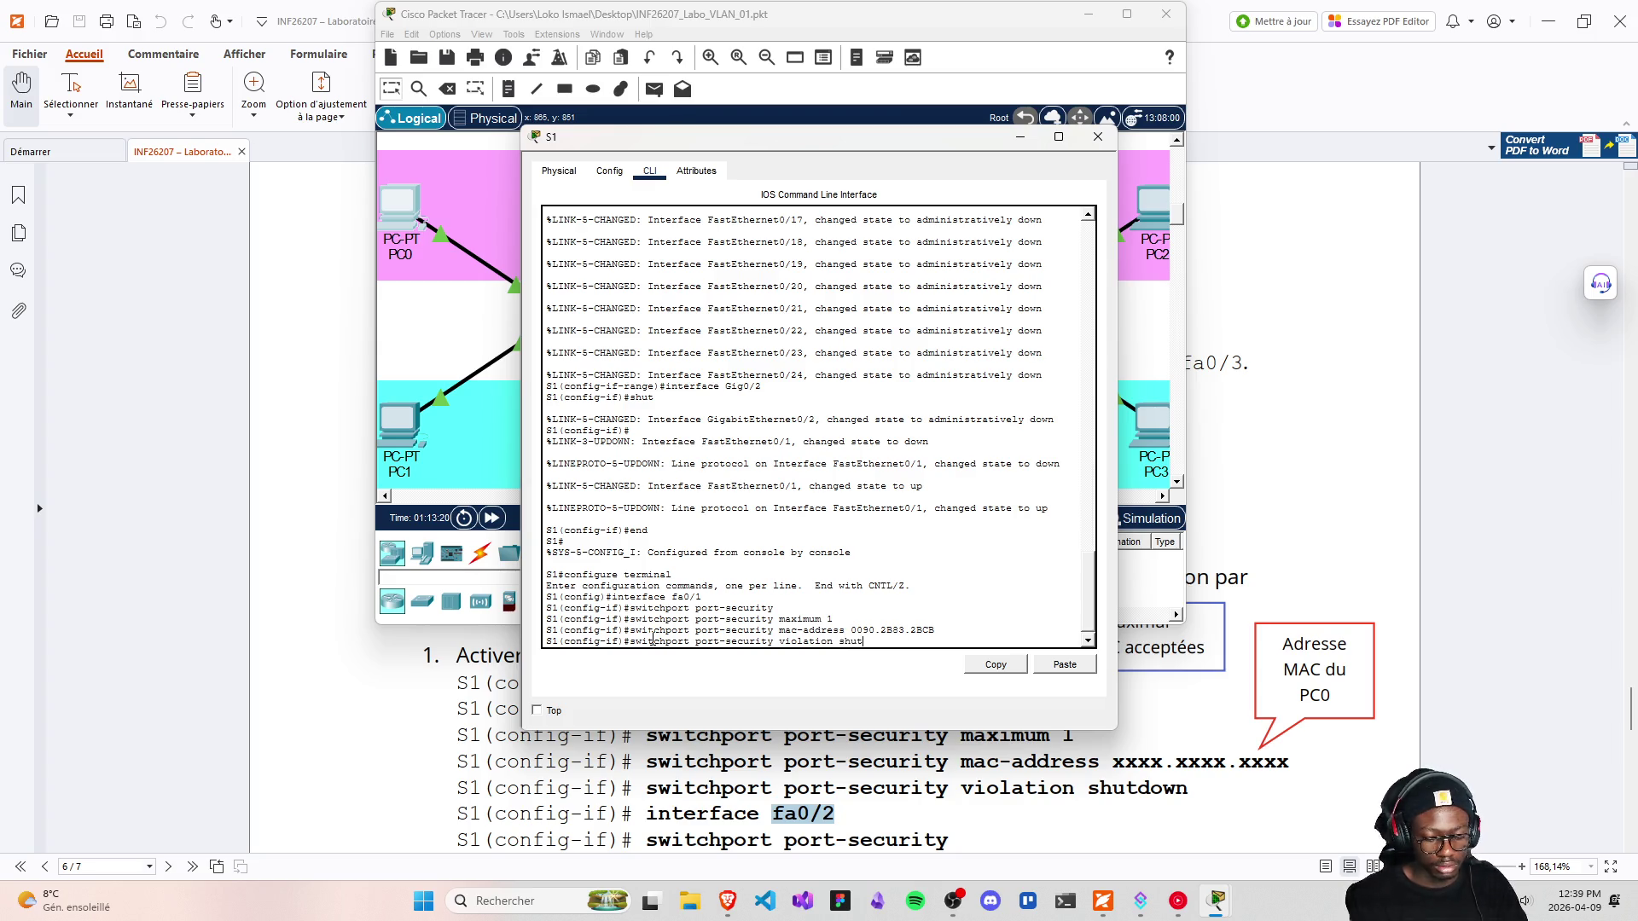
pyautogui.write('down')
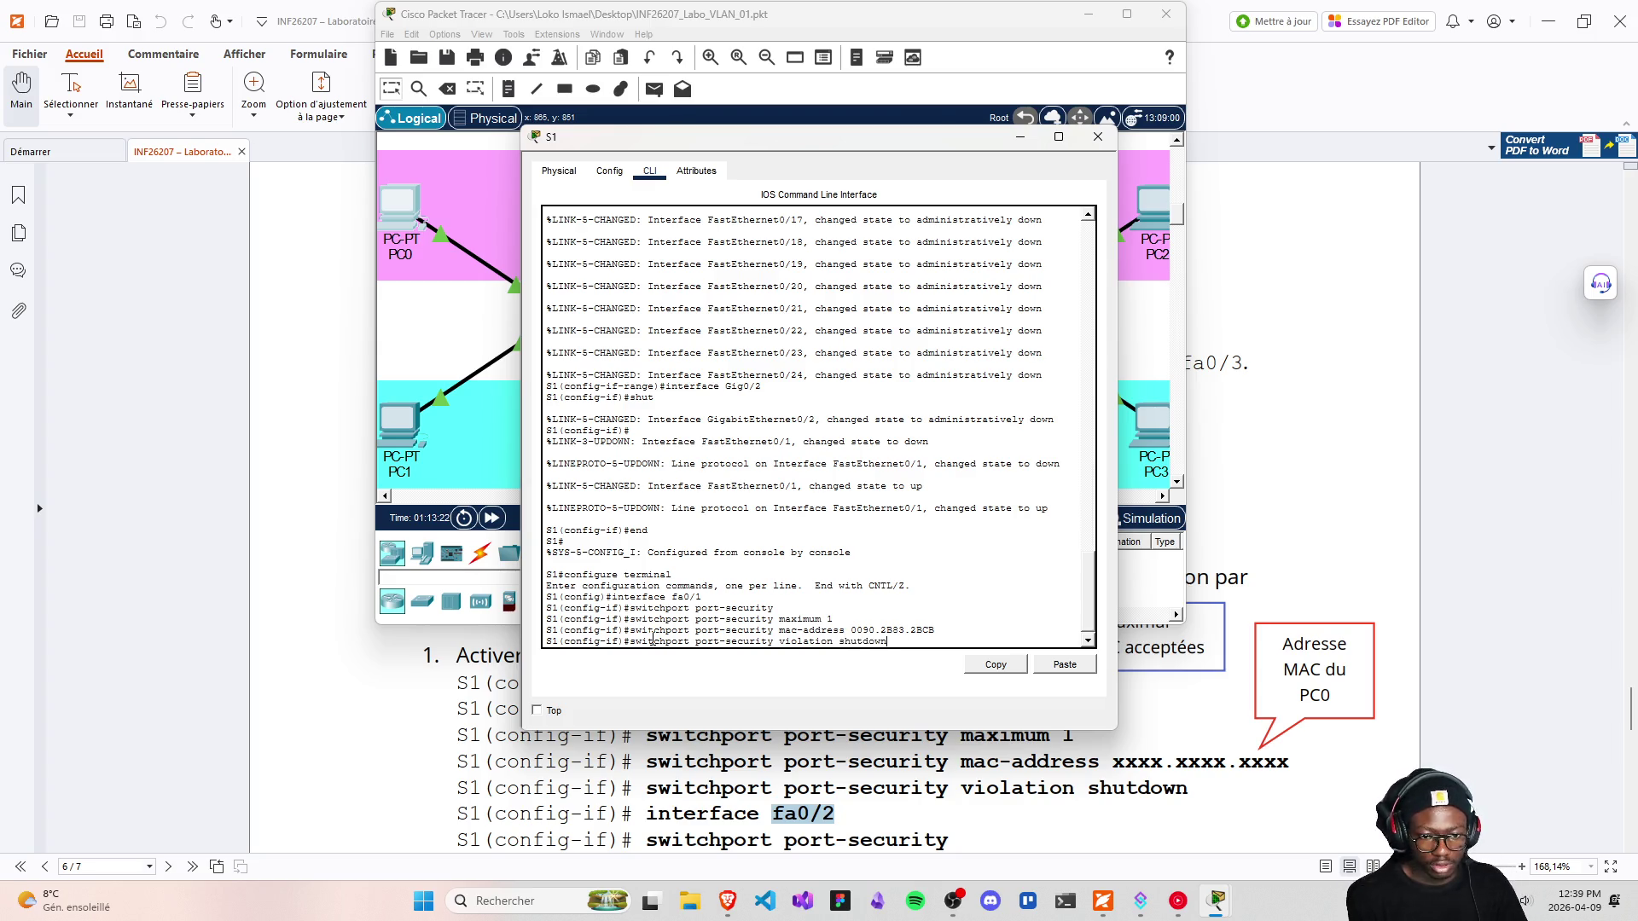
pyautogui.press('Return')
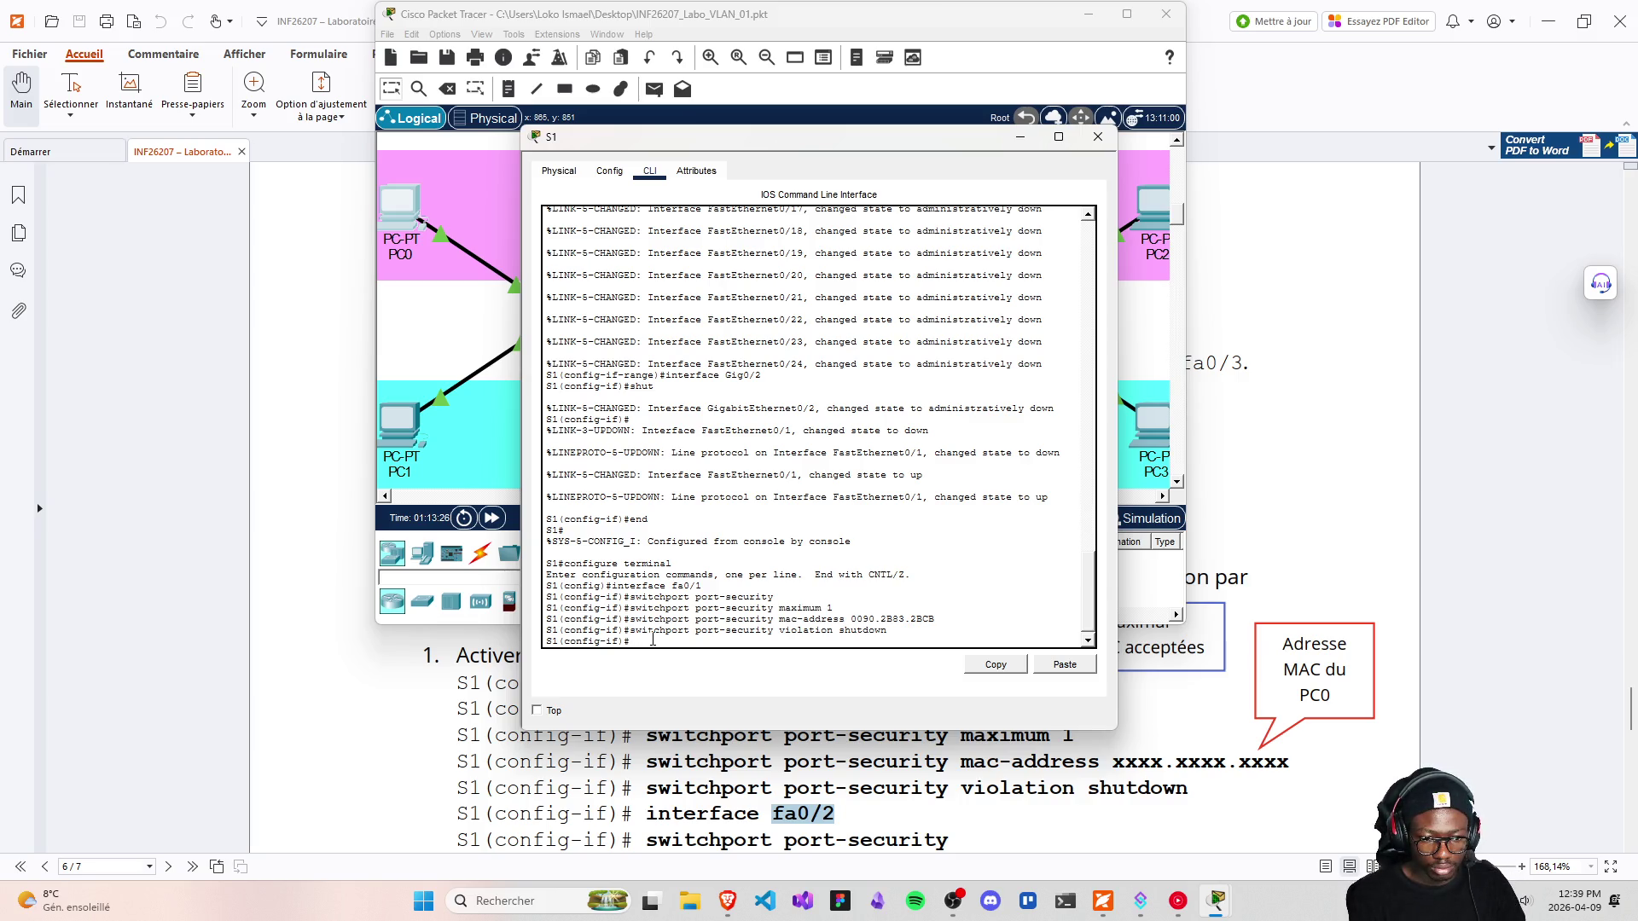
# Select S1's interface fa0/2 and enable port security on it
pyautogui.write('interface ')
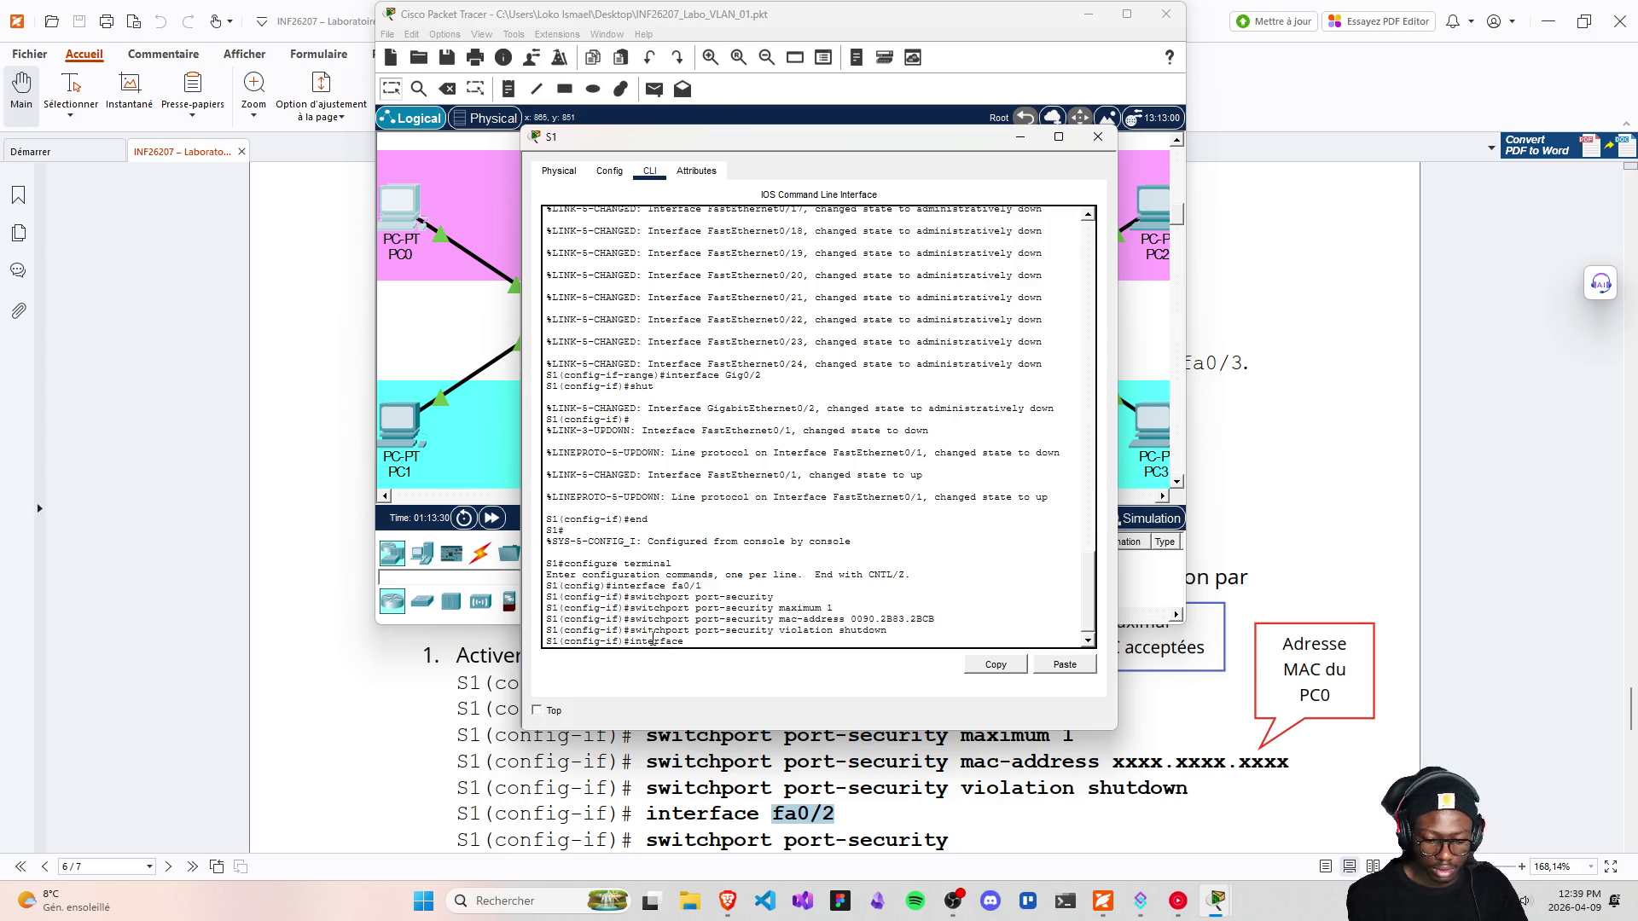
pyautogui.write('fa')
pyautogui.write('0')
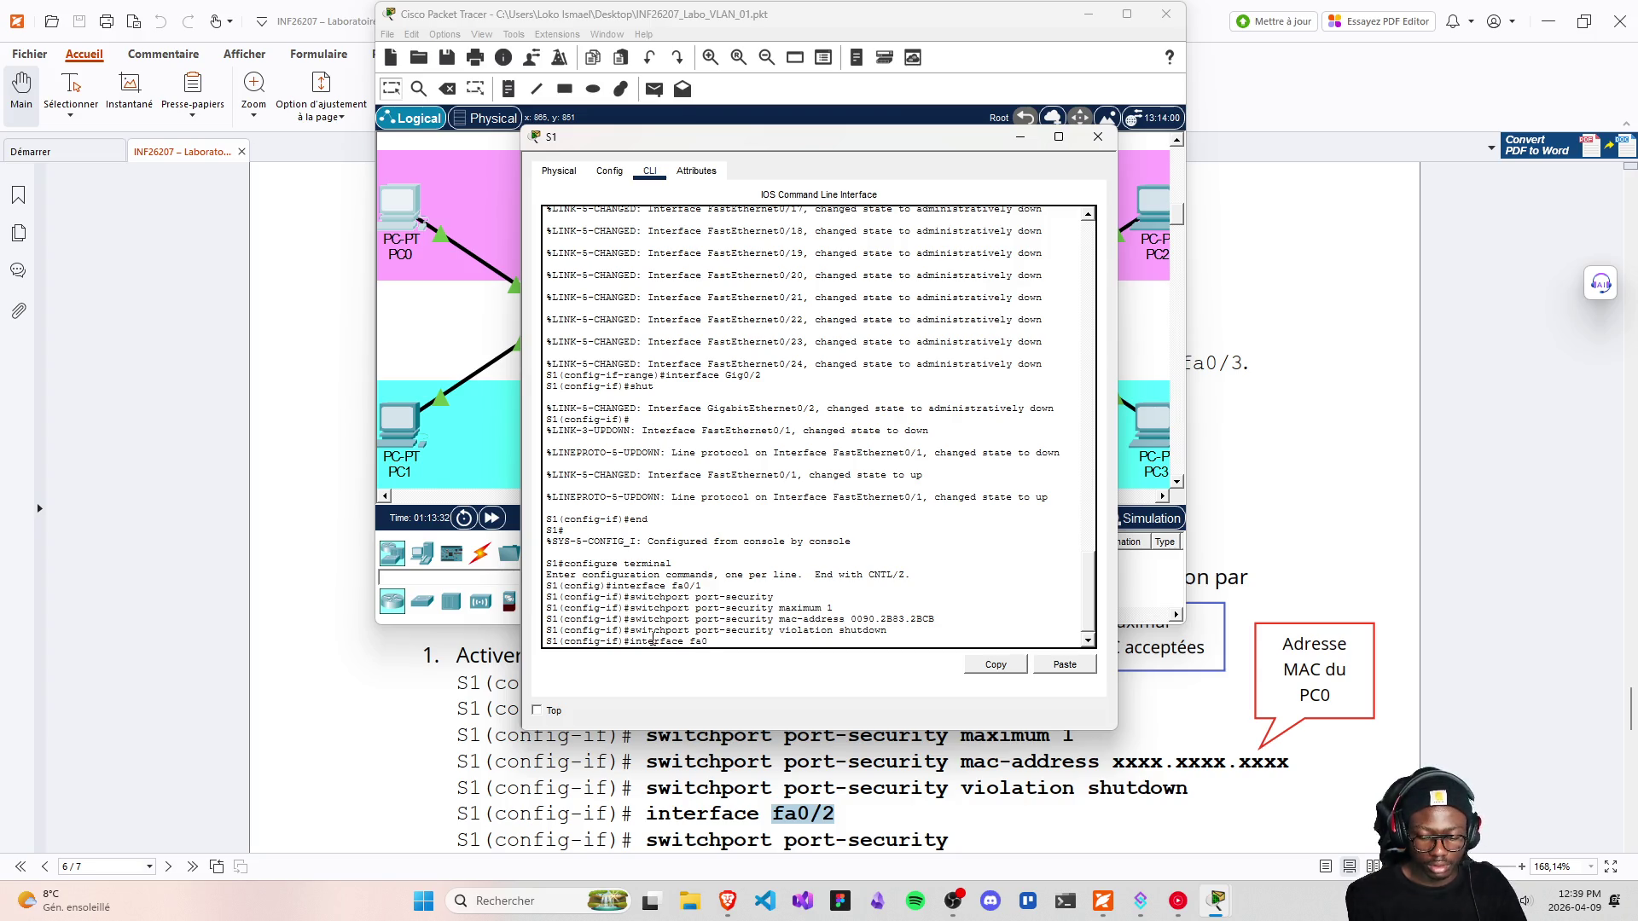
pyautogui.write('/2')
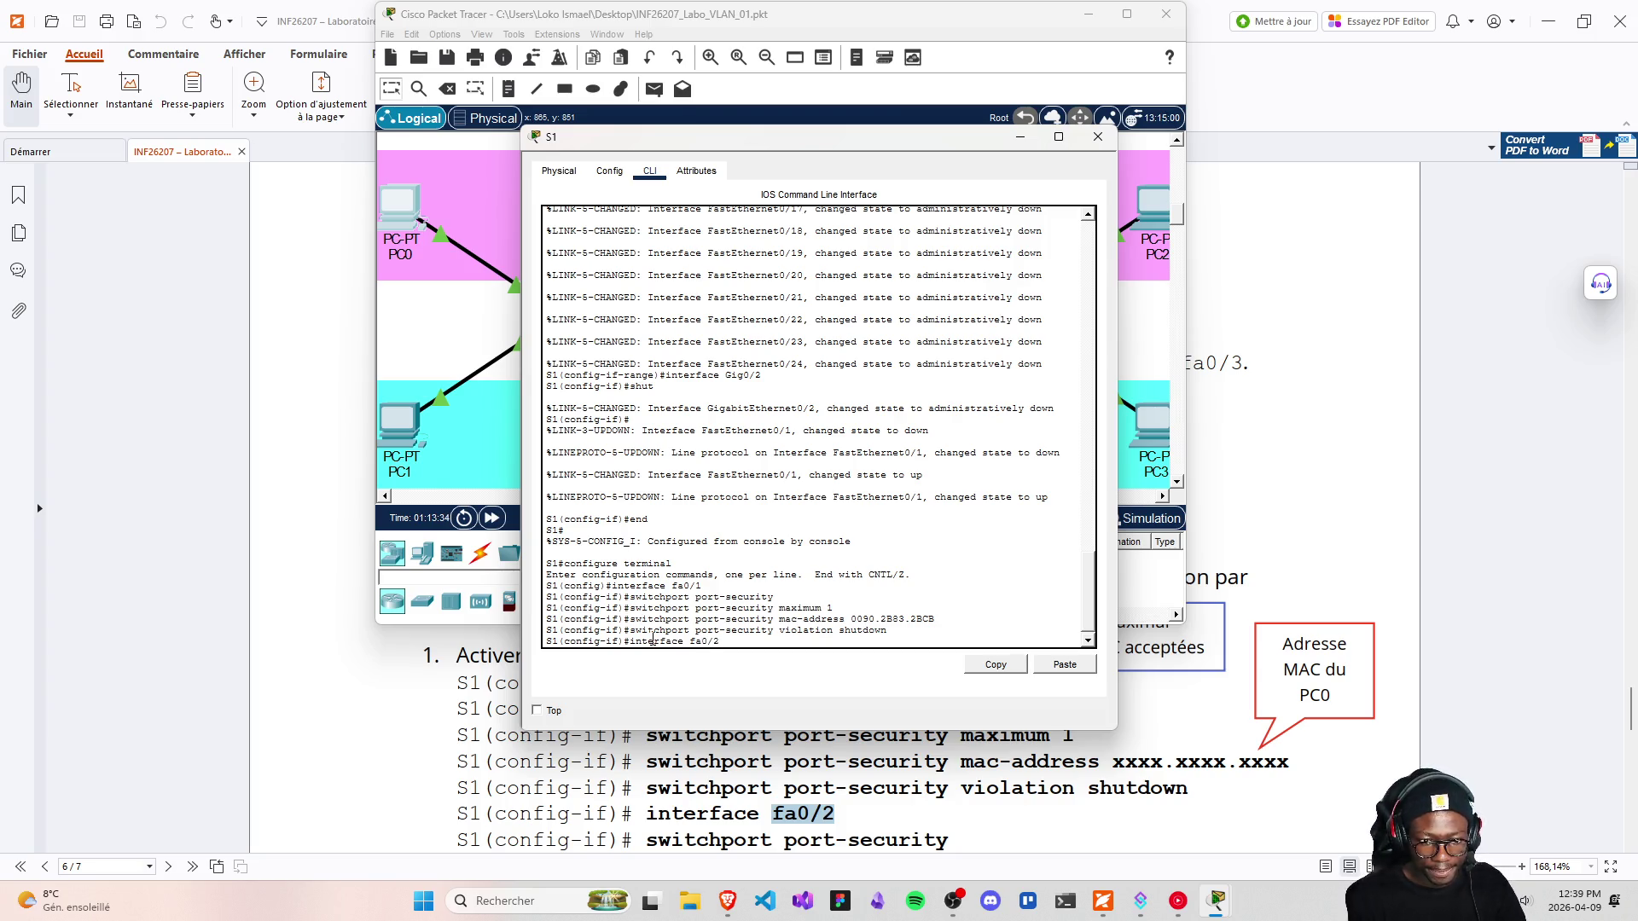
pyautogui.press('Return')
pyautogui.press('Up')
pyautogui.press('Up')
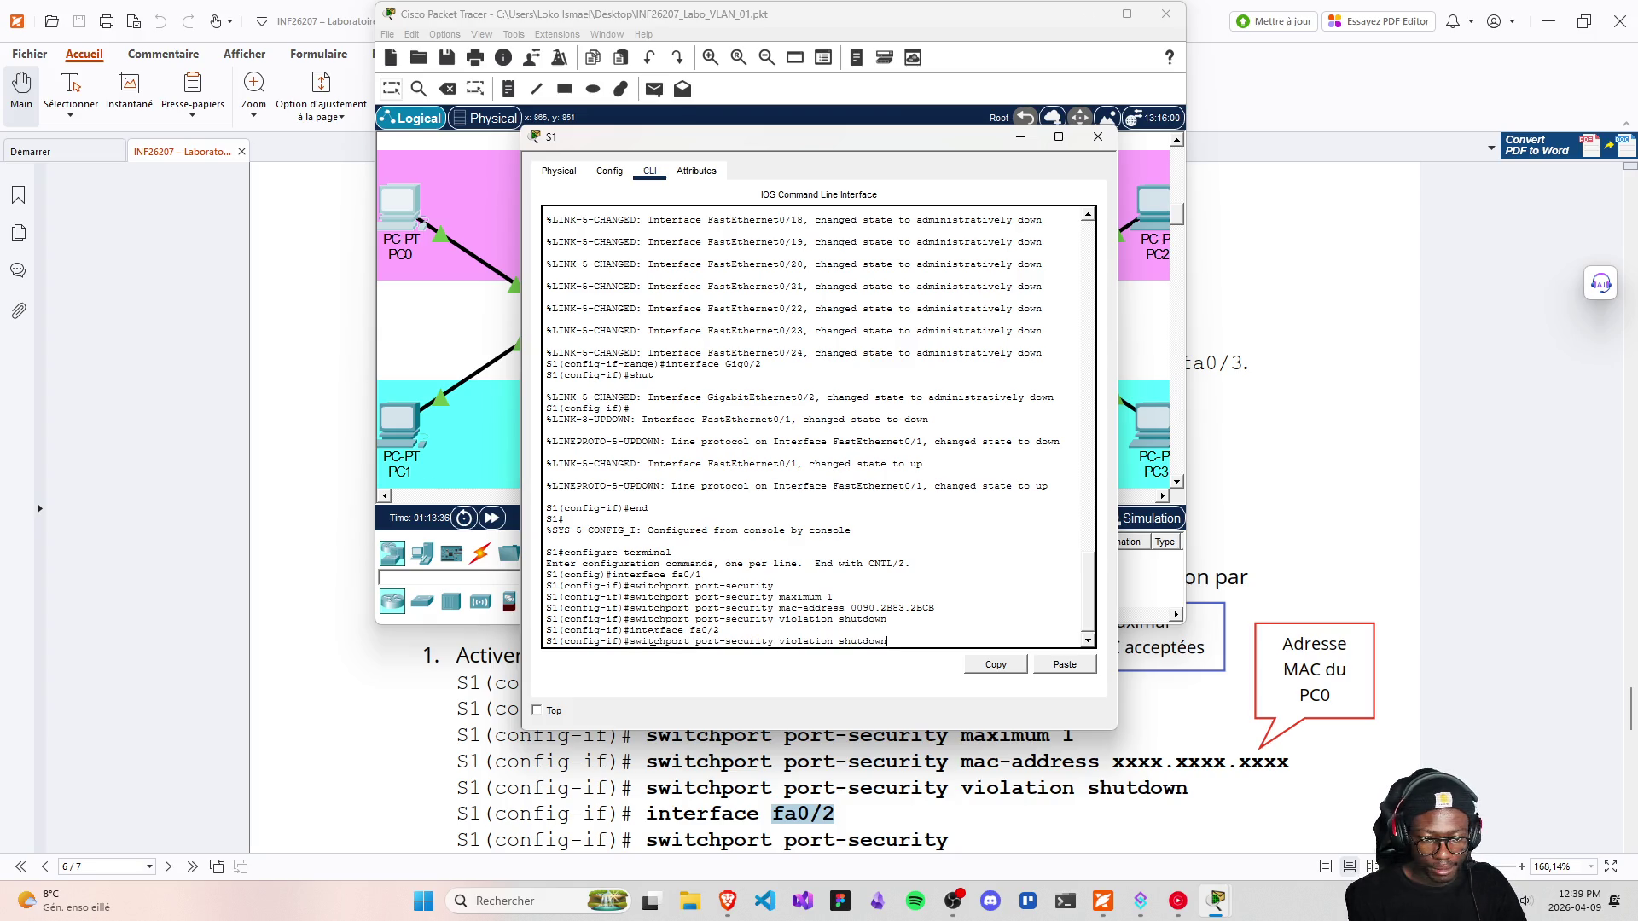
pyautogui.press('BackSpace')
pyautogui.press('BackSpace')
pyautogui.press('BackSpace')
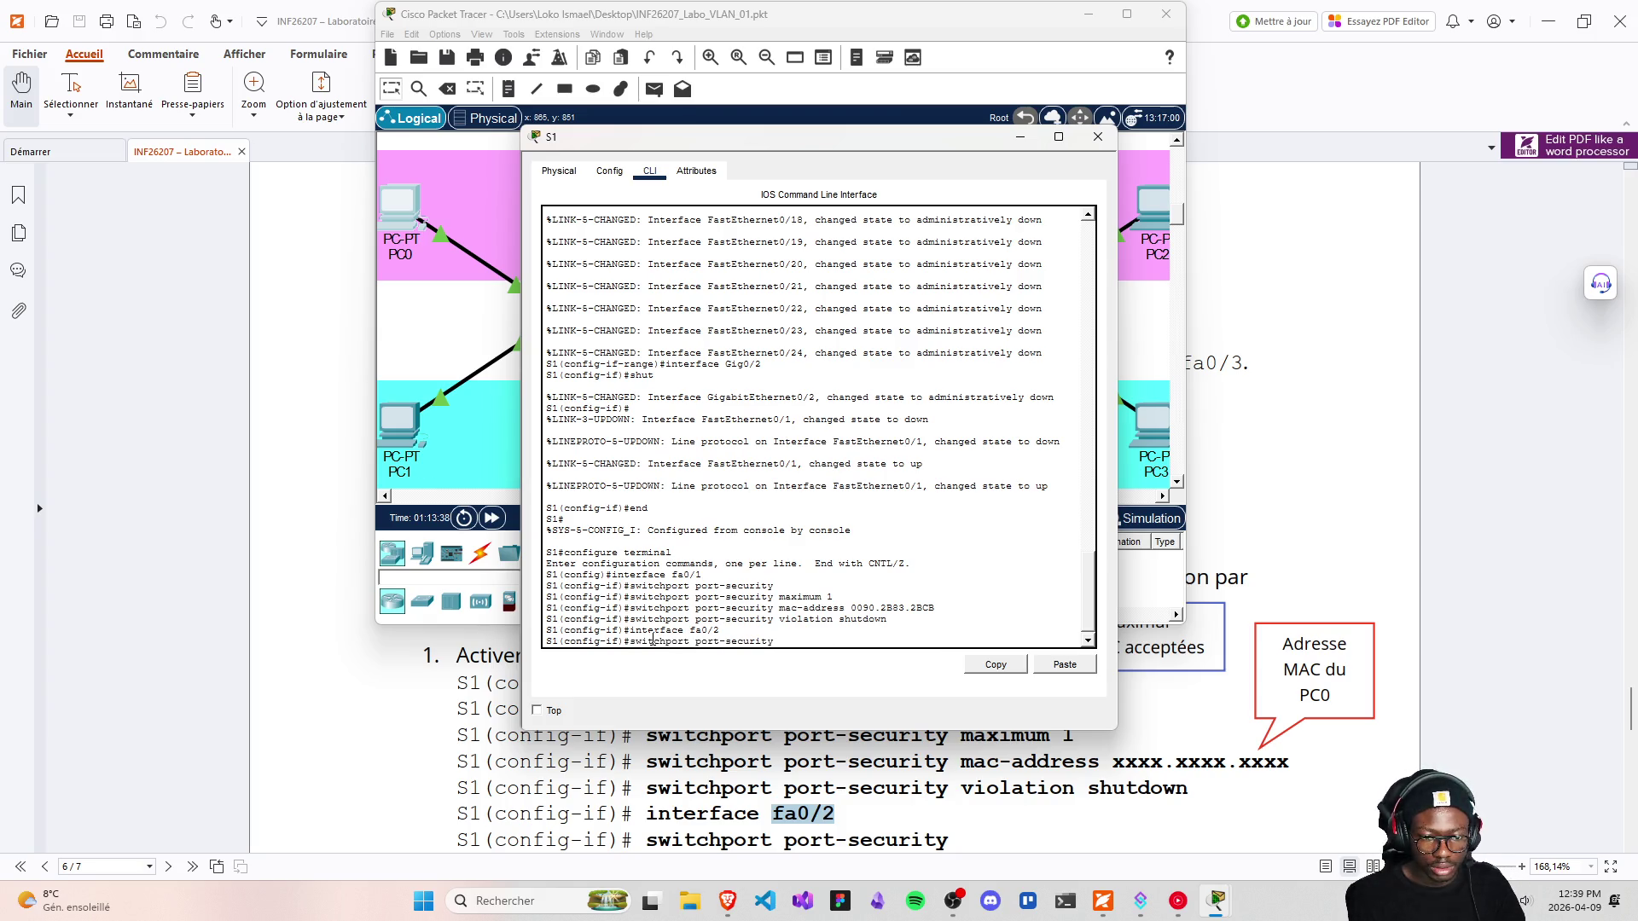
pyautogui.press('Return')
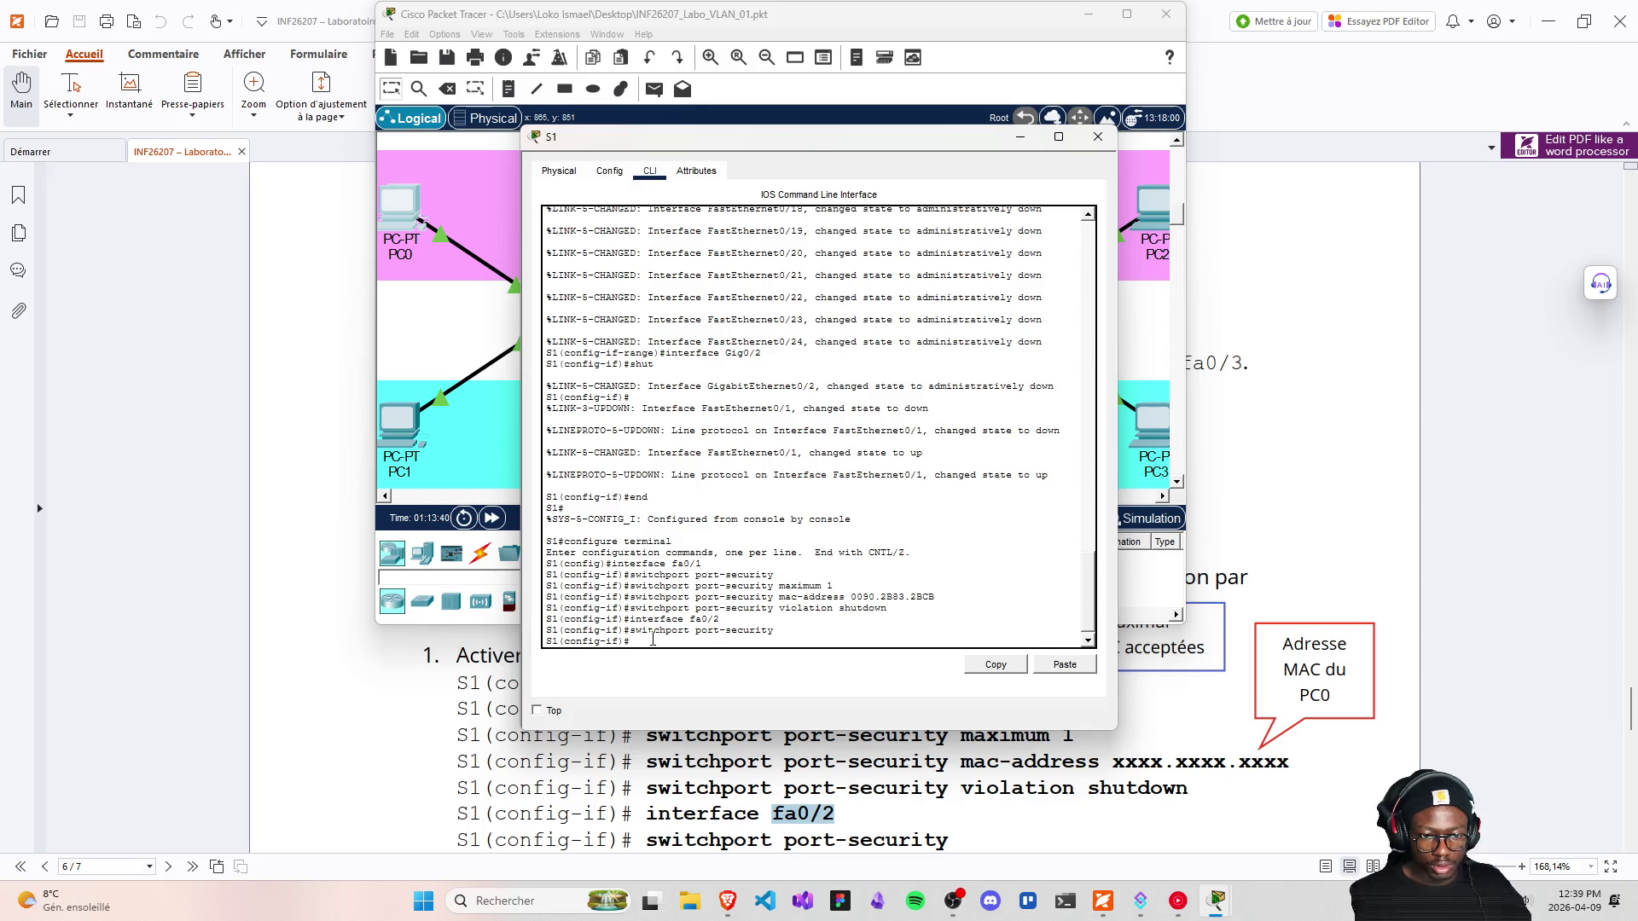
# Limit fa0/2 to maximum 1 MAC and recall the mac-address command with the old address erased
pyautogui.press('Up')
pyautogui.press('Up')
pyautogui.press('Up')
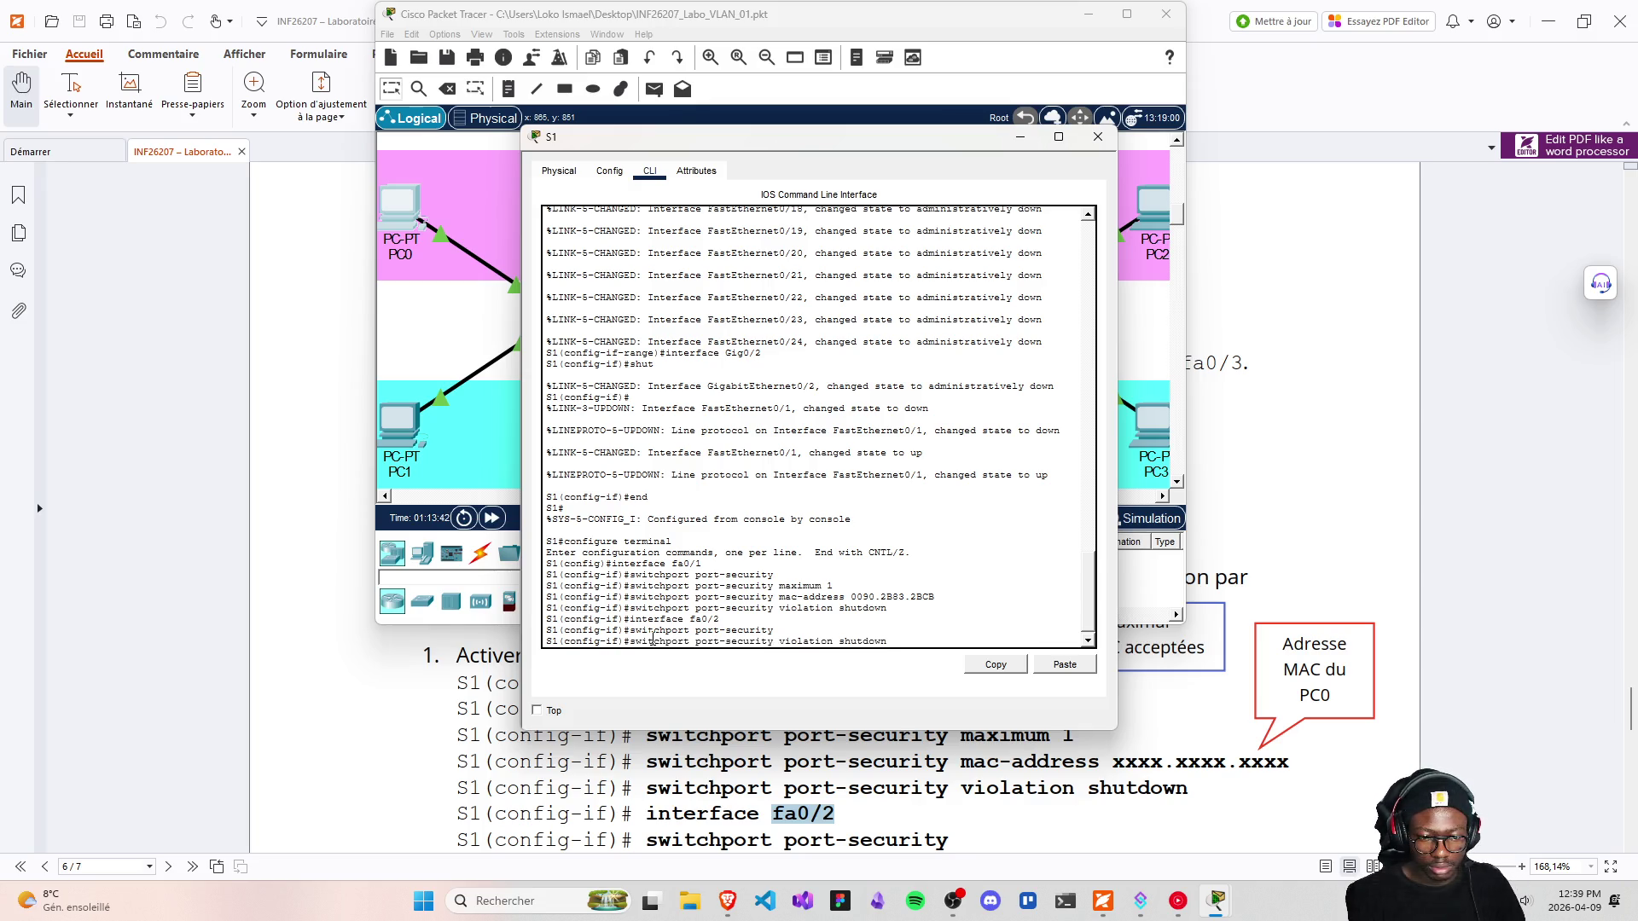
pyautogui.press('Up')
pyautogui.press('Up')
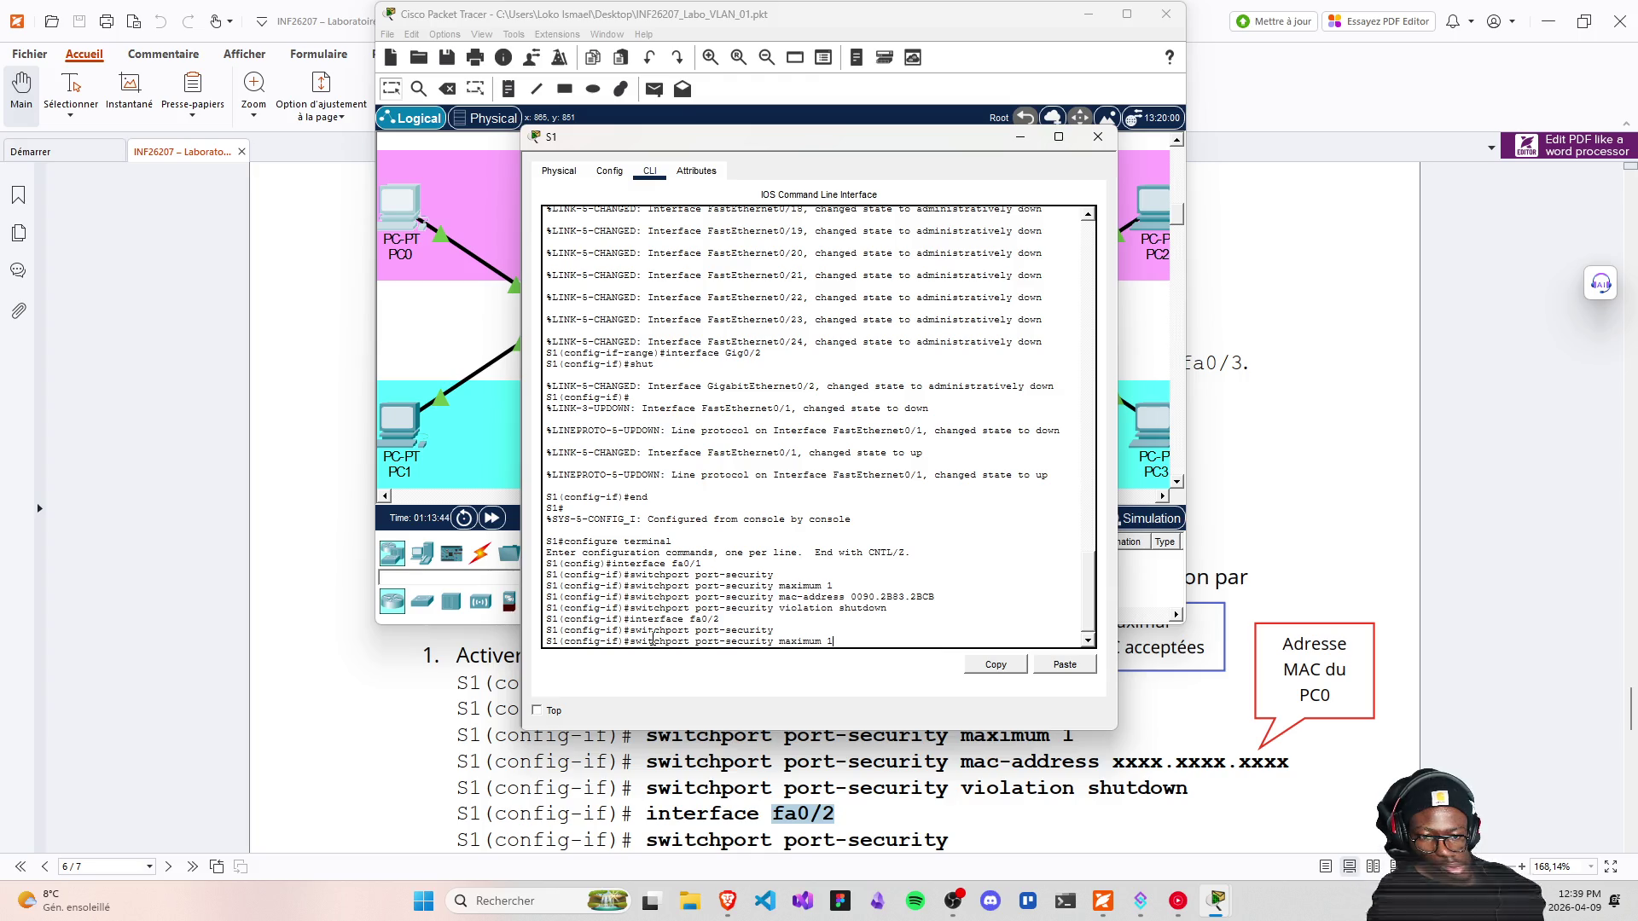
pyautogui.press('Return')
pyautogui.press('Up')
pyautogui.press('Up')
pyautogui.press('Up')
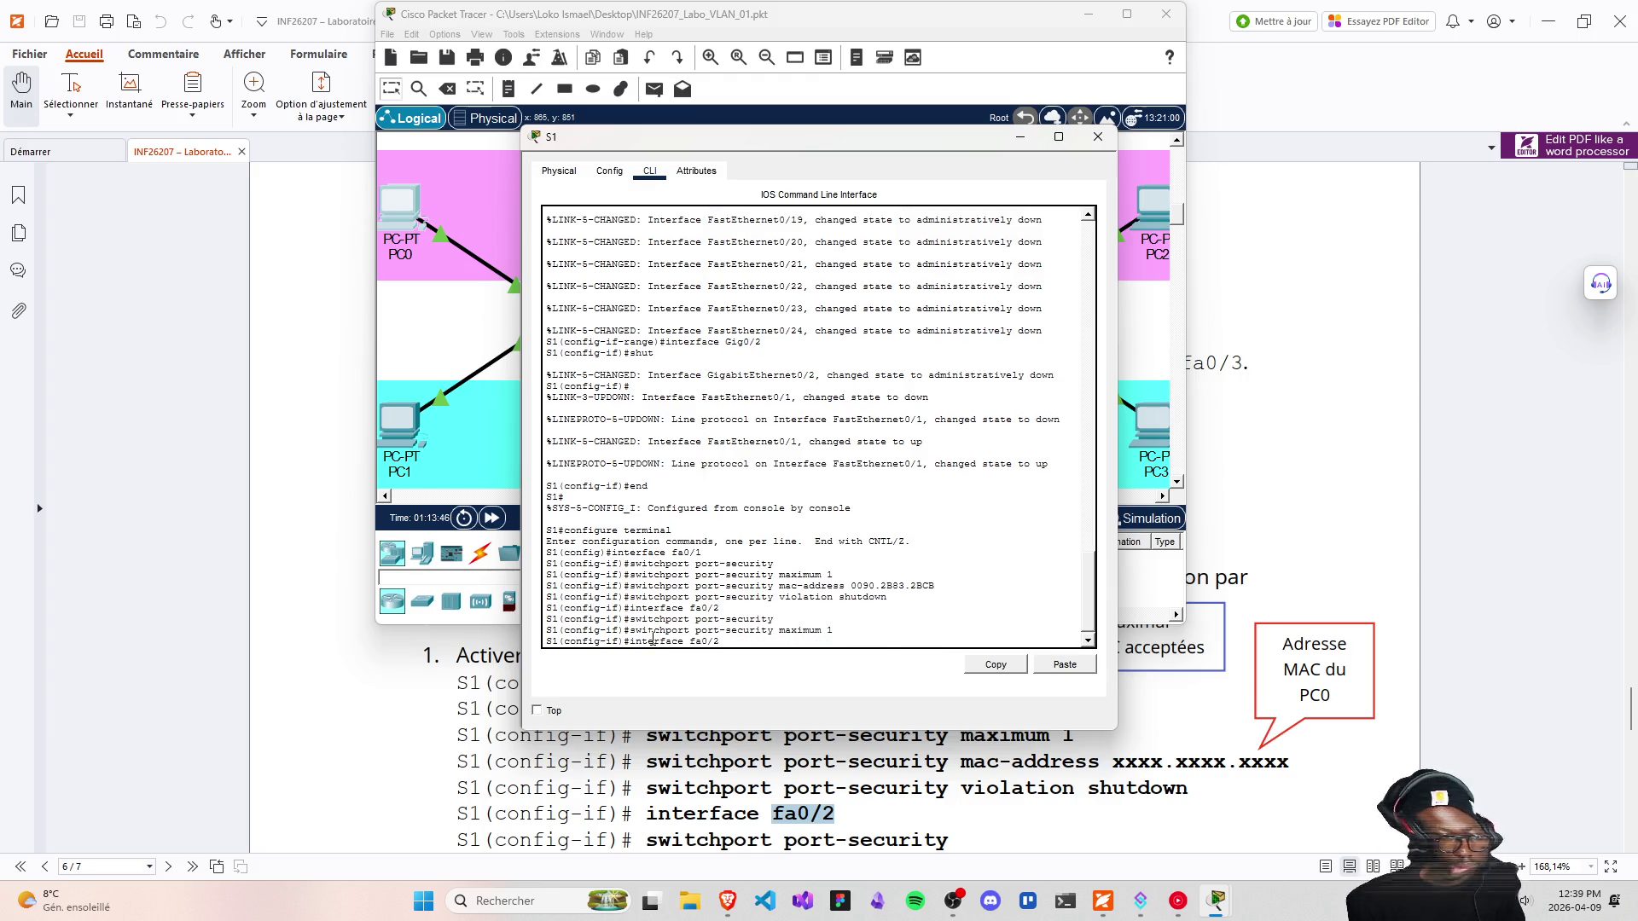
pyautogui.press('Up')
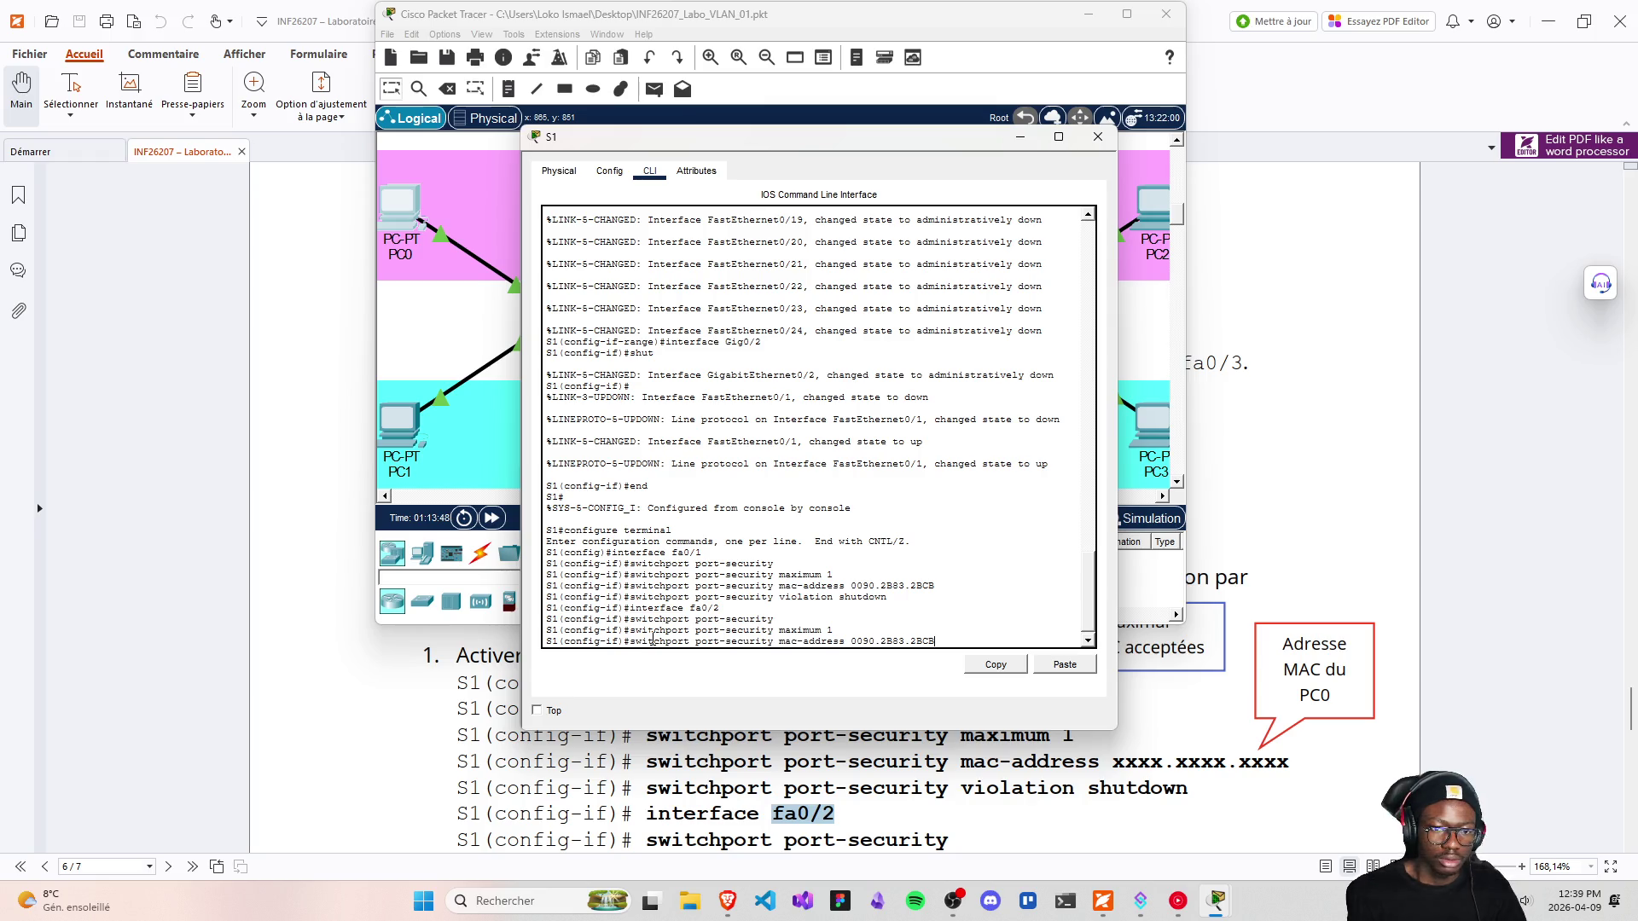
pyautogui.press('BackSpace')
pyautogui.press('BackSpace')
pyautogui.press('BackSpace')
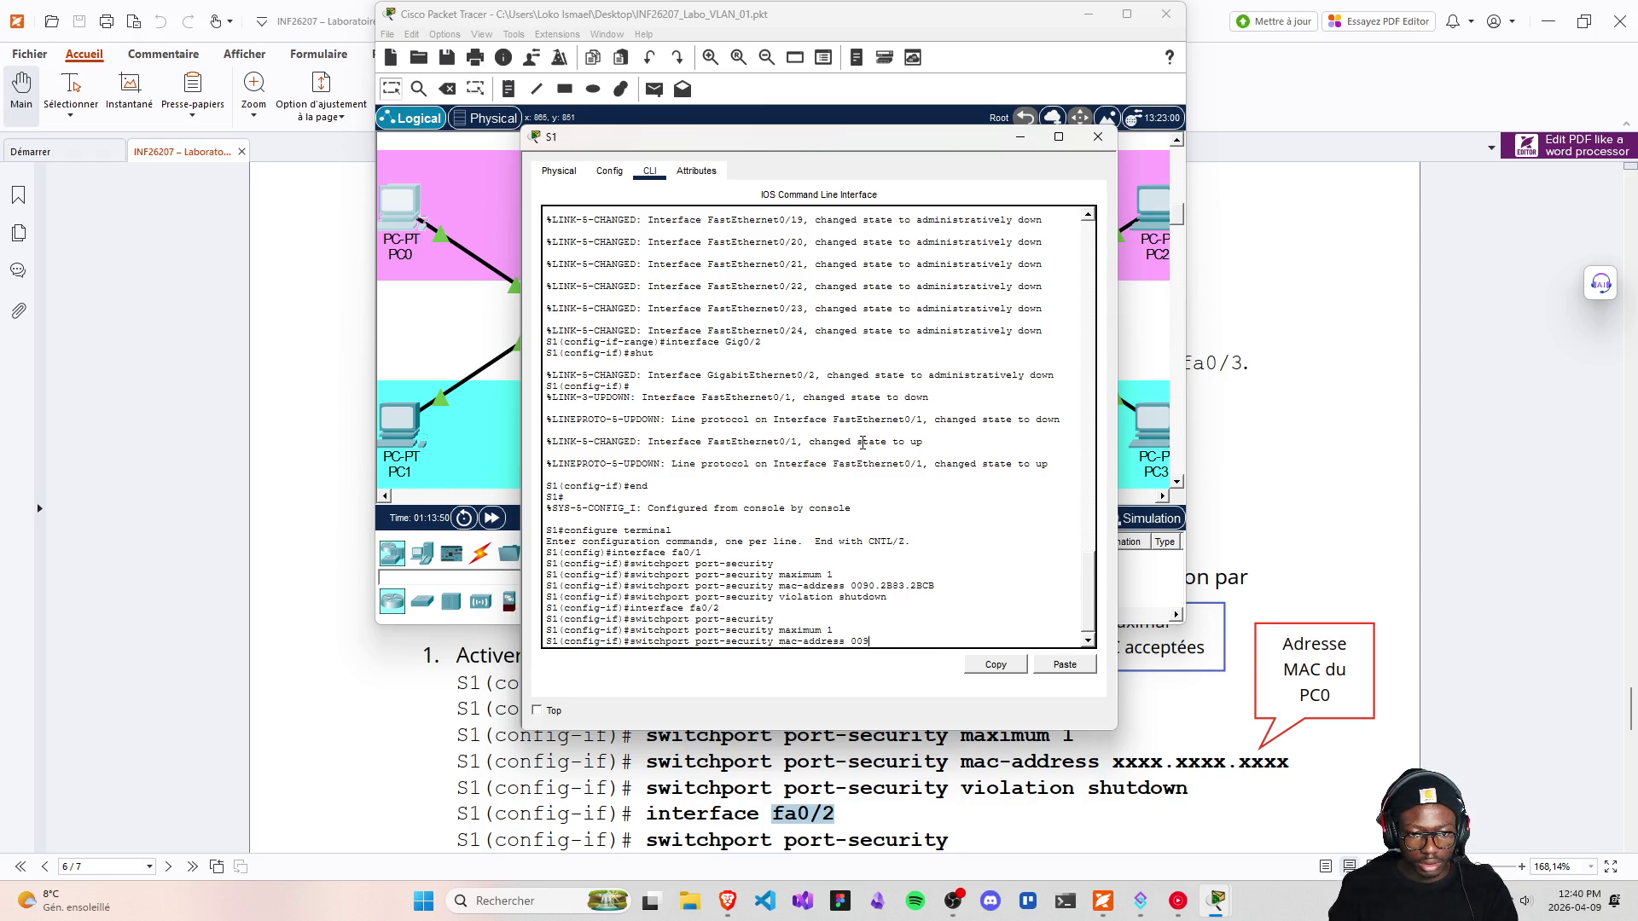
pyautogui.press('BackSpace')
pyautogui.press('BackSpace')
pyautogui.press('BackSpace')
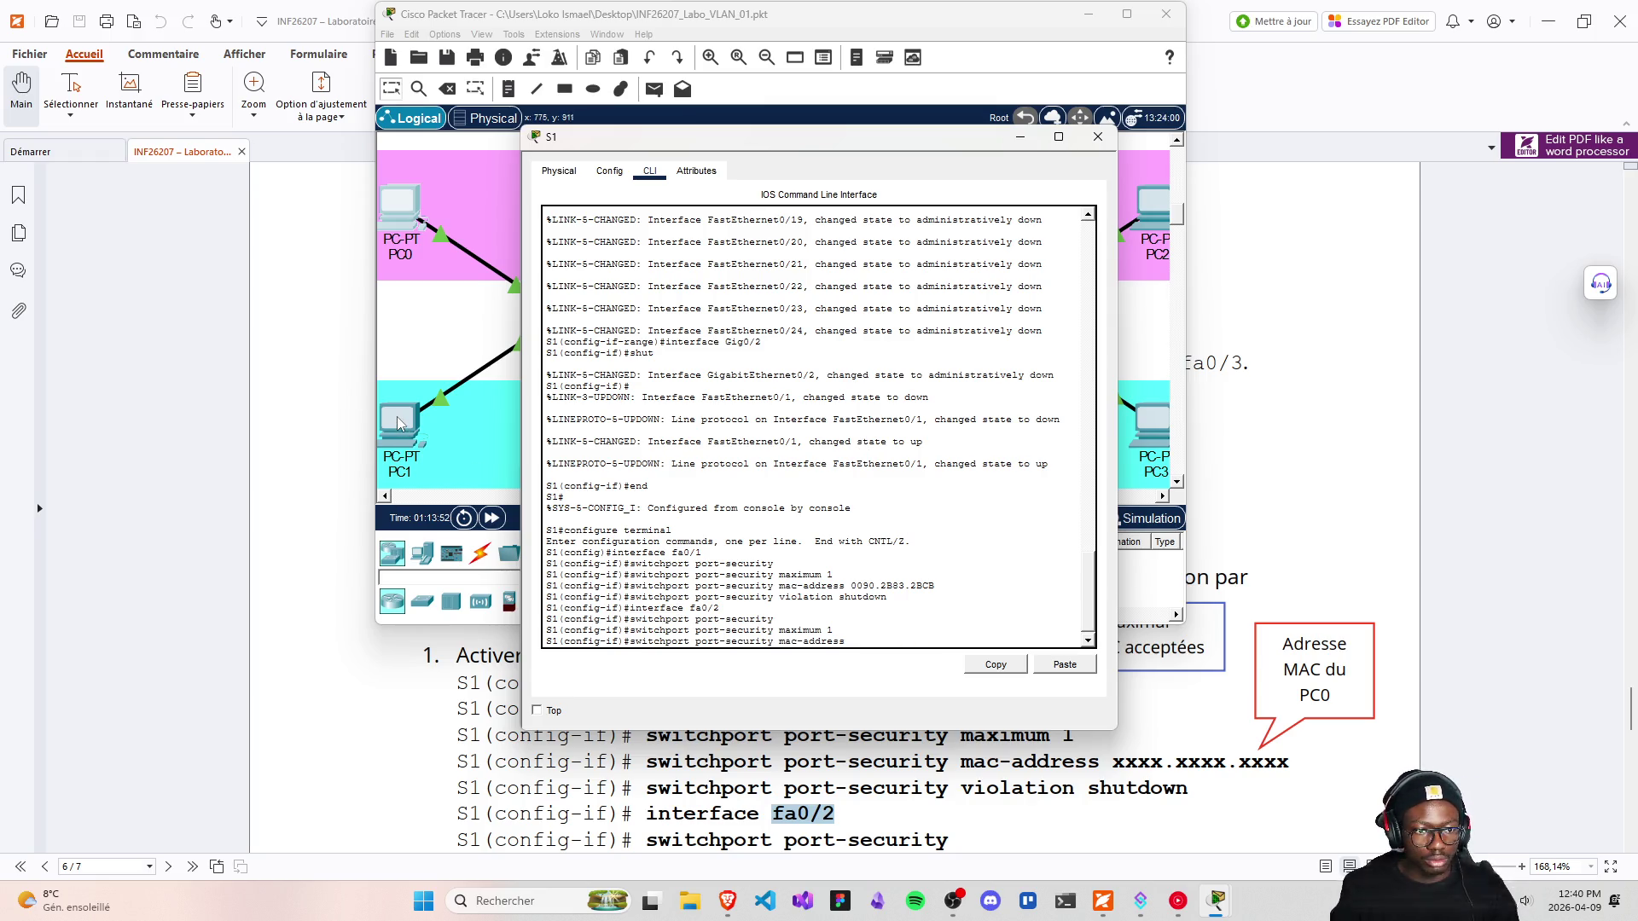
# Select PC1's FastEthernet0 MAC address 0060.2F5D.44C3, then close PC1's window
pyautogui.click(398, 424)
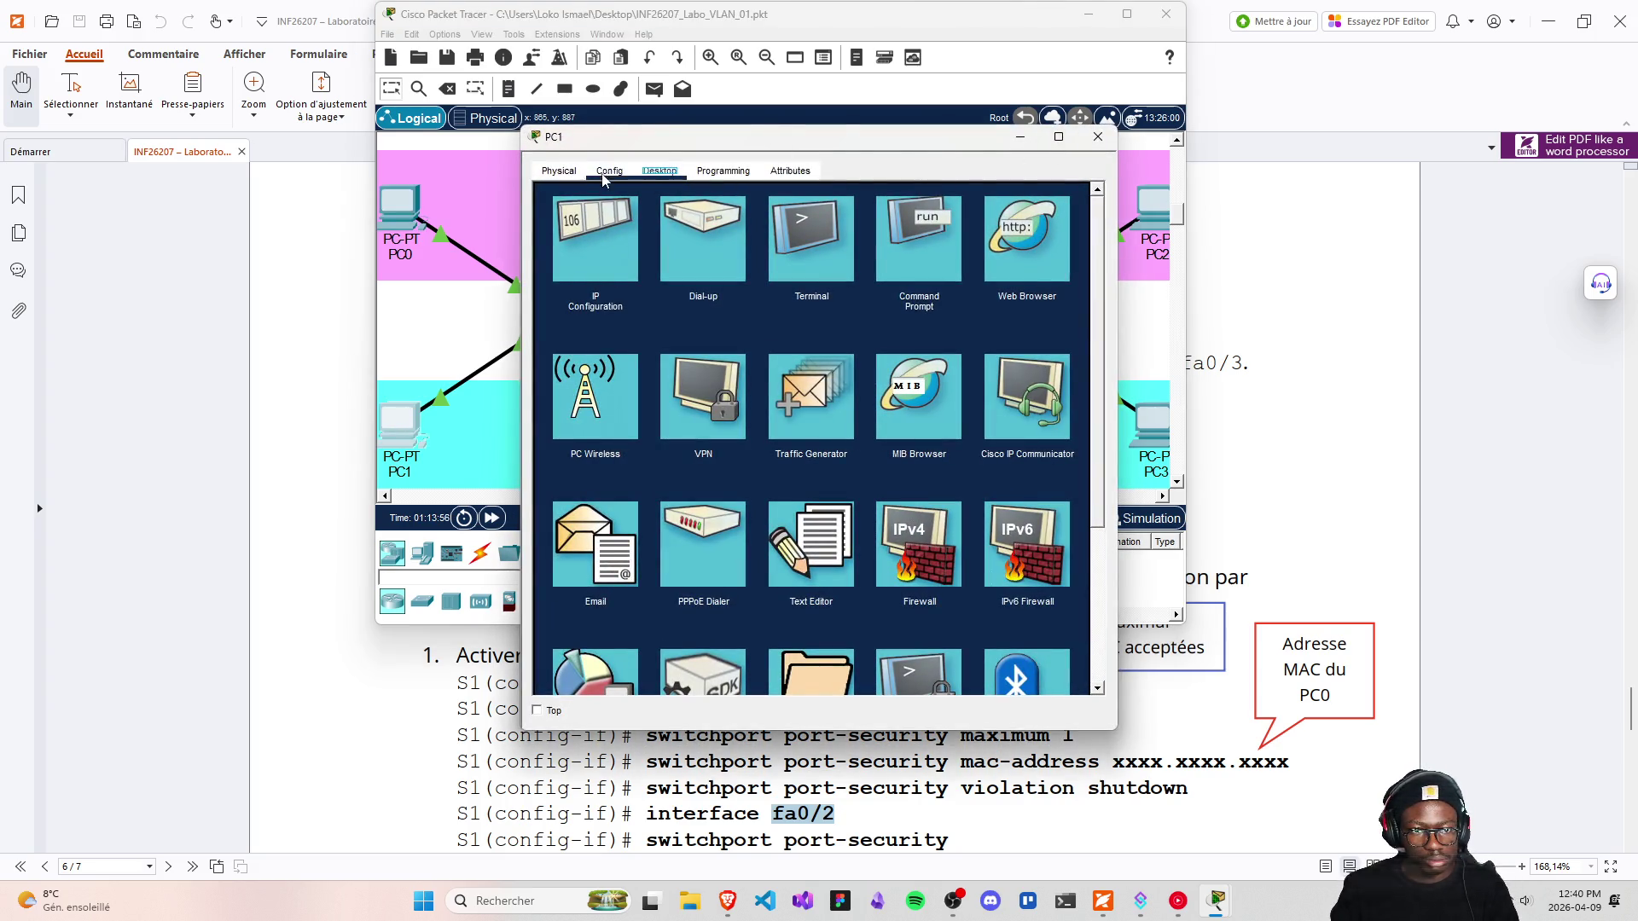
pyautogui.click(609, 171)
pyautogui.click(588, 268)
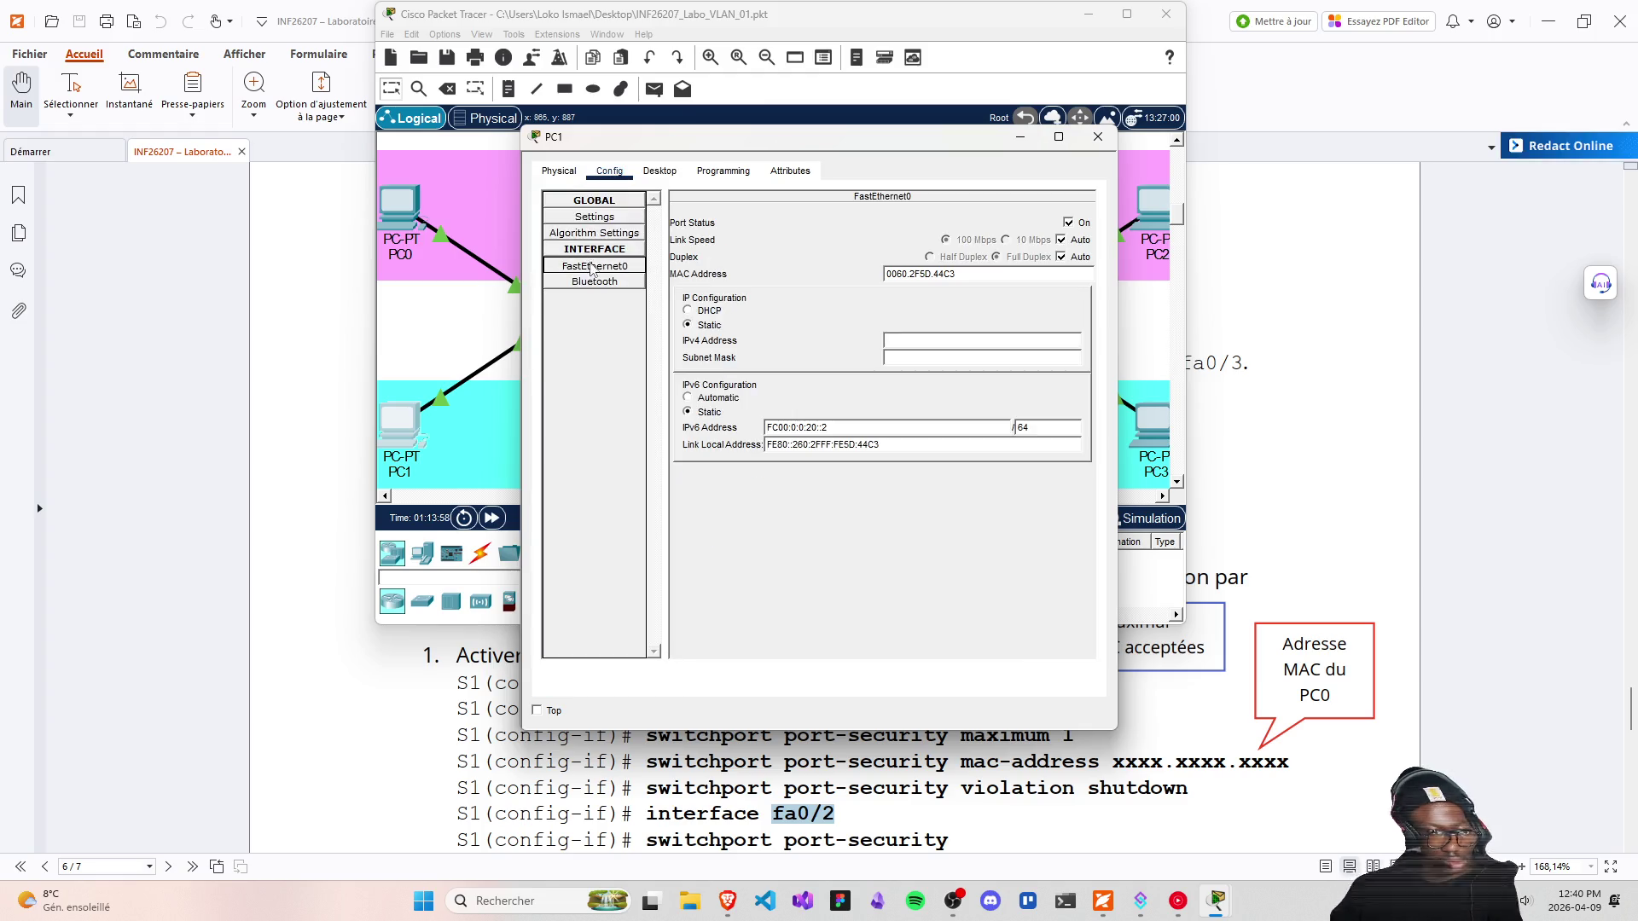
pyautogui.doubleClick(964, 273)
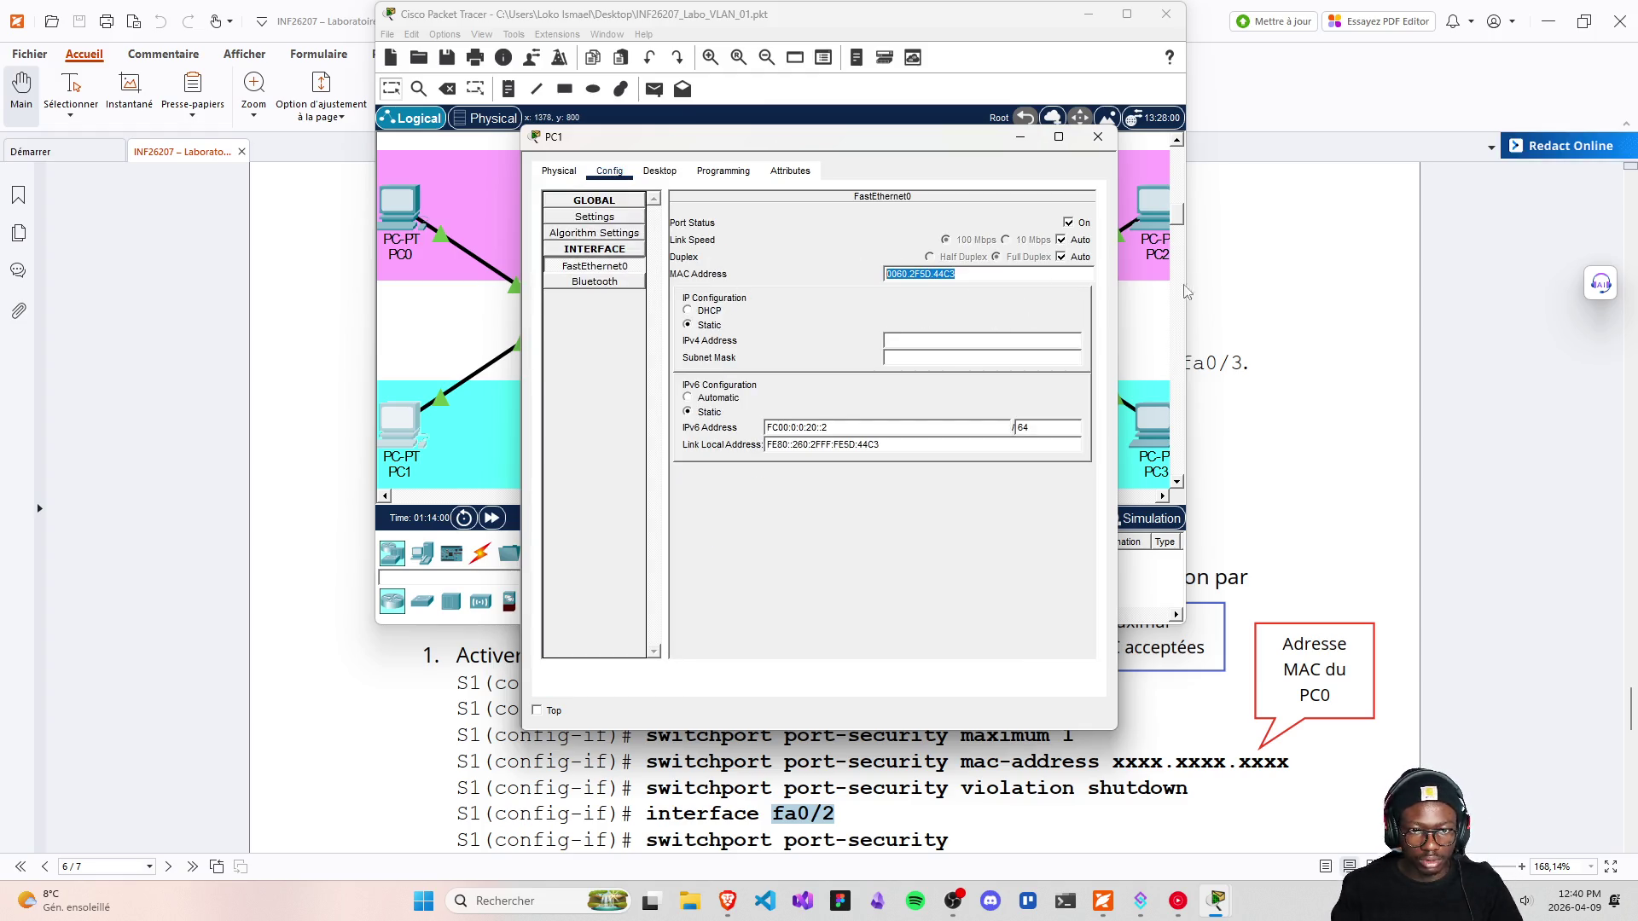
pyautogui.click(1099, 137)
# Paste PC1's MAC 0060.2F5D.44C3 into S1's fa0/2 mac-address command and submit it
pyautogui.click(838, 701)
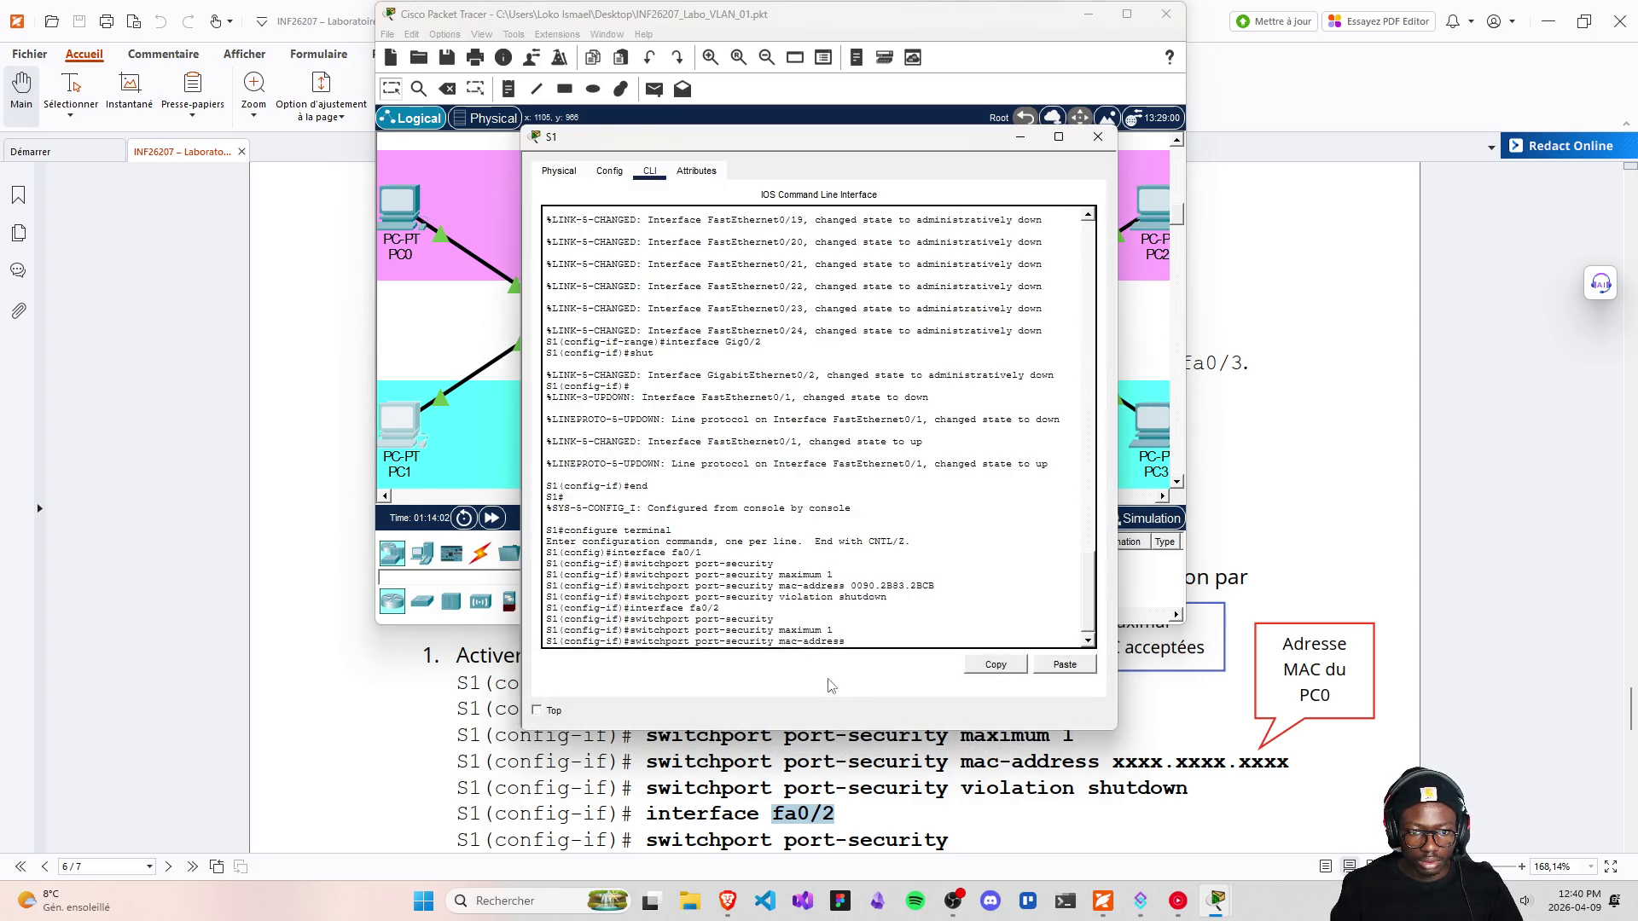
pyautogui.rightClick(853, 645)
pyautogui.click(878, 668)
pyautogui.press('Return')
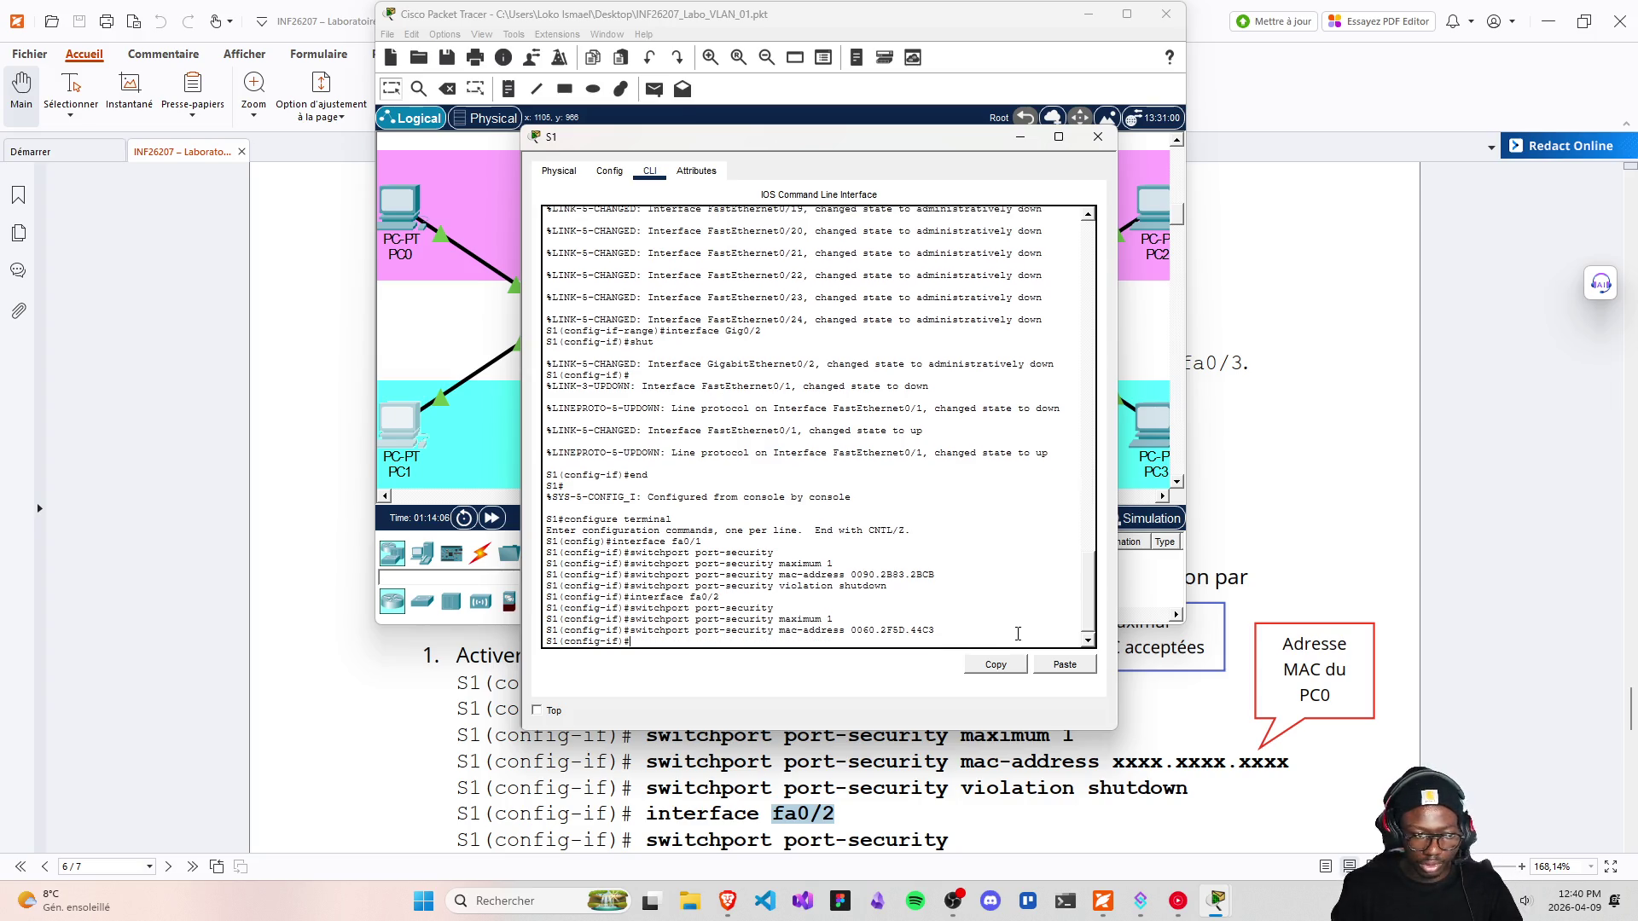
pyautogui.scroll(-1, 953, 788)
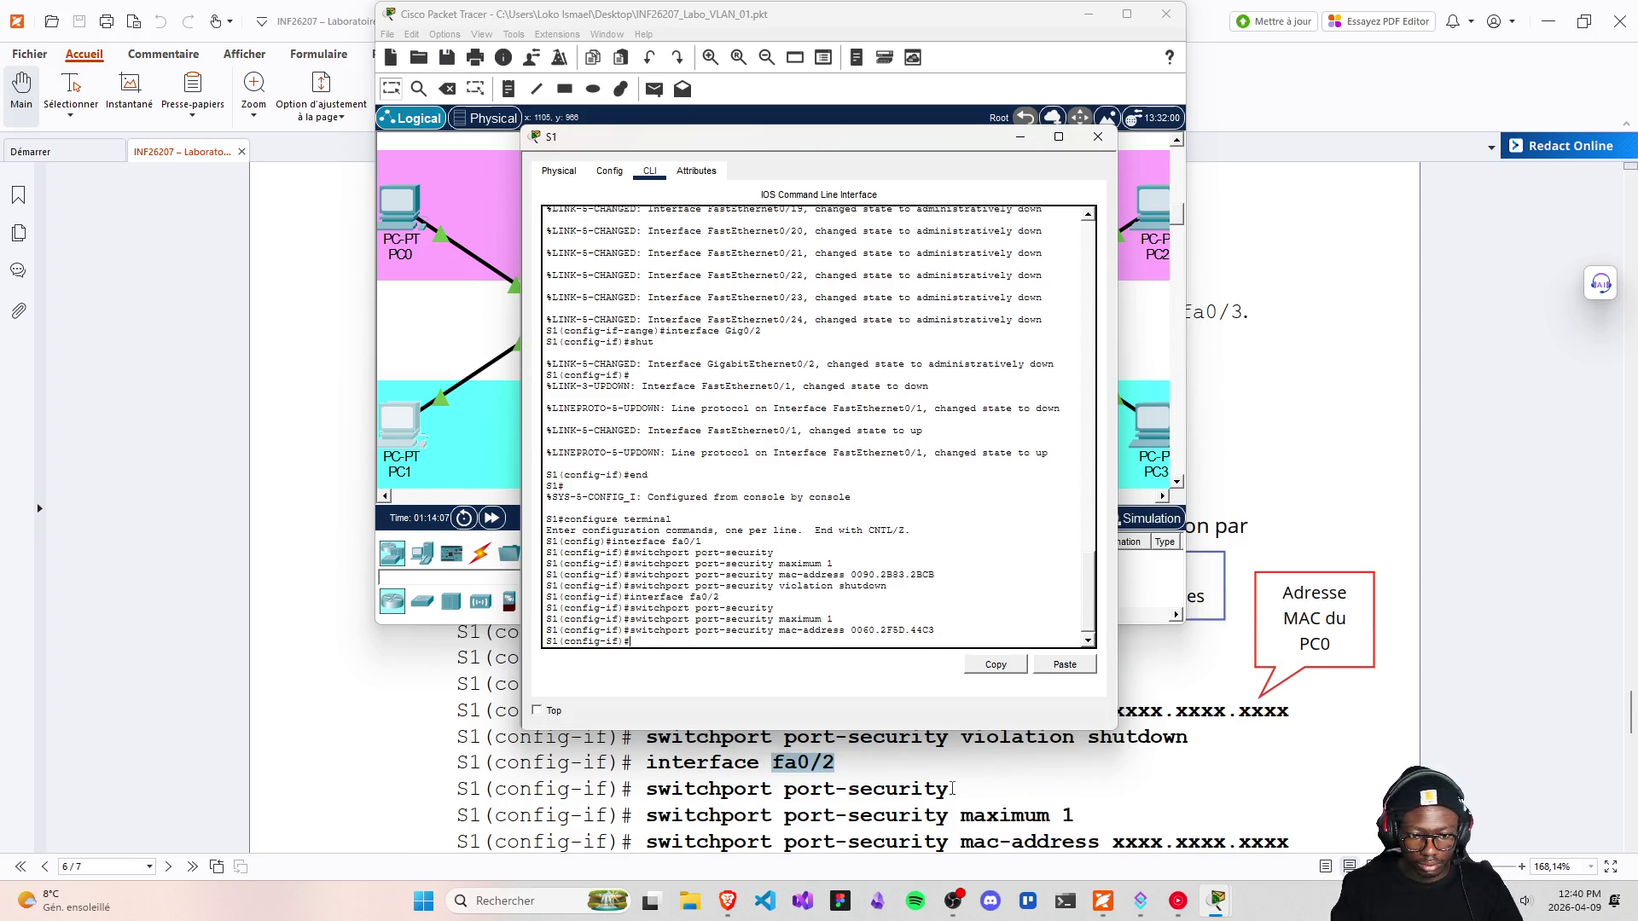
pyautogui.scroll(-1, 953, 785)
pyautogui.scroll(-1, 953, 785)
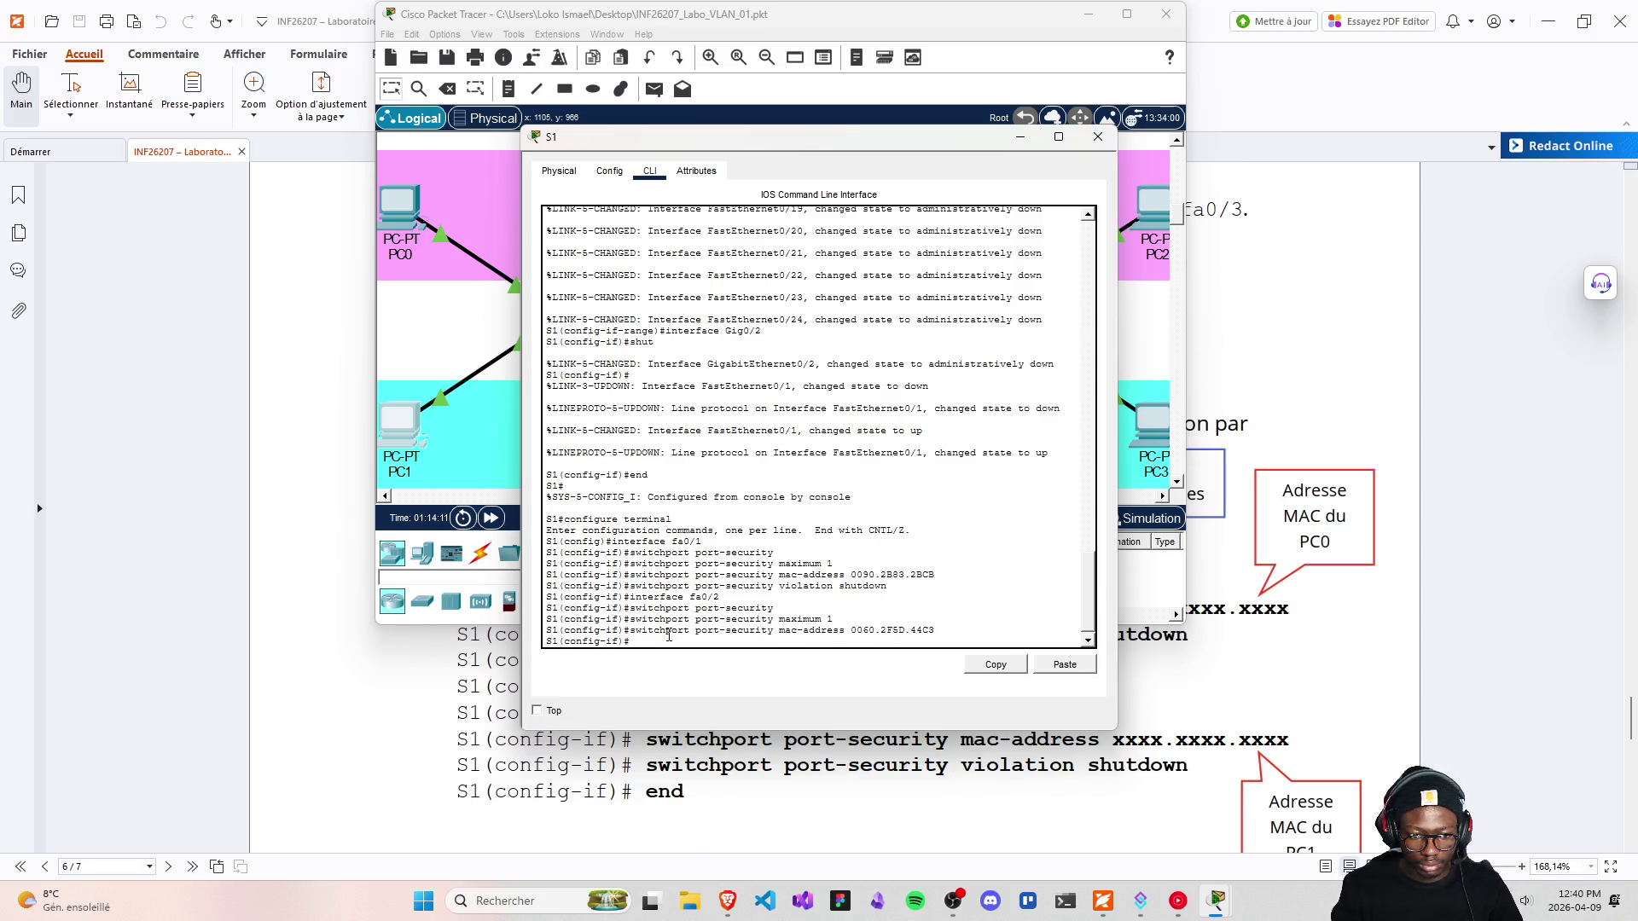
# Apply violation shutdown on fa0/2 and exit S1's configuration mode
pyautogui.press('Up')
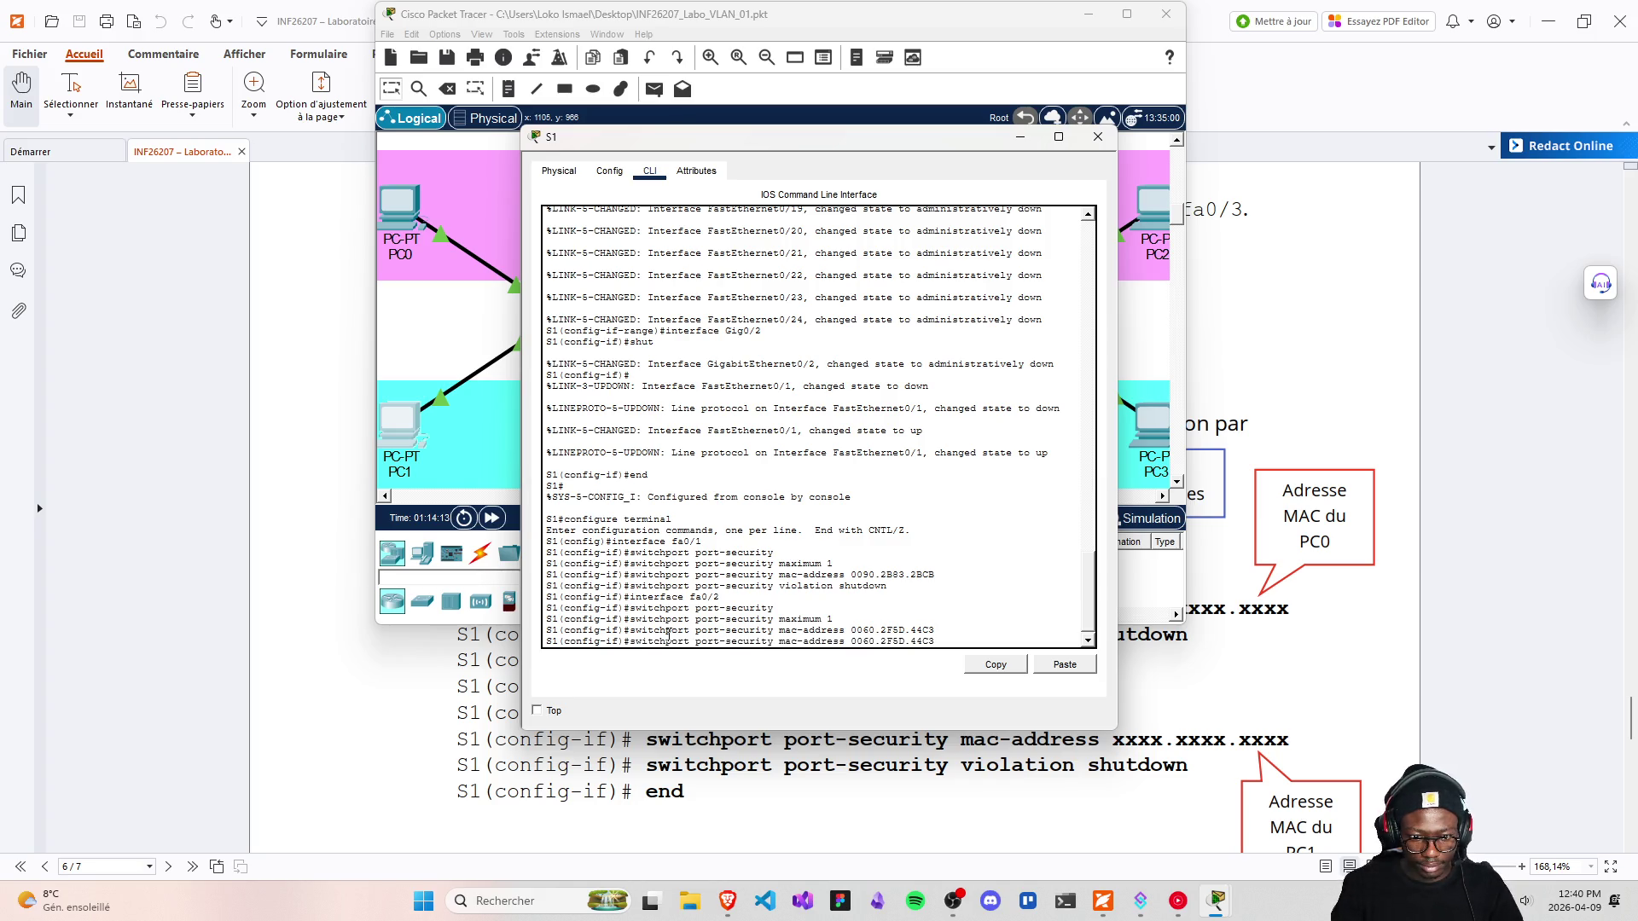
pyautogui.press('BackSpace')
pyautogui.press('BackSpace')
pyautogui.press('BackSpace')
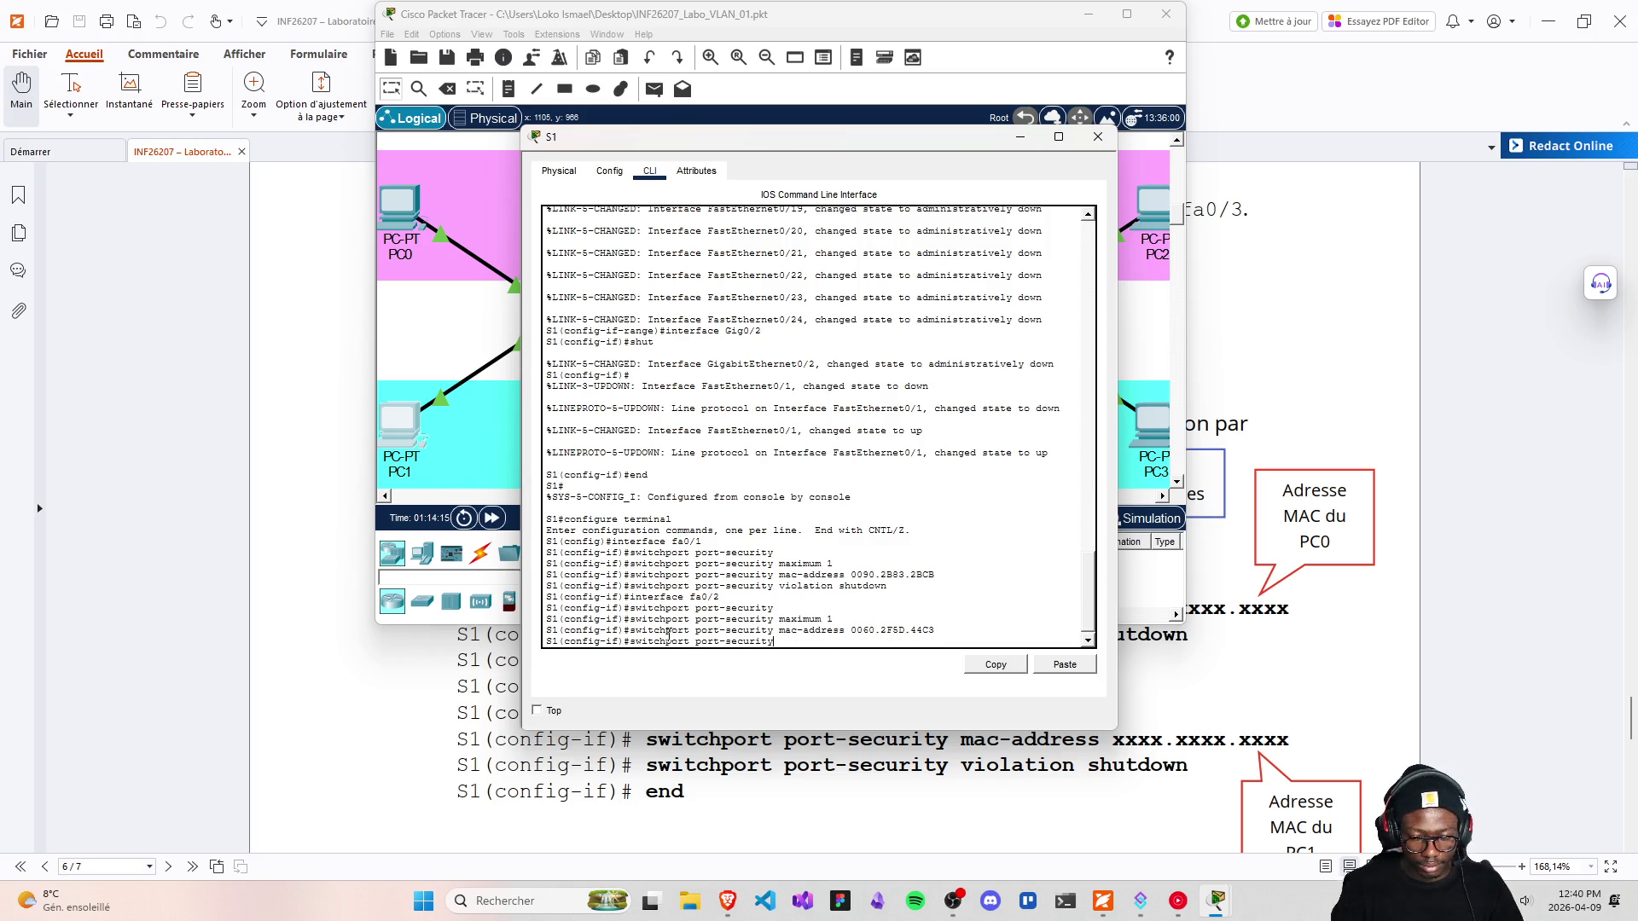
pyautogui.write('maximum 1')
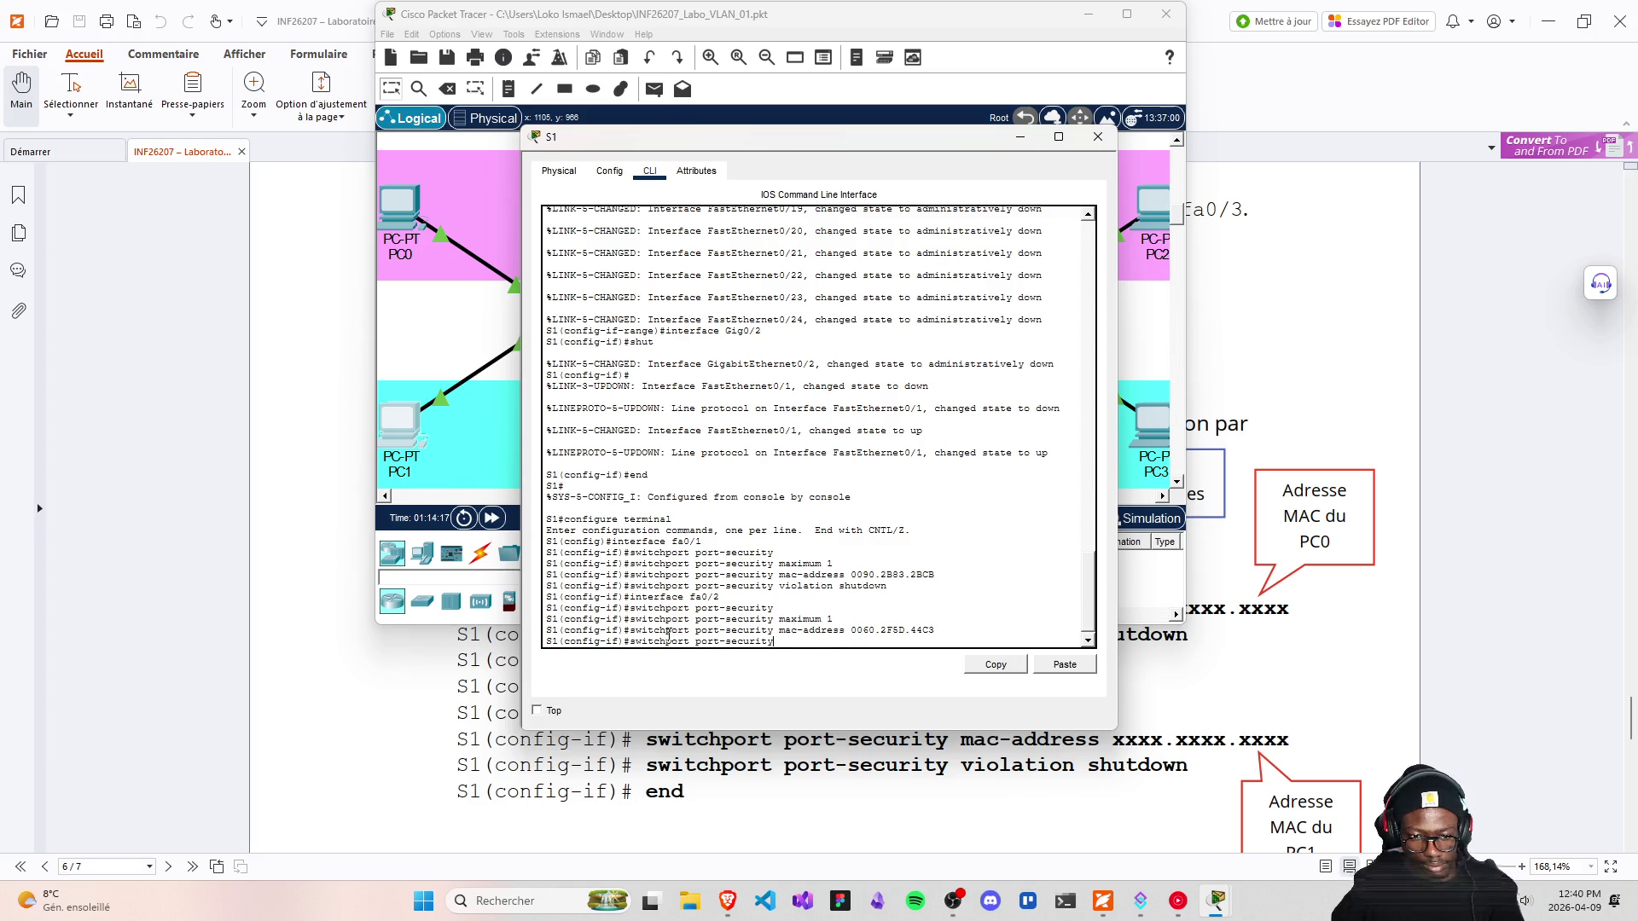
pyautogui.press('Up')
pyautogui.press('Up')
pyautogui.press('Up')
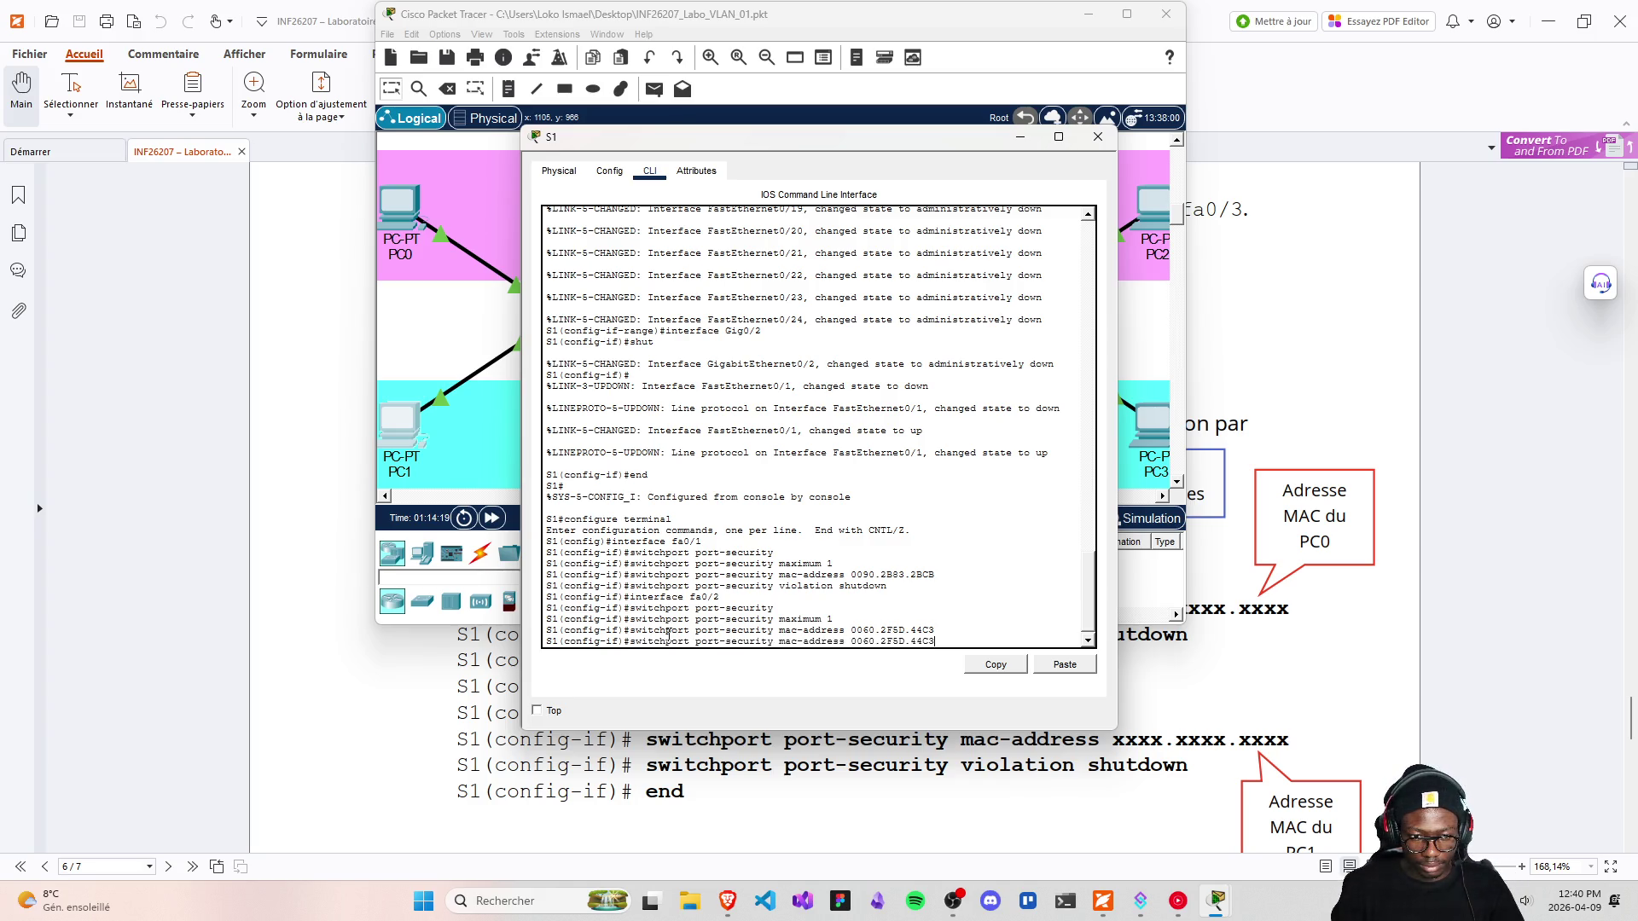
pyautogui.press('Up')
pyautogui.press('Up')
pyautogui.press('Down')
pyautogui.press('Return')
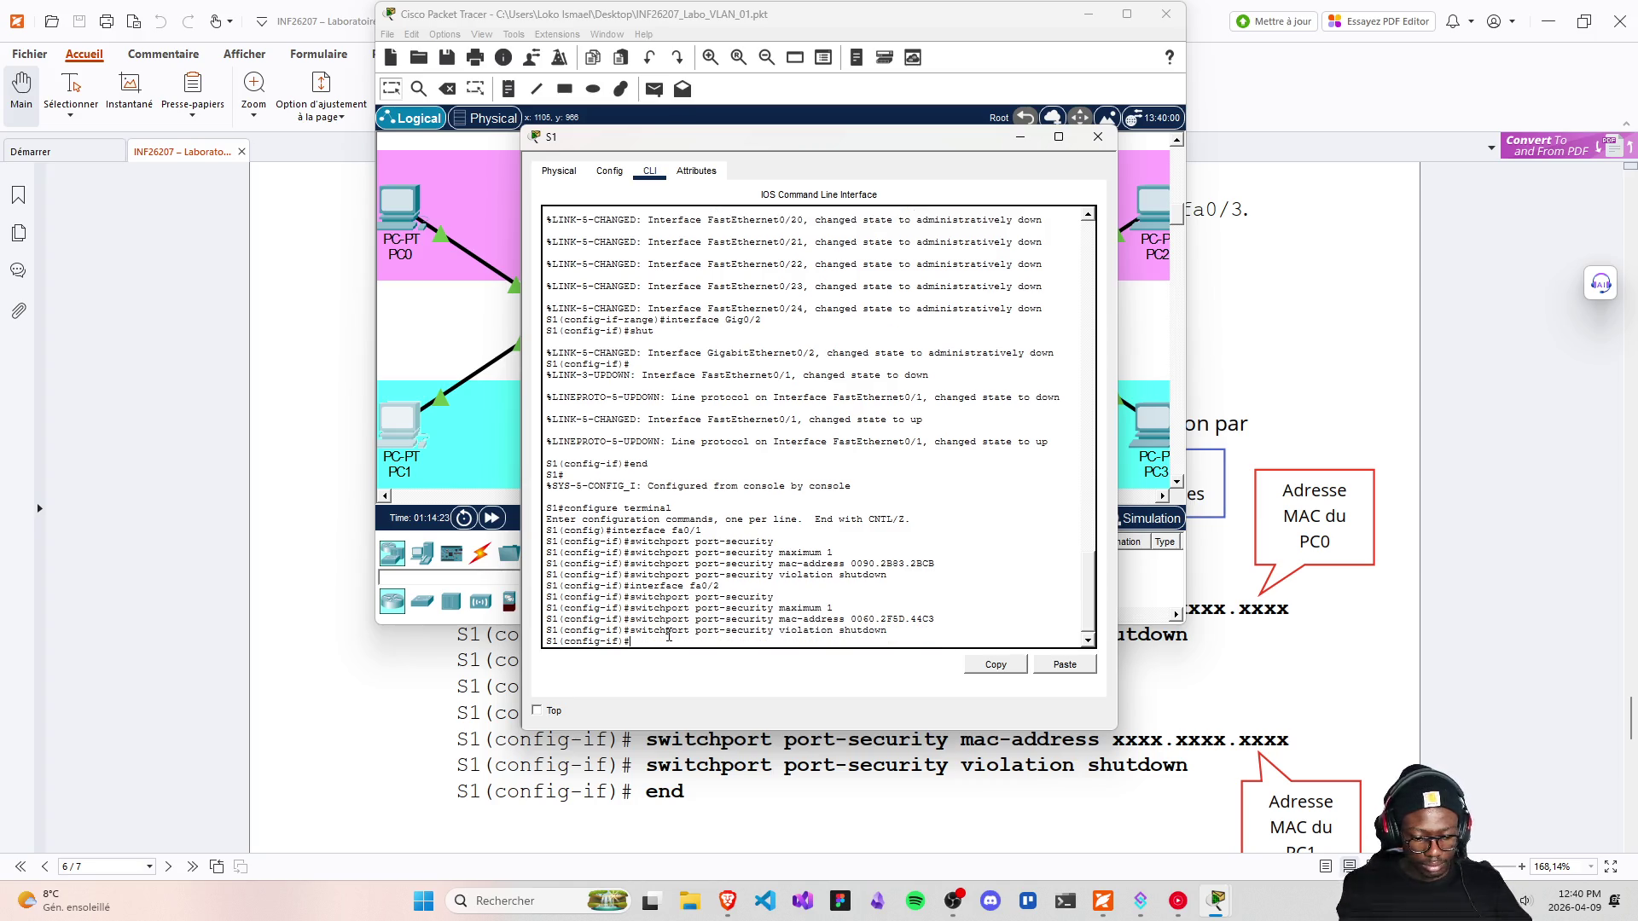
pyautogui.press('Return')
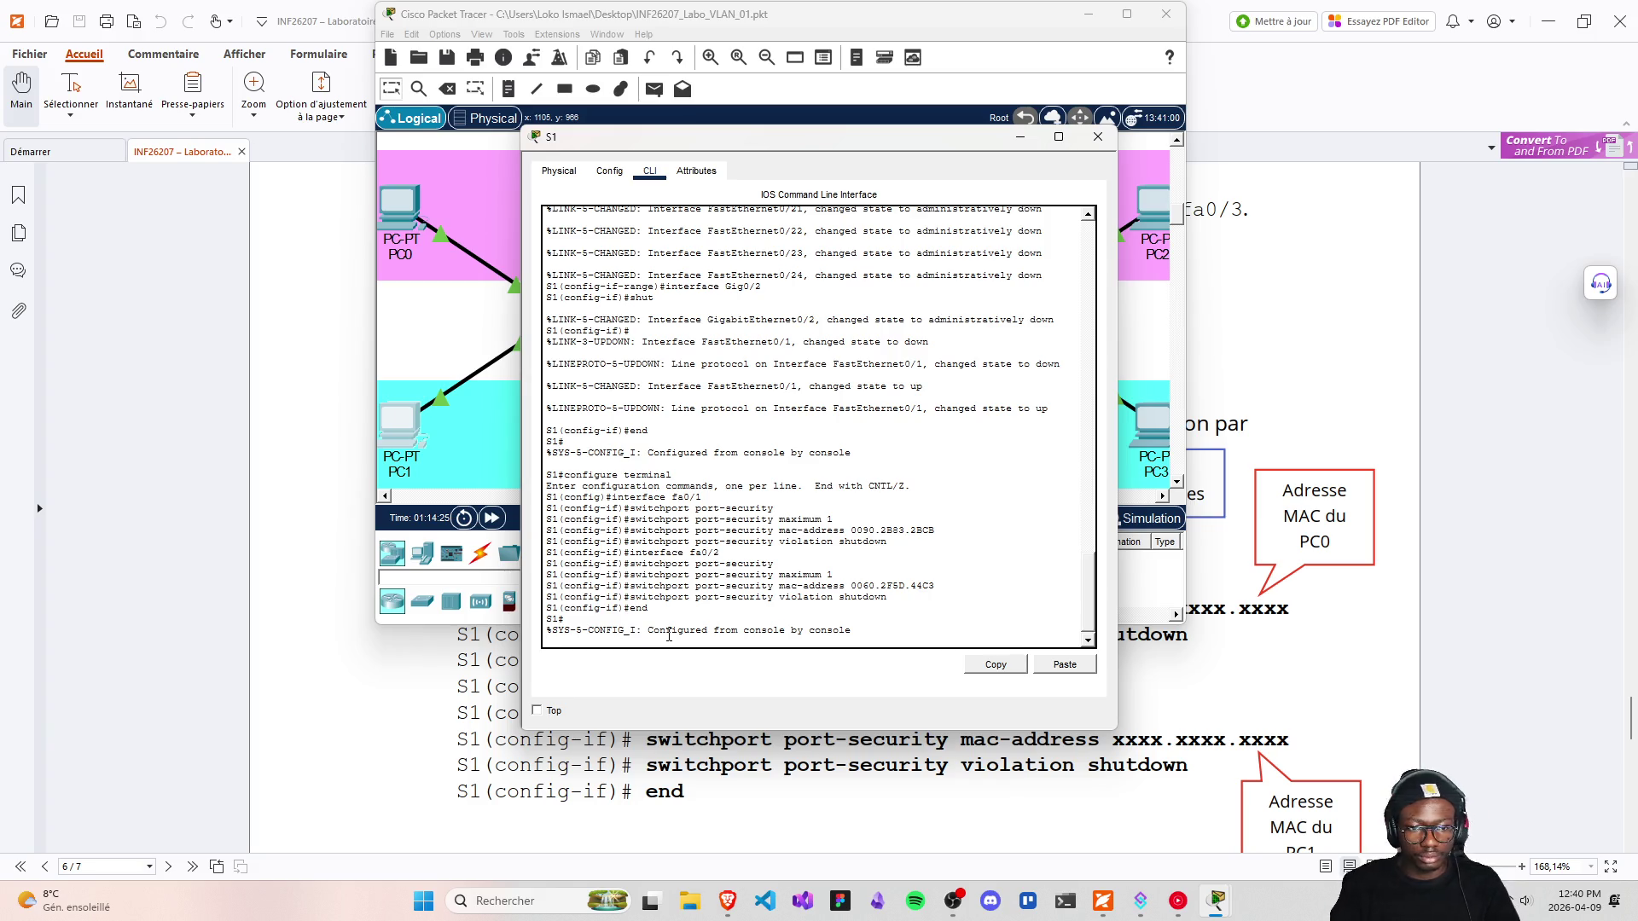
pyautogui.scroll(-3, 907, 796)
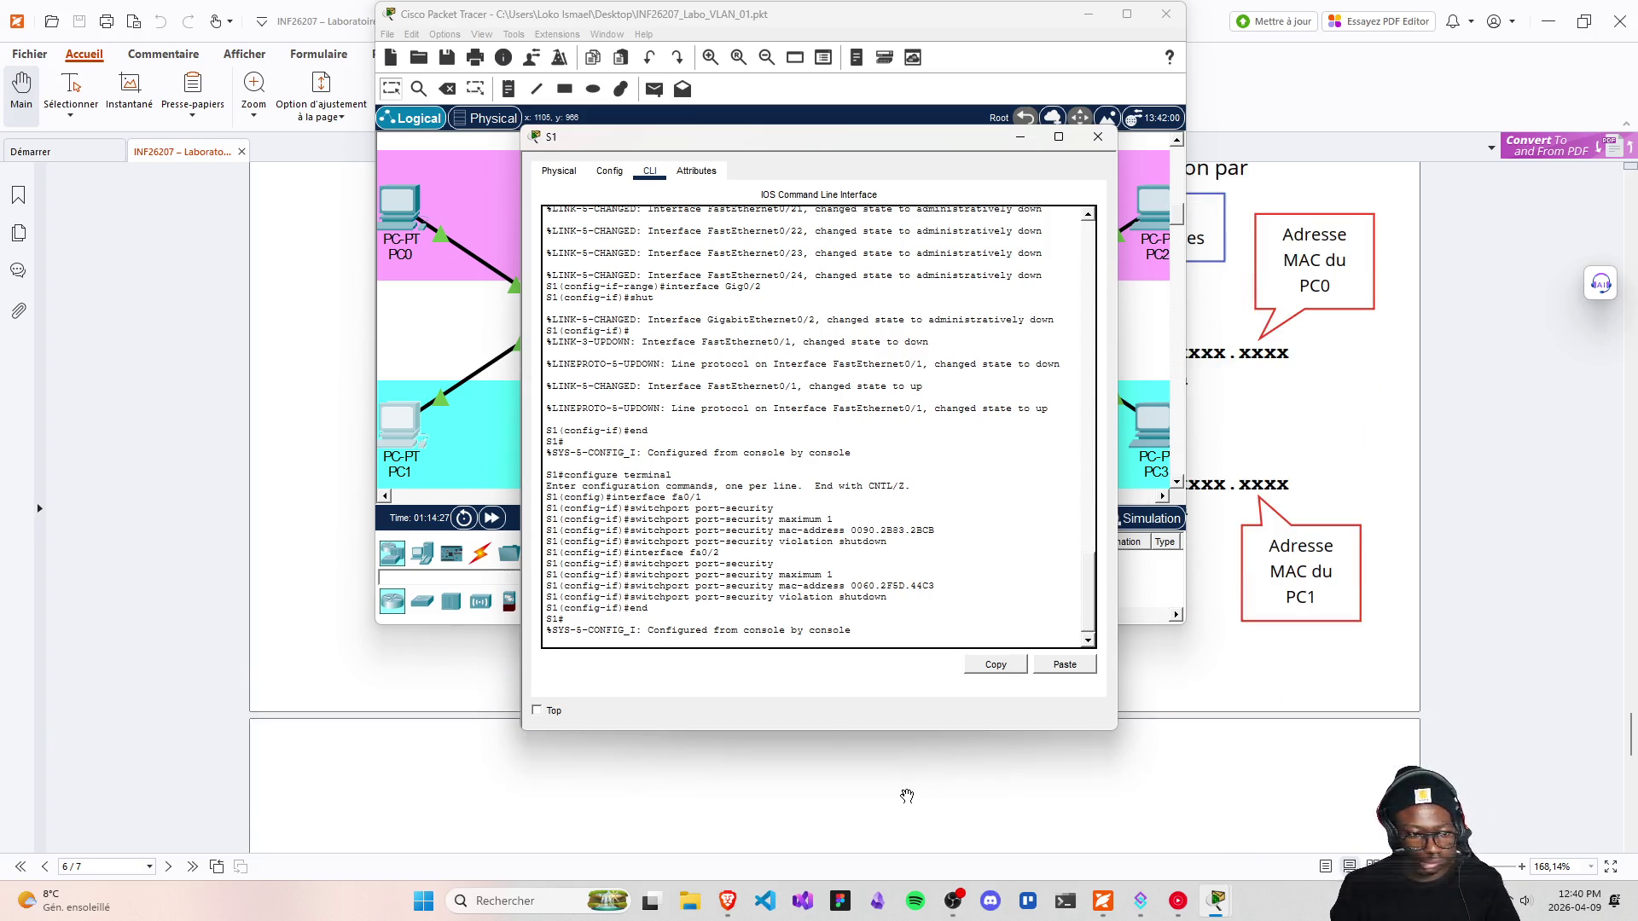
pyautogui.scroll(-1, 907, 796)
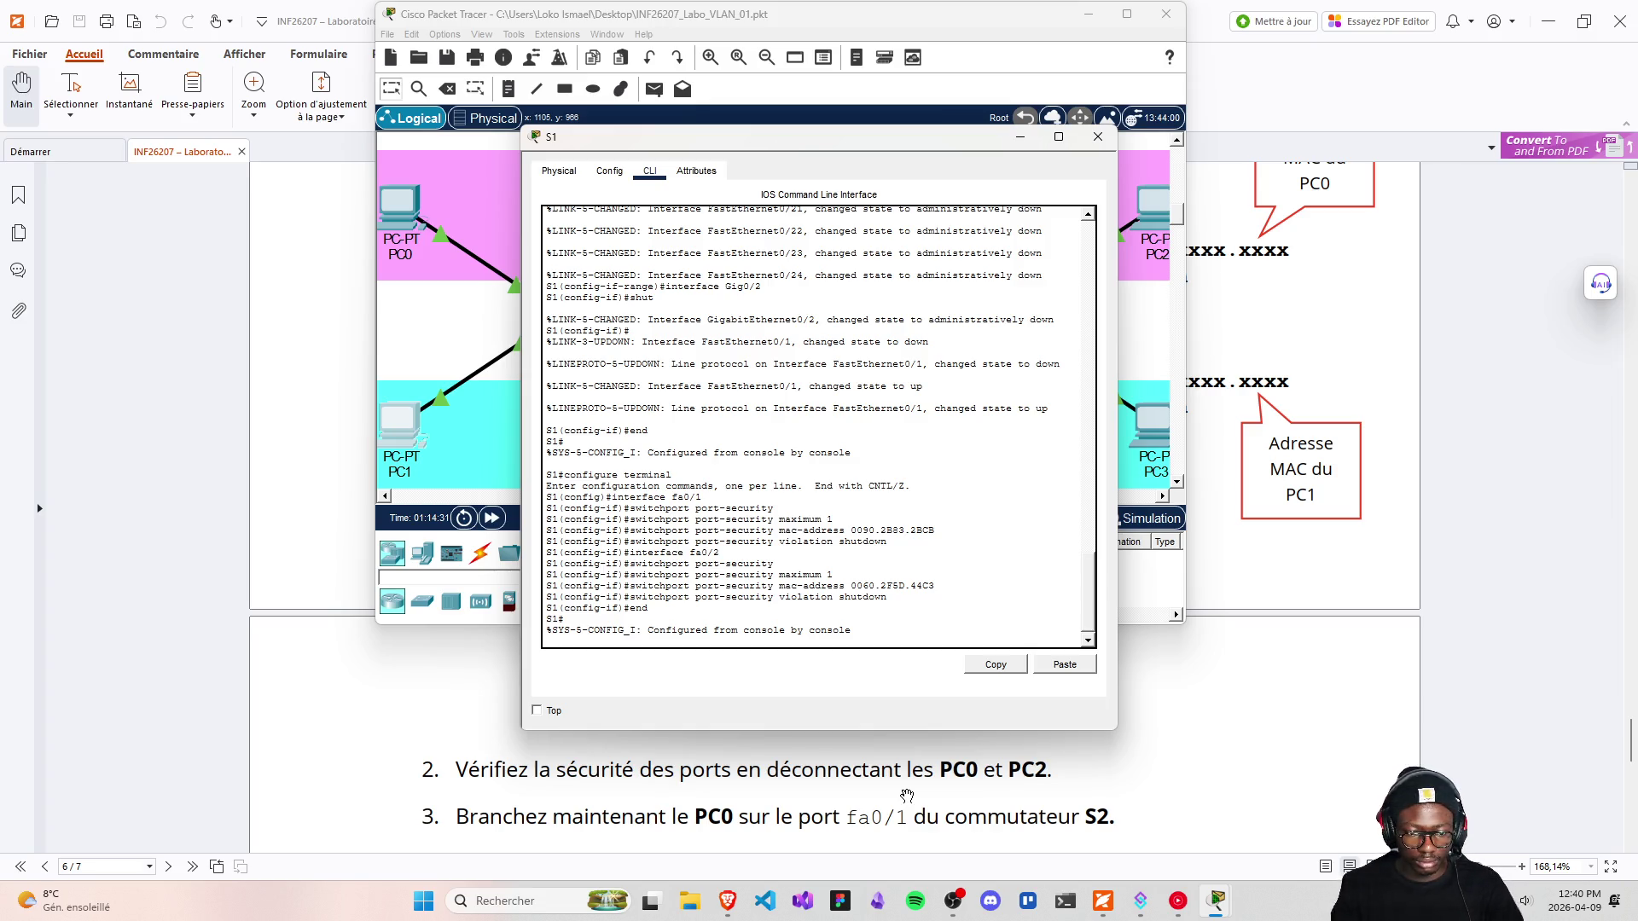
pyautogui.scroll(-2, 887, 806)
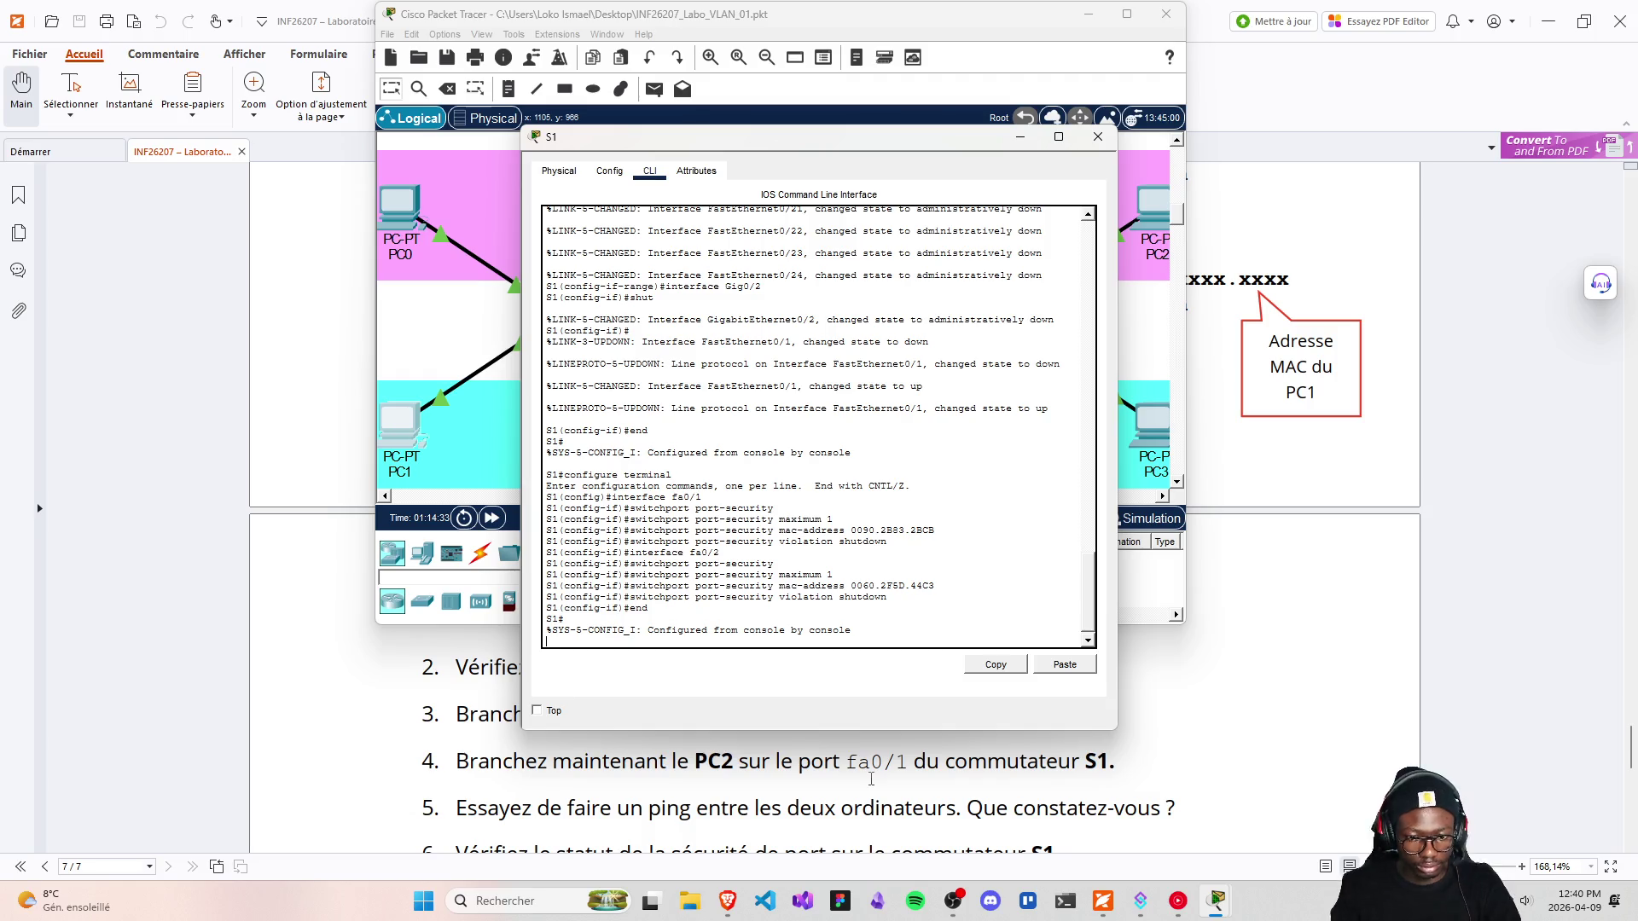
pyautogui.scroll(2, 870, 774)
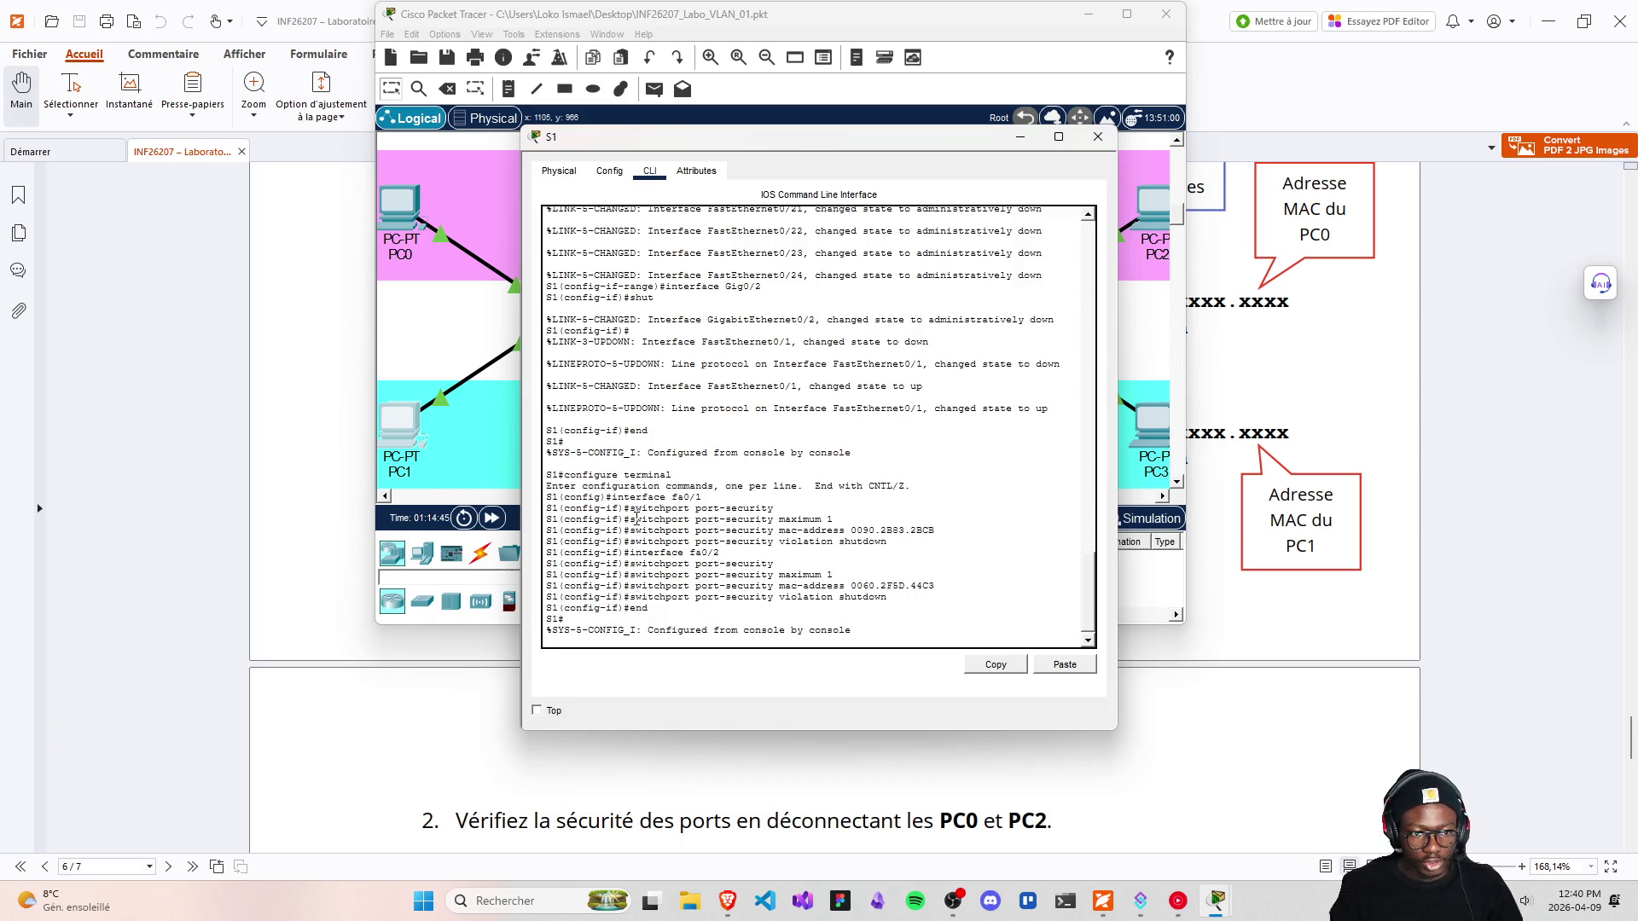
pyautogui.moveTo(629, 509); pyautogui.dragTo(781, 509)
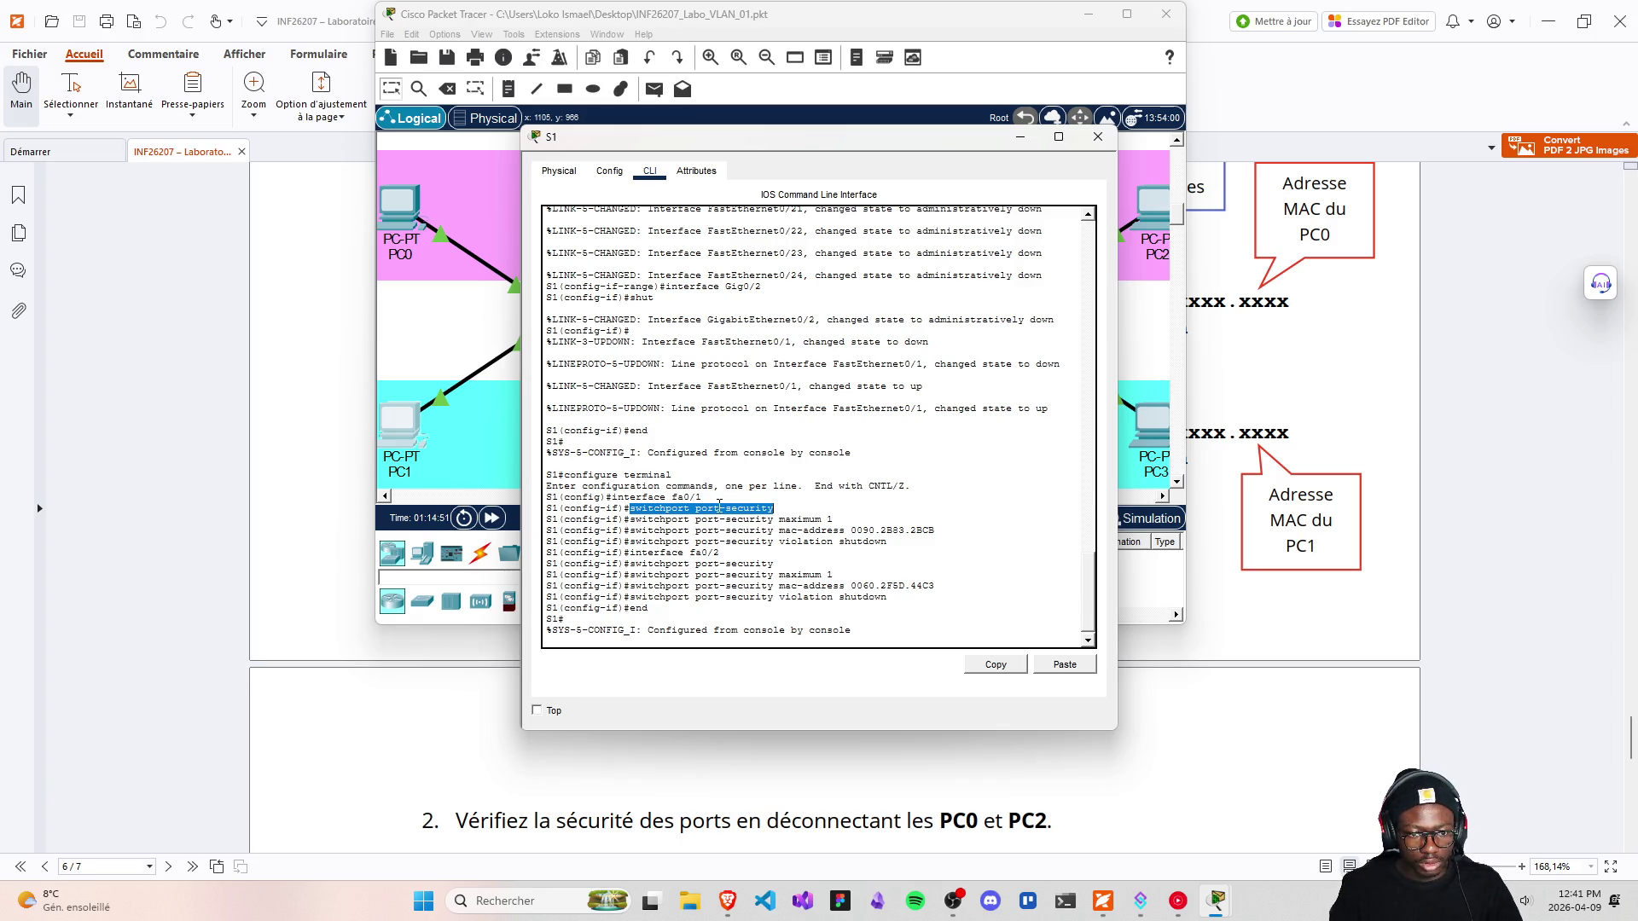
pyautogui.rightClick(717, 509)
pyautogui.click(735, 533)
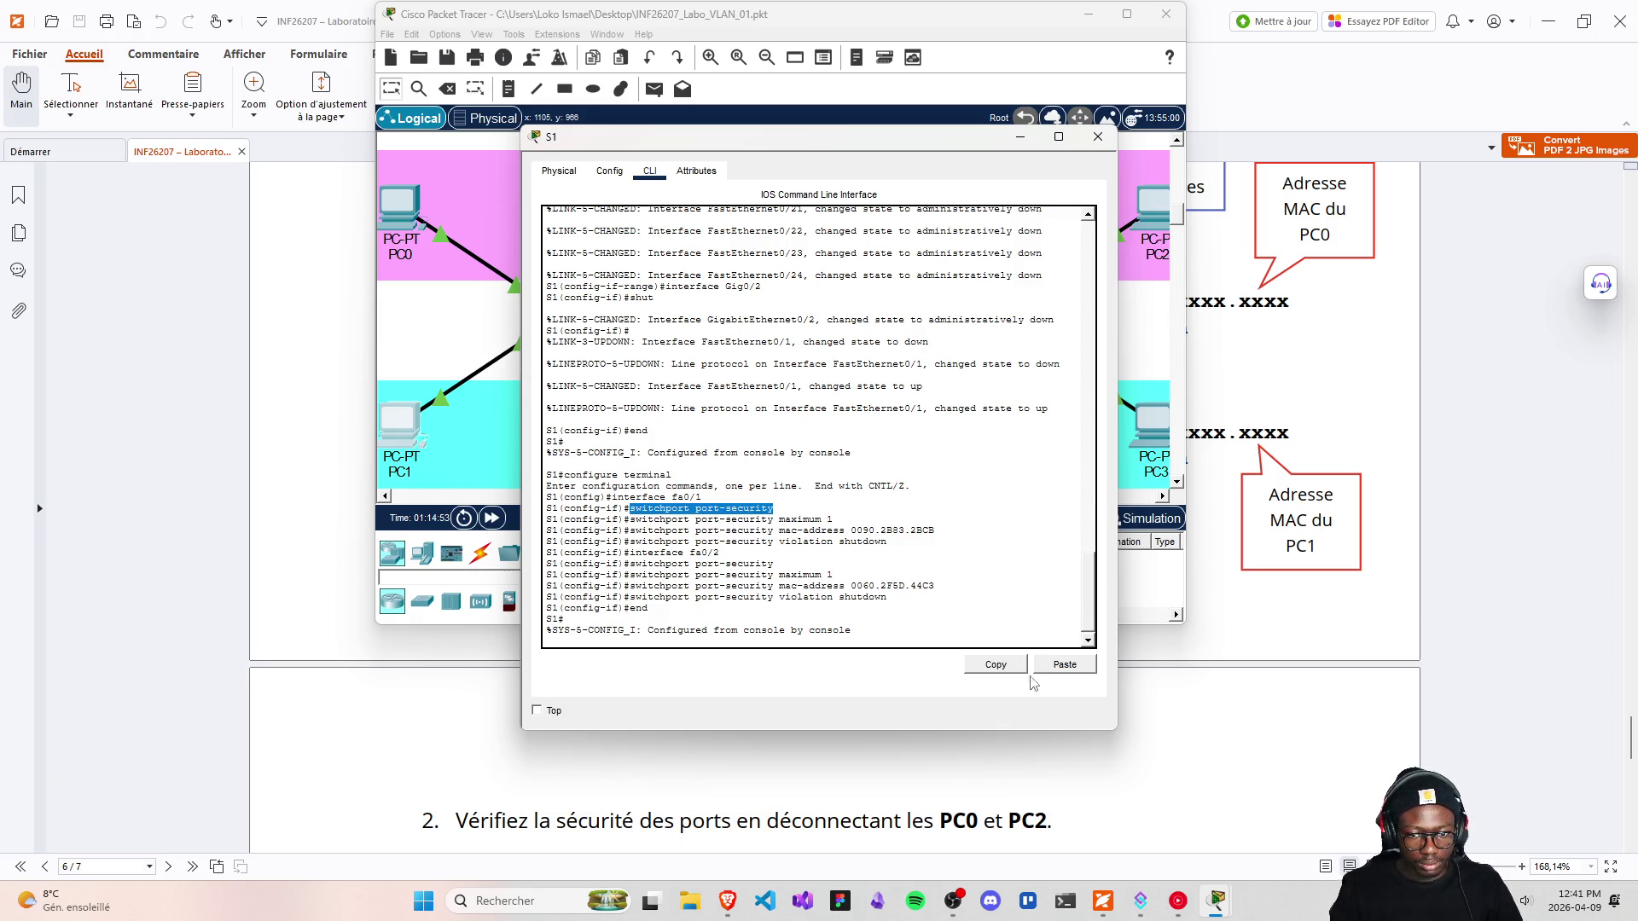
pyautogui.click(1098, 137)
pyautogui.hotkey('ctrl', 's')
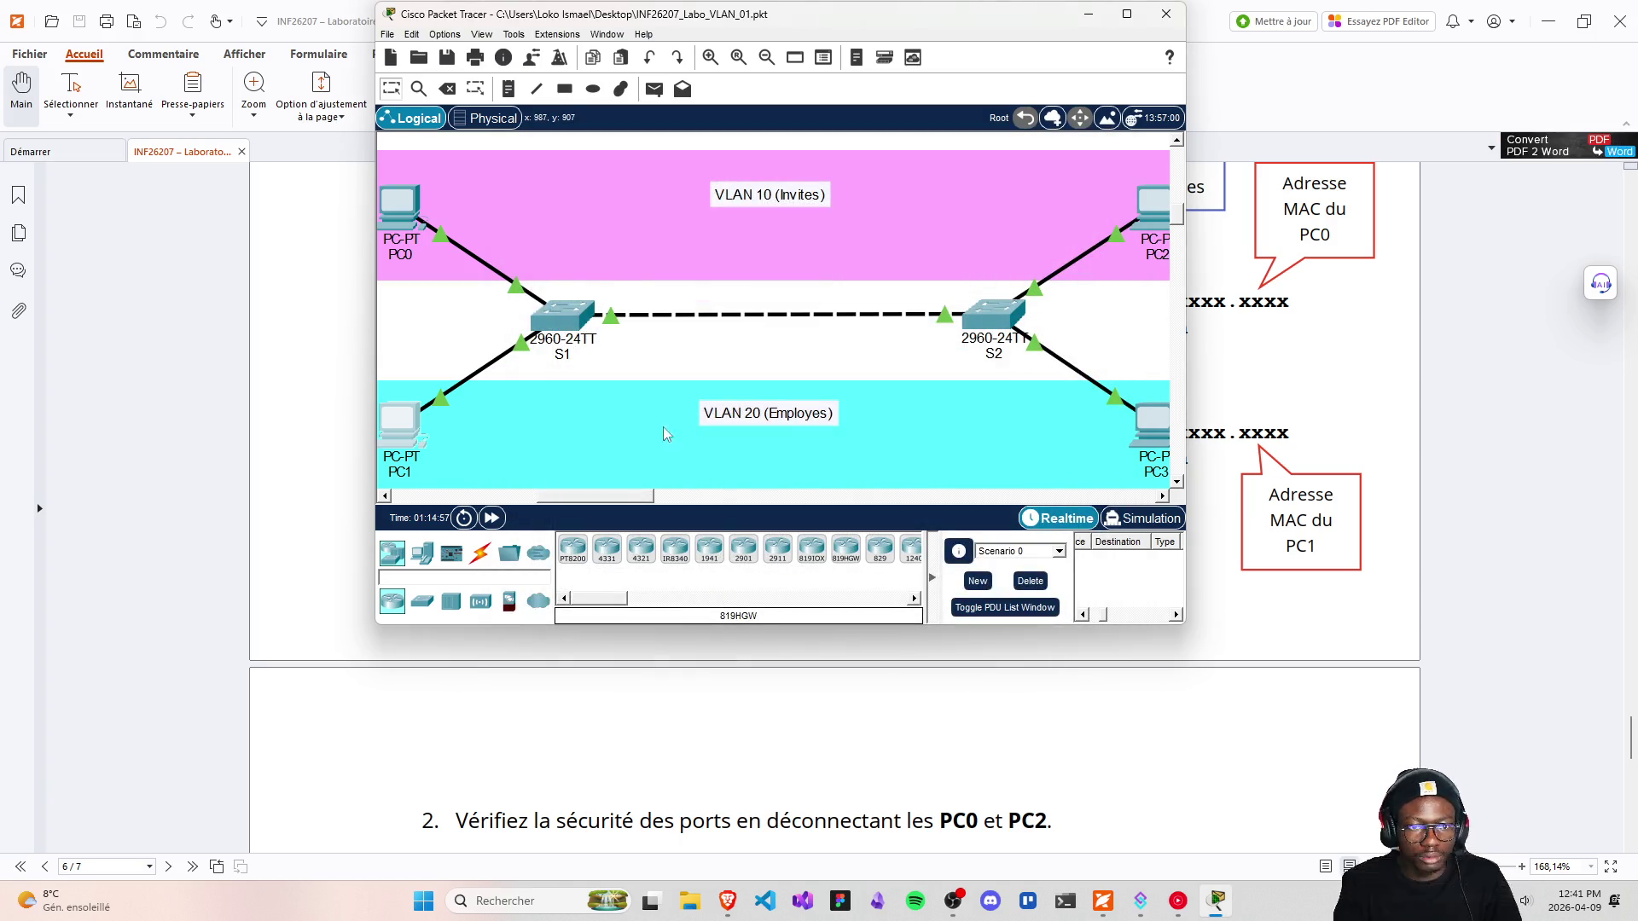
pyautogui.scroll(3, 693, 740)
pyautogui.scroll(7, 693, 740)
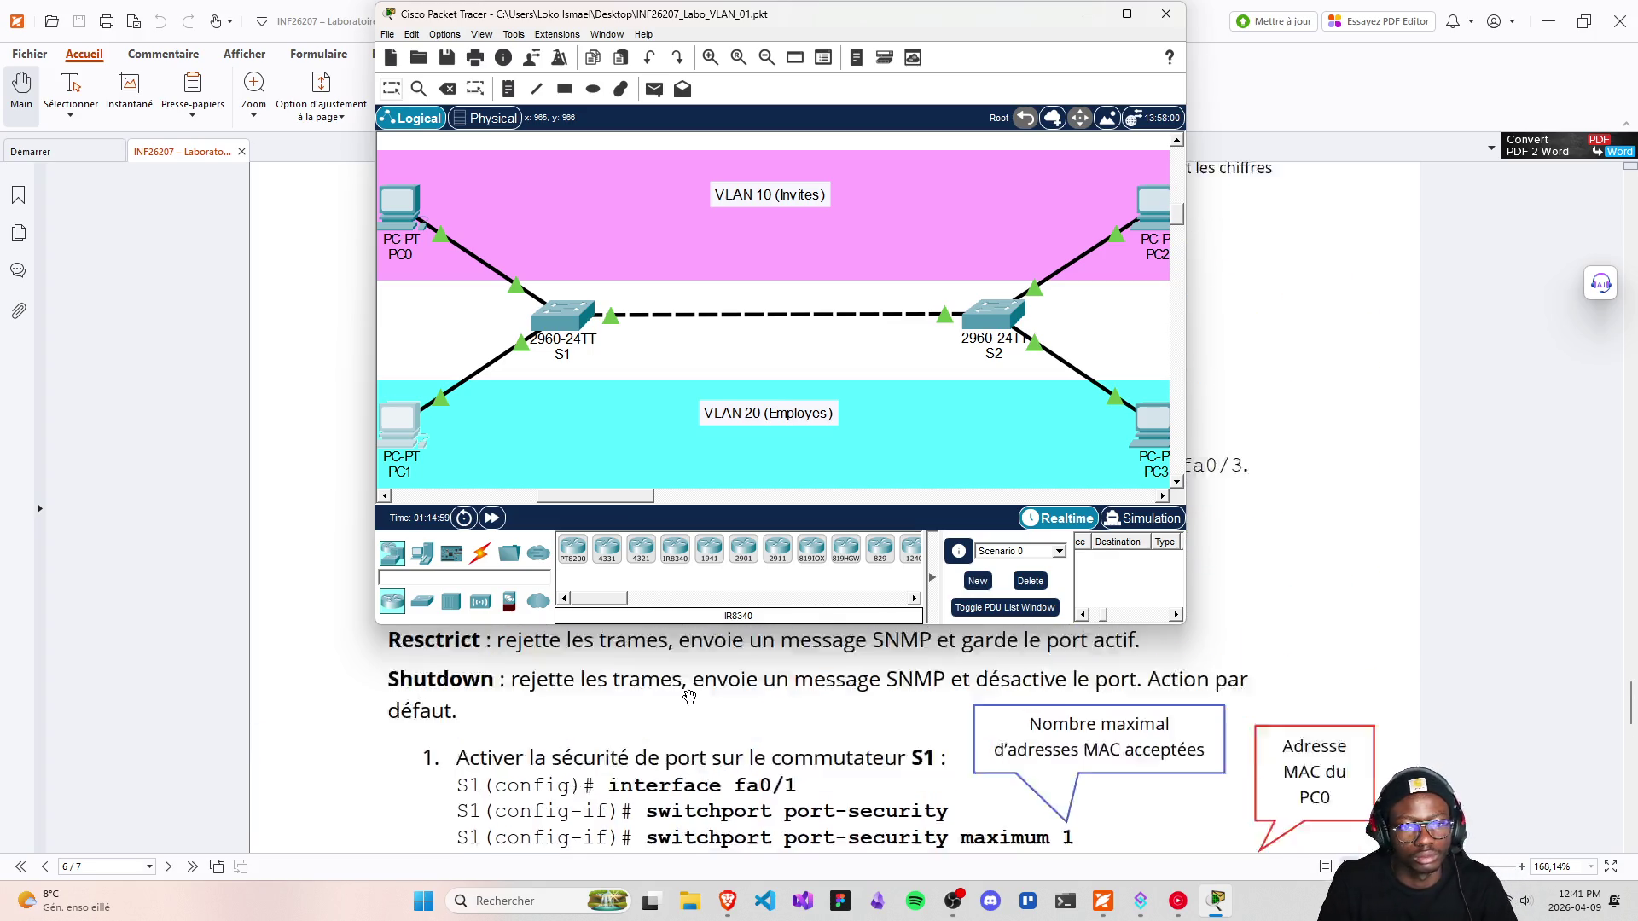
pyautogui.scroll(-11, 689, 680)
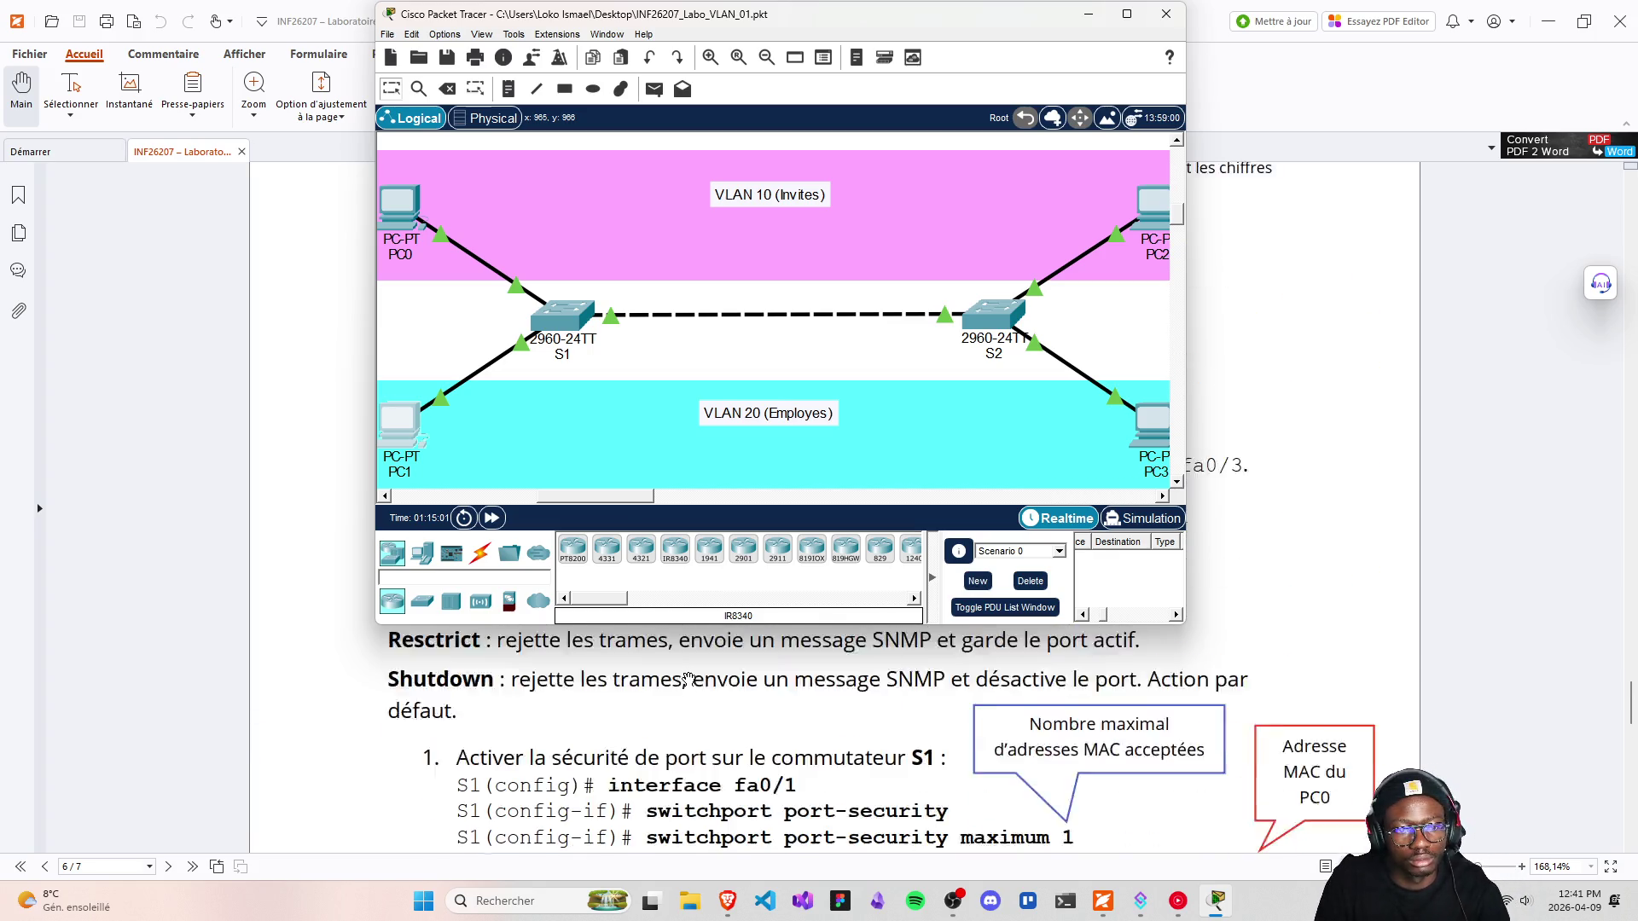
pyautogui.scroll(-2, 687, 676)
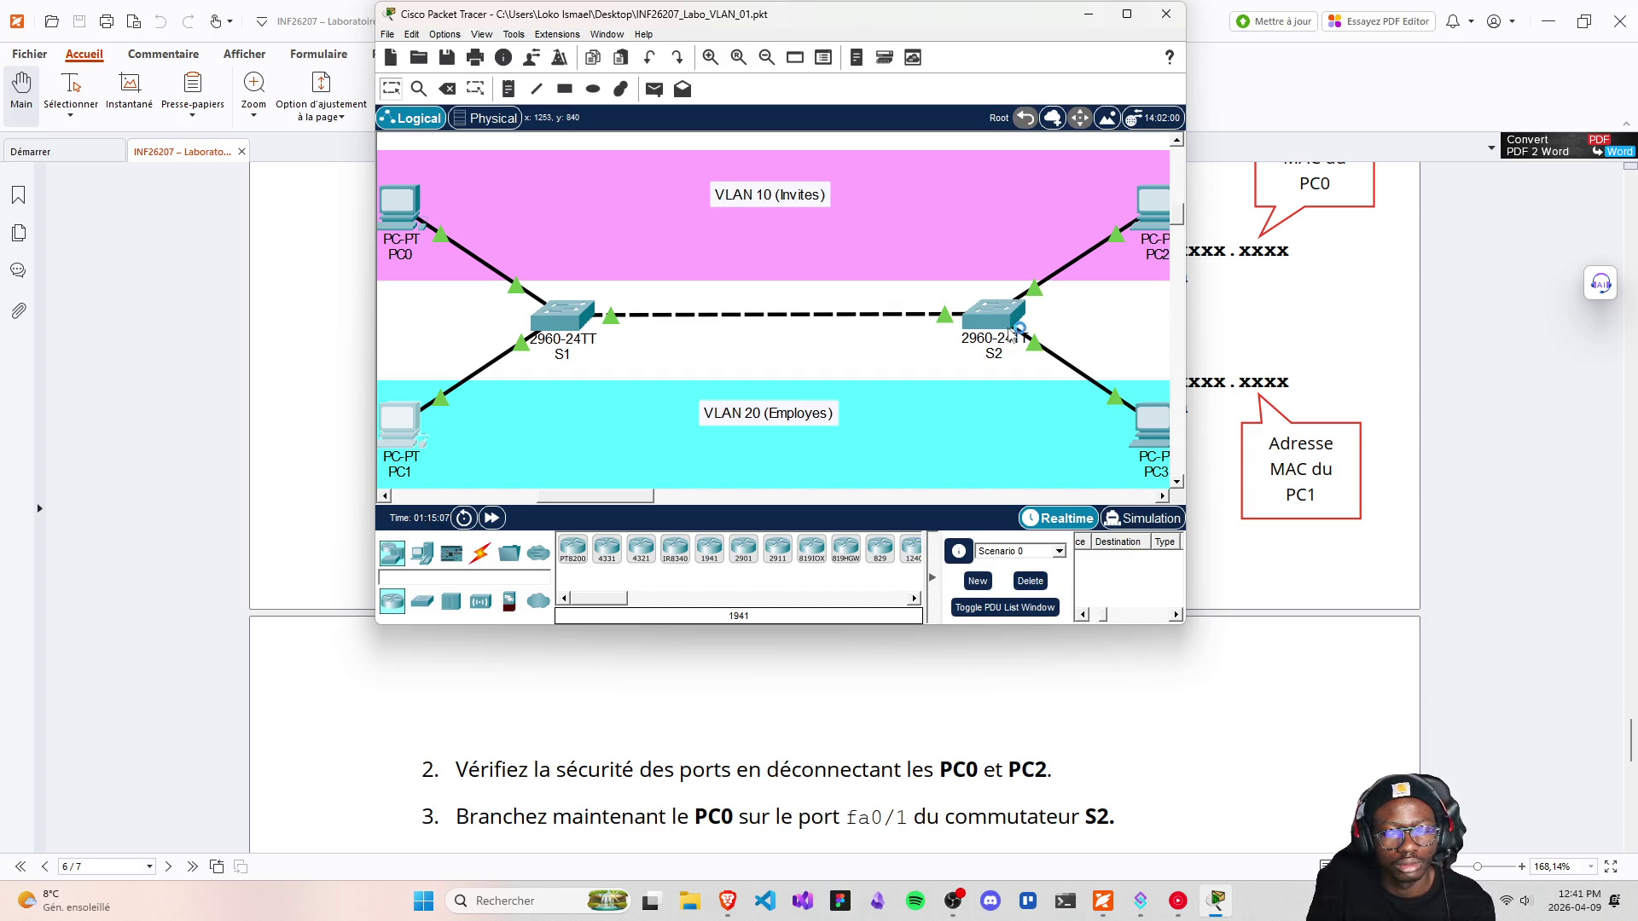
pyautogui.scroll(-4, 900, 765)
pyautogui.scroll(-3, 900, 766)
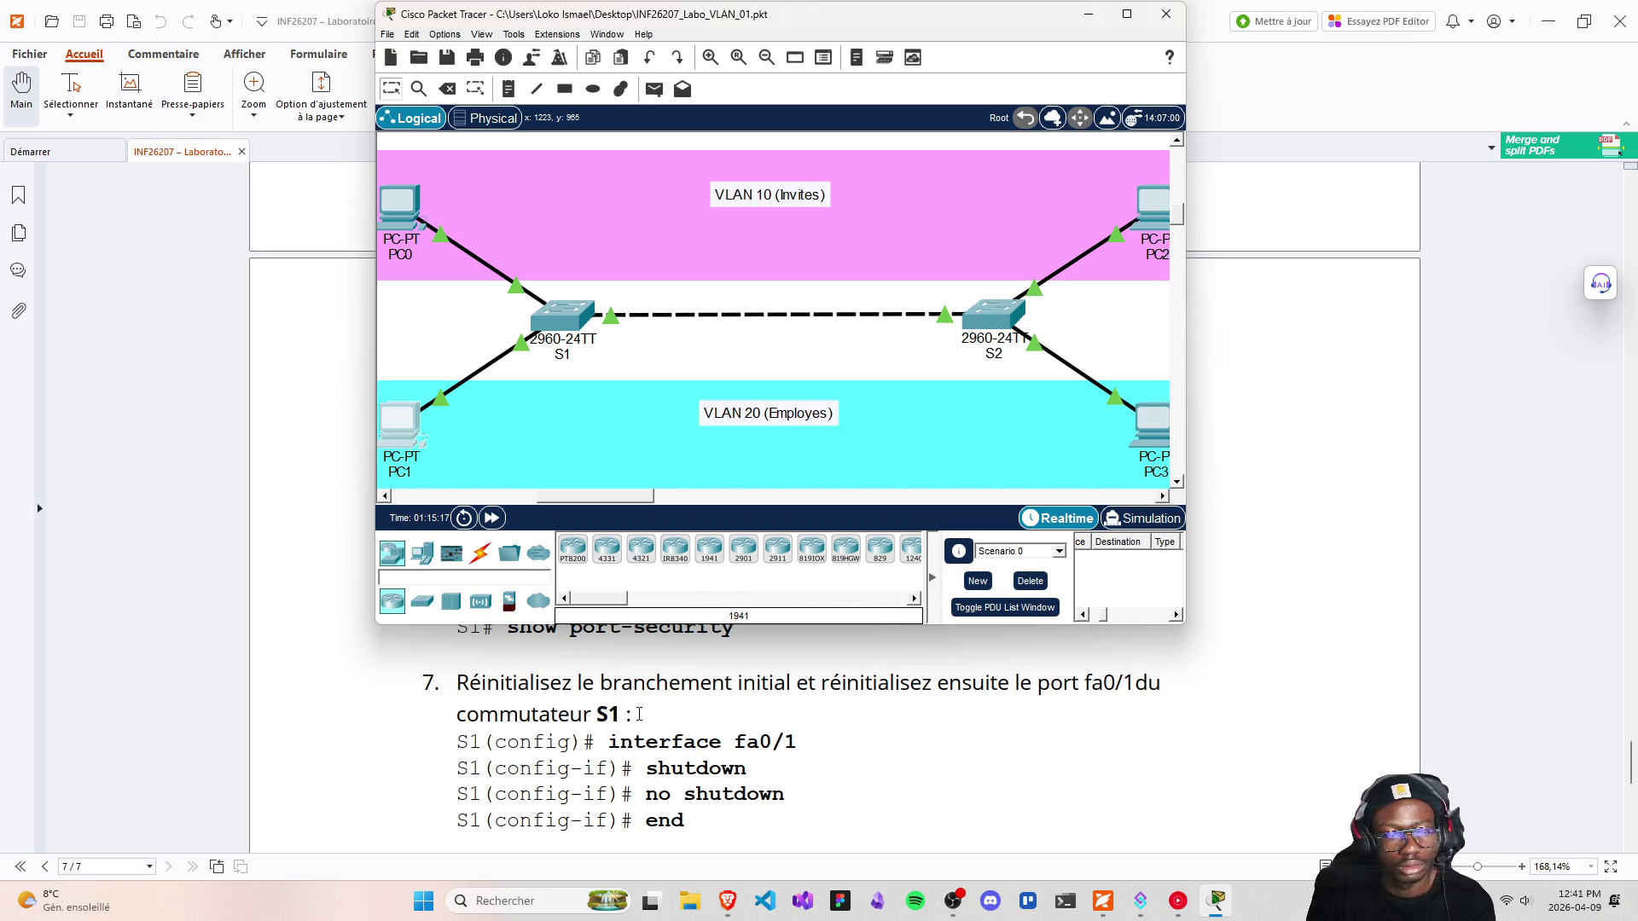
pyautogui.scroll(-5, 639, 713)
pyautogui.scroll(3, 641, 710)
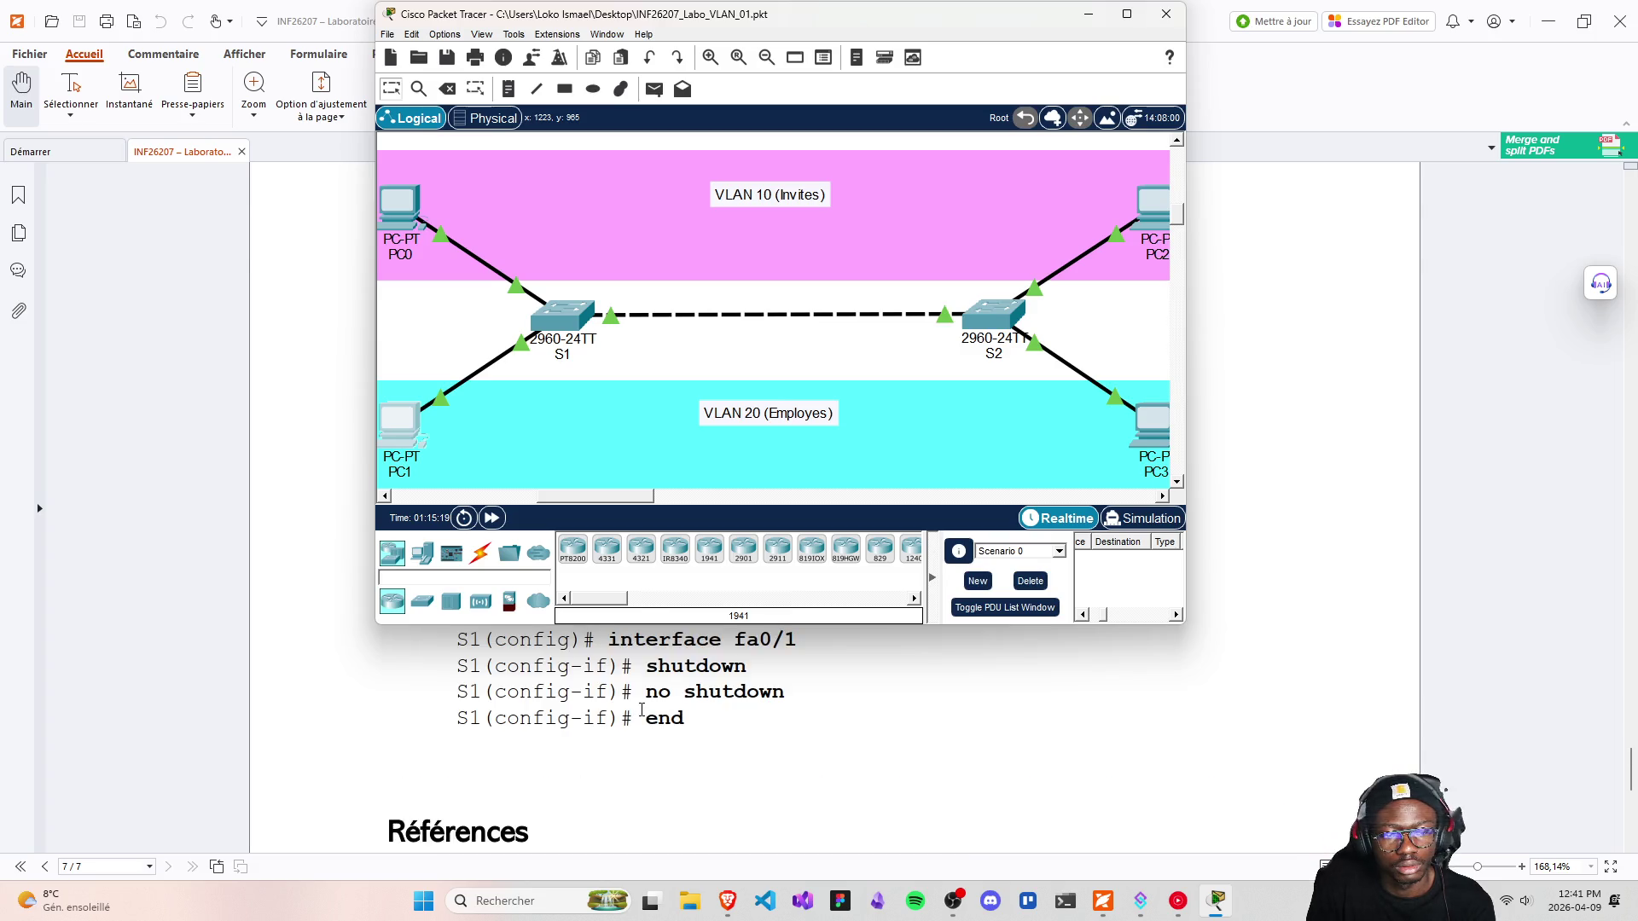
pyautogui.scroll(3, 641, 711)
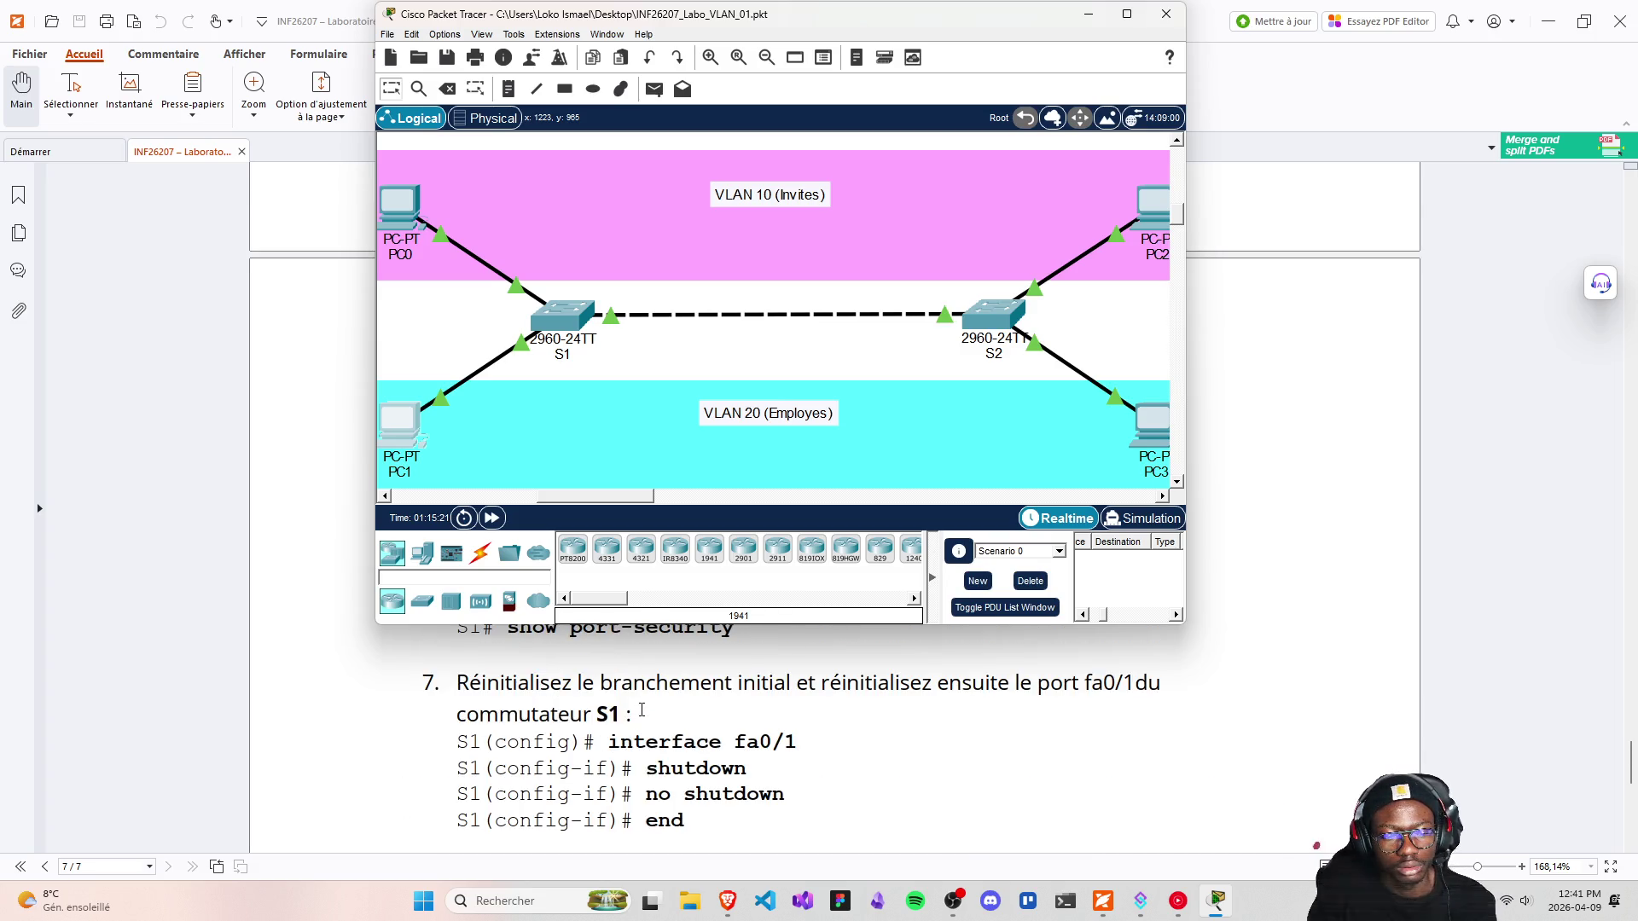
pyautogui.scroll(3, 642, 711)
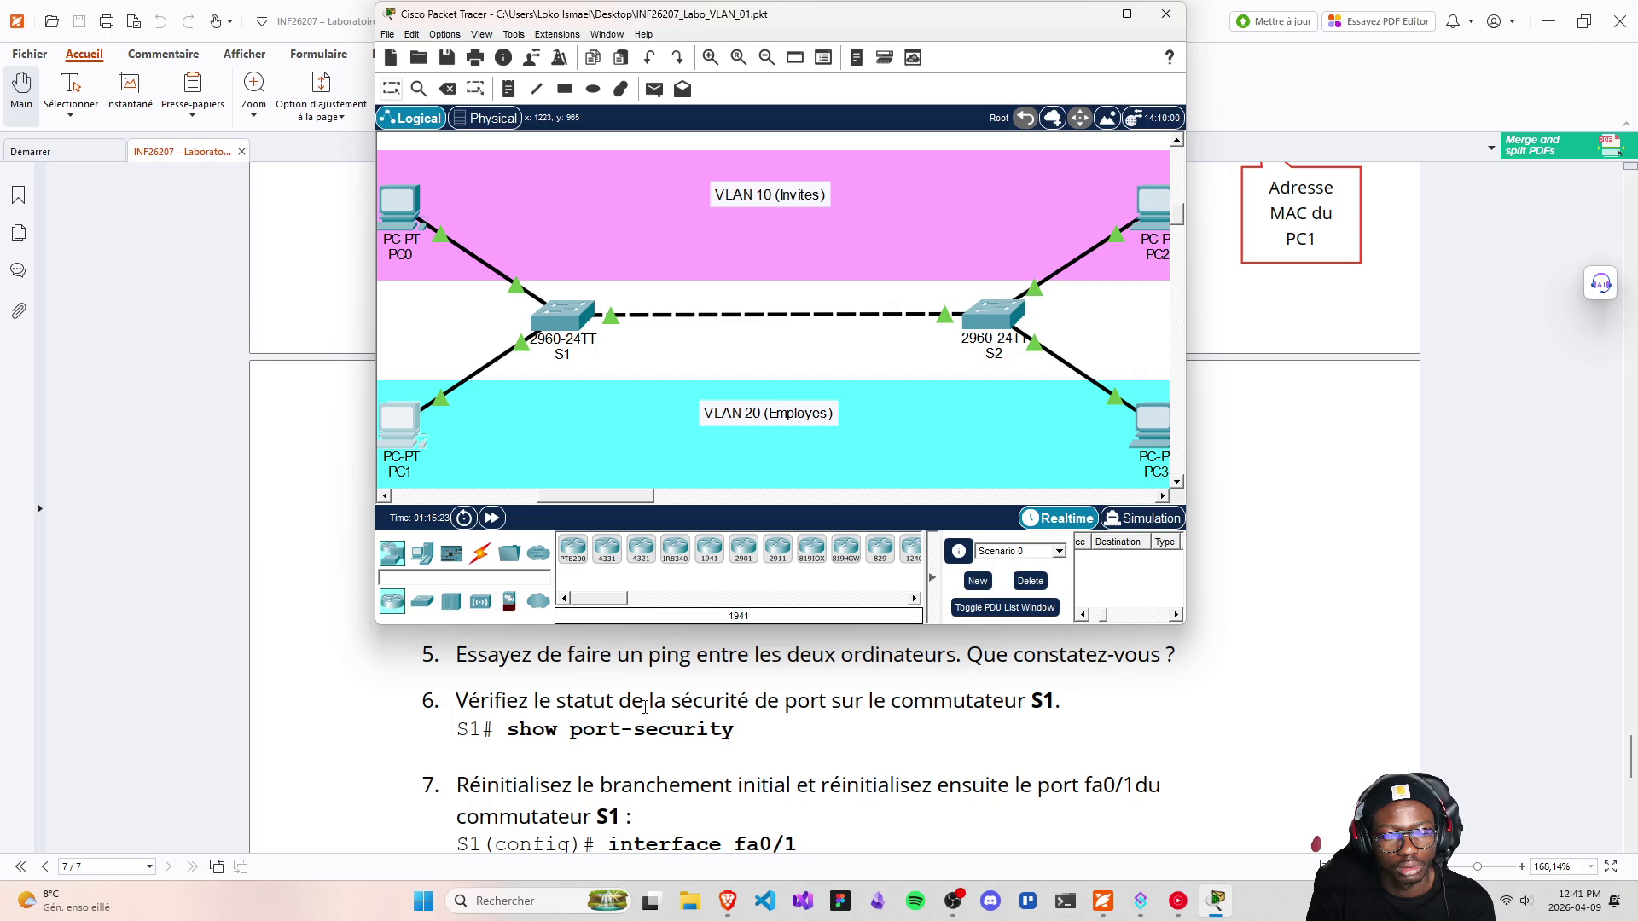
pyautogui.scroll(3, 645, 708)
pyautogui.scroll(1, 645, 708)
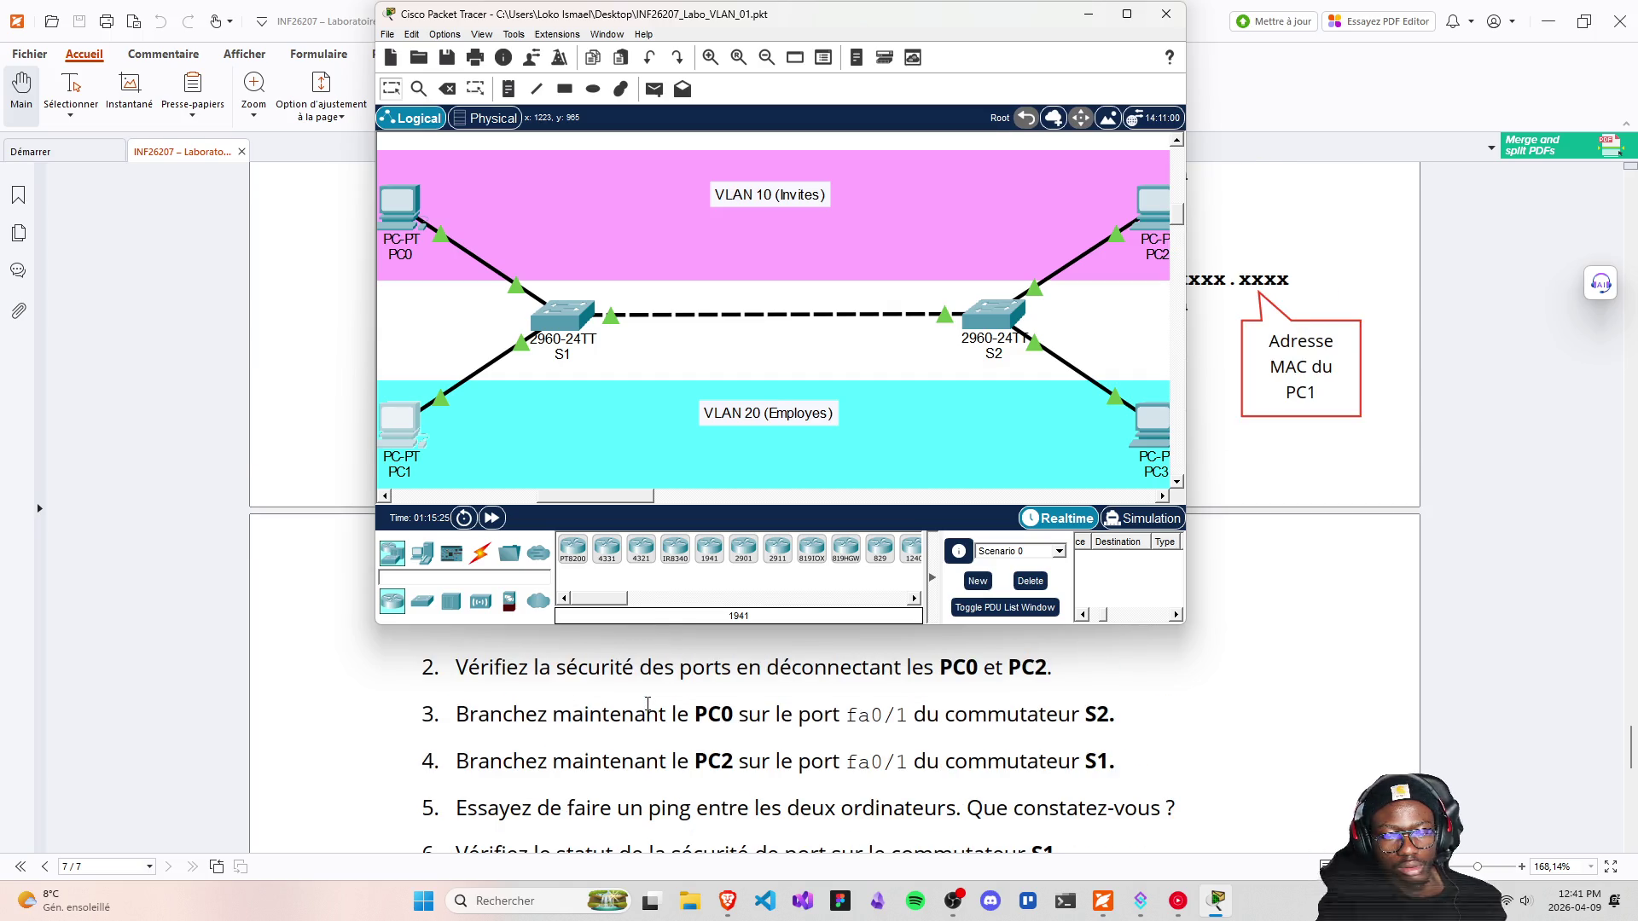
pyautogui.scroll(-1, 648, 704)
pyautogui.scroll(1, 647, 705)
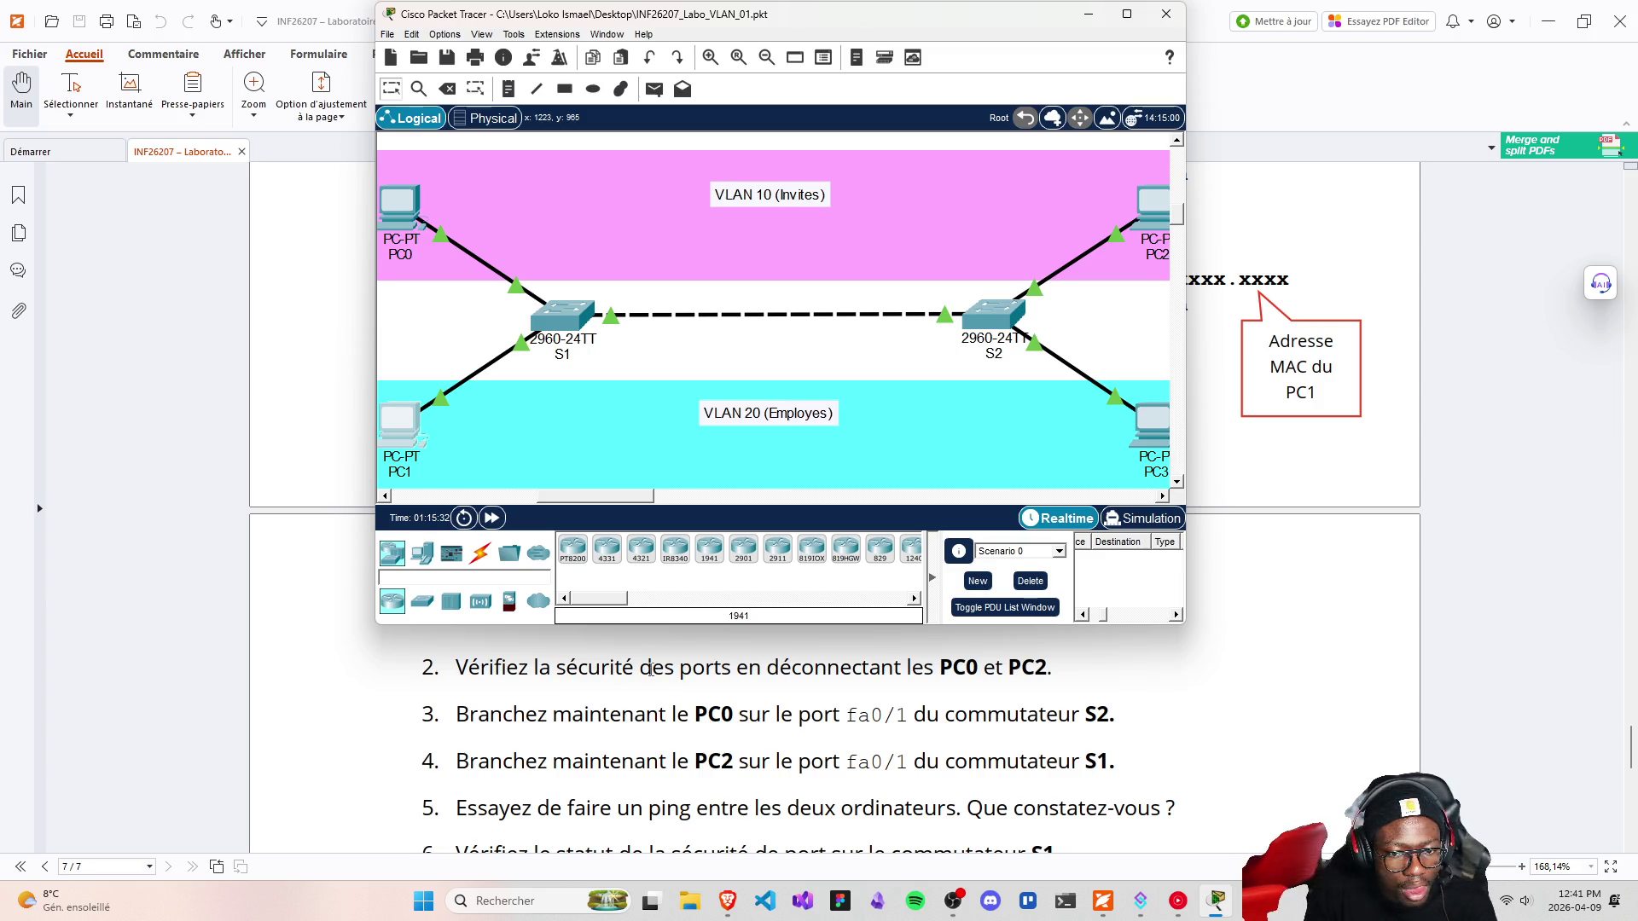
pyautogui.scroll(4, 651, 670)
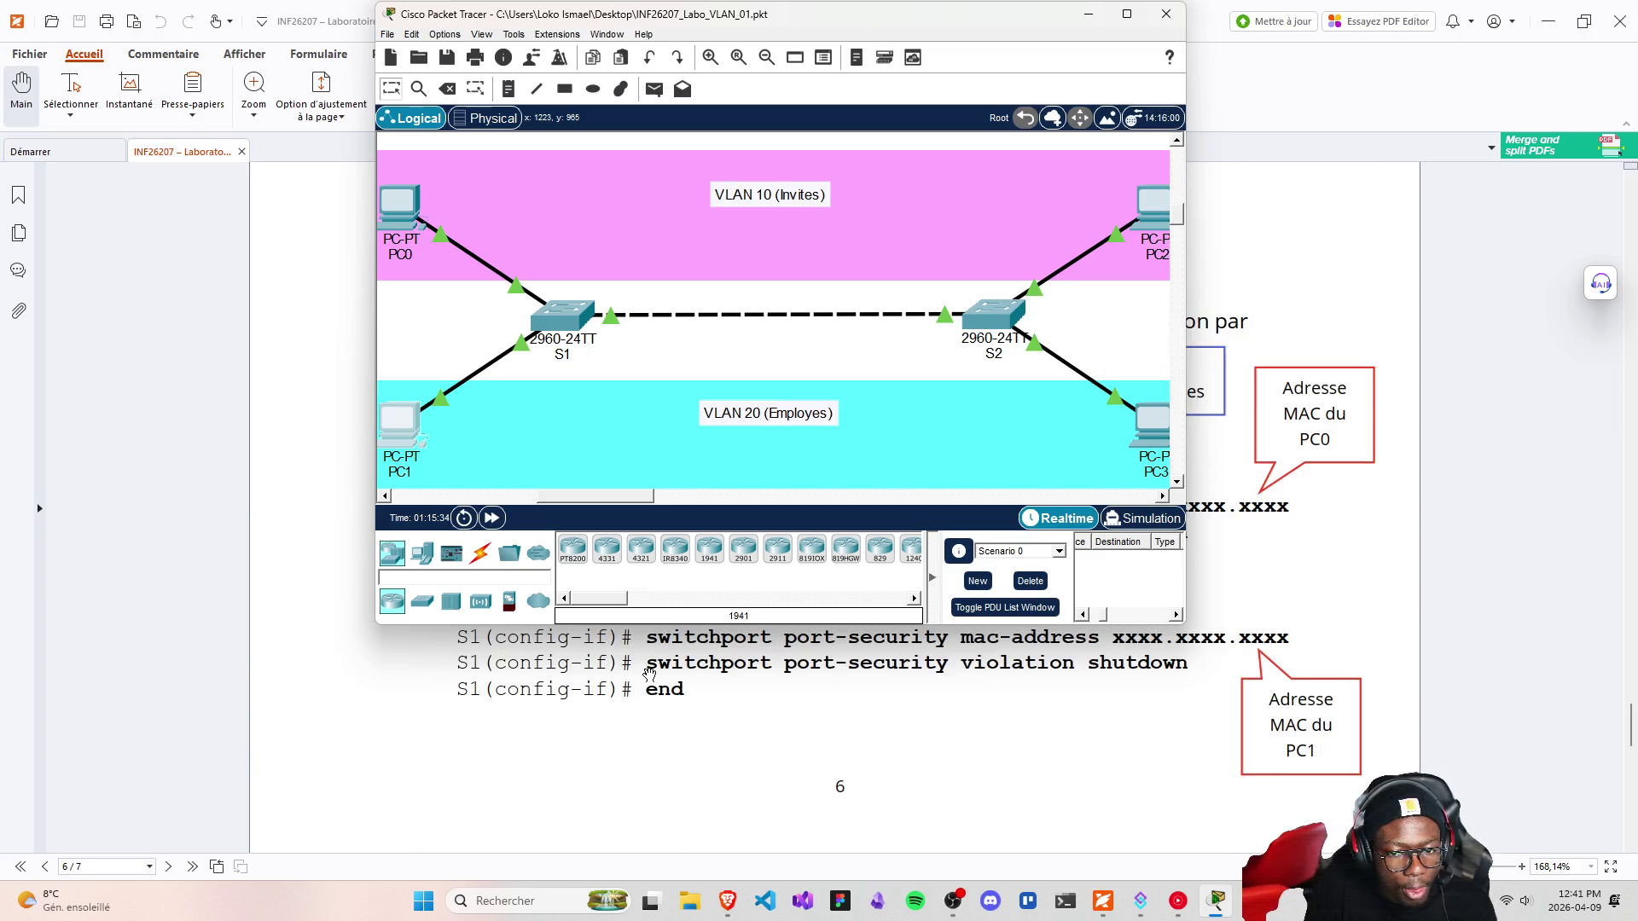
pyautogui.scroll(5, 650, 670)
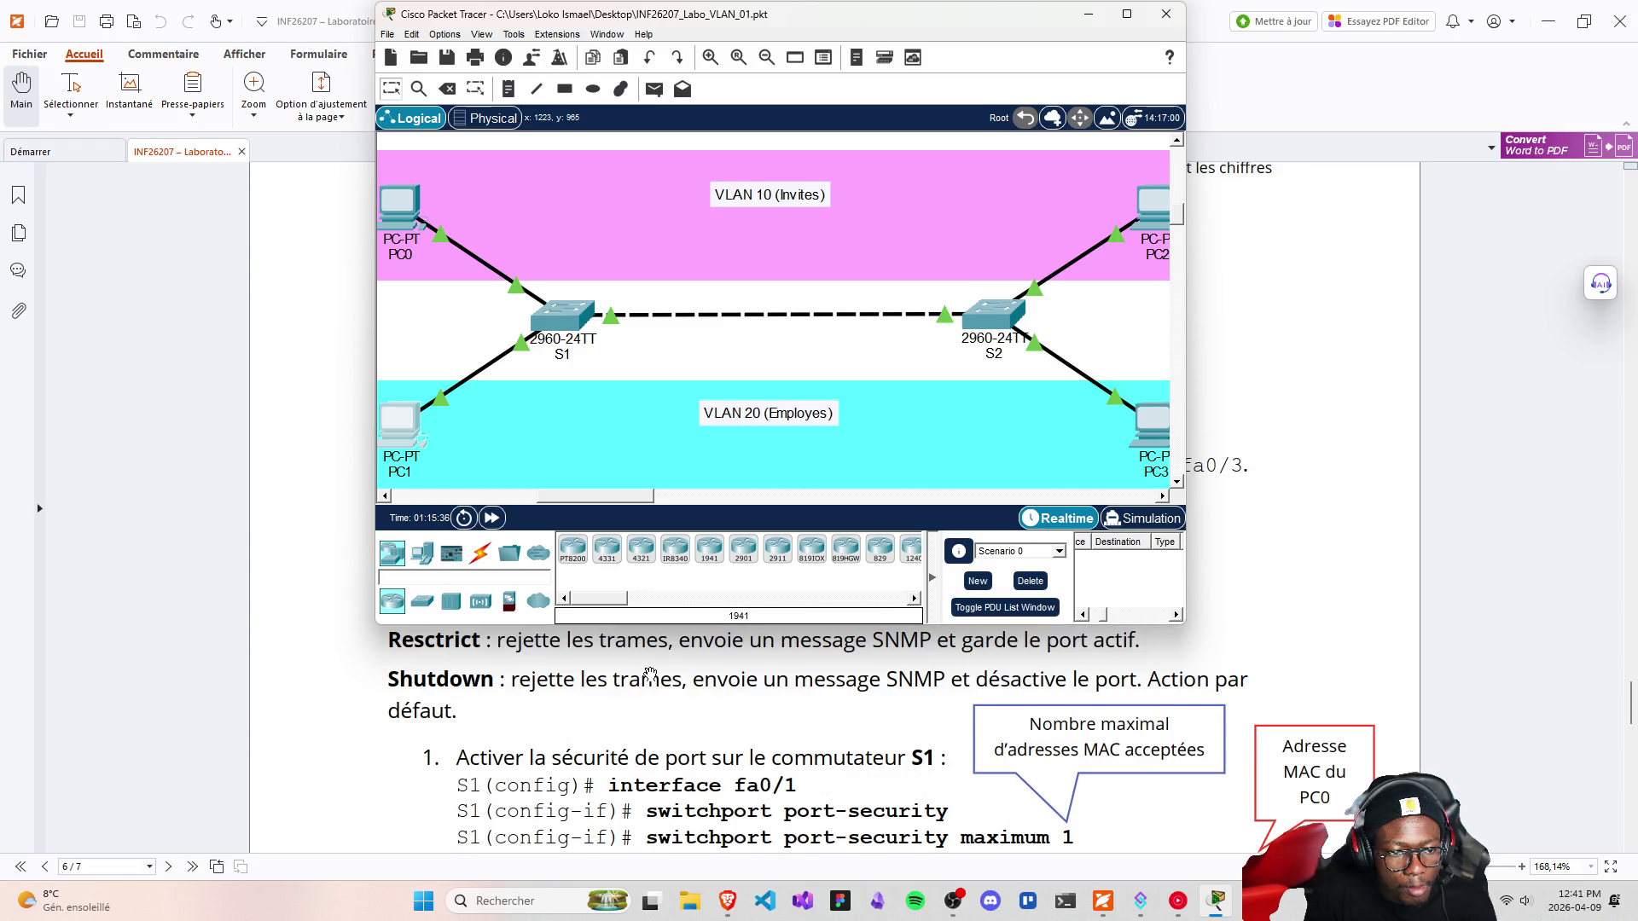
pyautogui.scroll(-2, 650, 674)
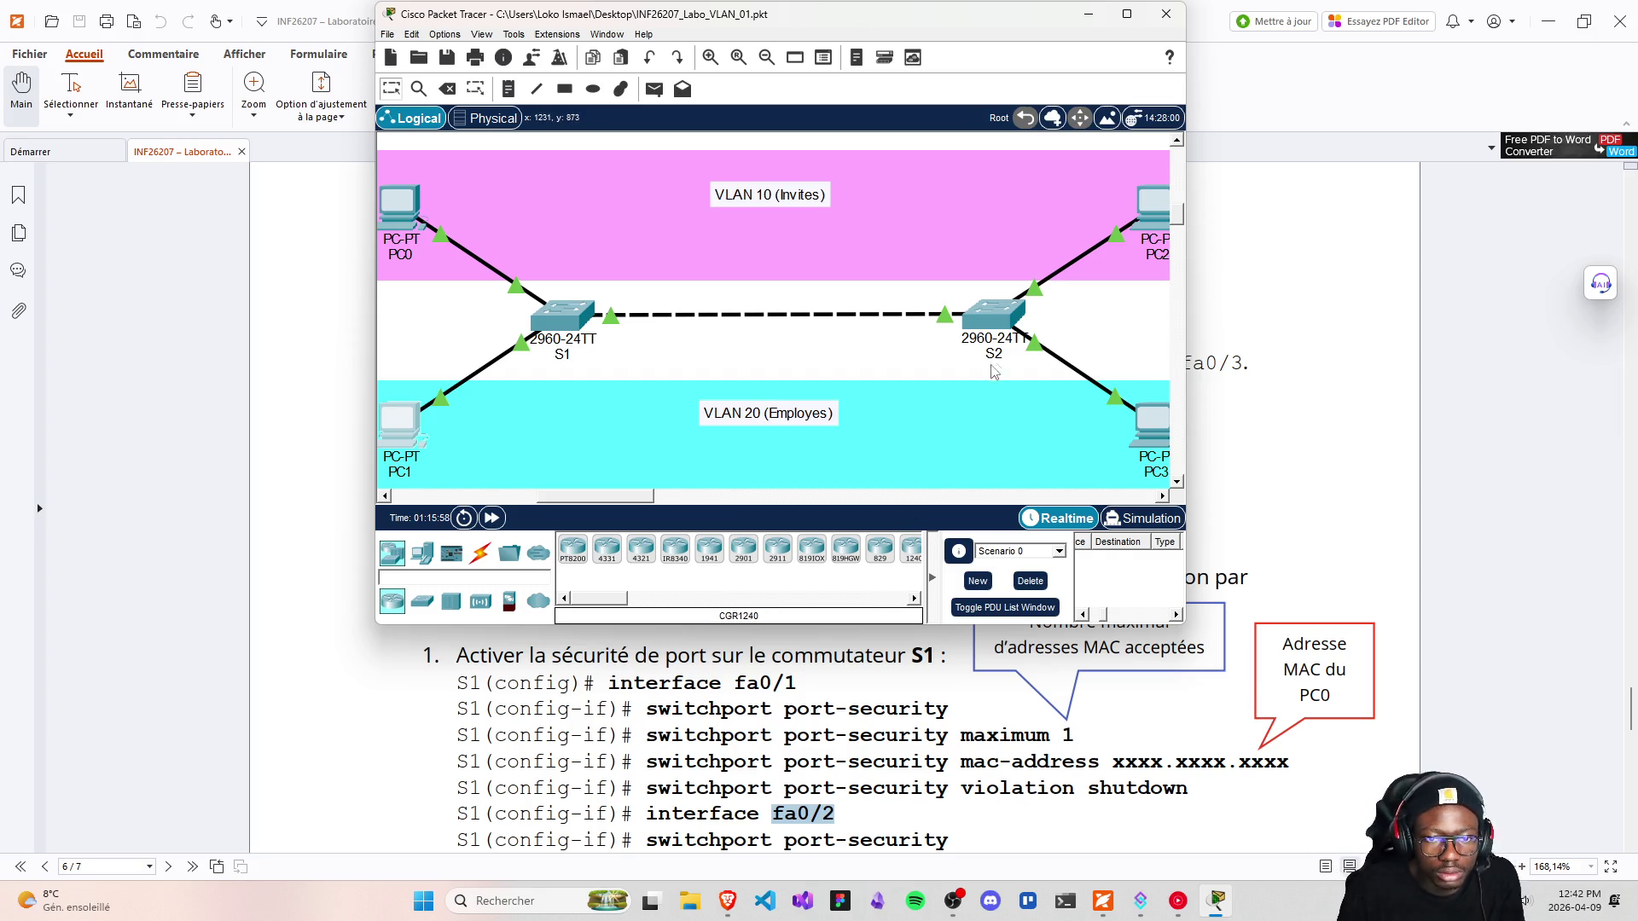
# Recable PC0 onto an S2 FastEthernet port and PC2 onto S1
pyautogui.moveTo(526, 294)
pyautogui.mouseDown()
pyautogui.moveTo(721, 329)
pyautogui.moveTo(525, 293)
pyautogui.moveTo(862, 284)
pyautogui.moveTo(1015, 314)
pyautogui.mouseUp()
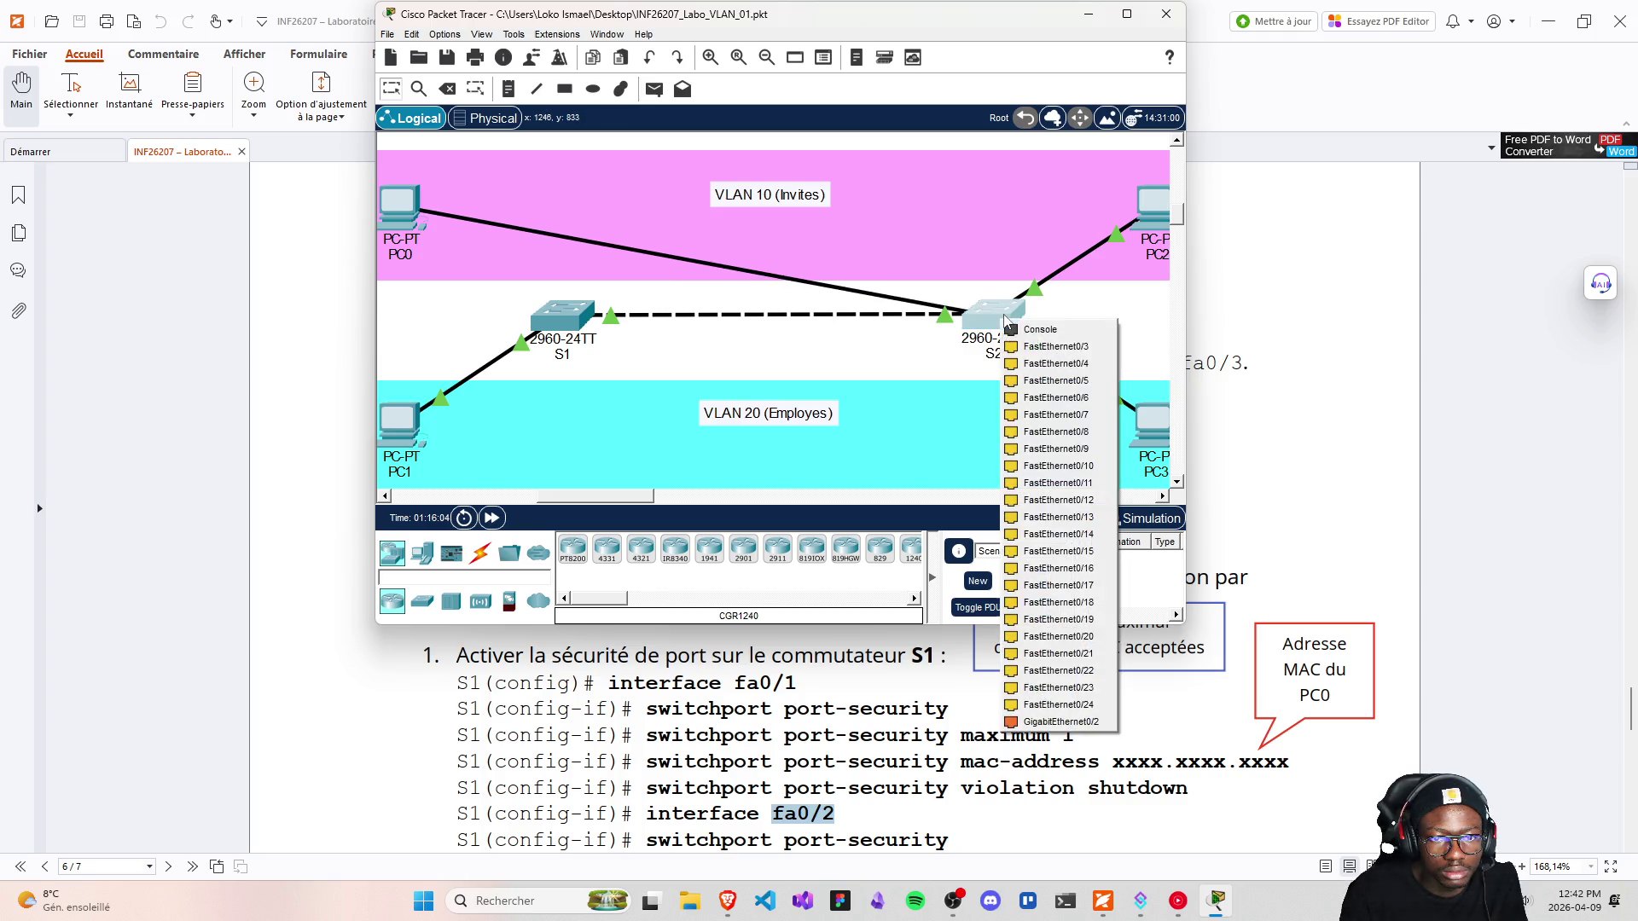
pyautogui.click(1048, 348)
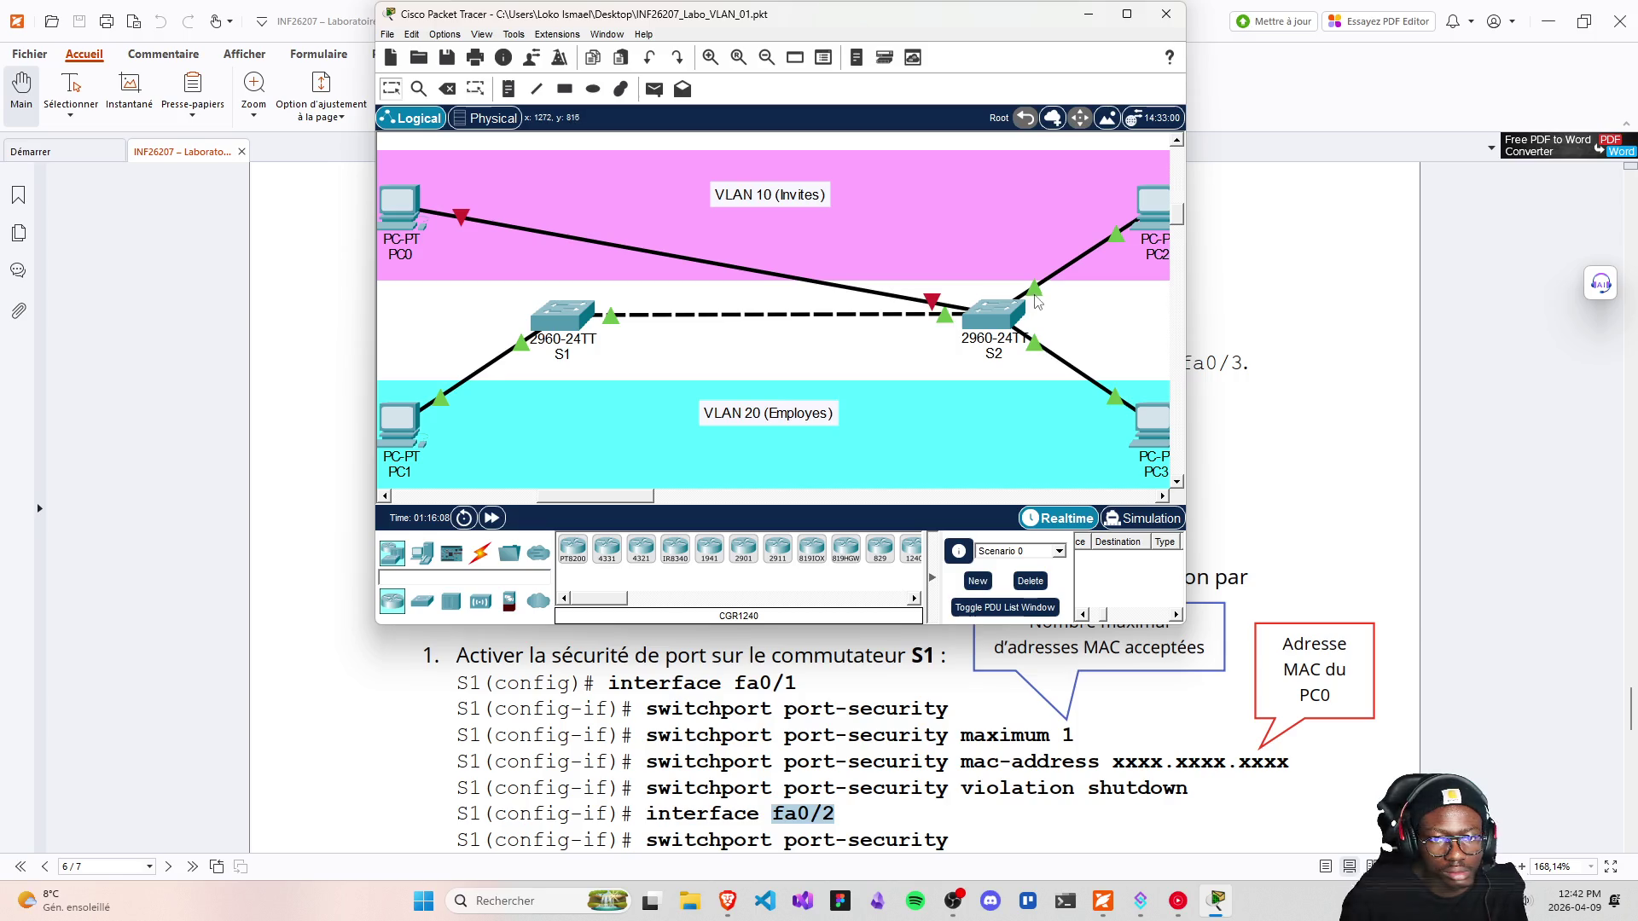
pyautogui.moveTo(1044, 286); pyautogui.dragTo(562, 315)
pyautogui.click(621, 338)
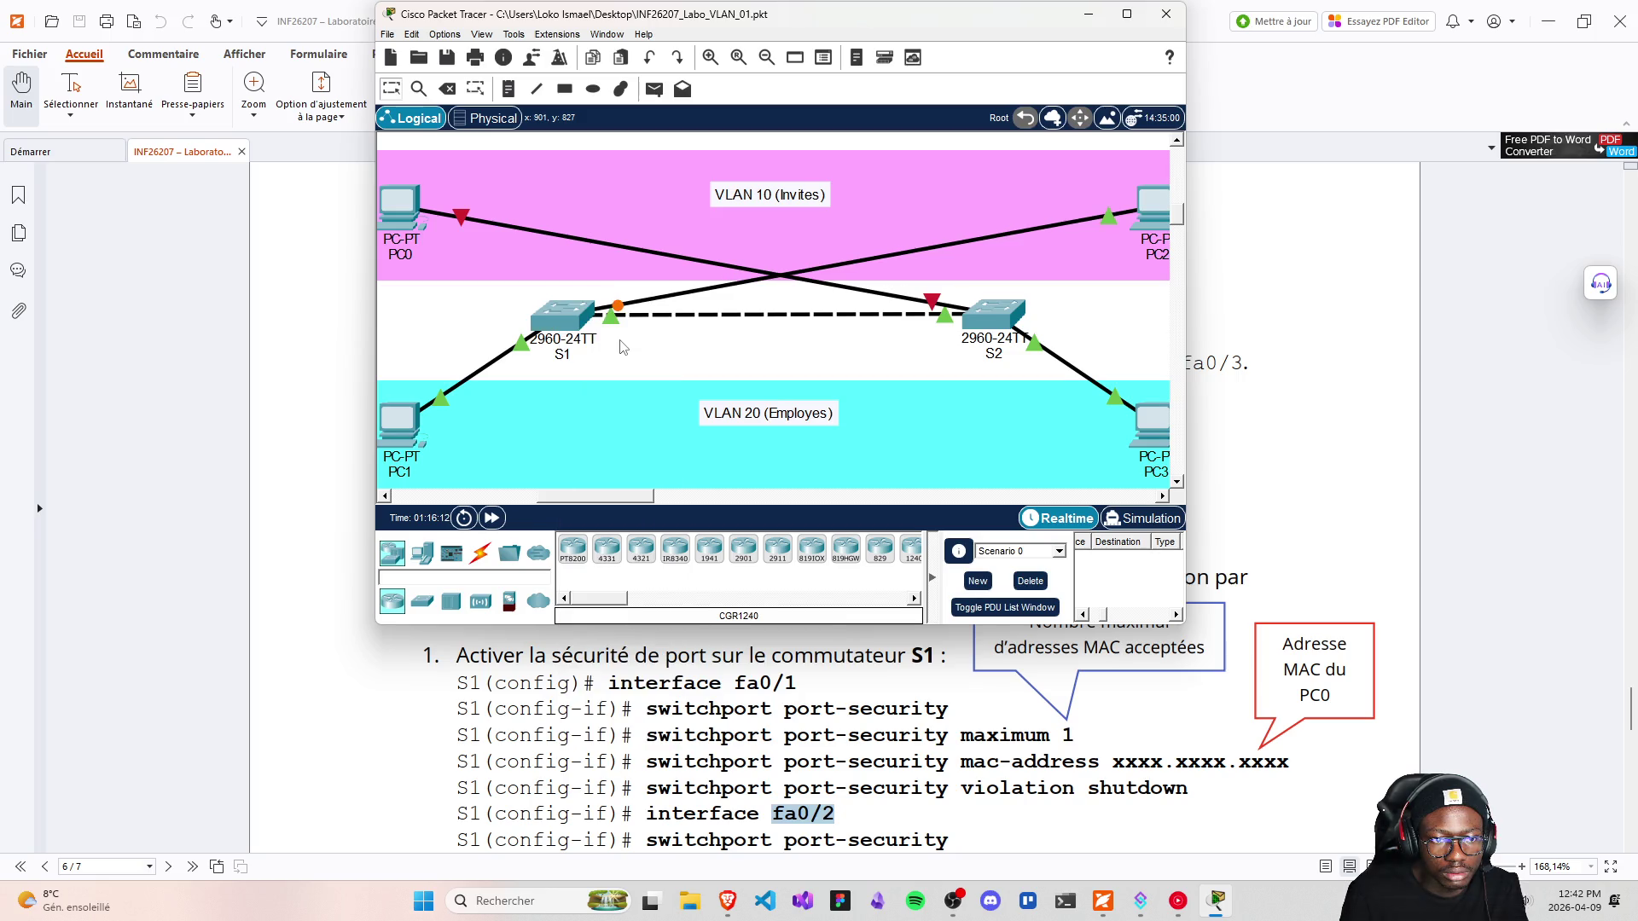
pyautogui.moveTo(933, 306)
pyautogui.mouseDown()
pyautogui.moveTo(883, 290)
pyautogui.moveTo(994, 314)
pyautogui.mouseUp()
pyautogui.click(1050, 340)
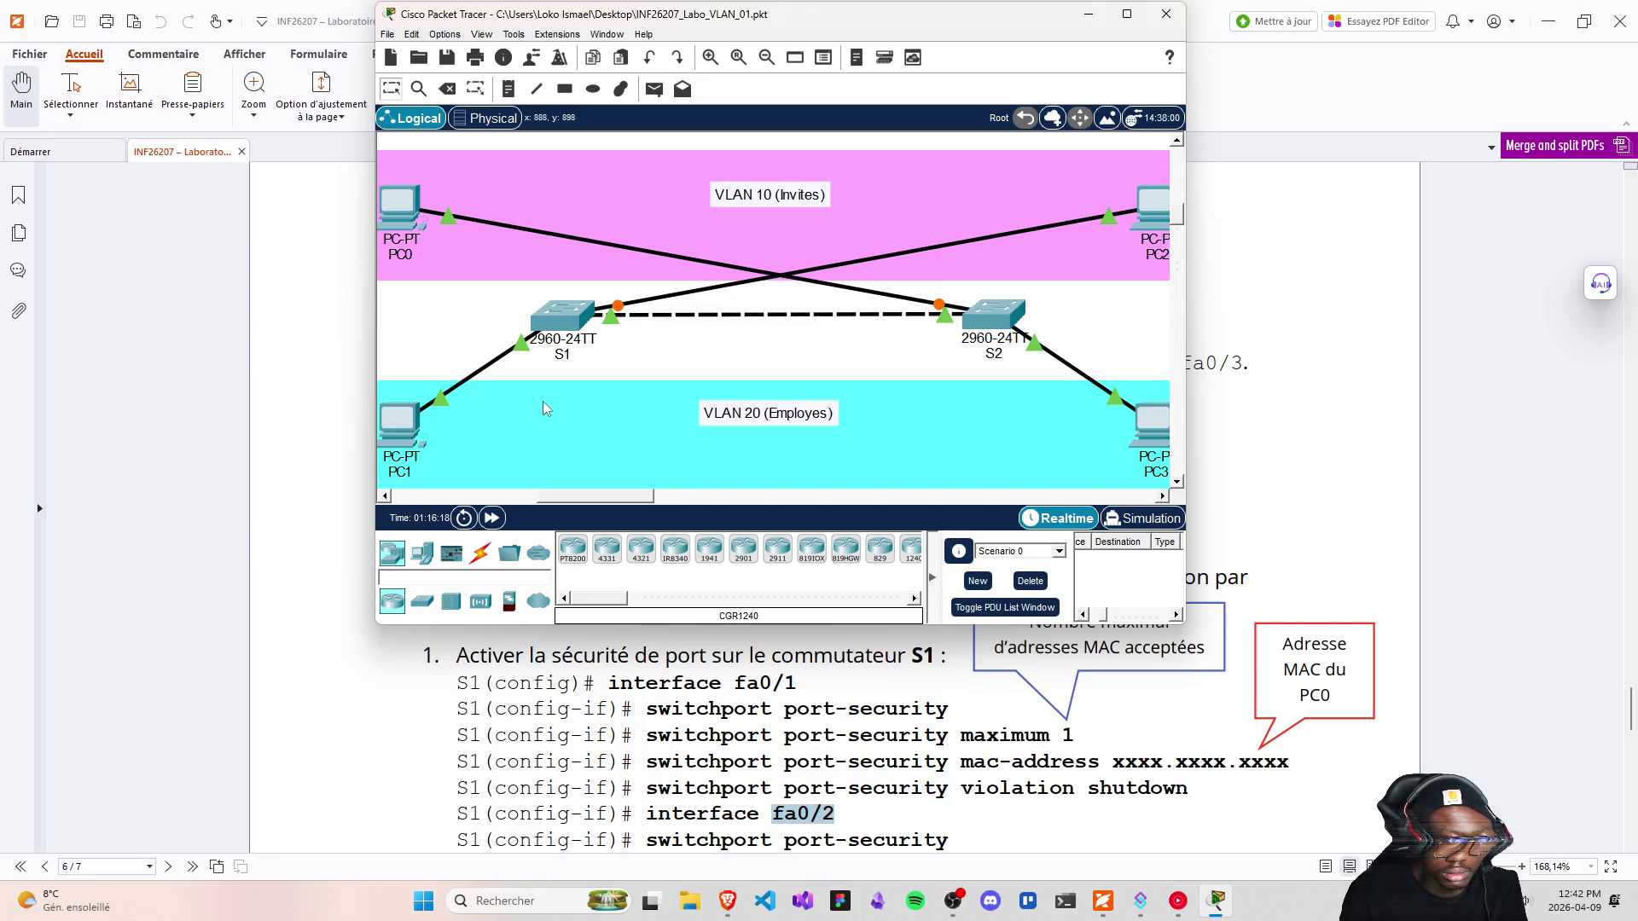
# Move PC1's cable to a FastEthernet port on S2 and PC3's cable to S1
pyautogui.moveTo(521, 350)
pyautogui.mouseDown()
pyautogui.moveTo(1007, 320)
pyautogui.moveTo(702, 343)
pyautogui.moveTo(563, 323)
pyautogui.mouseUp()
pyautogui.click(1037, 351)
pyautogui.click(597, 360)
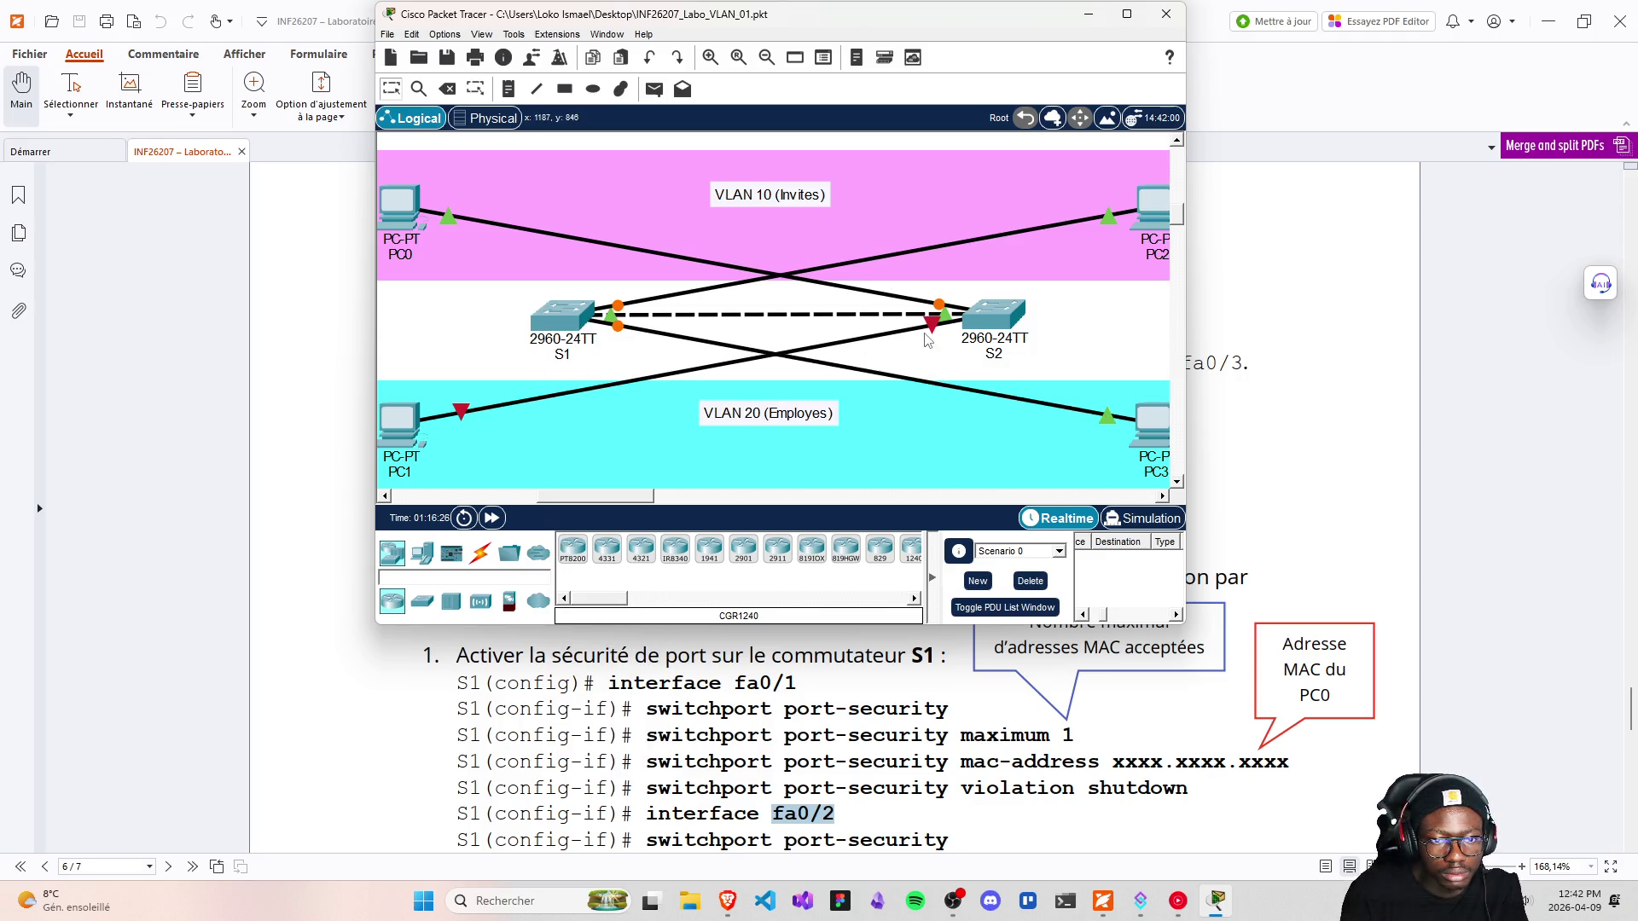
pyautogui.moveTo(932, 325); pyautogui.dragTo(1000, 328)
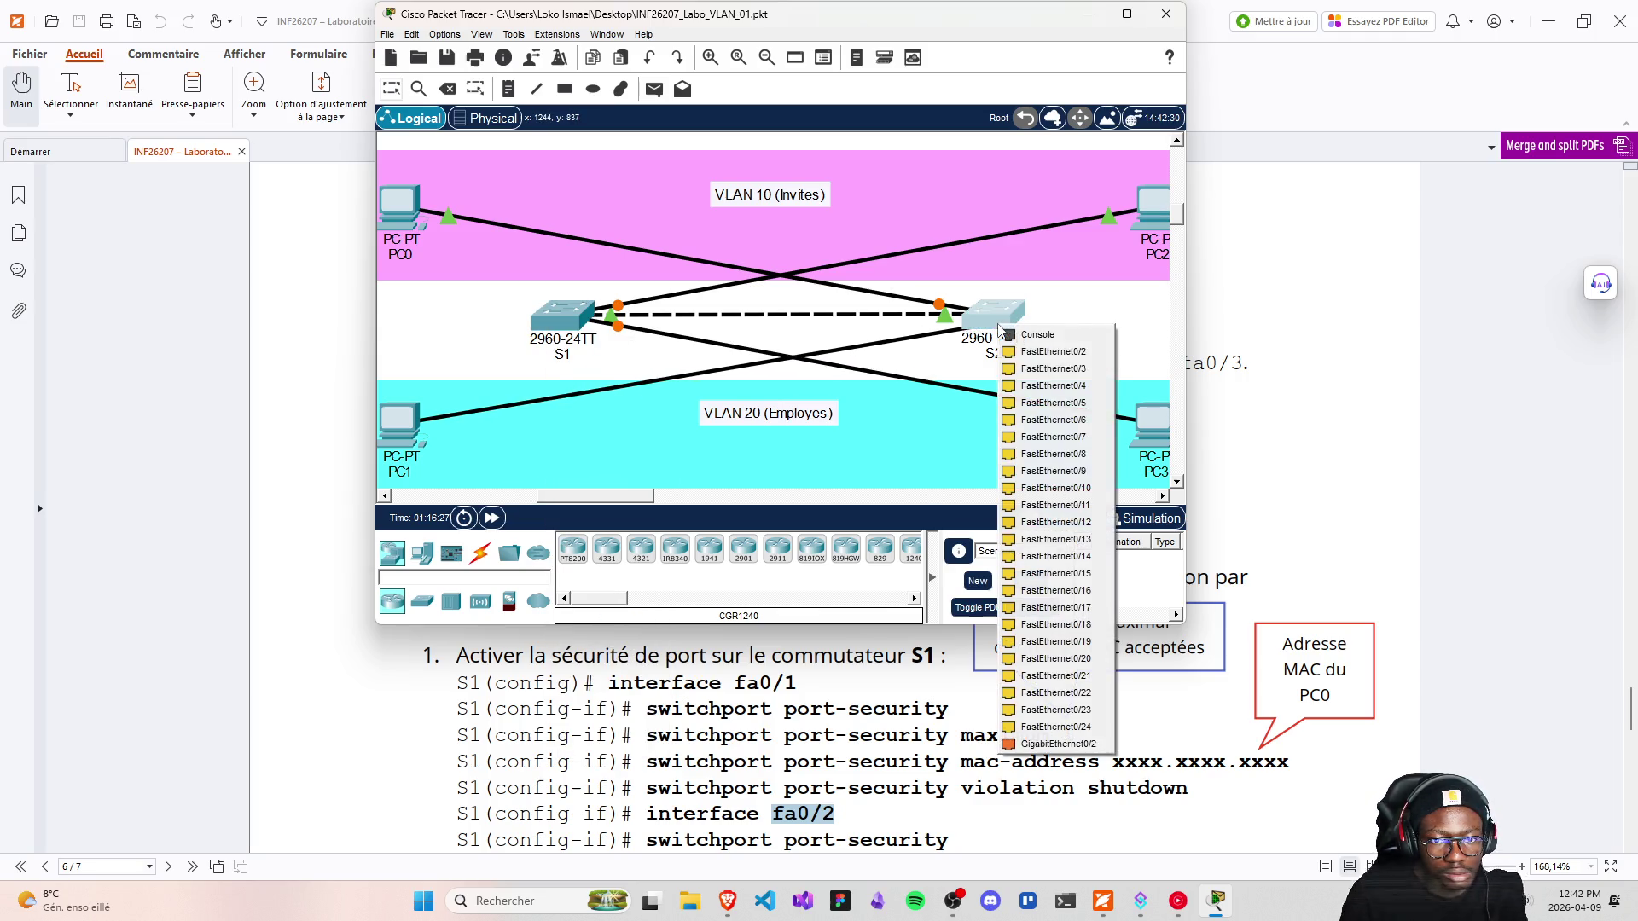
pyautogui.click(1039, 368)
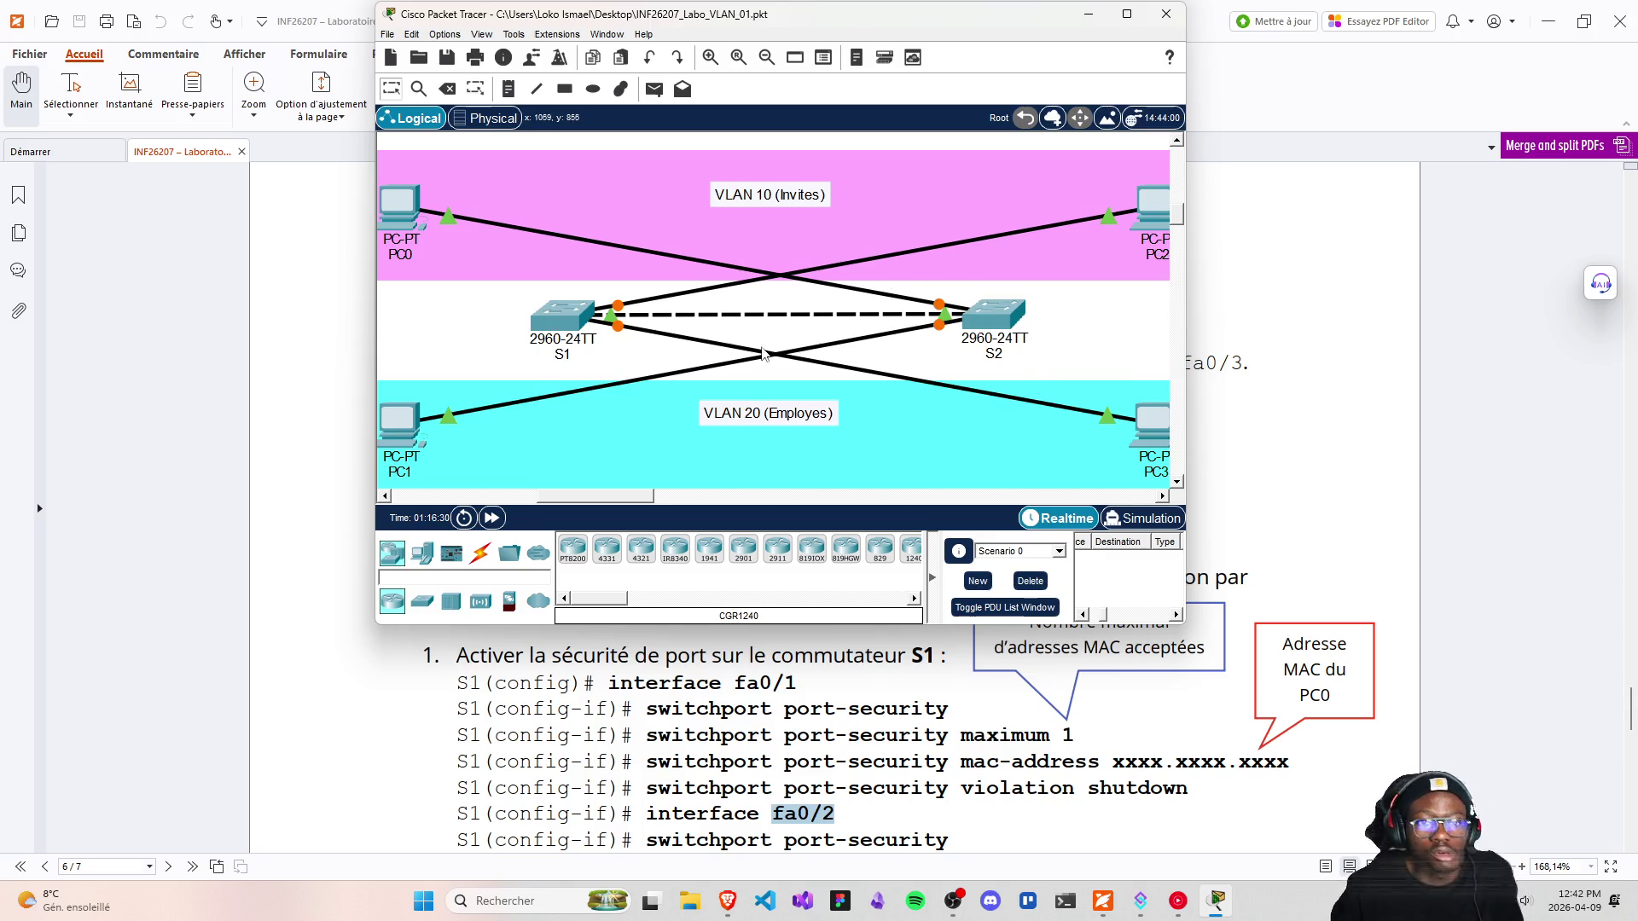
# Open S2's CLI and run 'enable' and 'configure terminal'
pyautogui.click(992, 319)
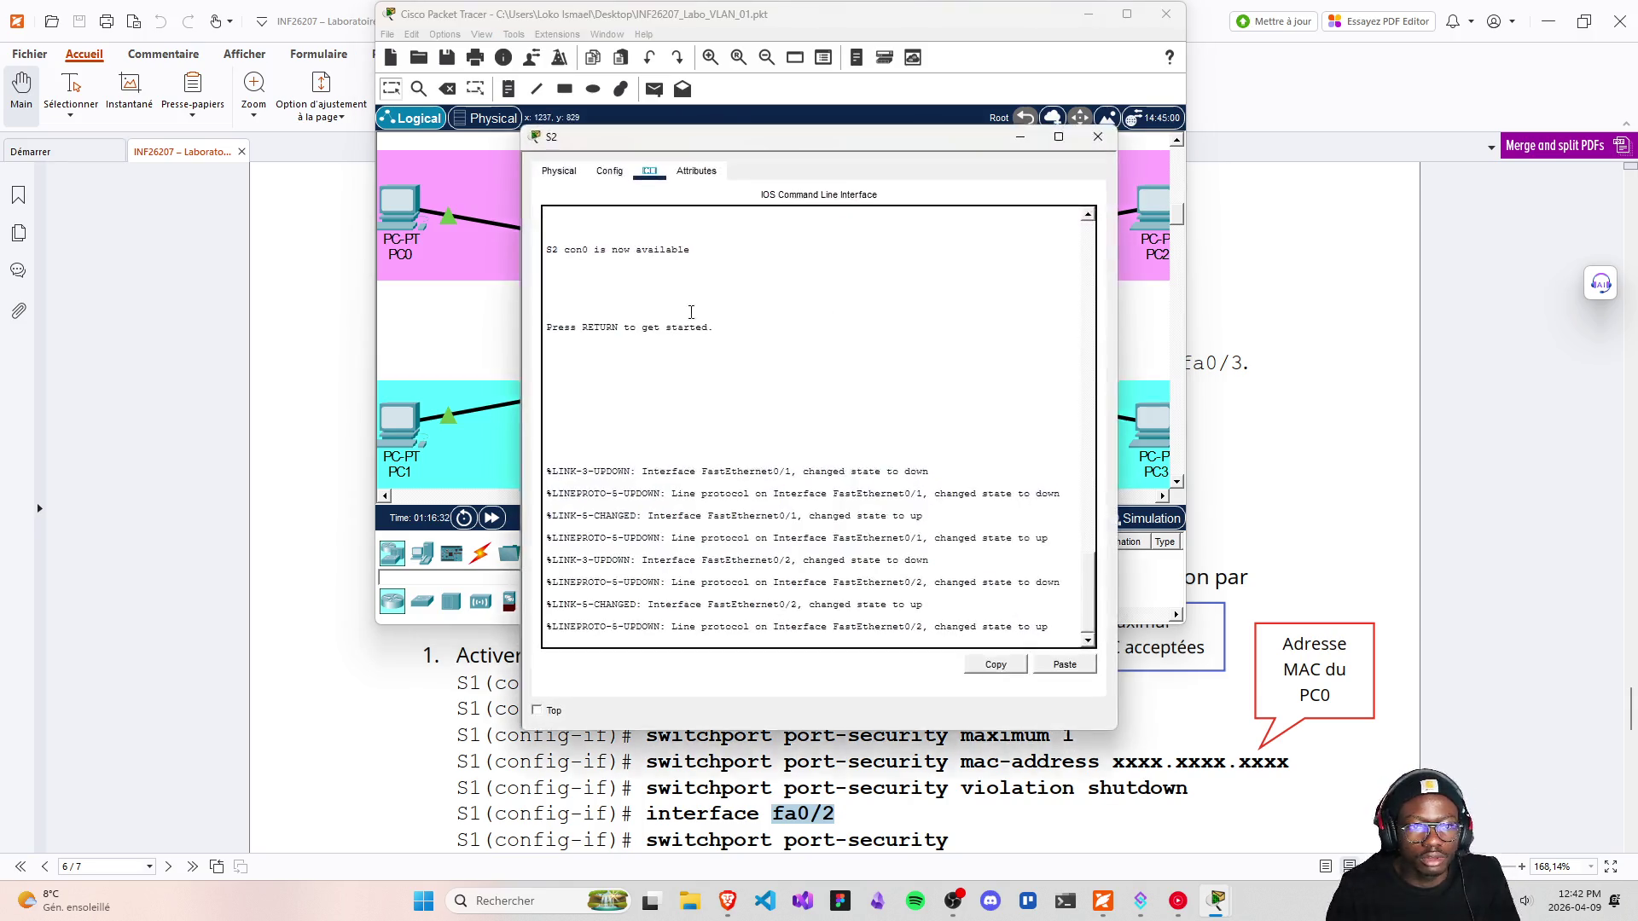
pyautogui.click(681, 617)
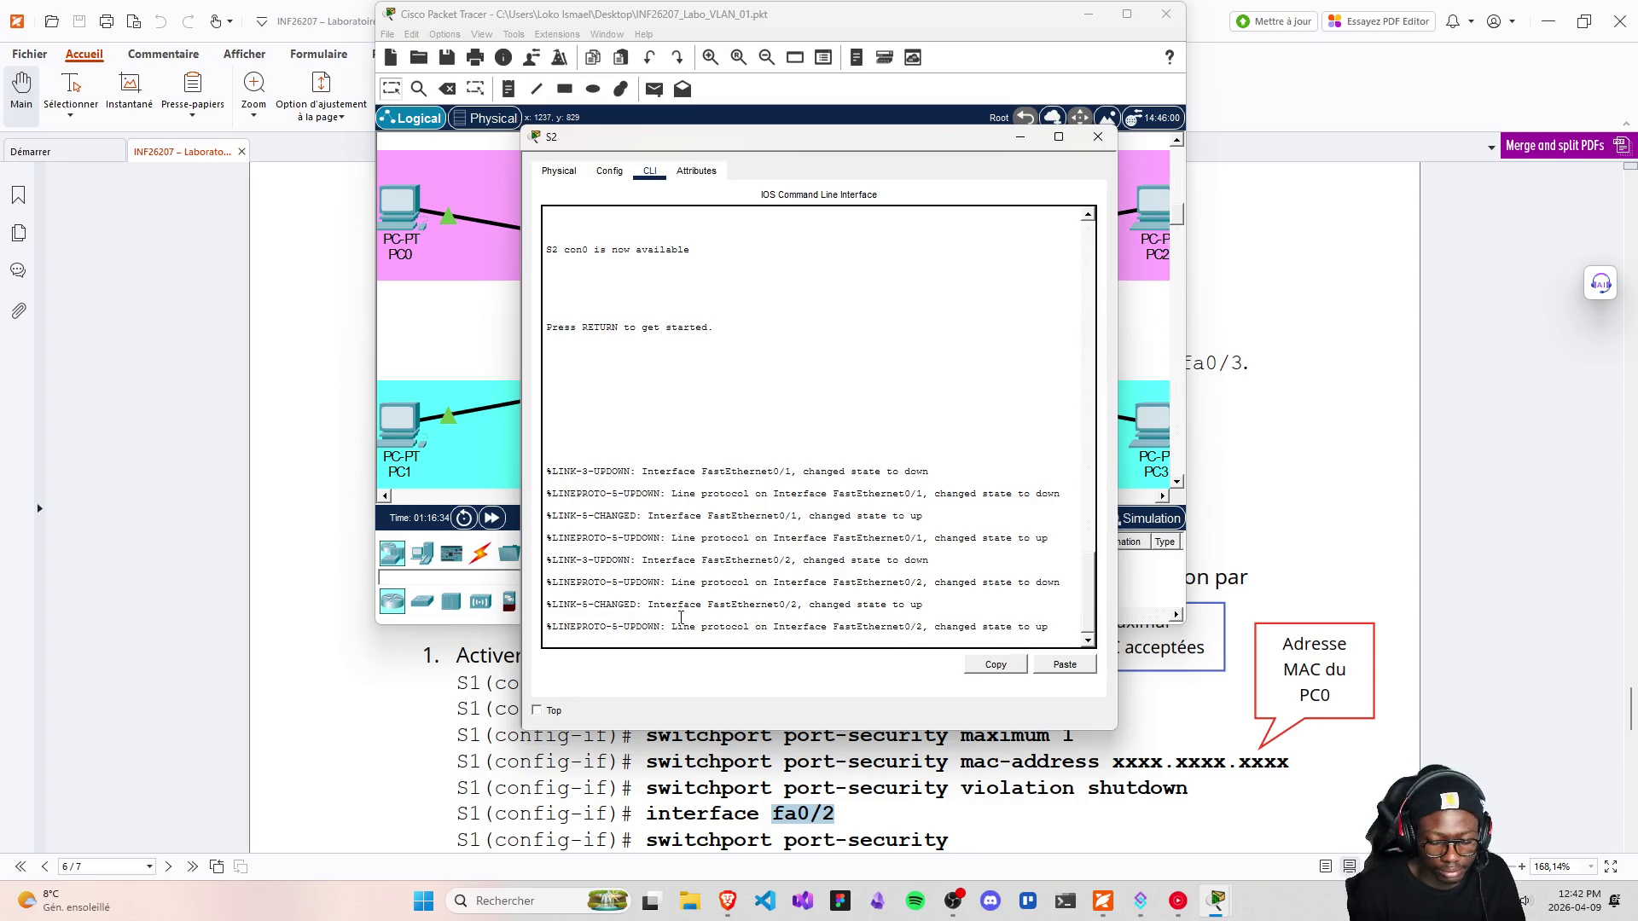
pyautogui.press('Return')
pyautogui.write('eb')
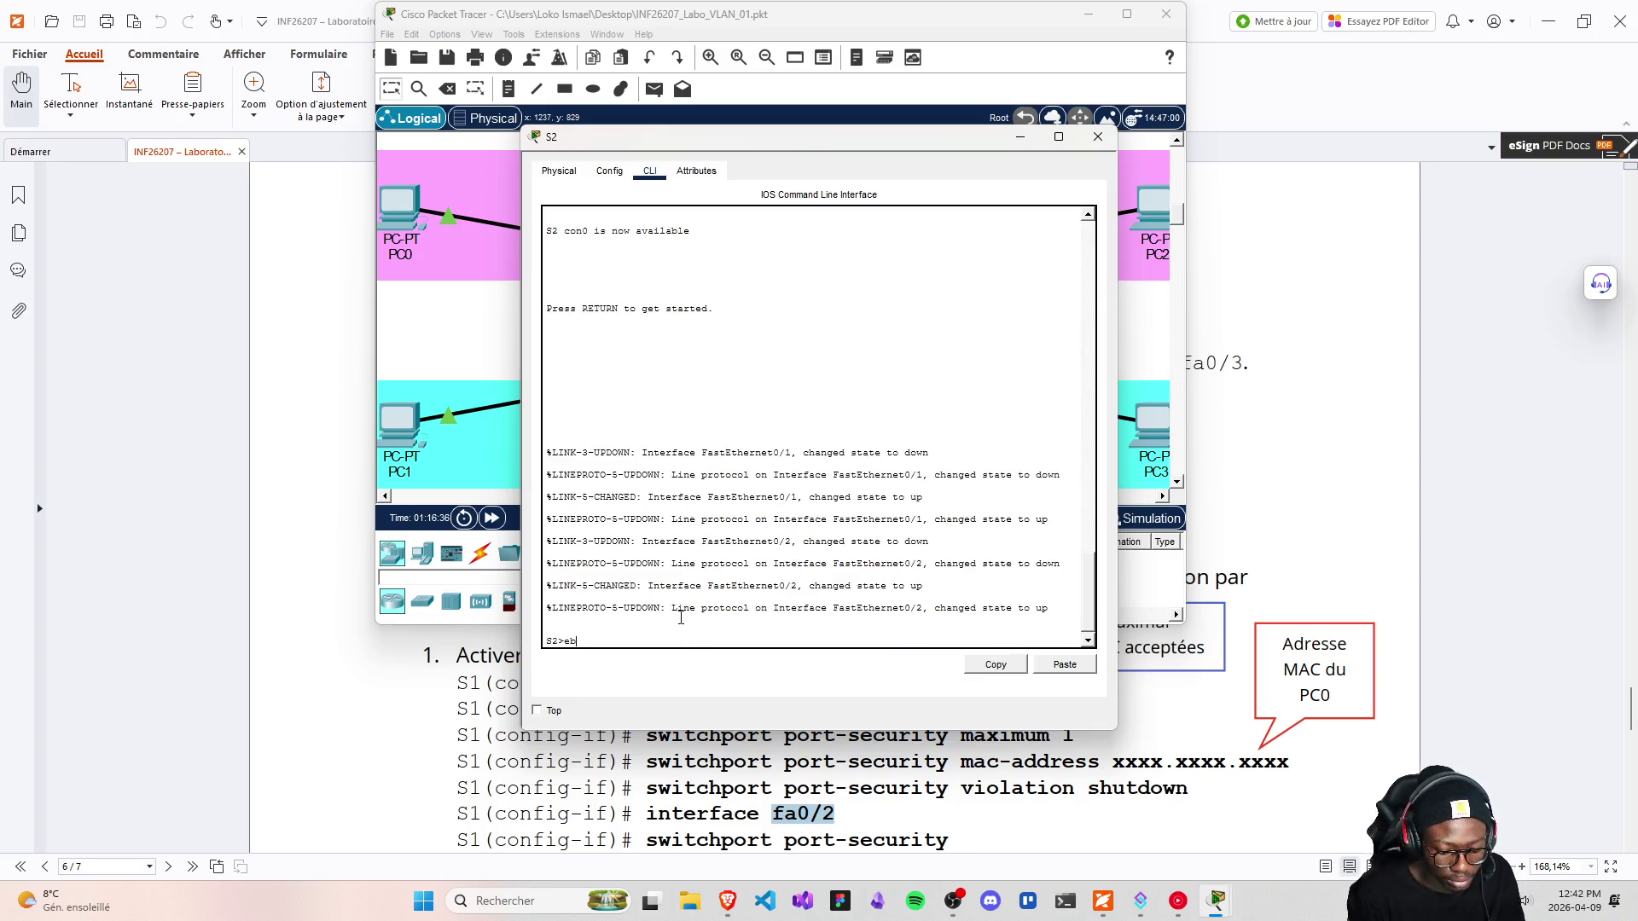
pyautogui.press('BackSpace')
pyautogui.write('nale')
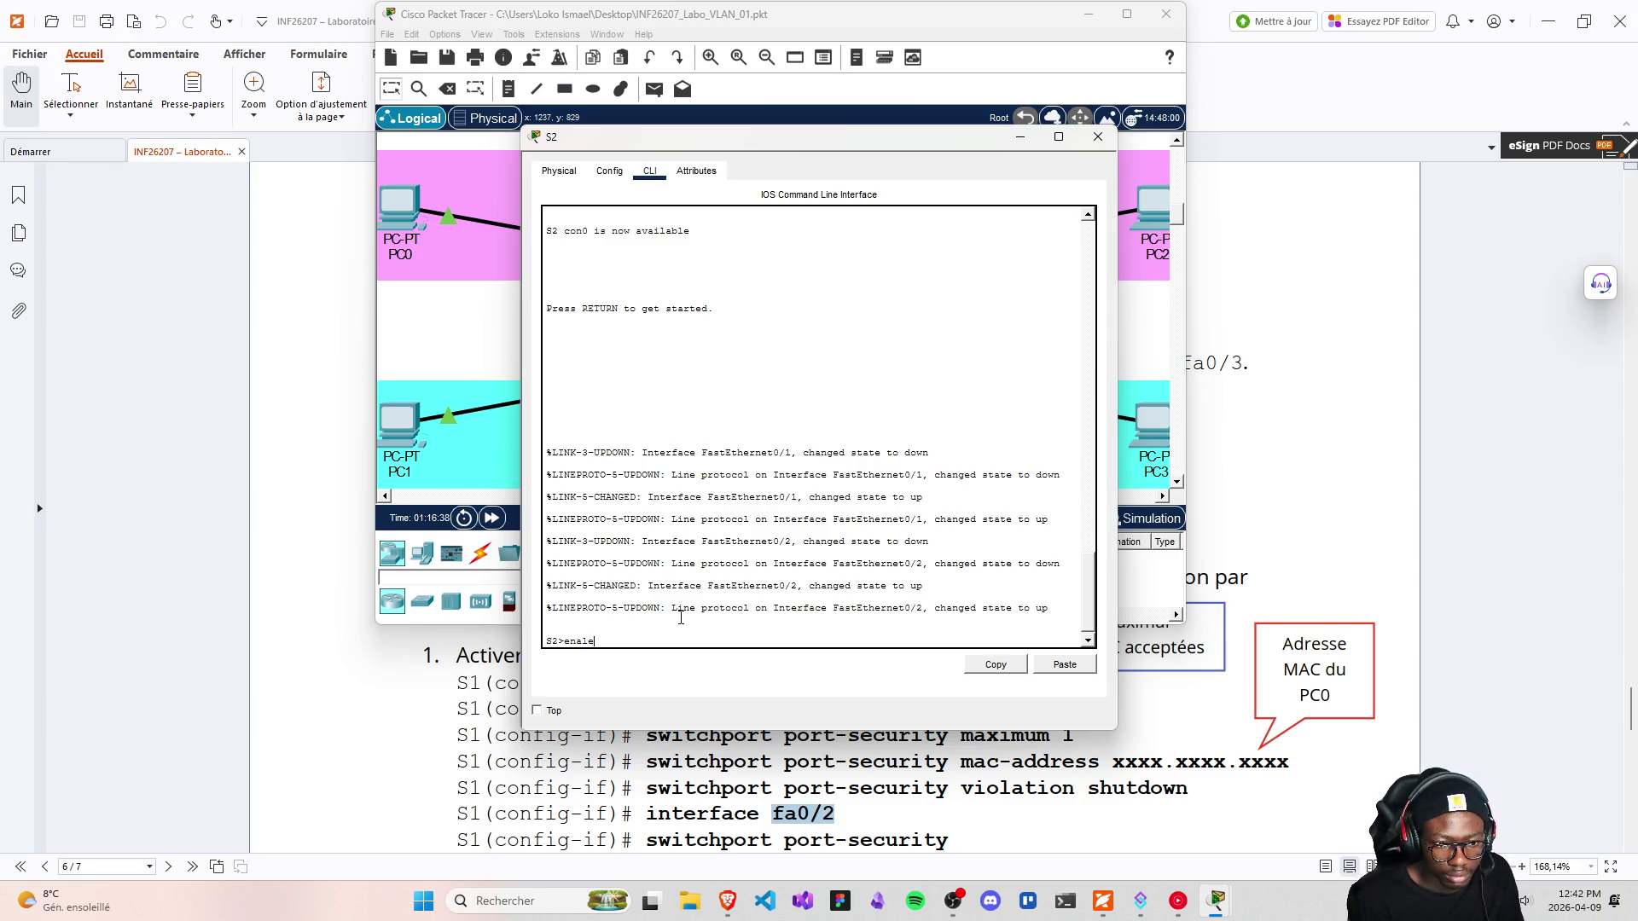
pyautogui.press('BackSpace')
pyautogui.press('BackSpace')
pyautogui.write('le')
pyautogui.press('Return')
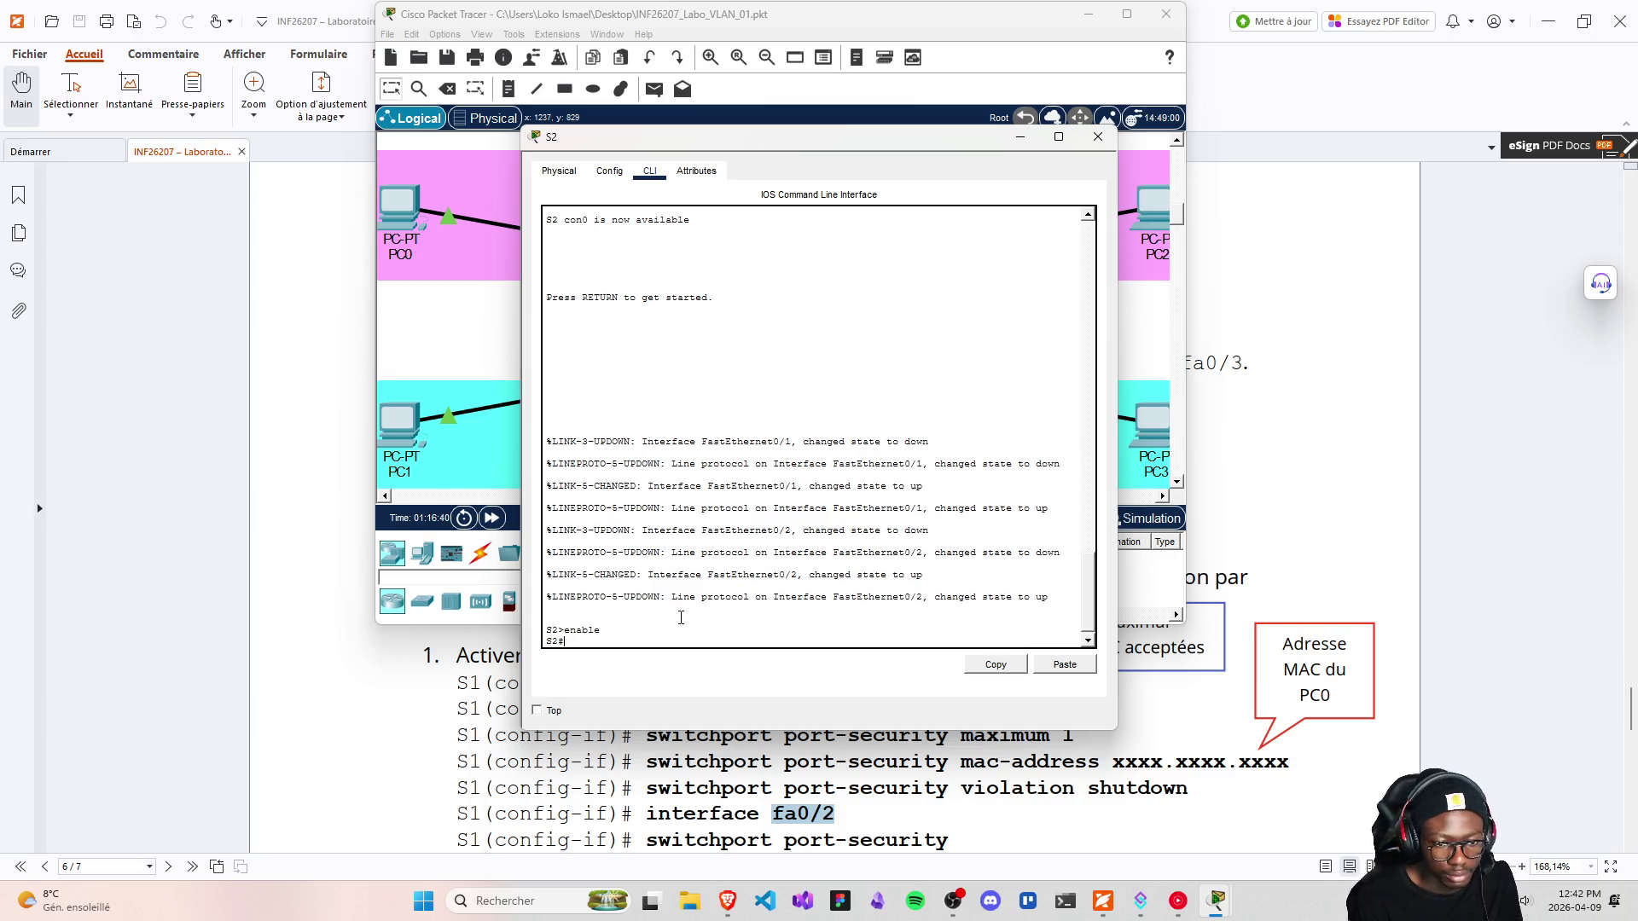
pyautogui.press('Up')
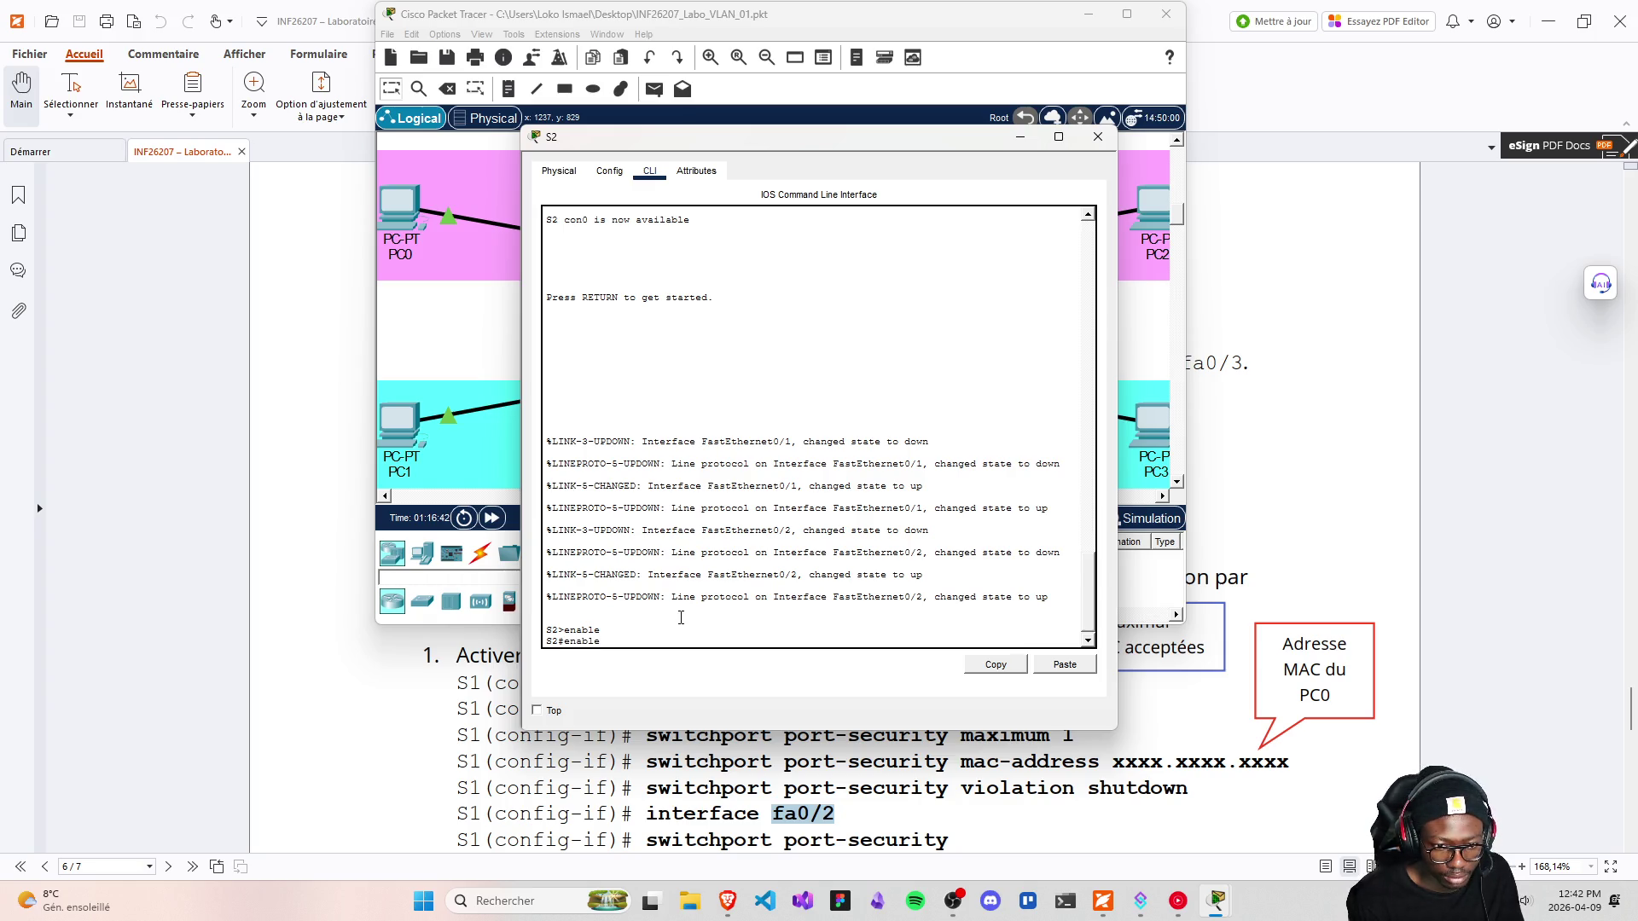
pyautogui.press('BackSpace')
pyautogui.press('BackSpace')
pyautogui.press('BackSpace')
pyautogui.write('con')
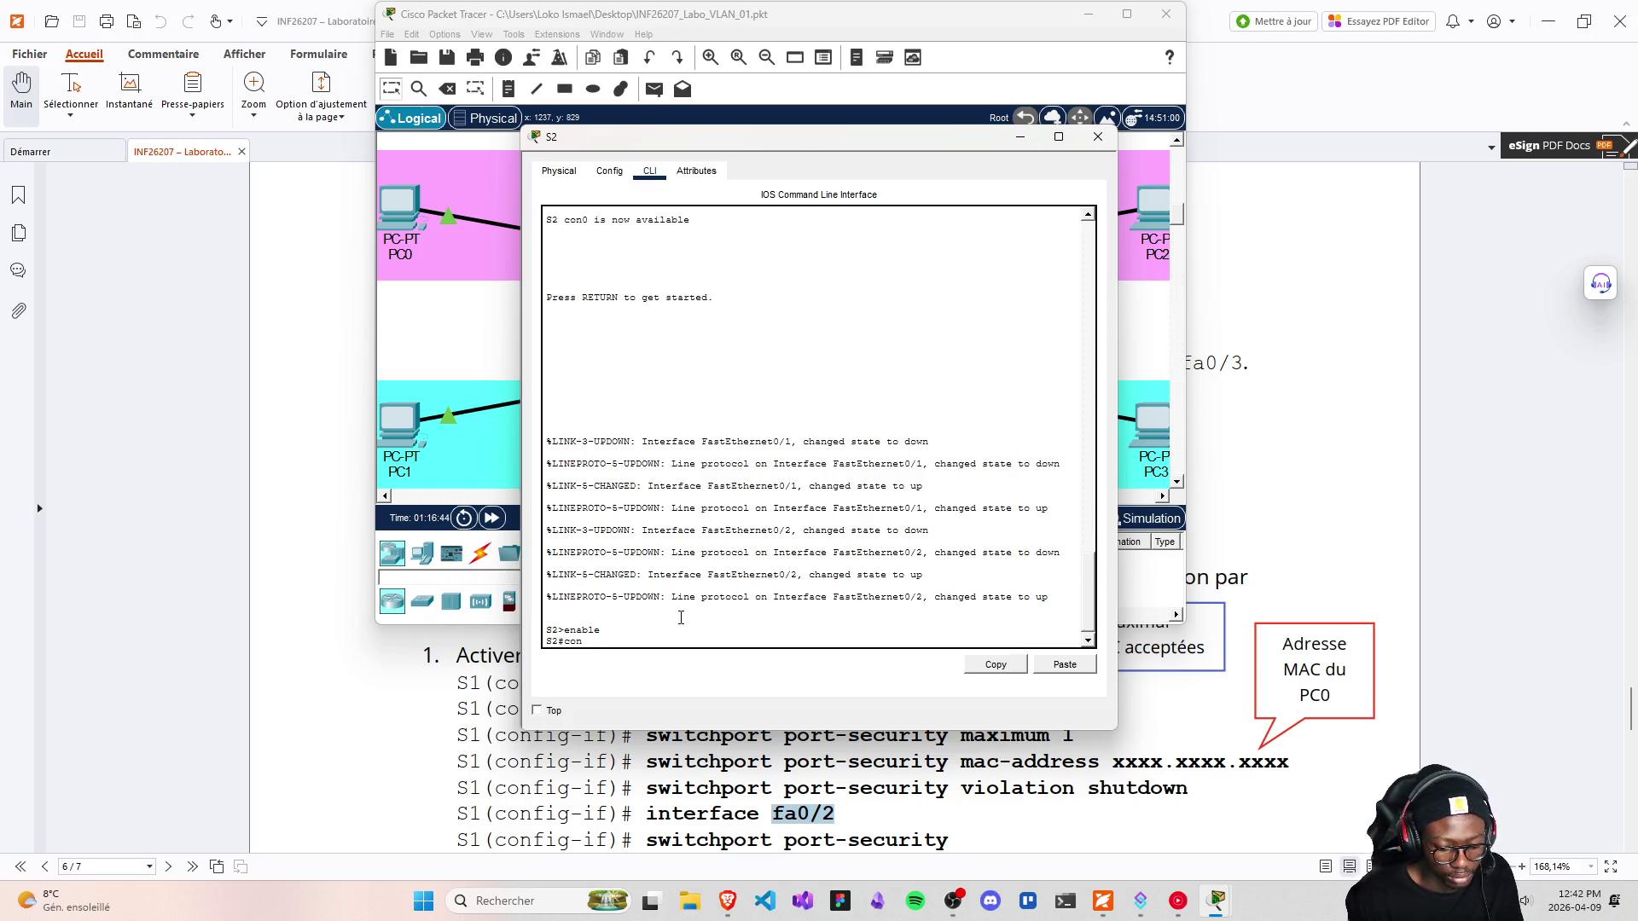
pyautogui.write('figure terminal')
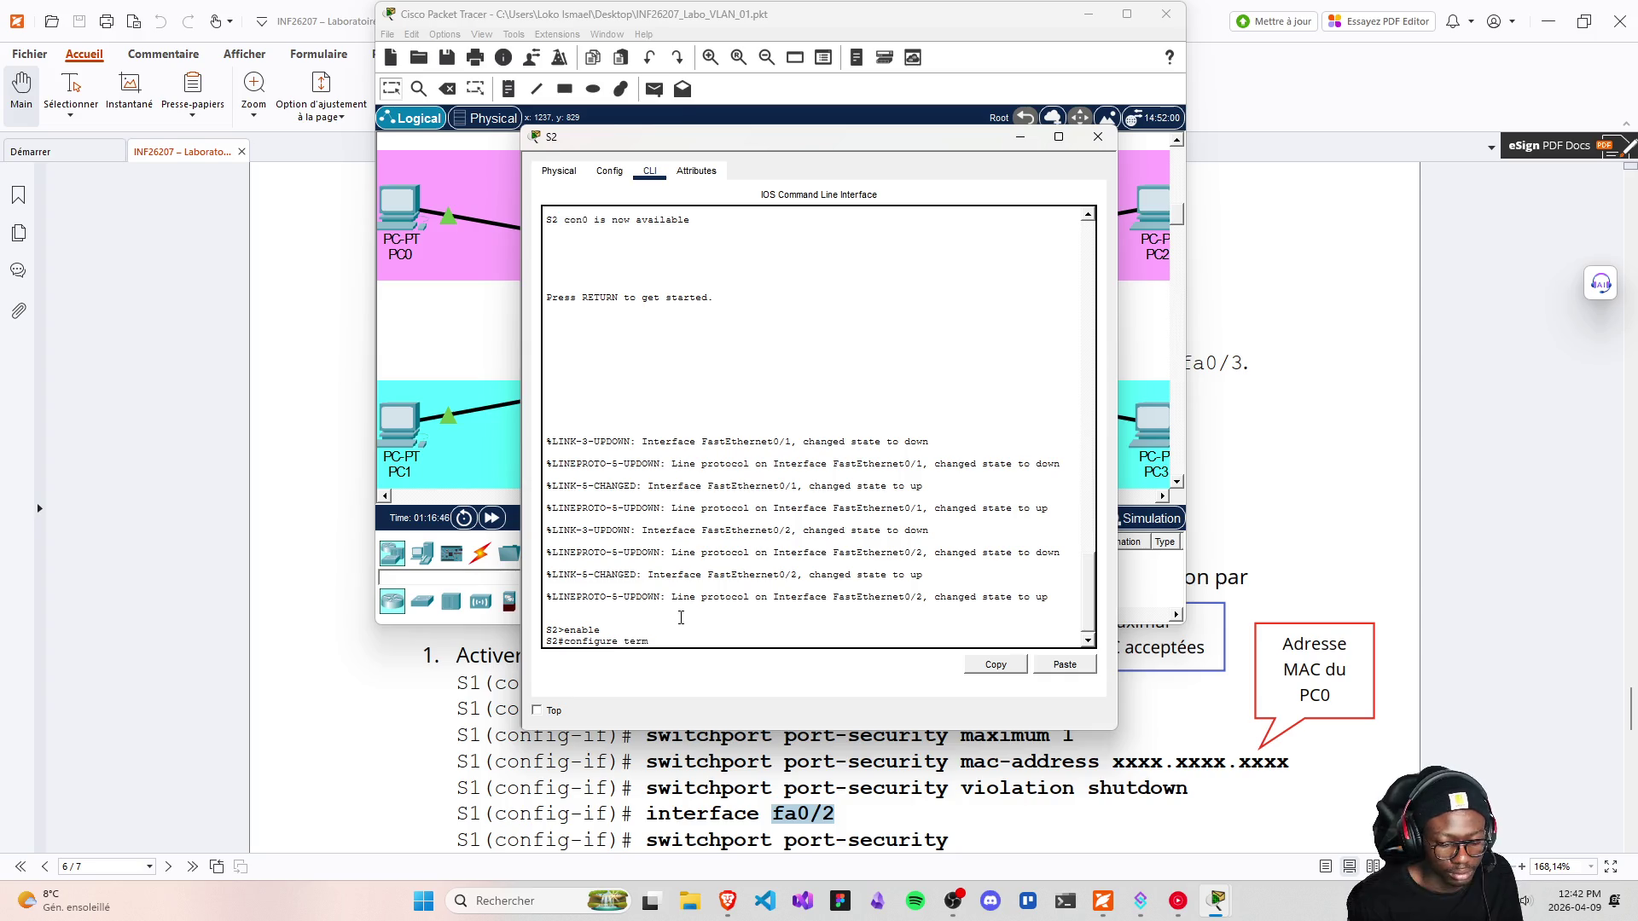
pyautogui.press('Return')
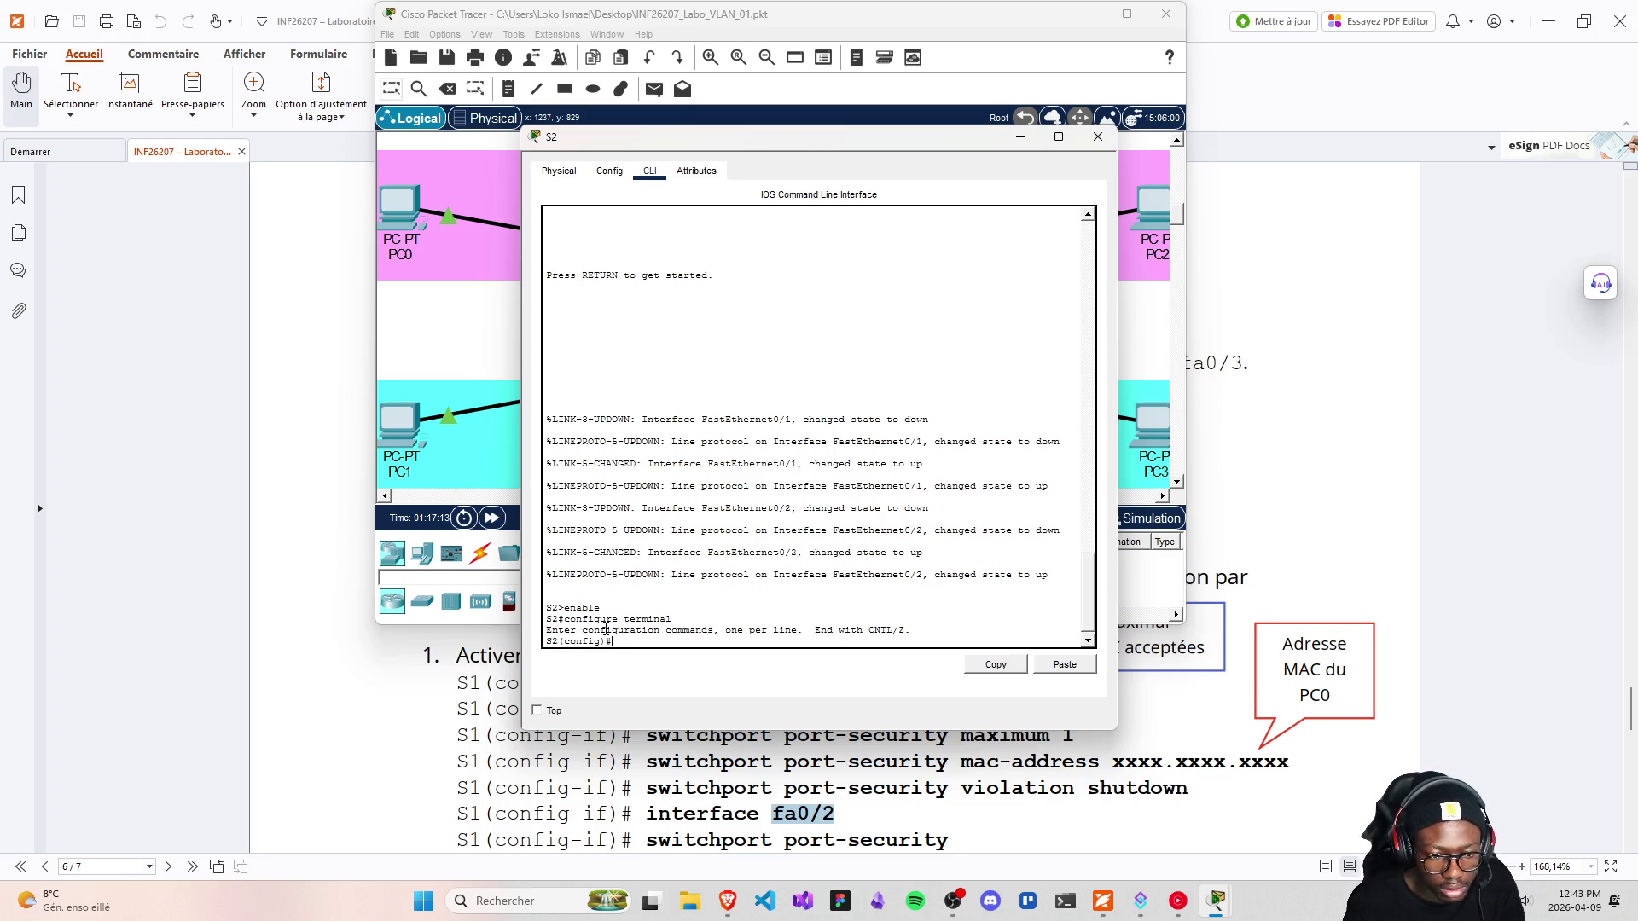
# Paste a port-security command into S2's console, review it, then delete it
pyautogui.rightClick(629, 652)
pyautogui.click(665, 669)
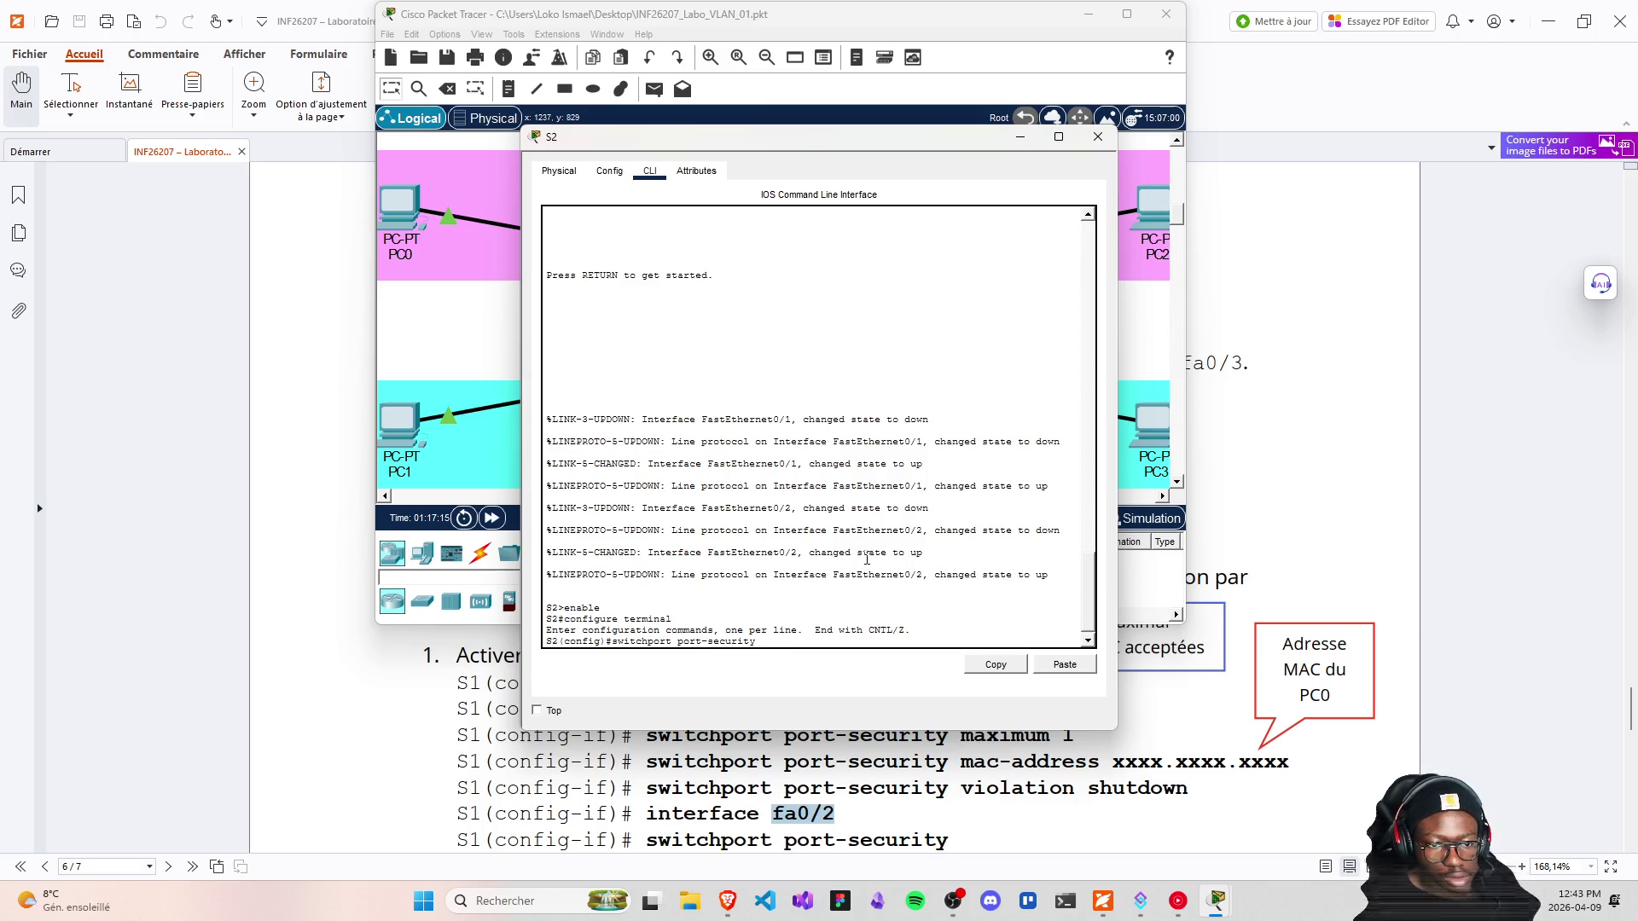
pyautogui.scroll(-3, 858, 781)
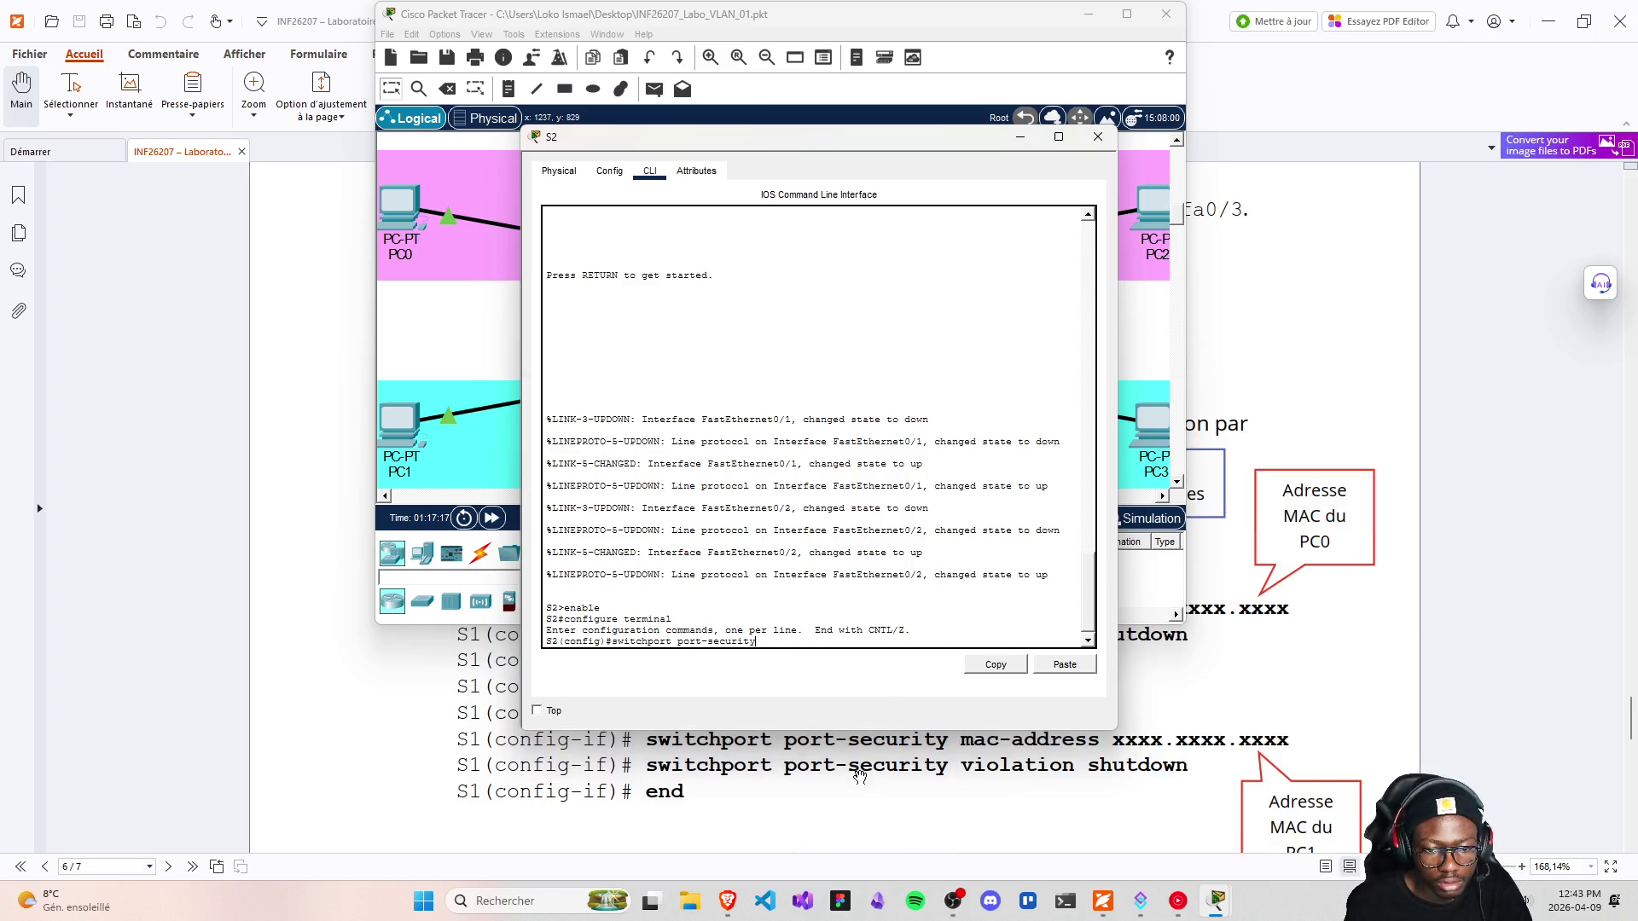
pyautogui.scroll(2, 858, 781)
pyautogui.scroll(4, 858, 782)
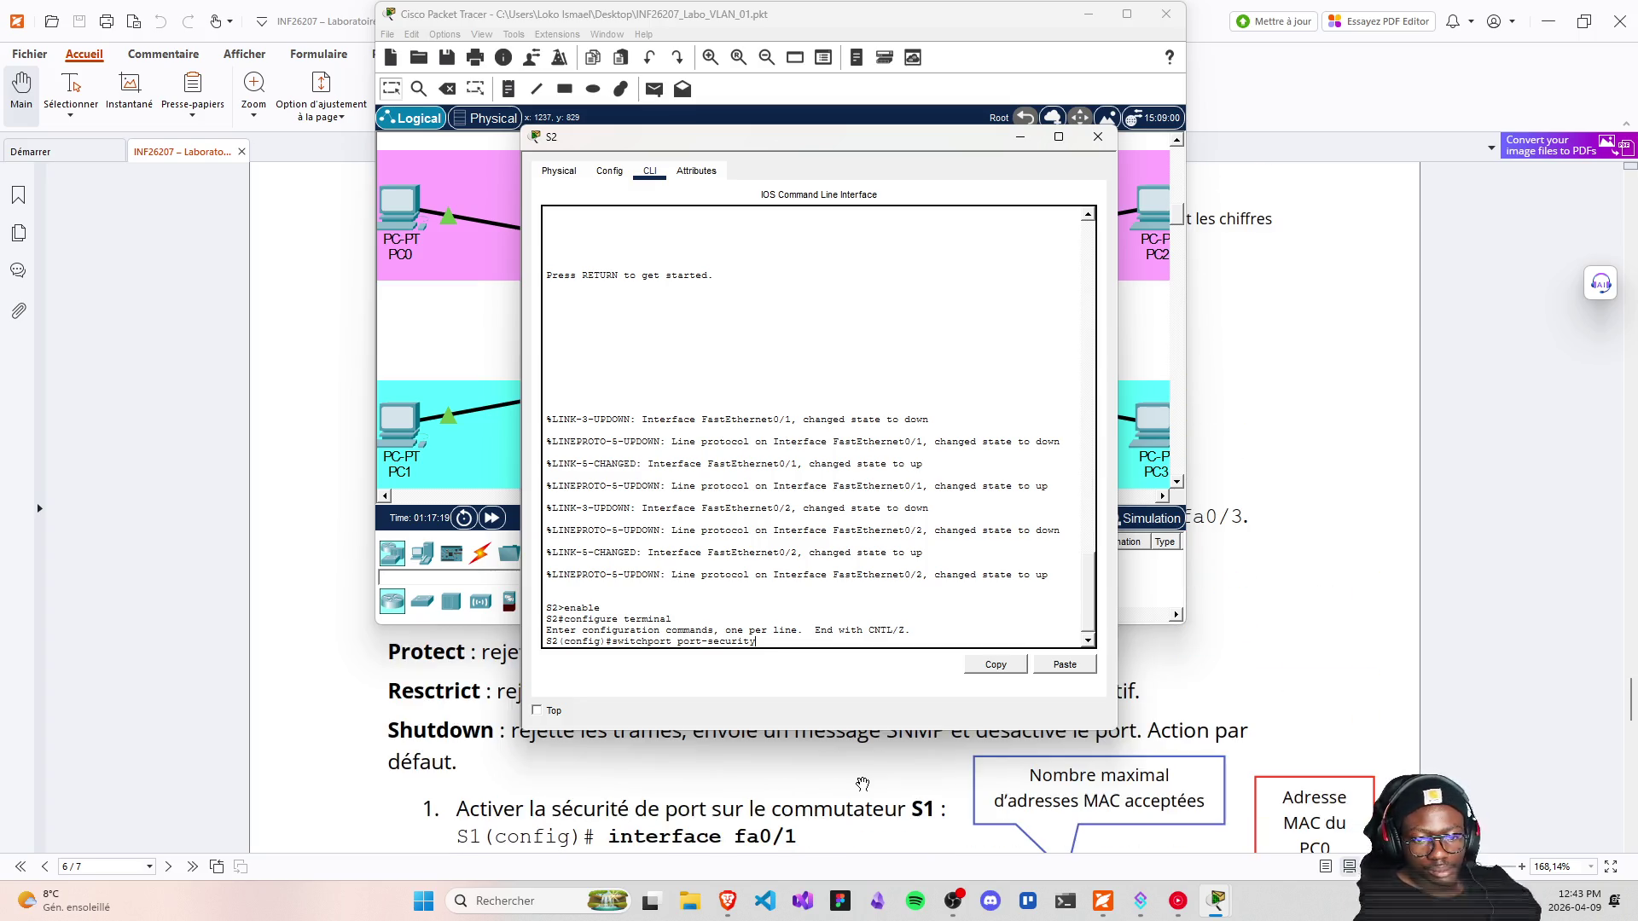
pyautogui.scroll(-1, 862, 783)
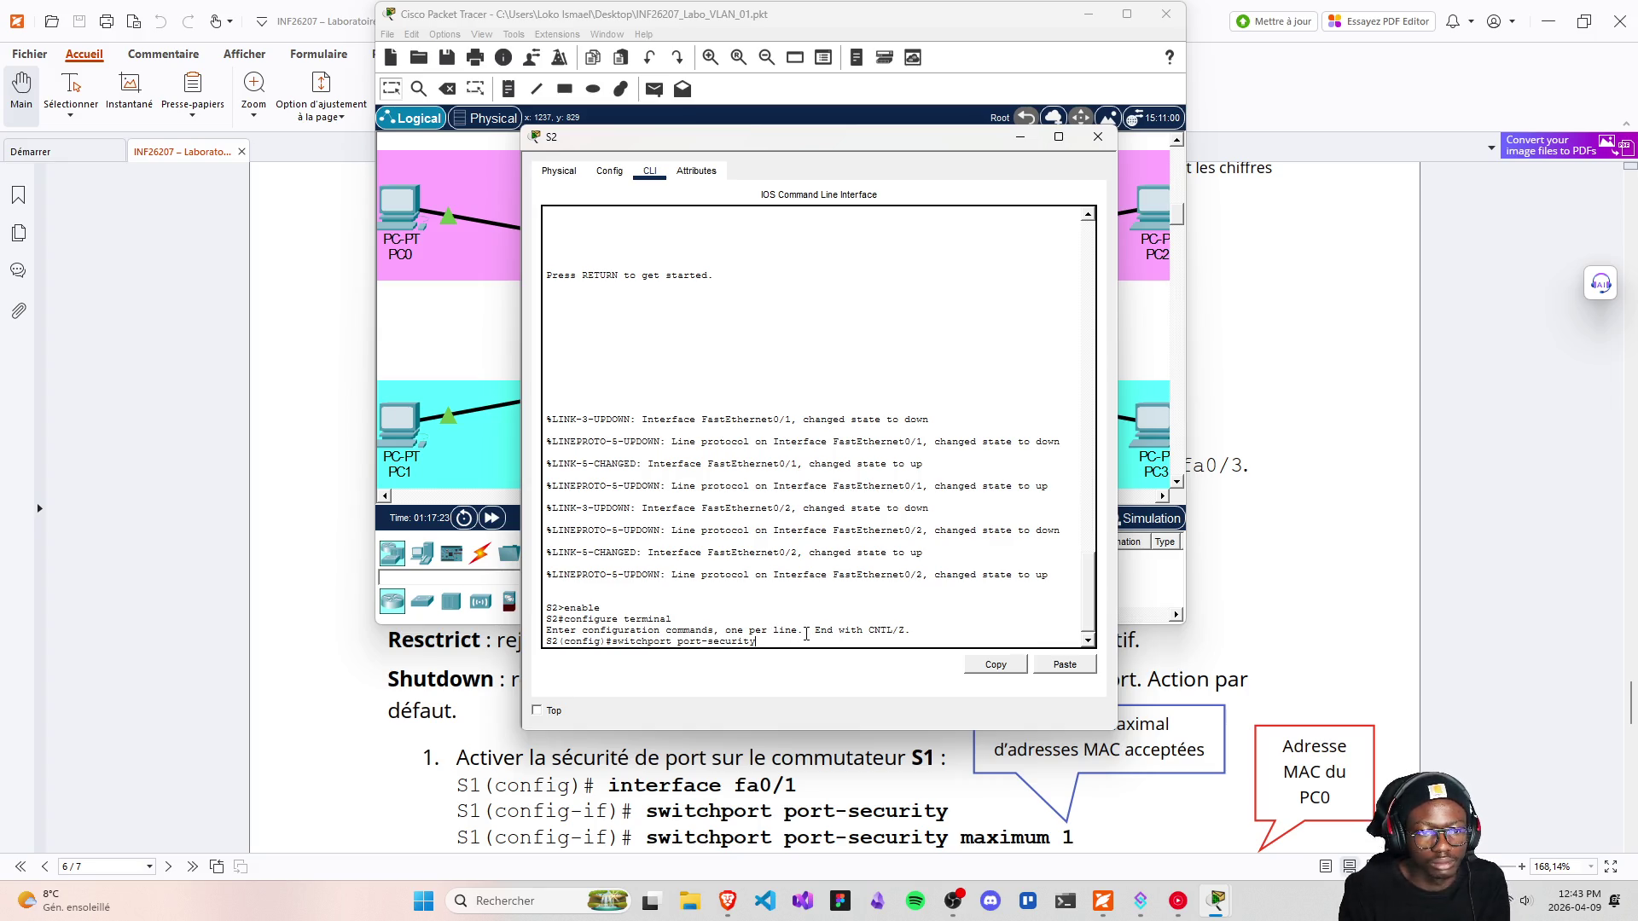
pyautogui.press('BackSpace')
pyautogui.press('BackSpace')
pyautogui.press('BackSpace')
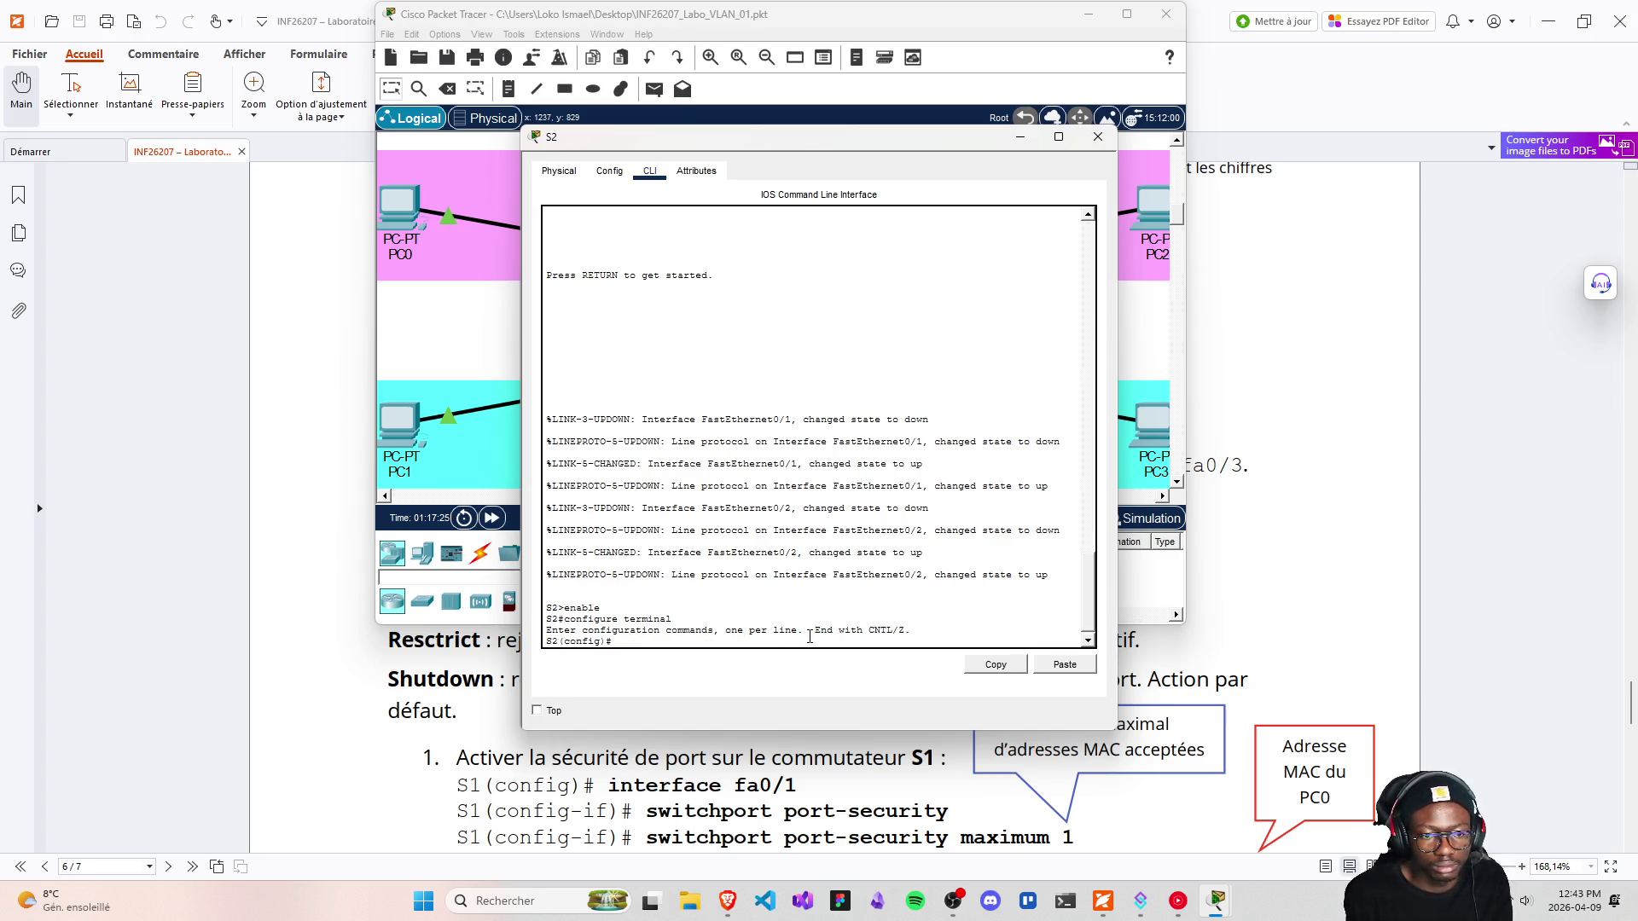
# On S2's fa0/1, enable port security with a maximum of 1 MAC address
pyautogui.write('inter')
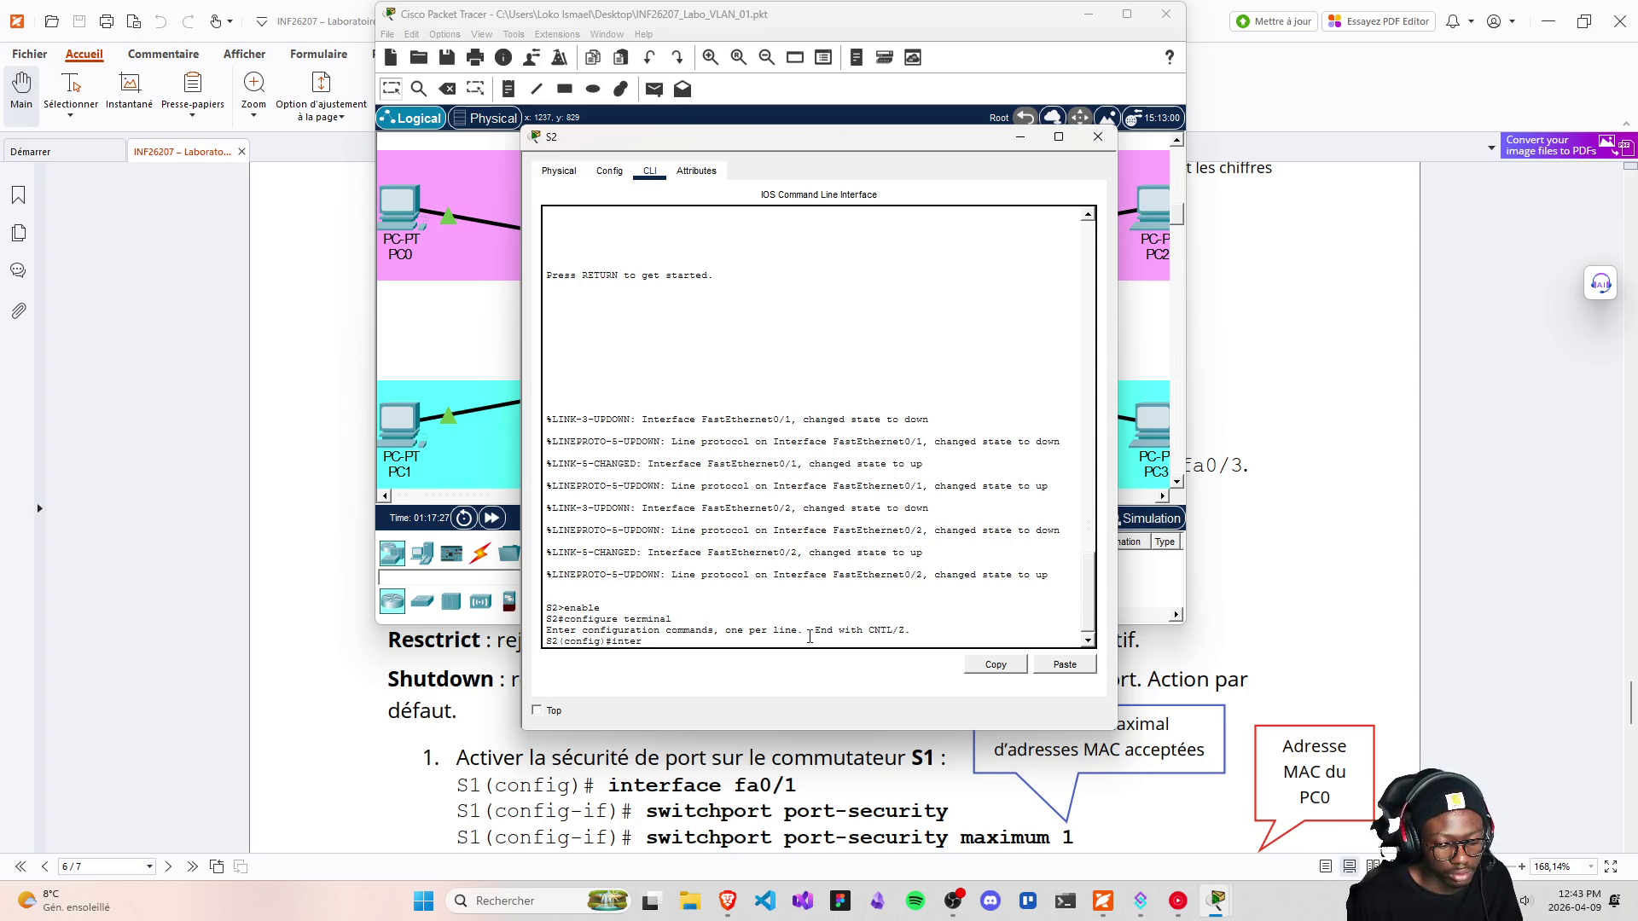
pyautogui.write('face')
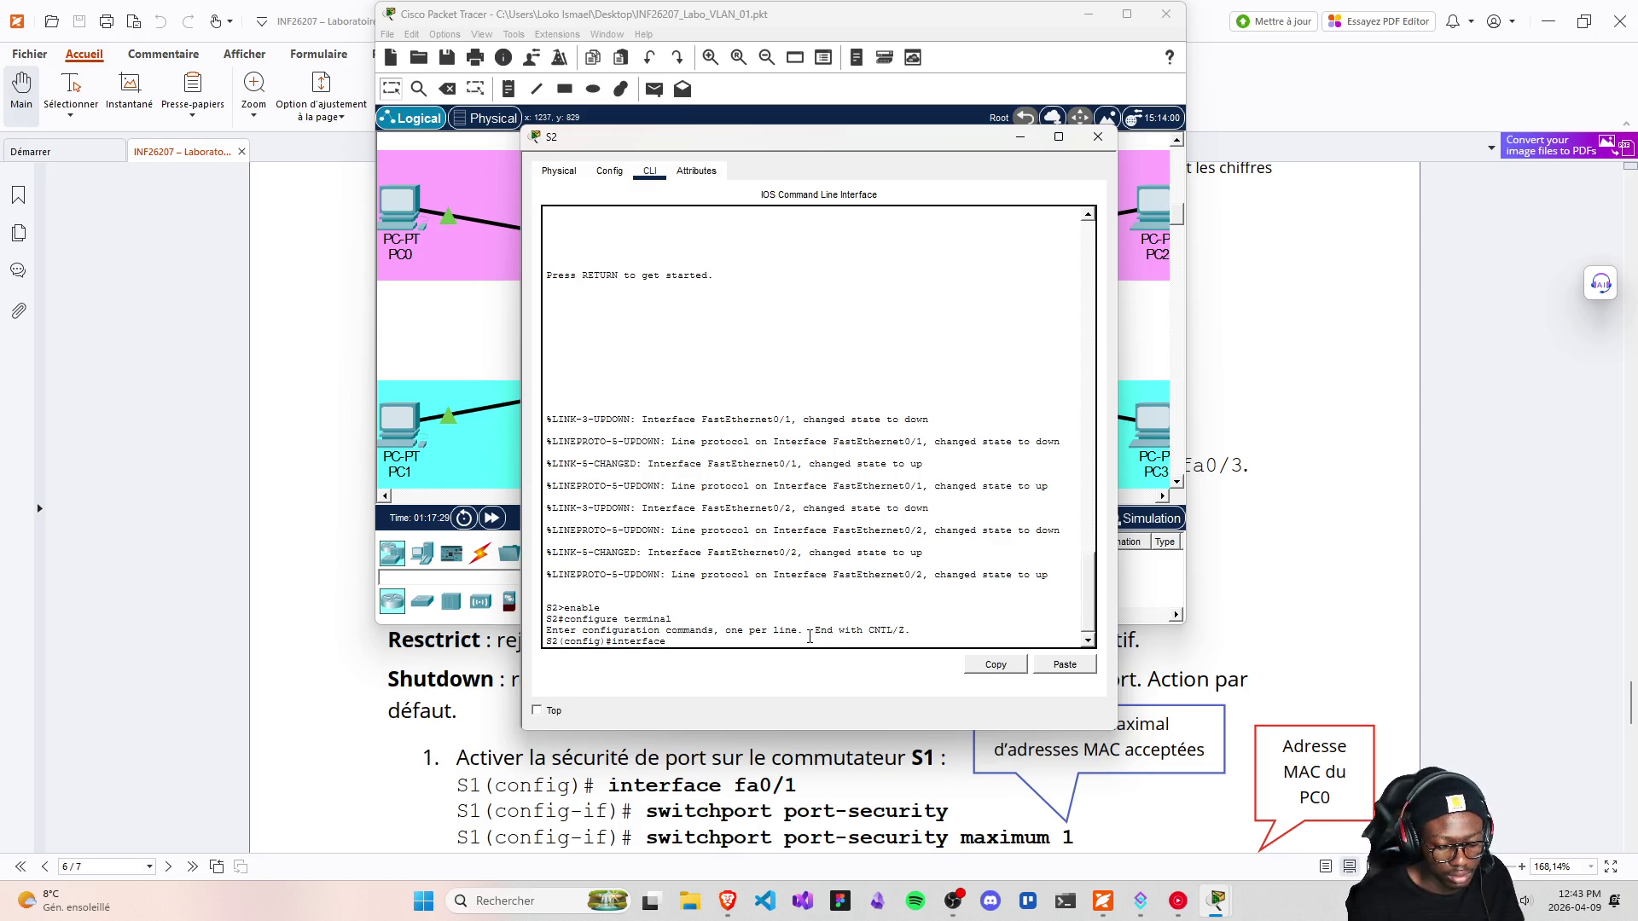
pyautogui.write(' fa')
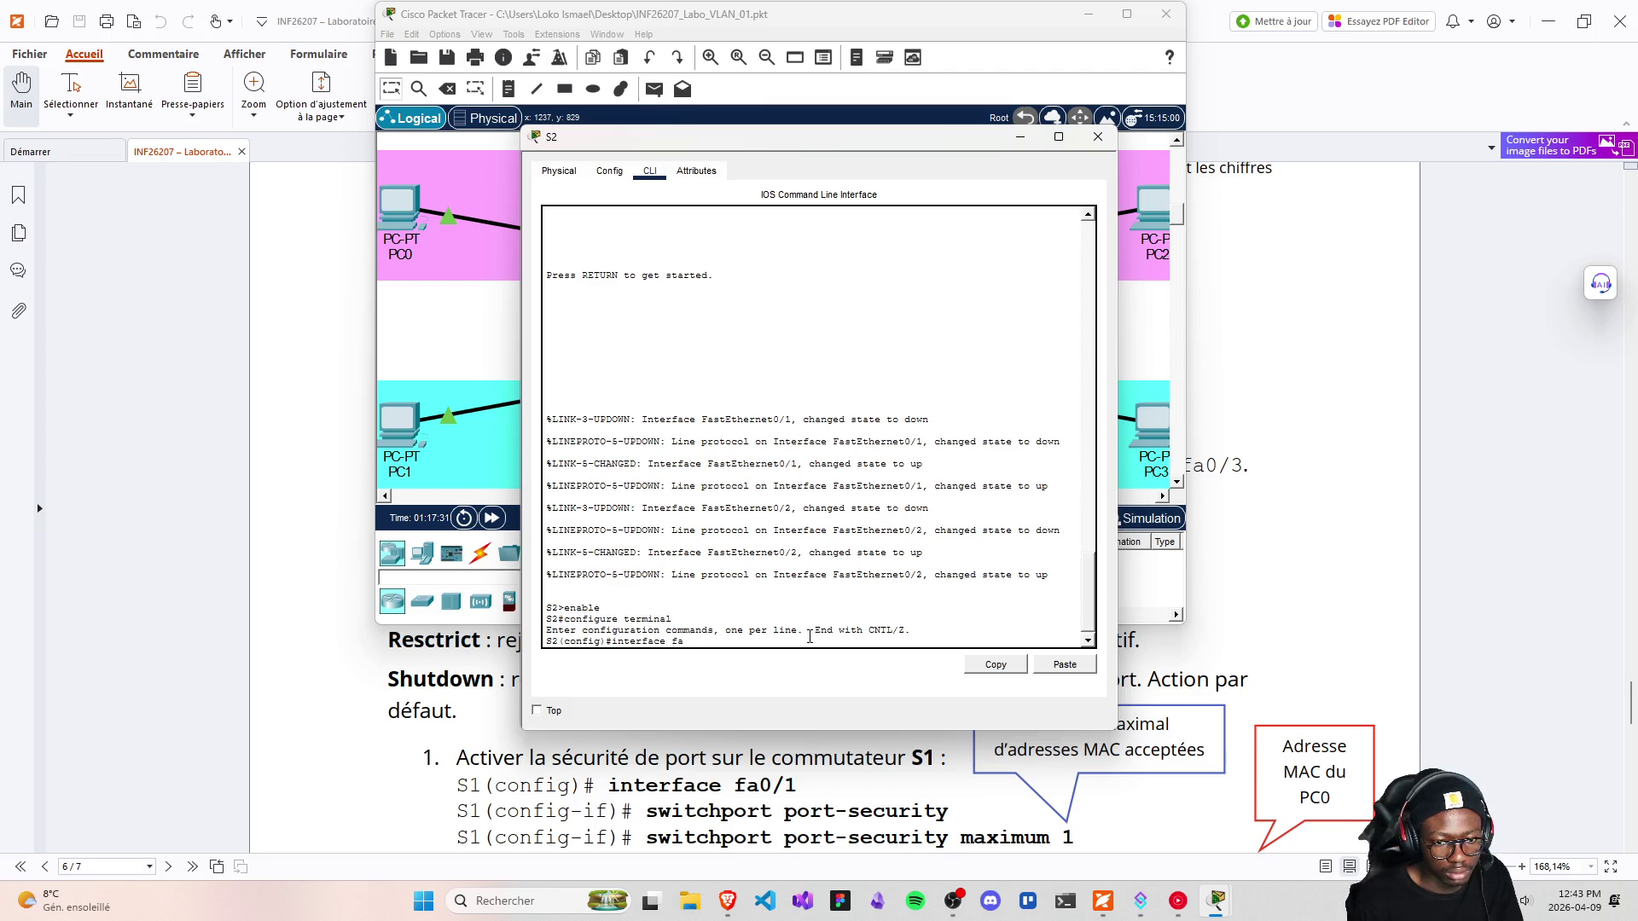
pyautogui.write('0/1')
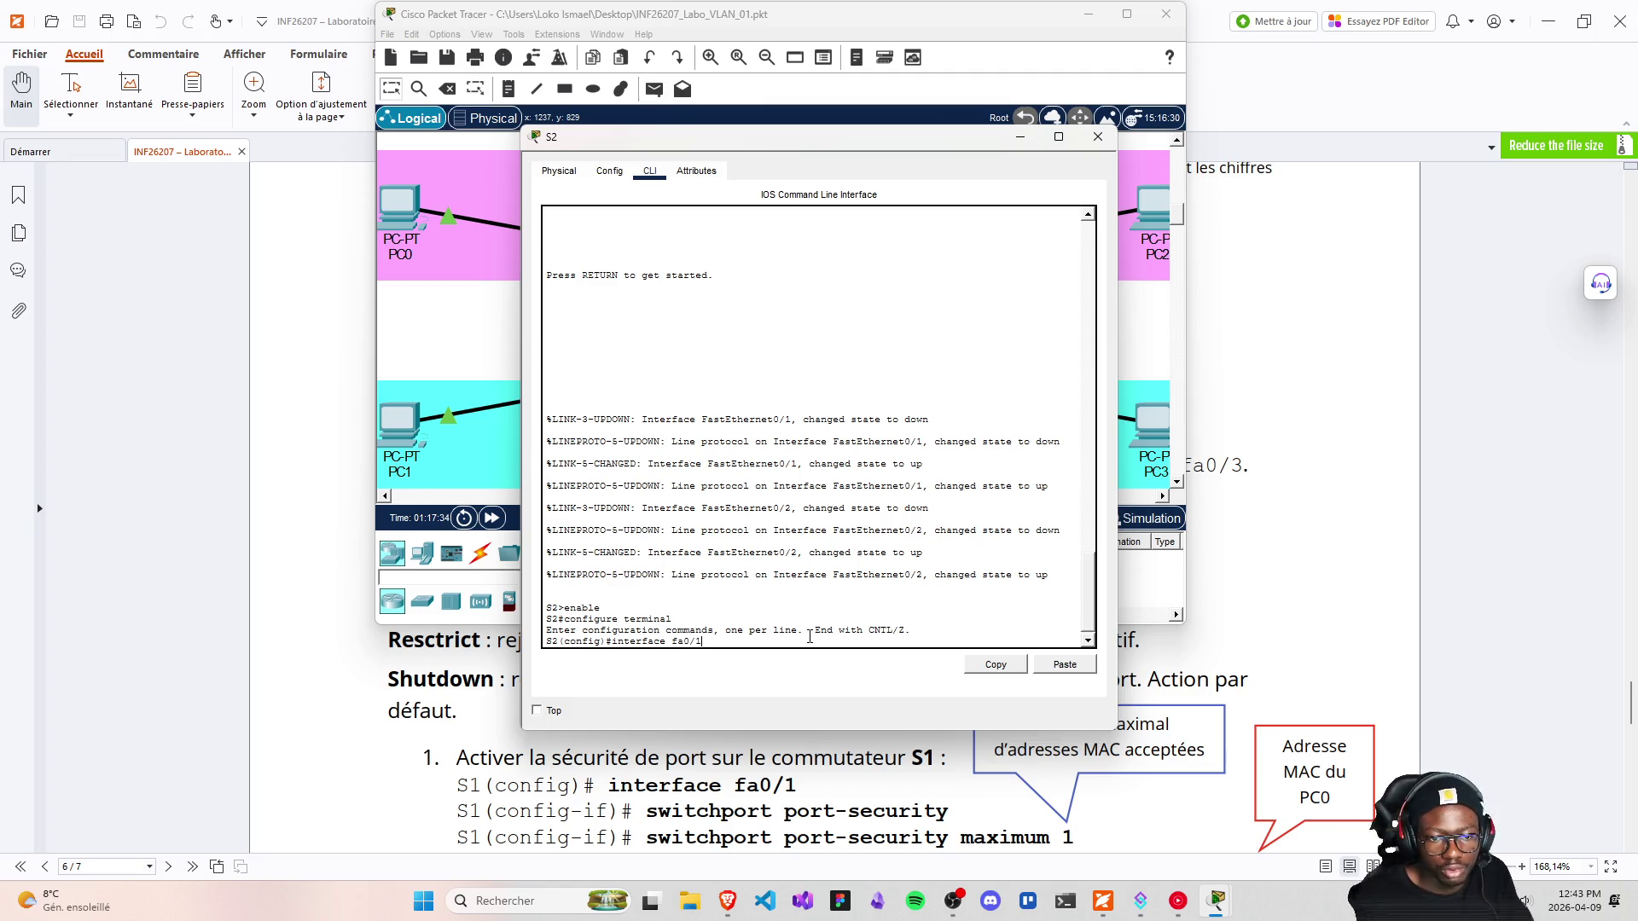
pyautogui.press('Return')
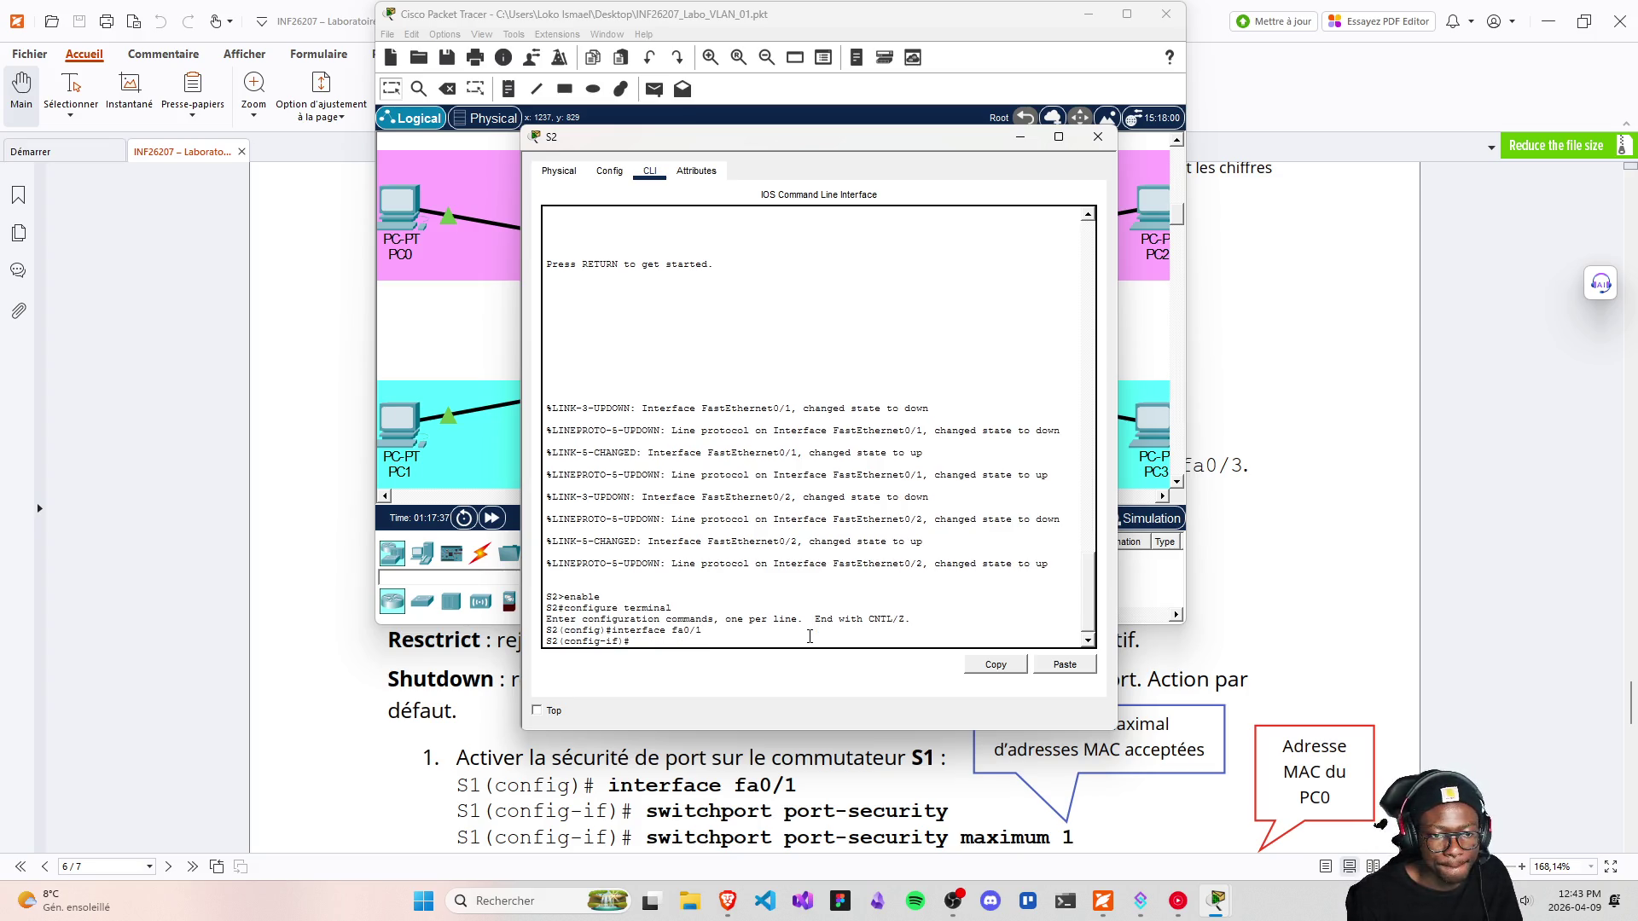
pyautogui.rightClick(662, 642)
pyautogui.click(689, 665)
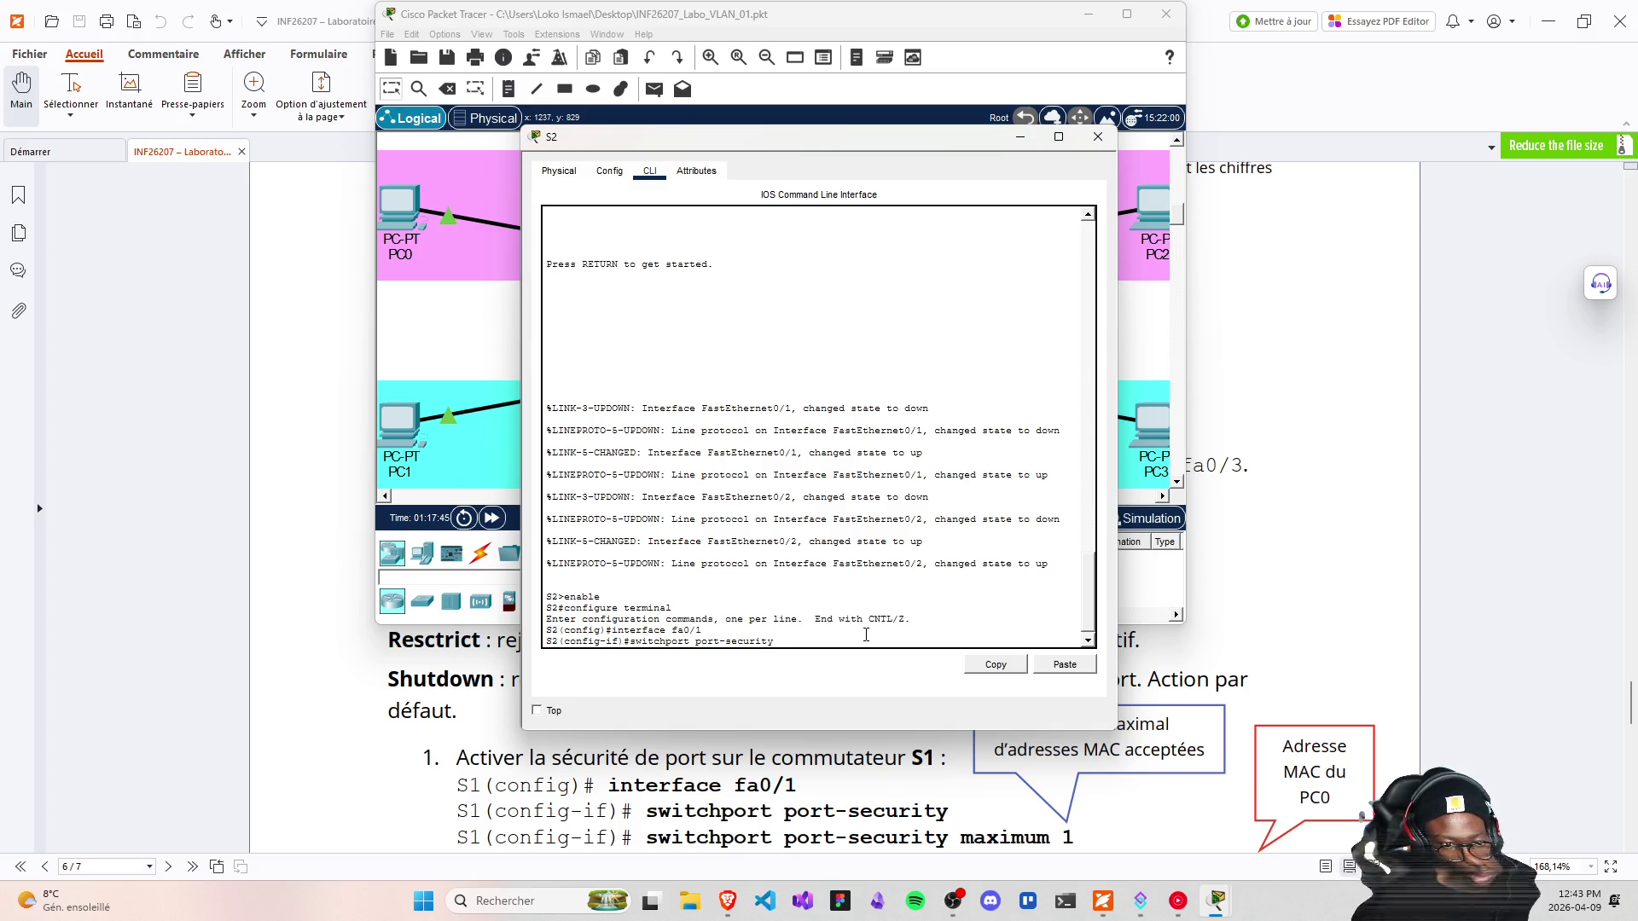
pyautogui.press('Return')
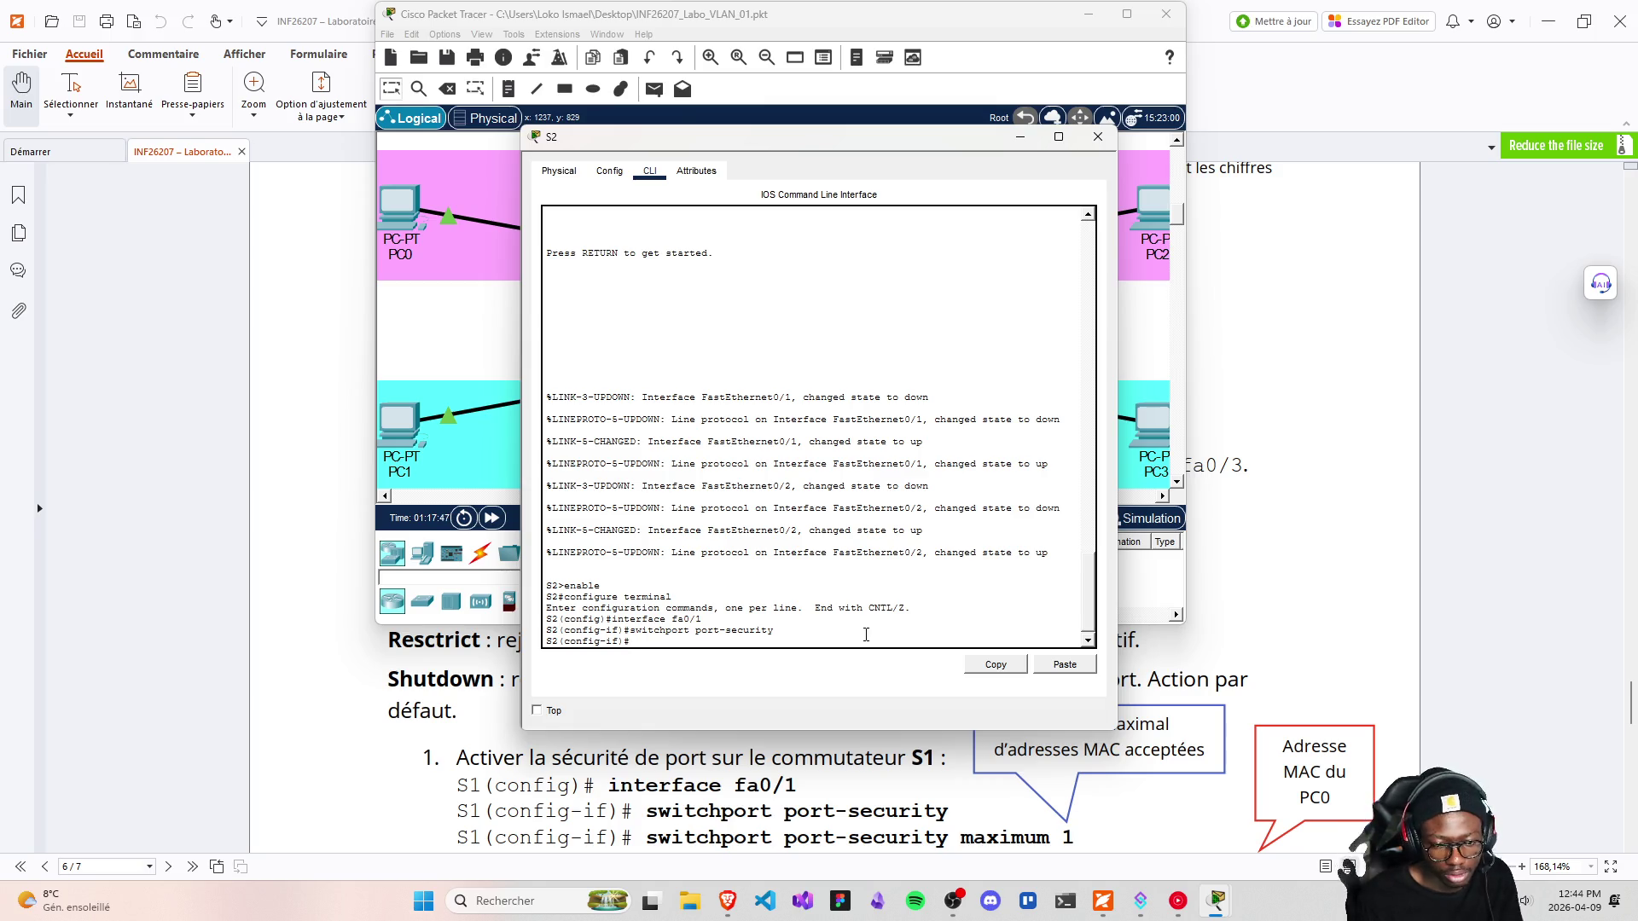
pyautogui.press('Up')
pyautogui.write('ma')
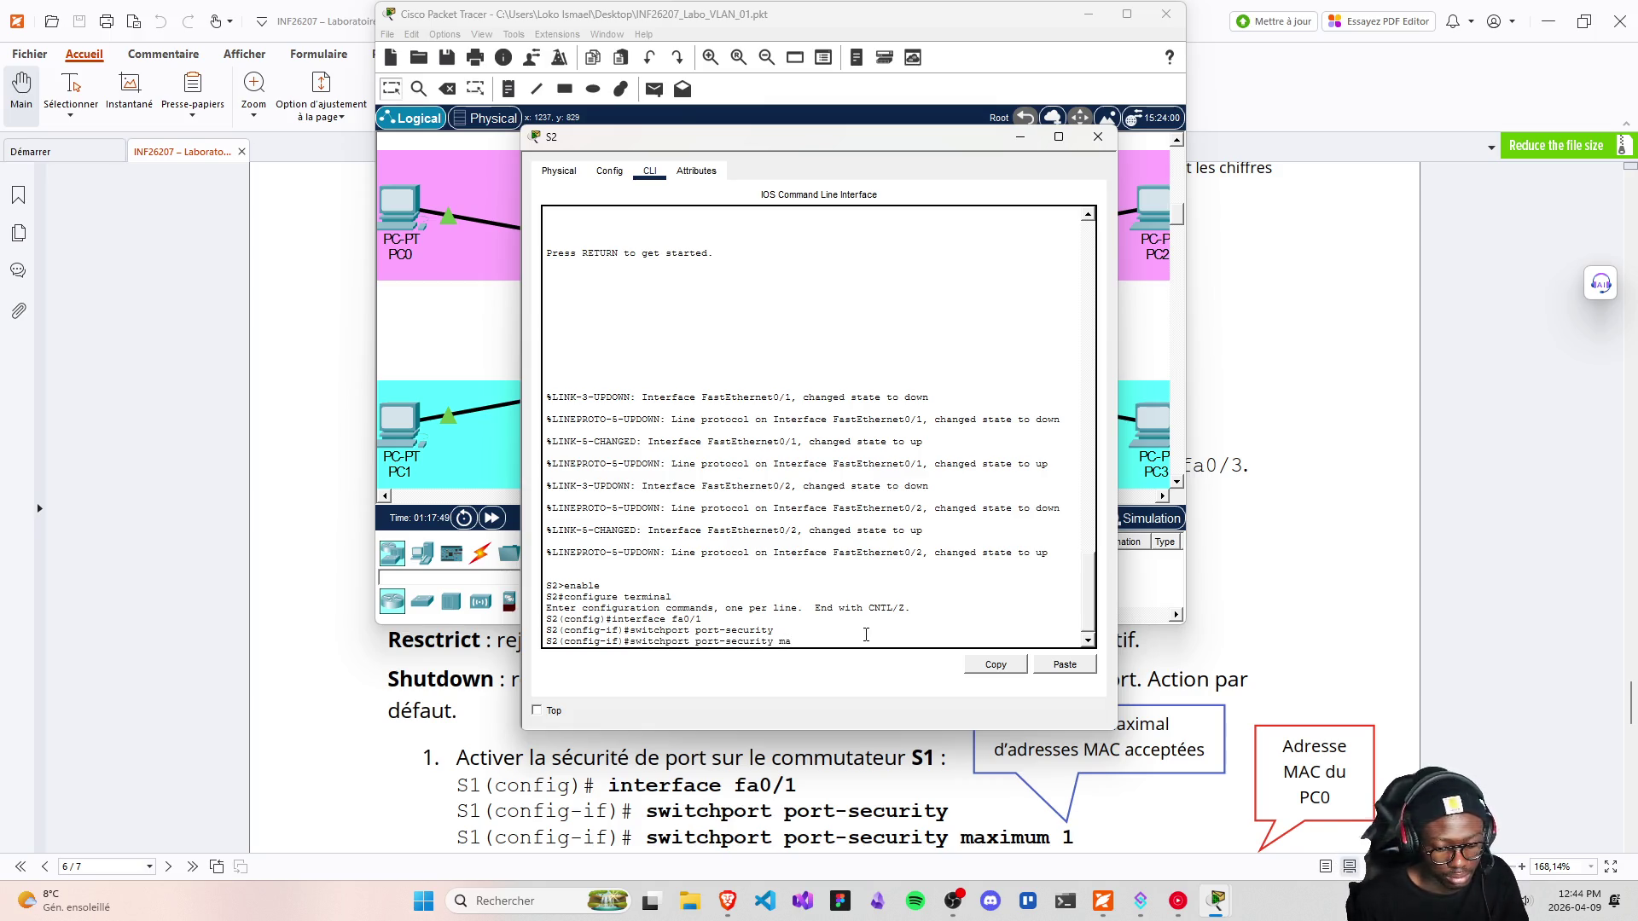
pyautogui.write('ximu')
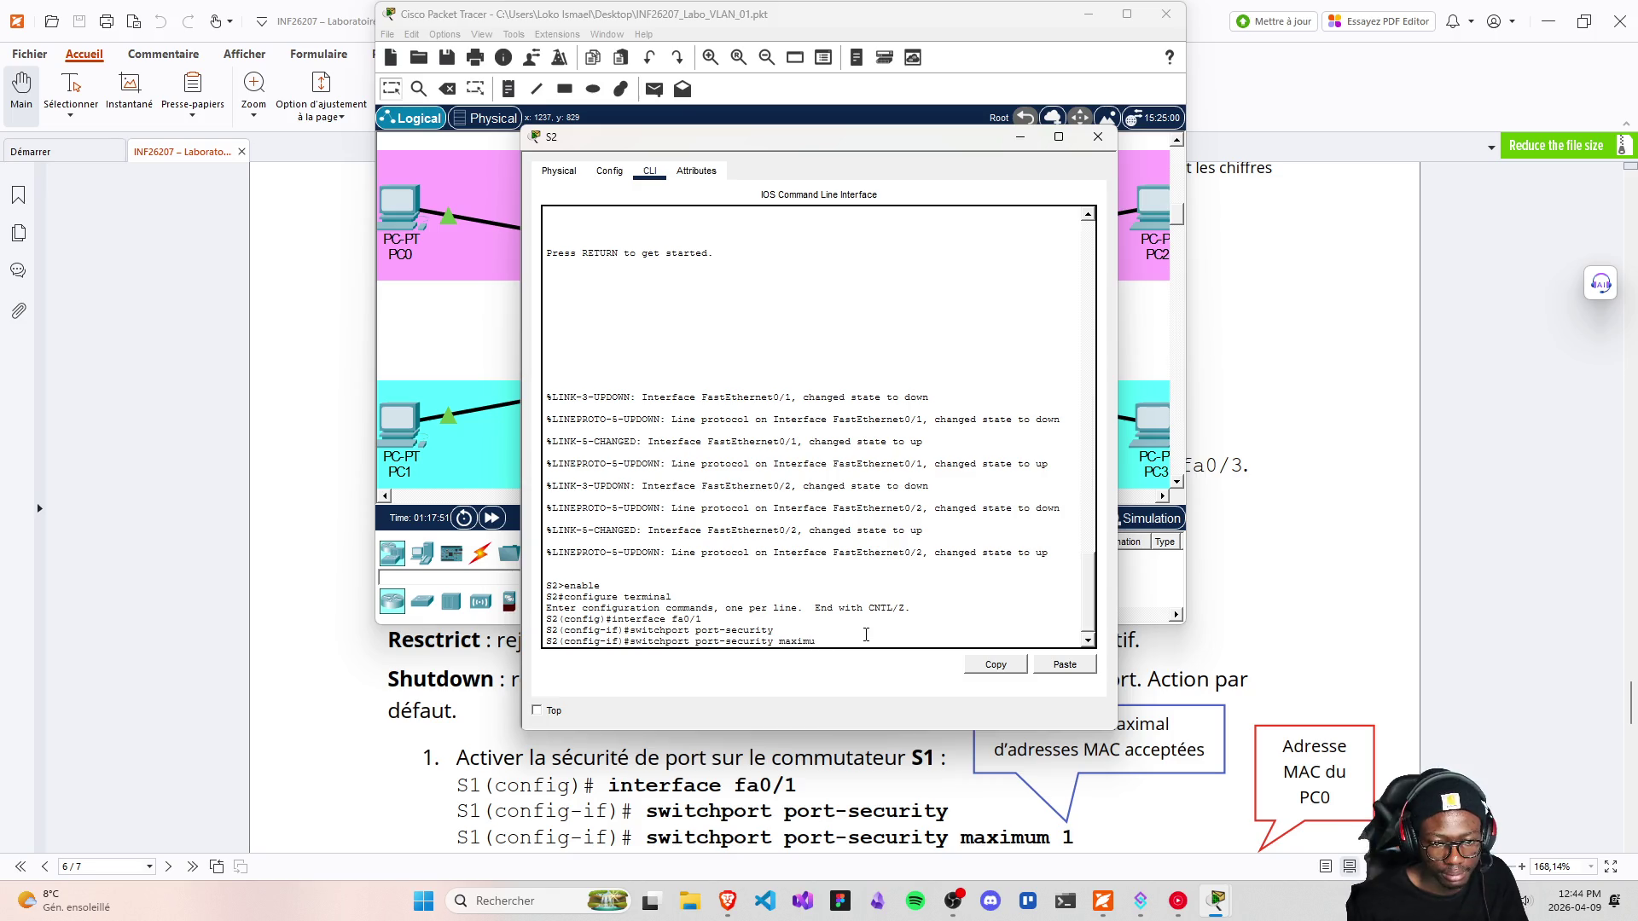
pyautogui.write('m 1')
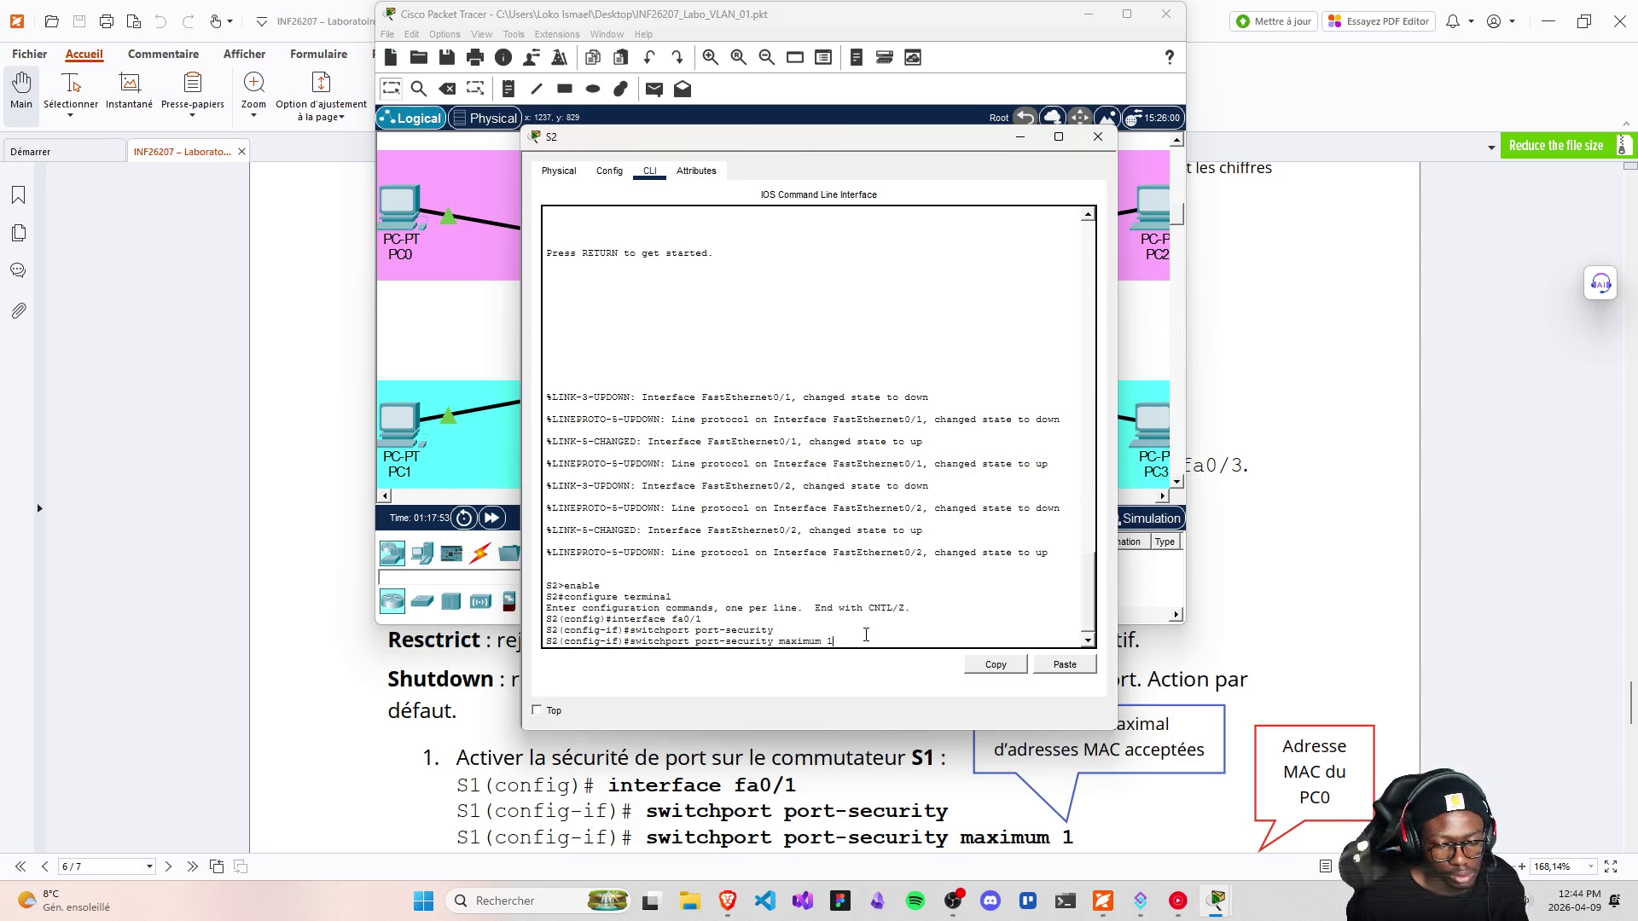
pyautogui.press('Return')
# Start the 'switchport port-security mac-address' command and move the S2 terminal aside to view the topology
pyautogui.scroll(1, 1167, 701)
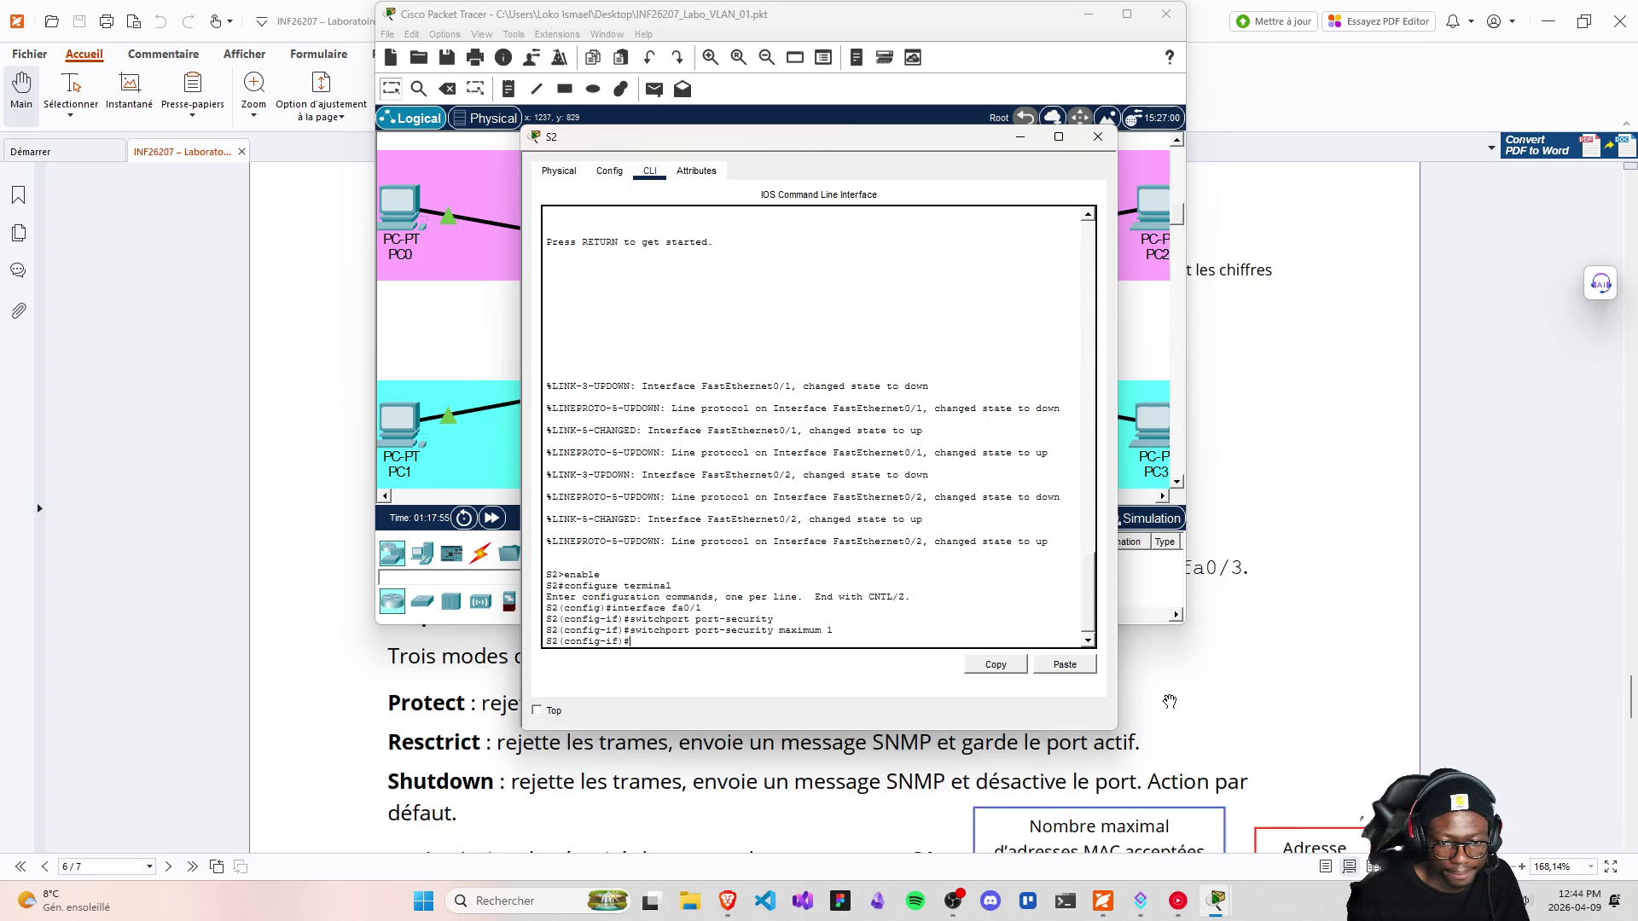
pyautogui.scroll(-3, 1167, 702)
pyautogui.scroll(4, 1165, 700)
pyautogui.scroll(-2, 1162, 699)
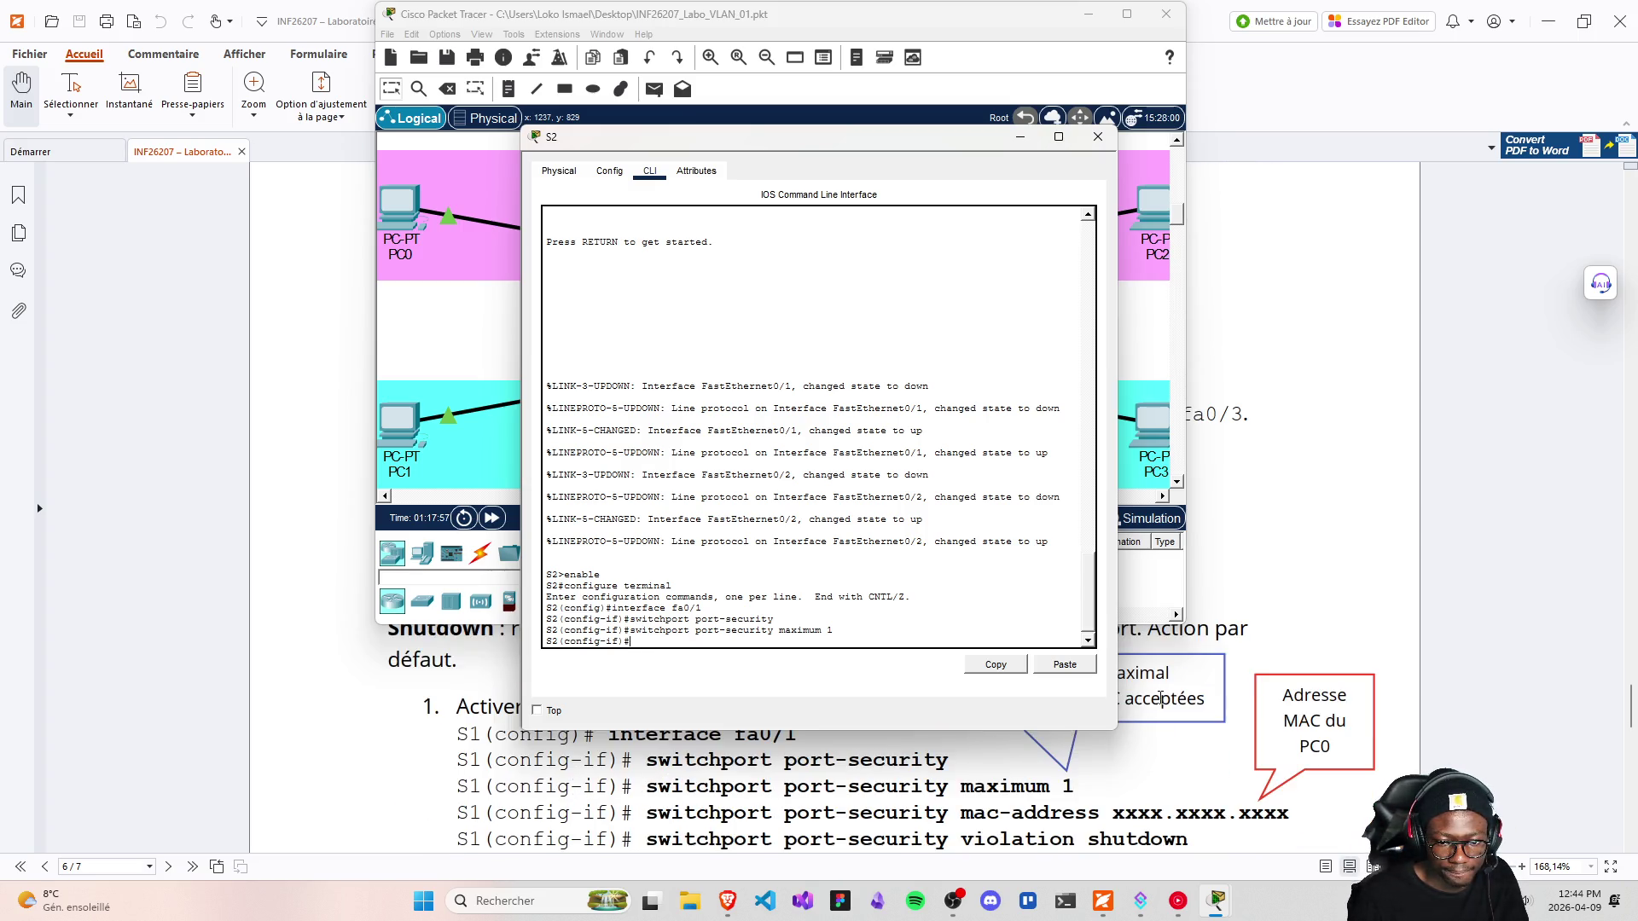
pyautogui.scroll(-1, 1160, 700)
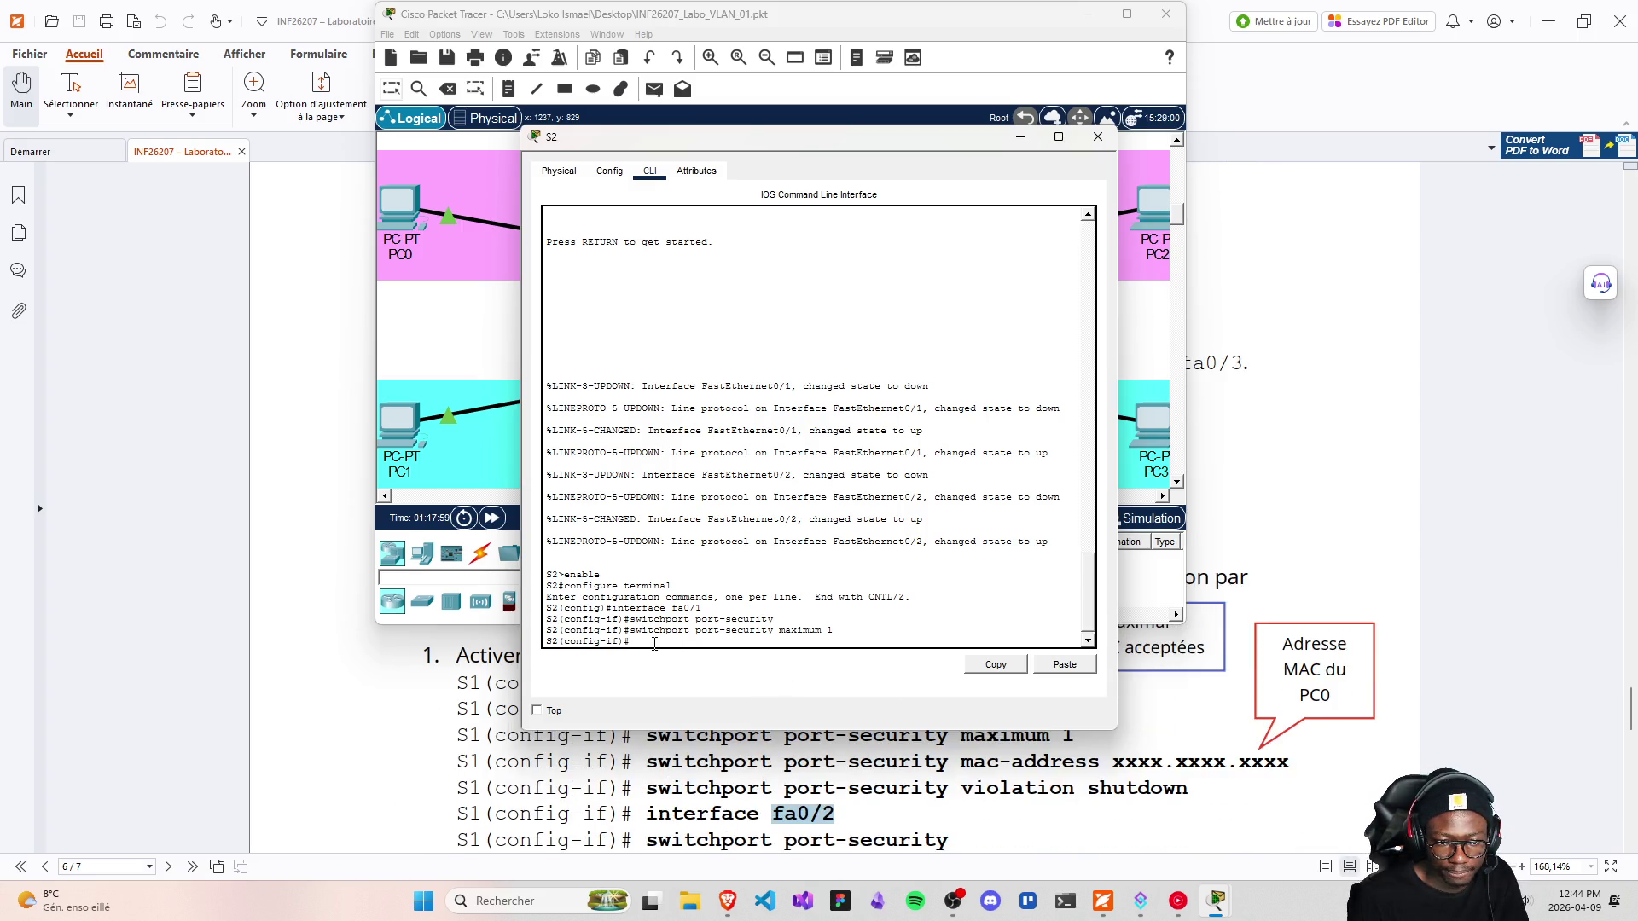
pyautogui.press('Up')
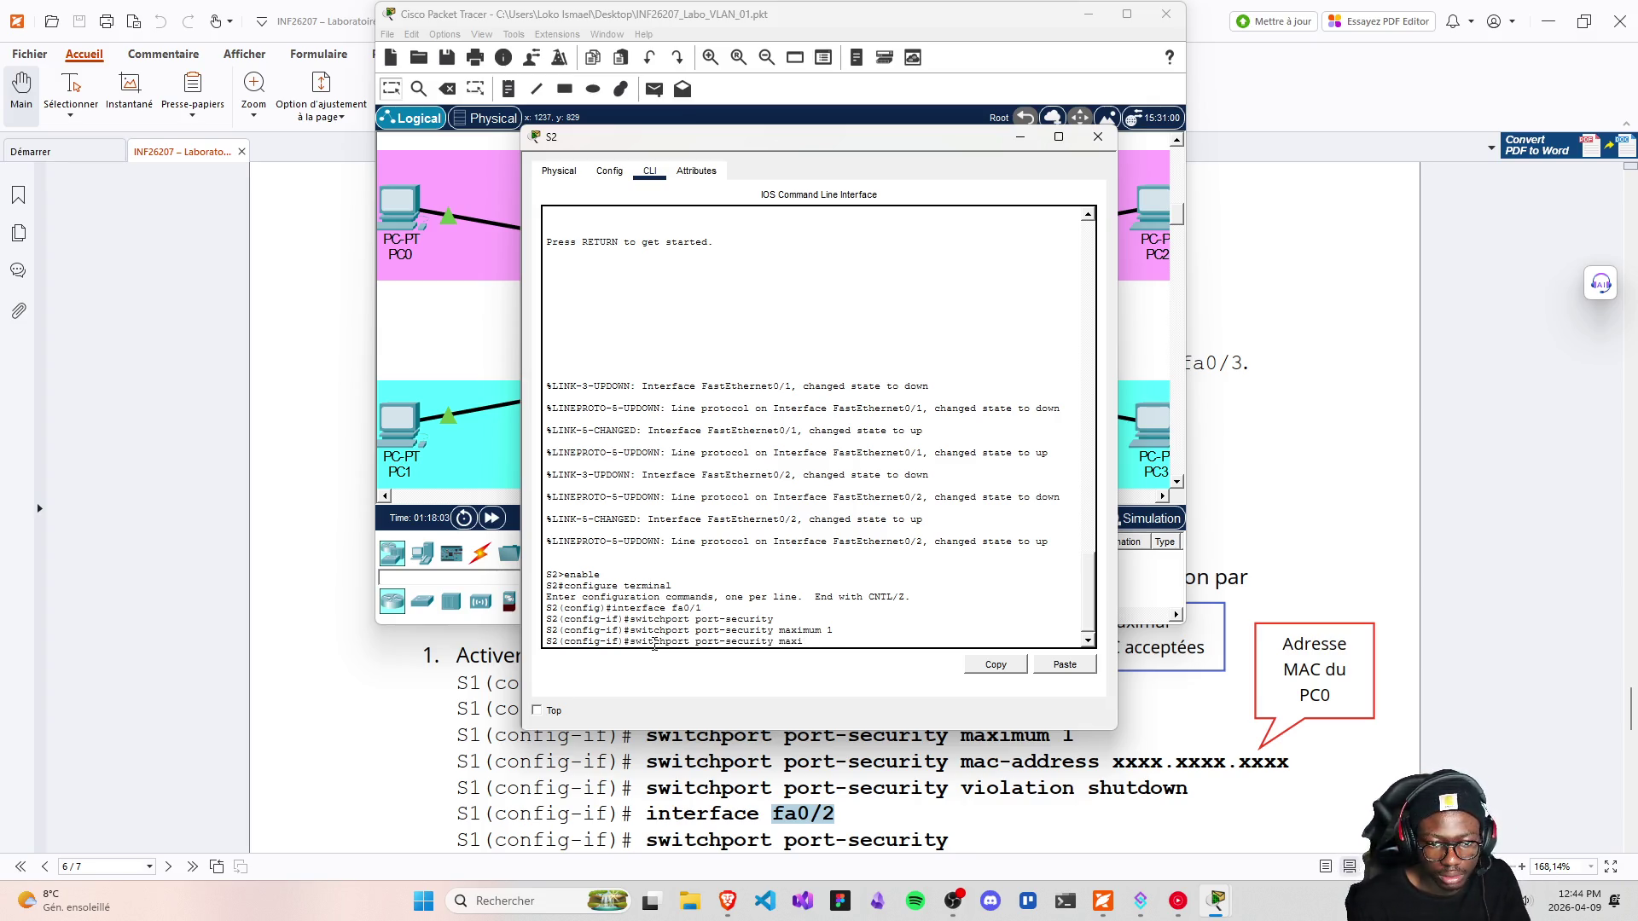
pyautogui.press('BackSpace')
pyautogui.press('BackSpace')
pyautogui.press('BackSpace')
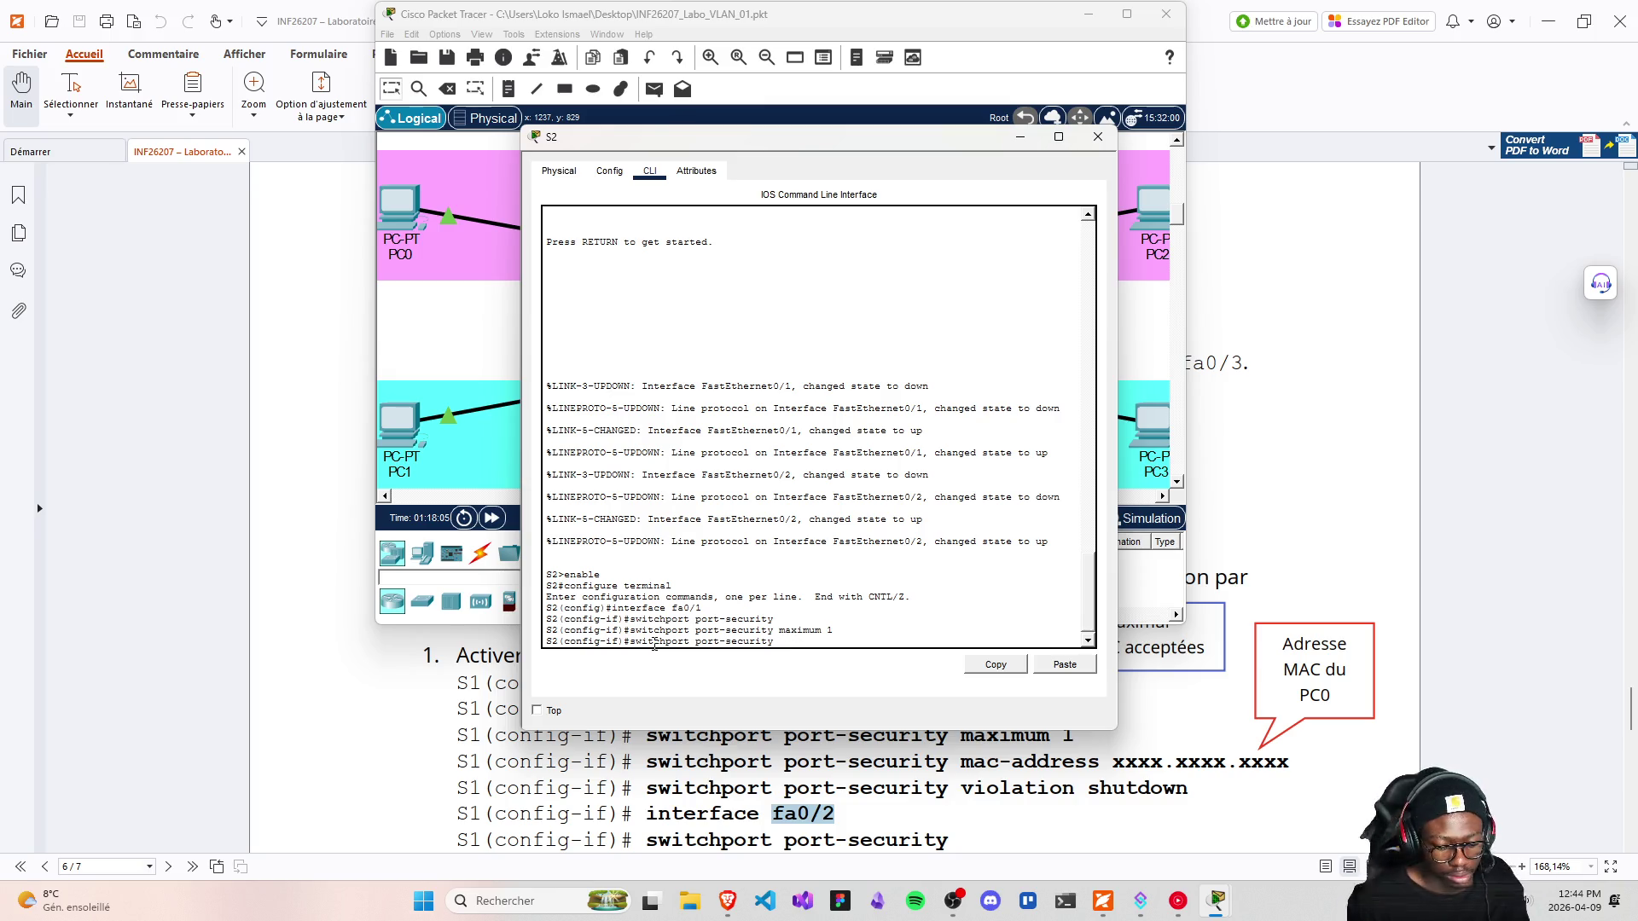
pyautogui.write('mac-address')
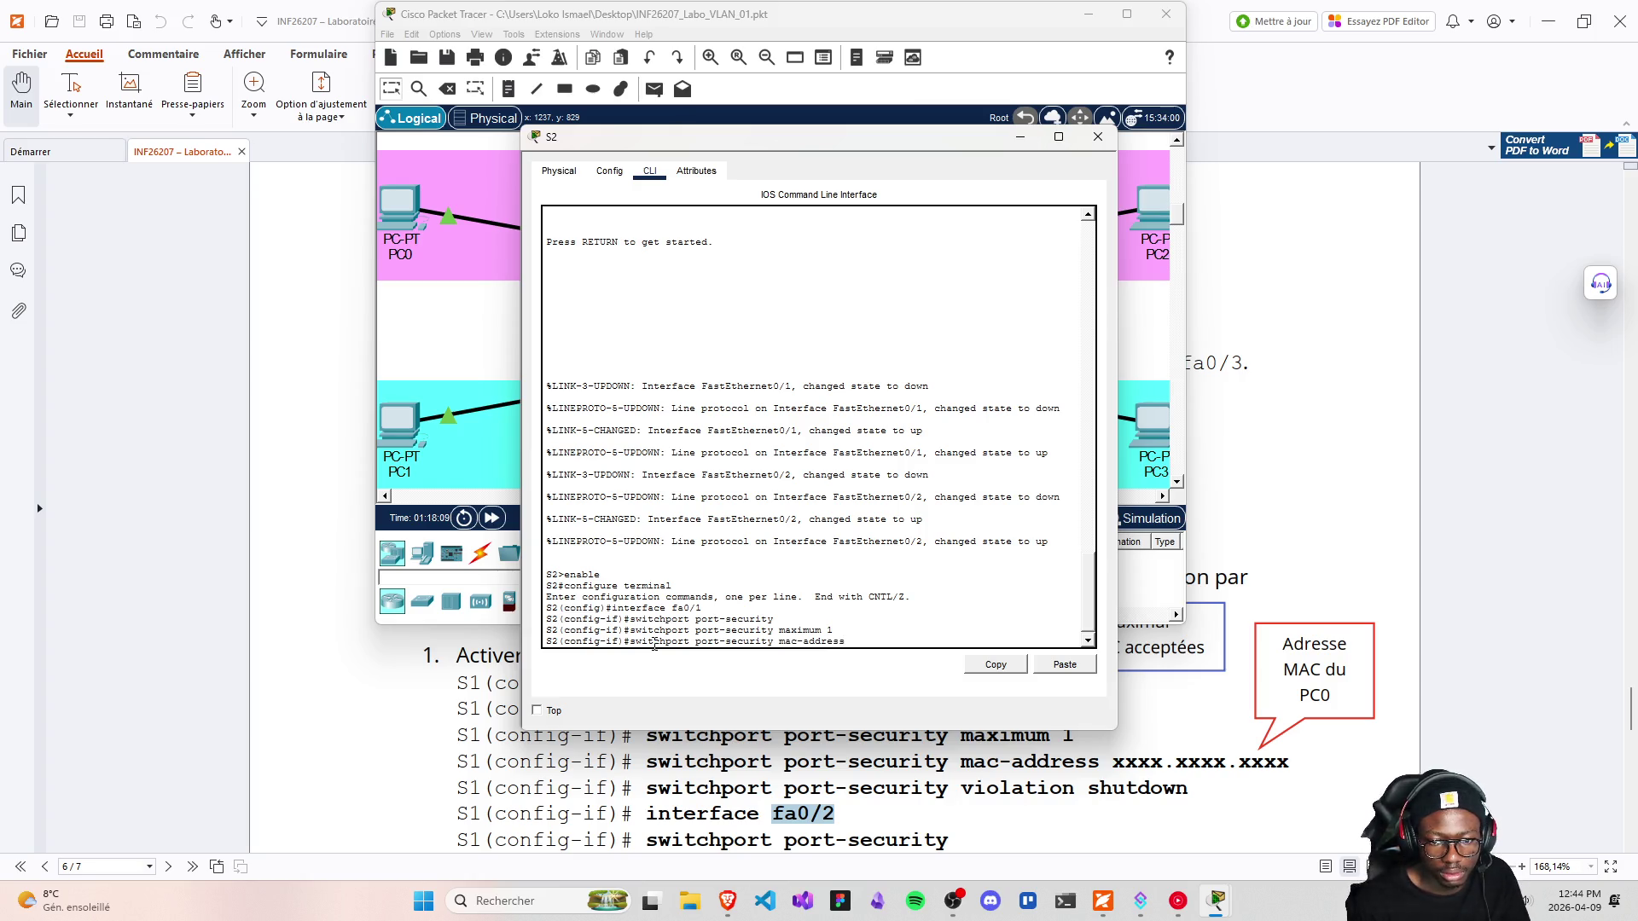
pyautogui.moveTo(732, 140); pyautogui.dragTo(564, 139)
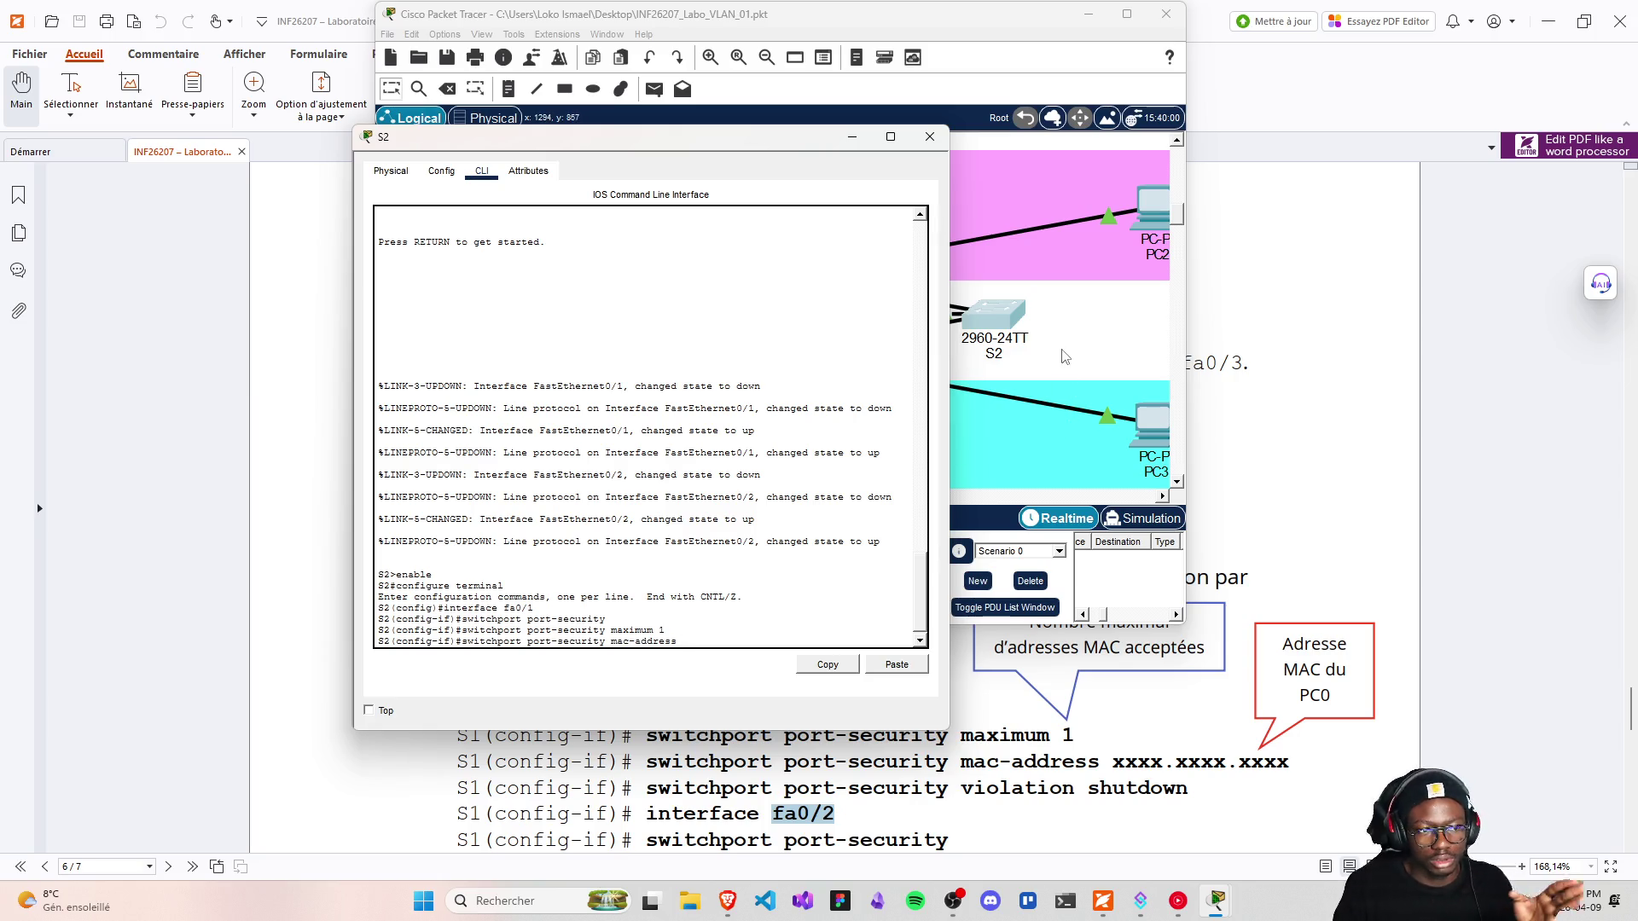
pyautogui.click(1160, 210)
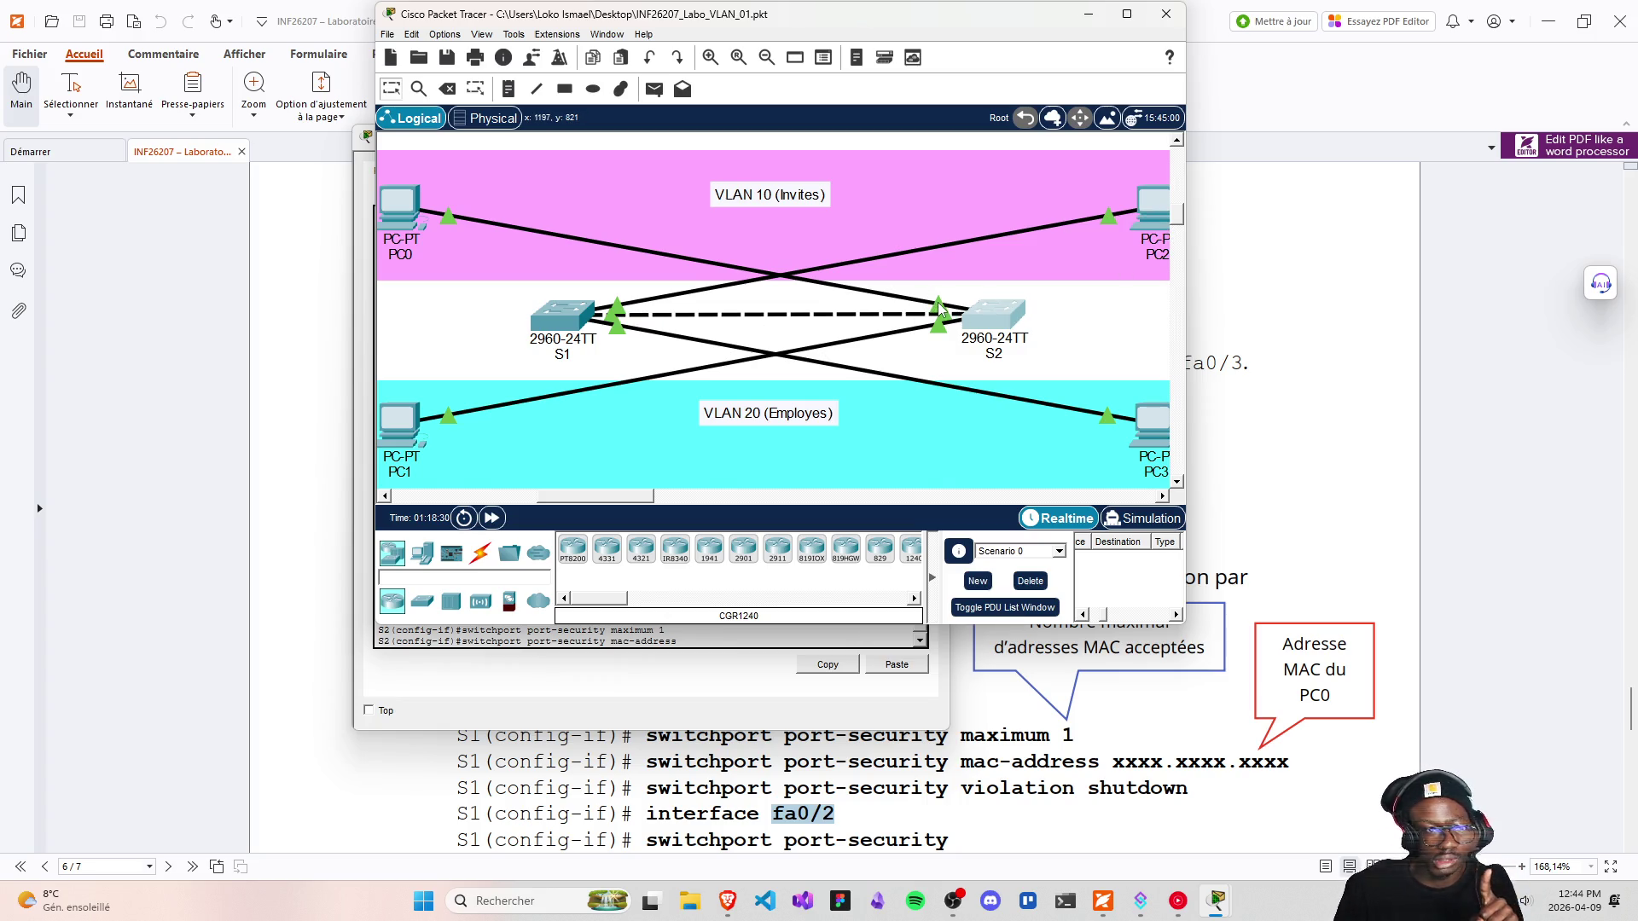
# Copy PC2's MAC 0002.4A65.68D1 and bind it as the secure MAC on S2's fa0/1
pyautogui.click(1146, 221)
pyautogui.click(610, 171)
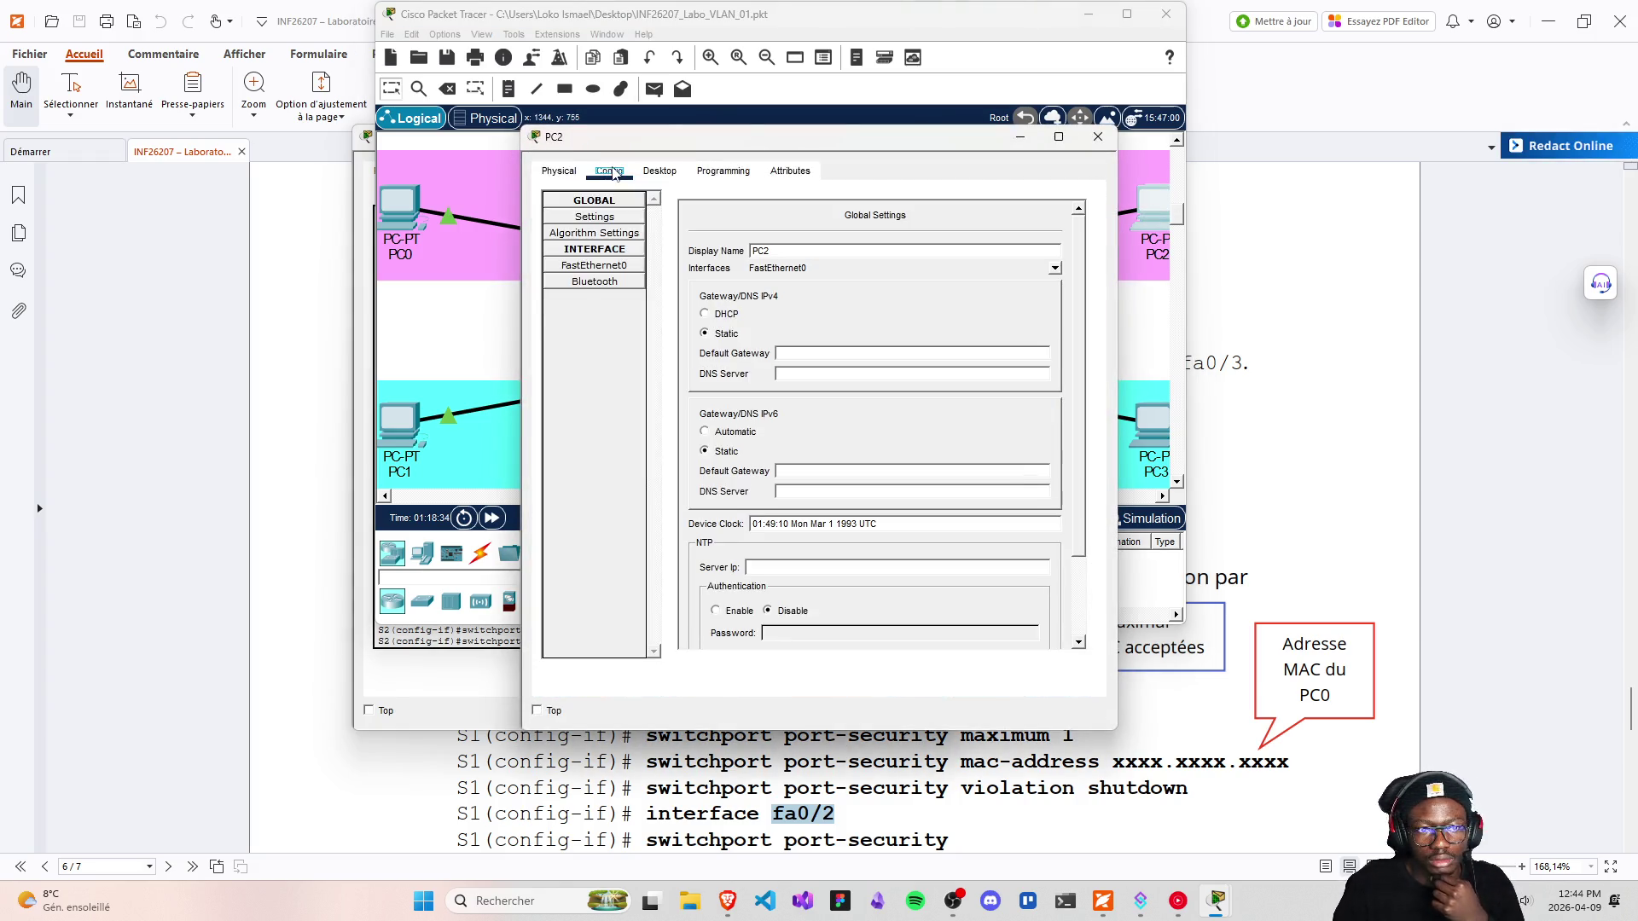
pyautogui.click(595, 265)
pyautogui.doubleClick(880, 270)
pyautogui.hotkey('ctrl', 'c')
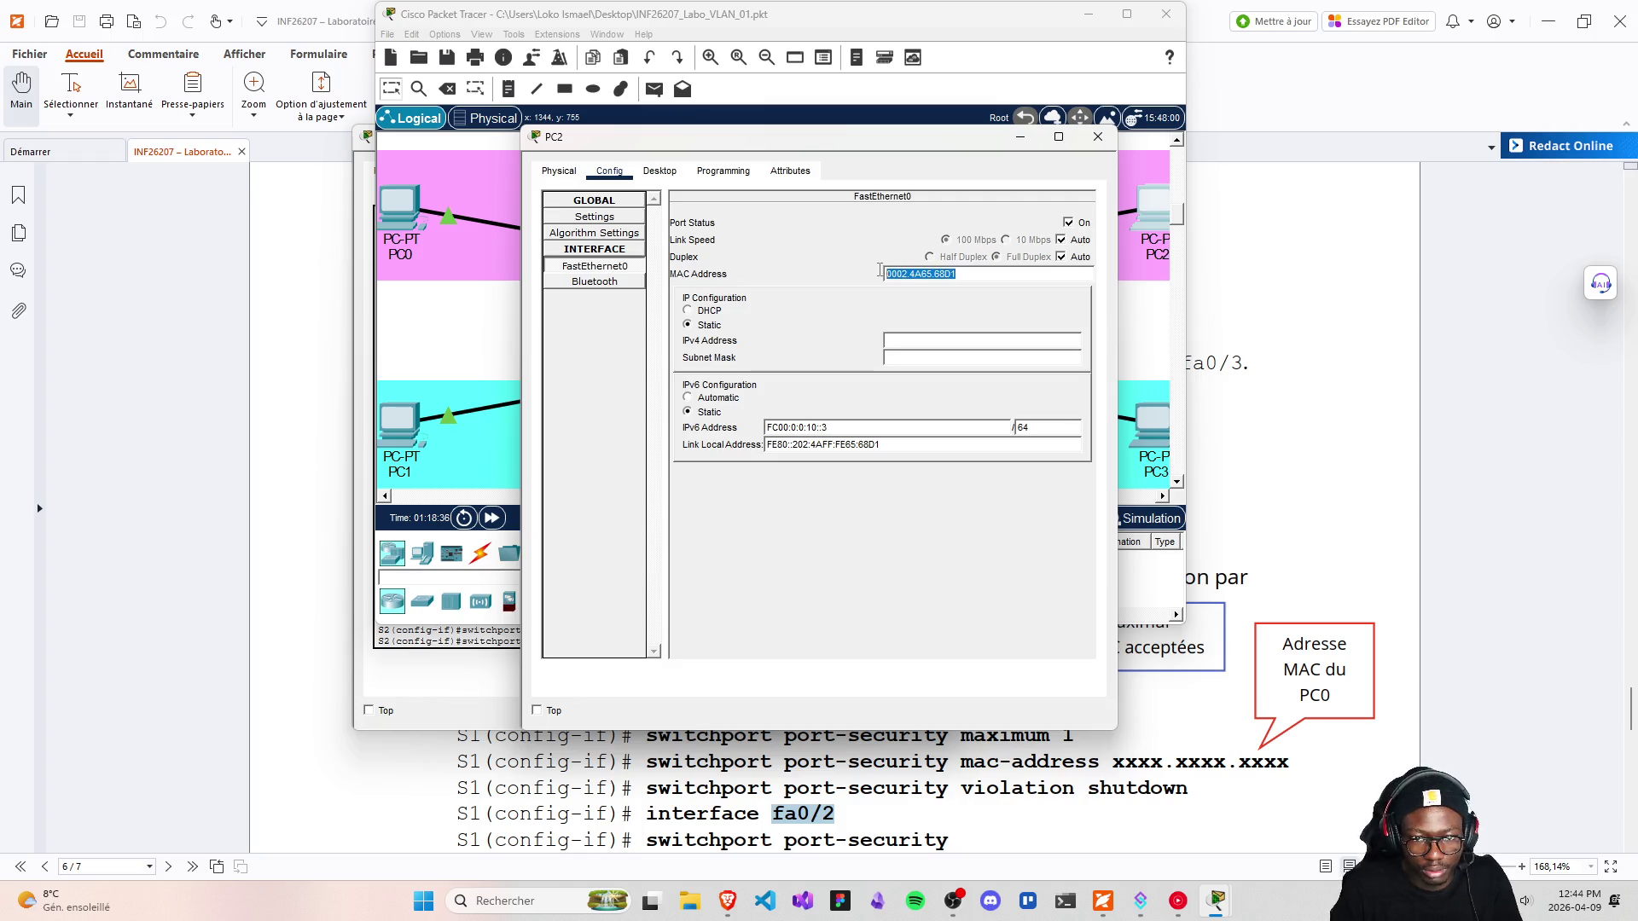
pyautogui.click(1098, 140)
pyautogui.click(993, 316)
pyautogui.rightClick(695, 639)
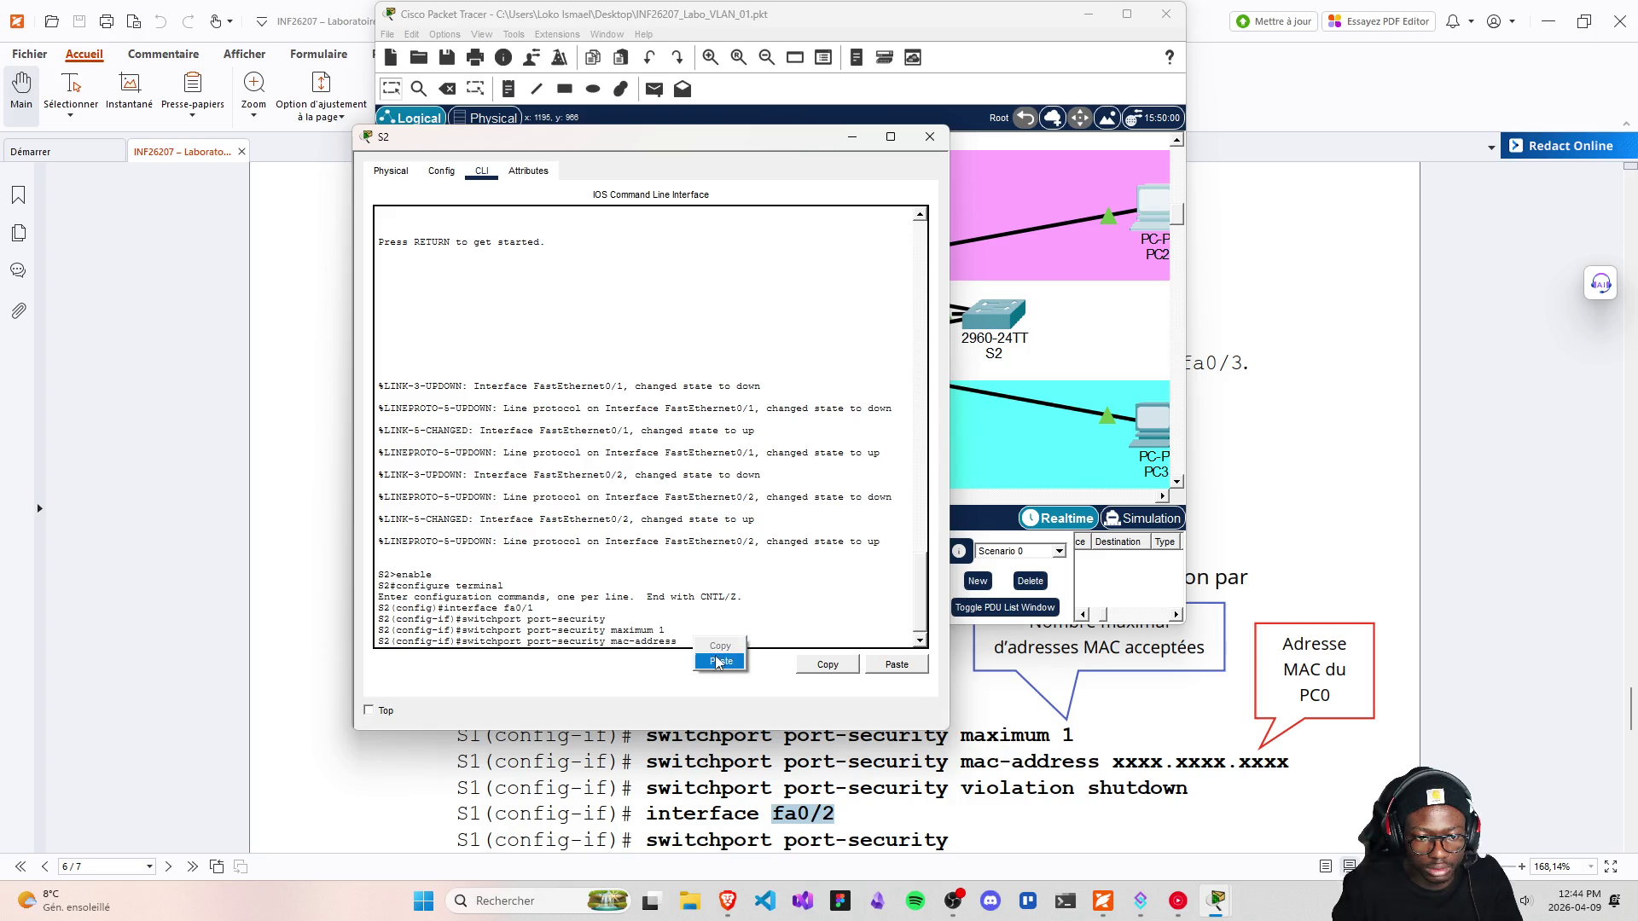
pyautogui.click(719, 661)
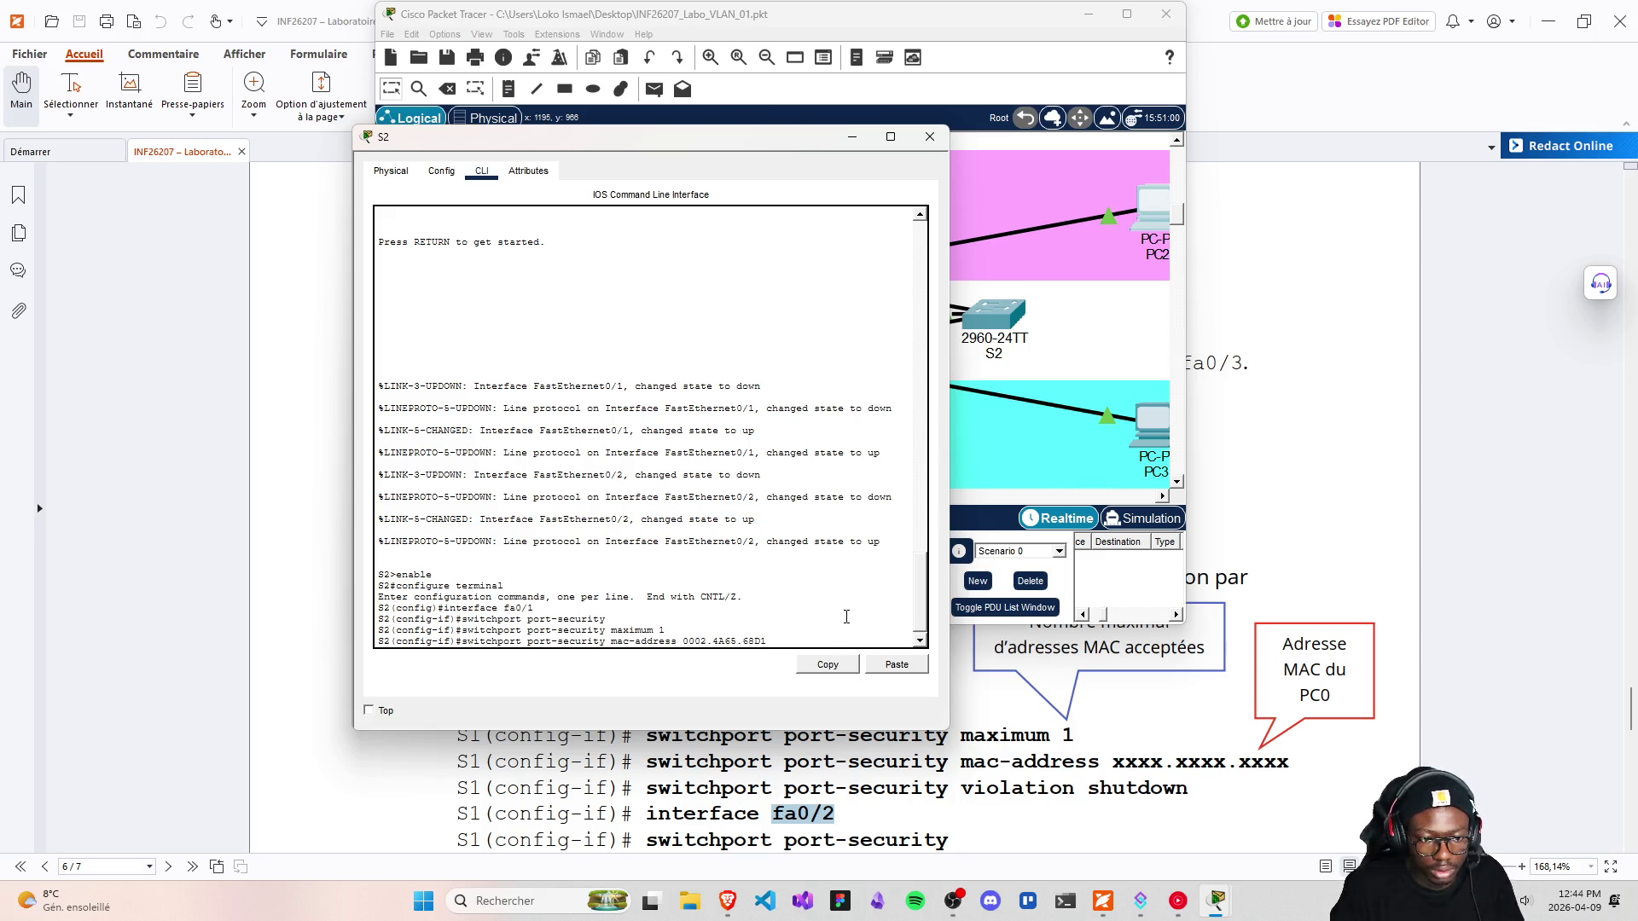
pyautogui.press('Return')
# Set fa0/1's port-security violation action to shutdown
pyautogui.press('Up')
pyautogui.press('Up')
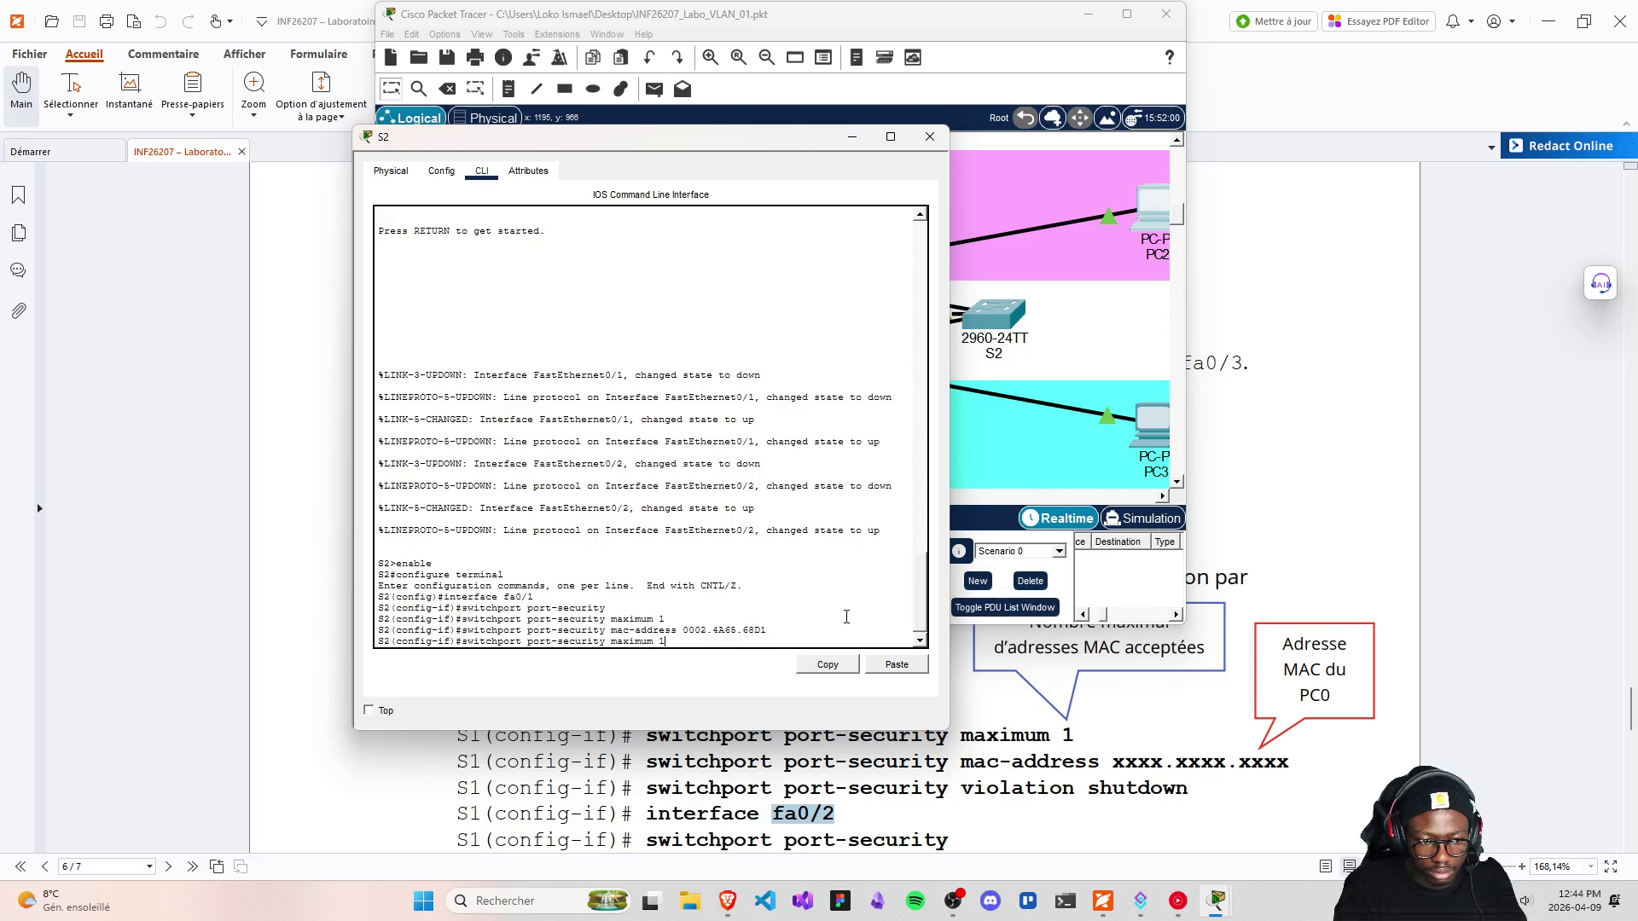
pyautogui.press('BackSpace')
pyautogui.press('BackSpace')
pyautogui.press('BackSpace')
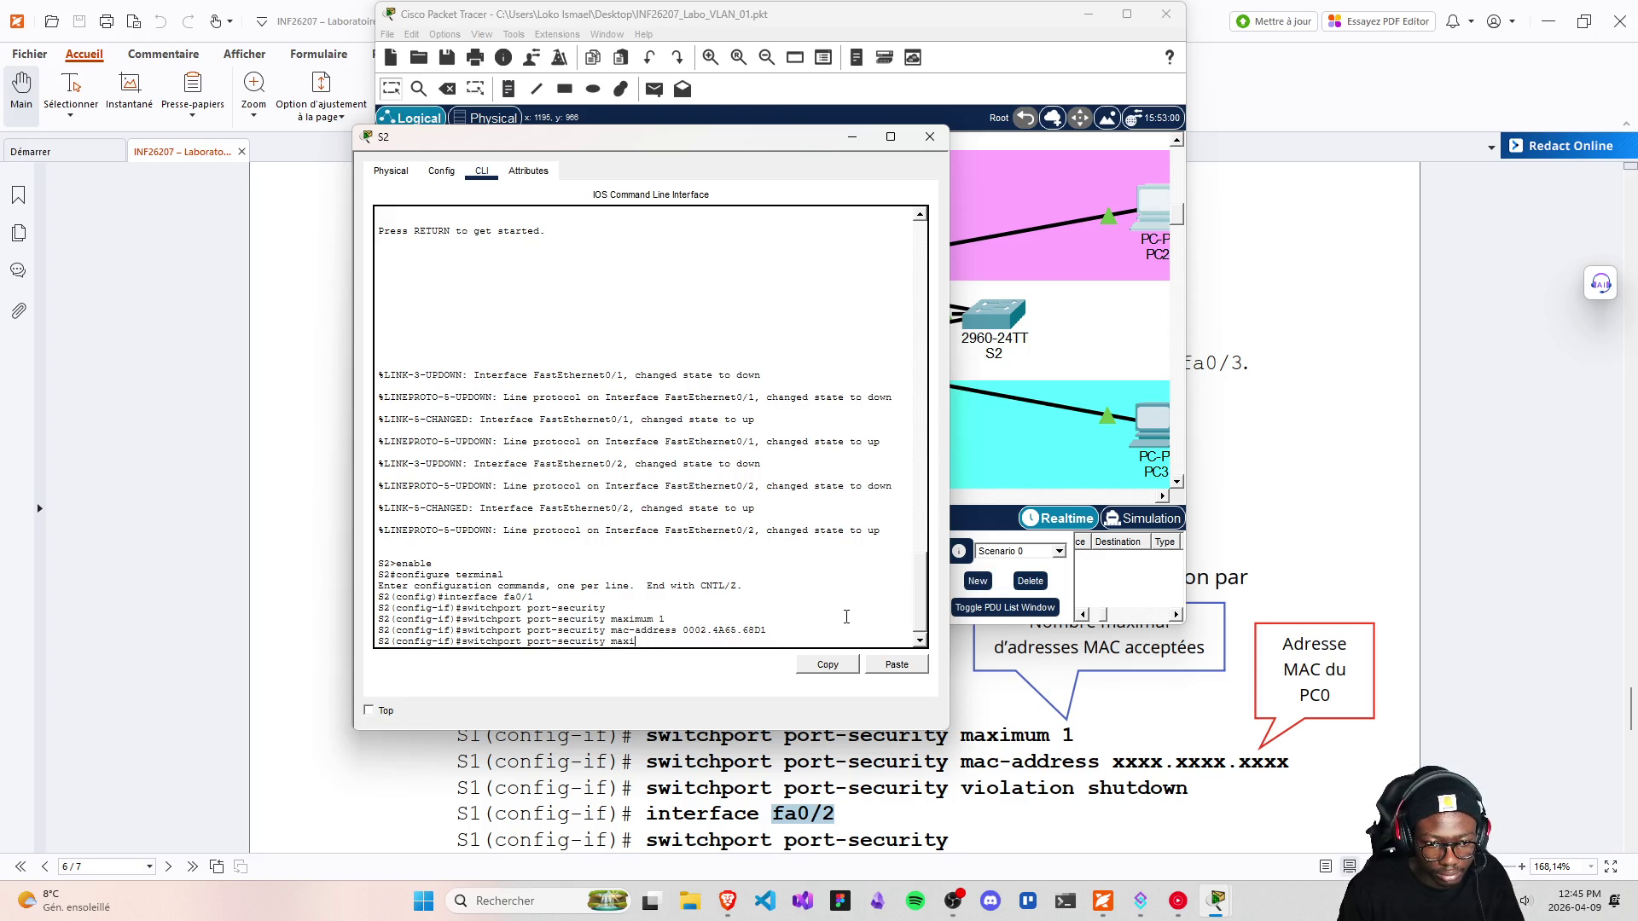
pyautogui.write('violat')
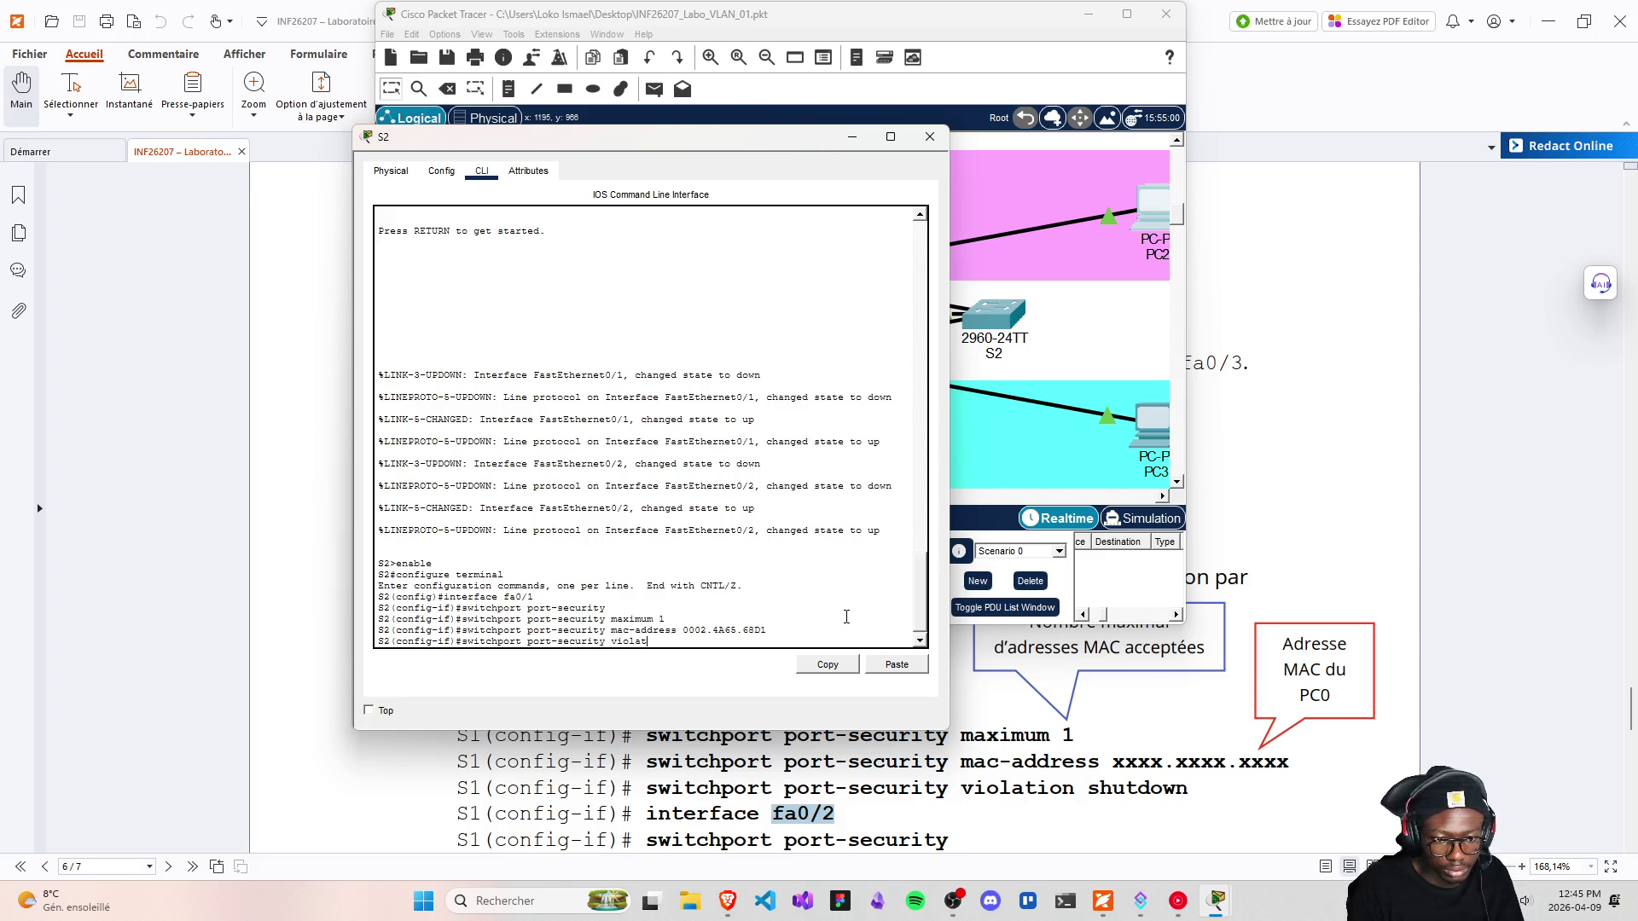
pyautogui.write('ion')
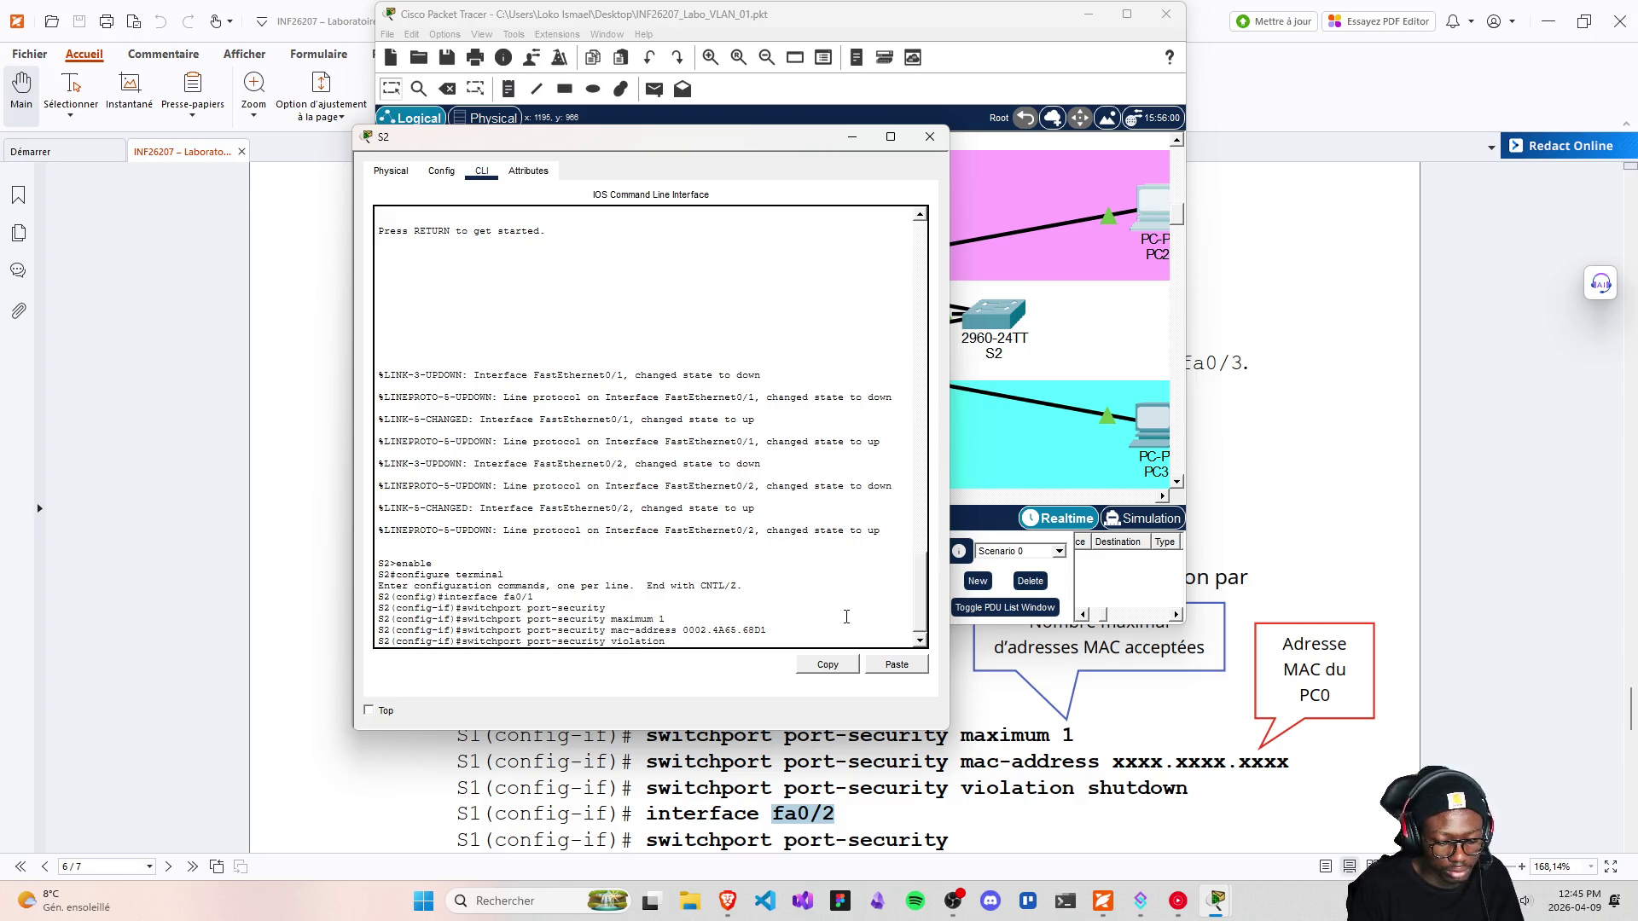
pyautogui.write(' shutdown')
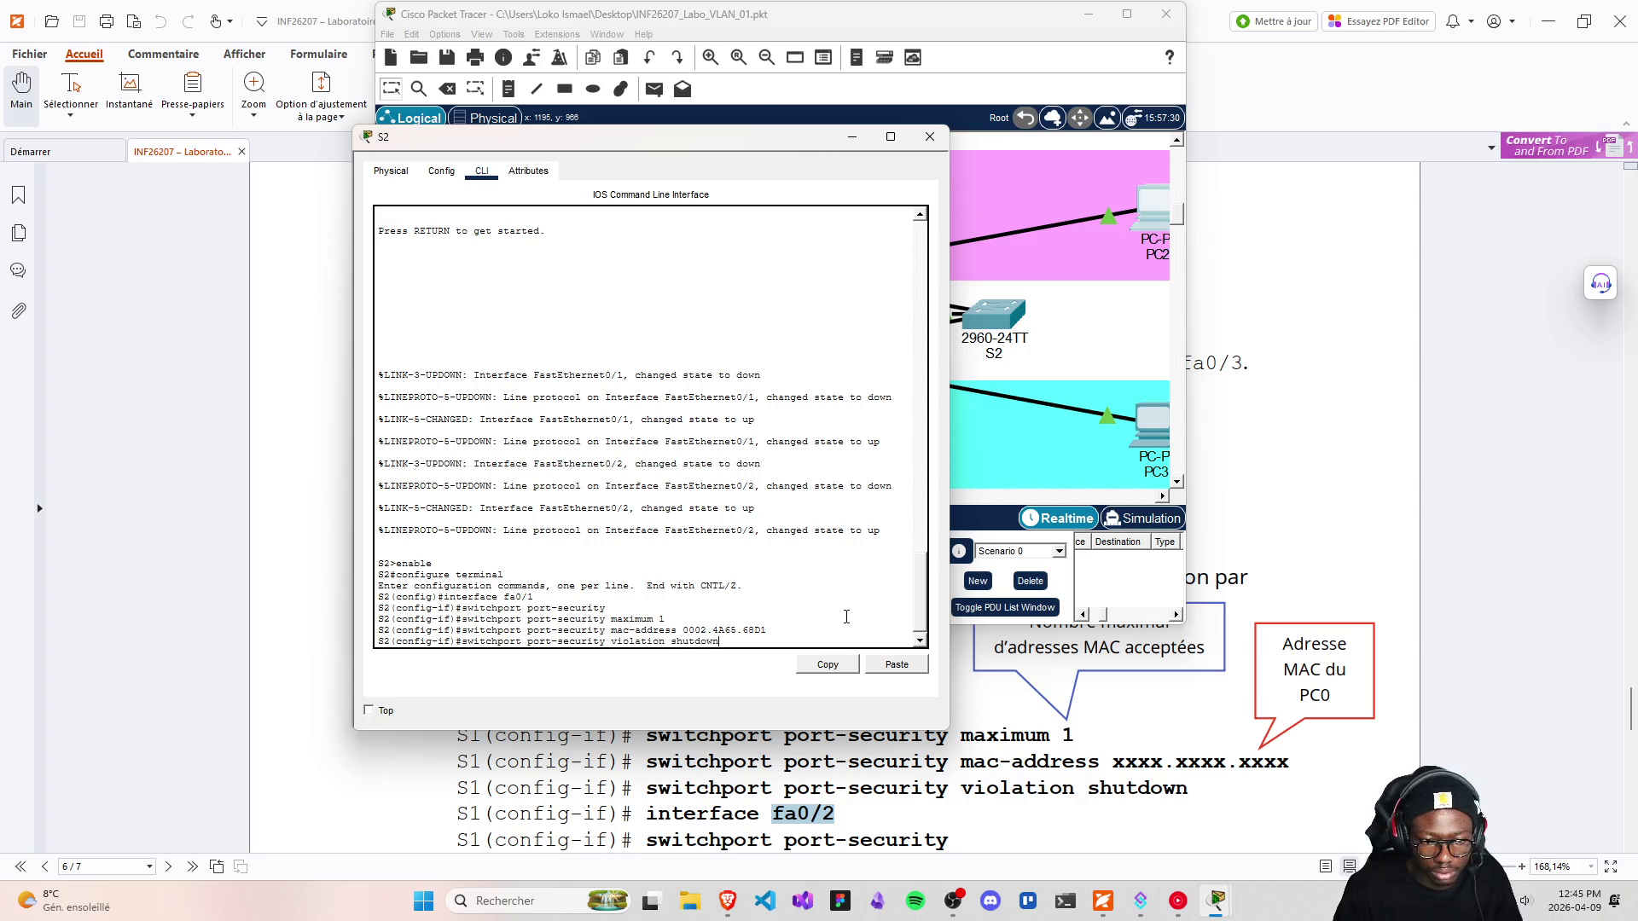
pyautogui.press('Return')
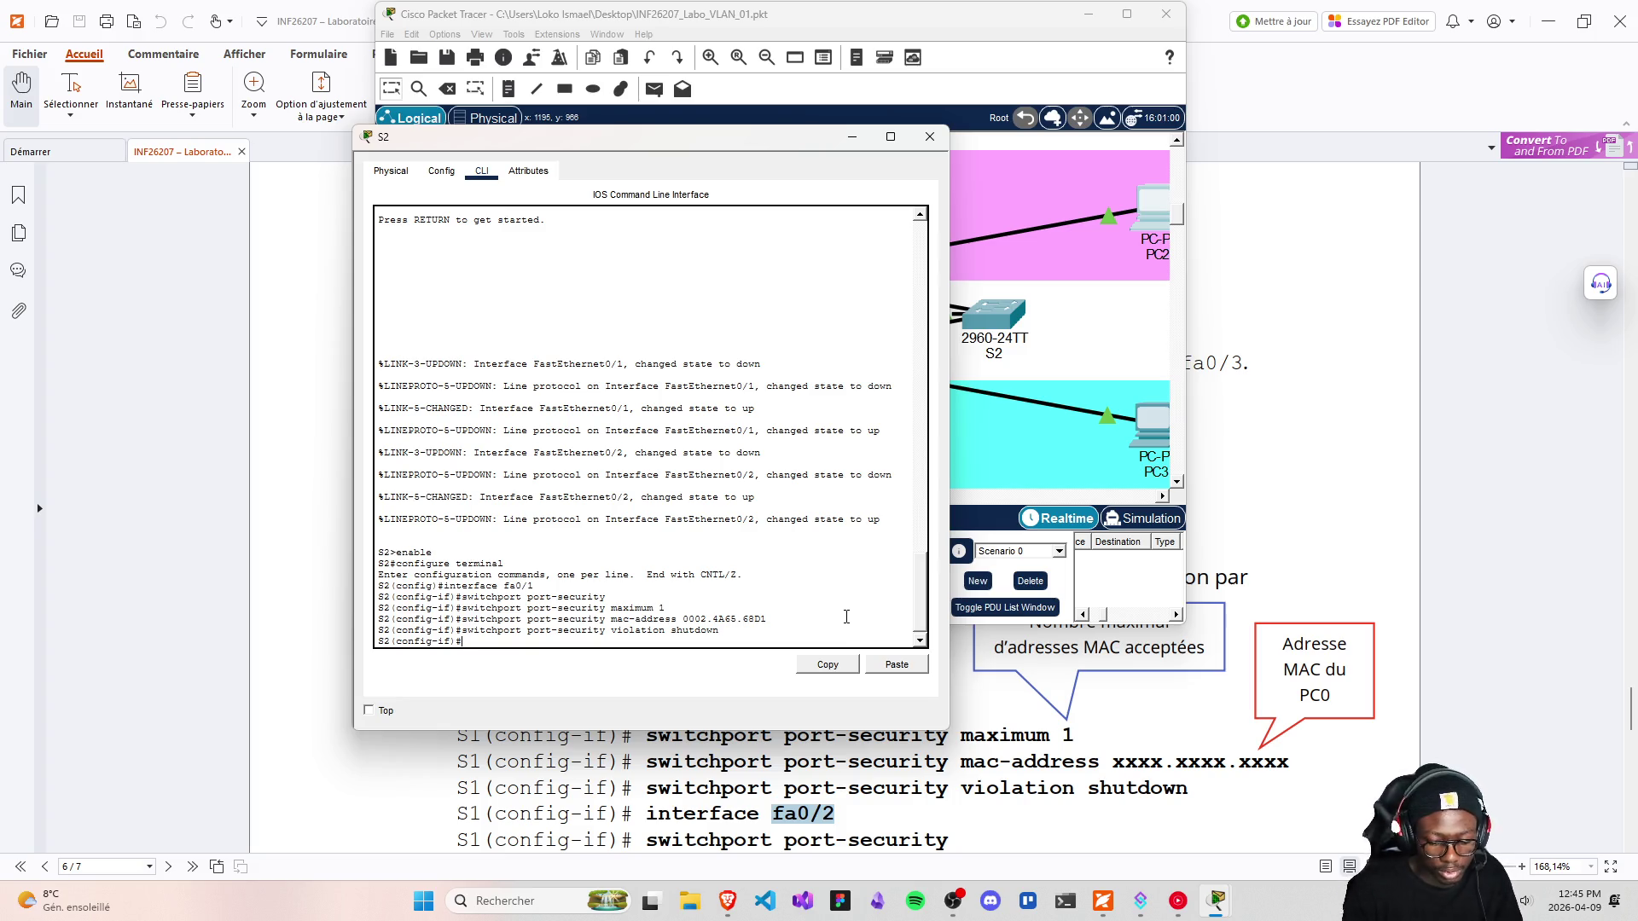
pyautogui.write('interface fa0/2')
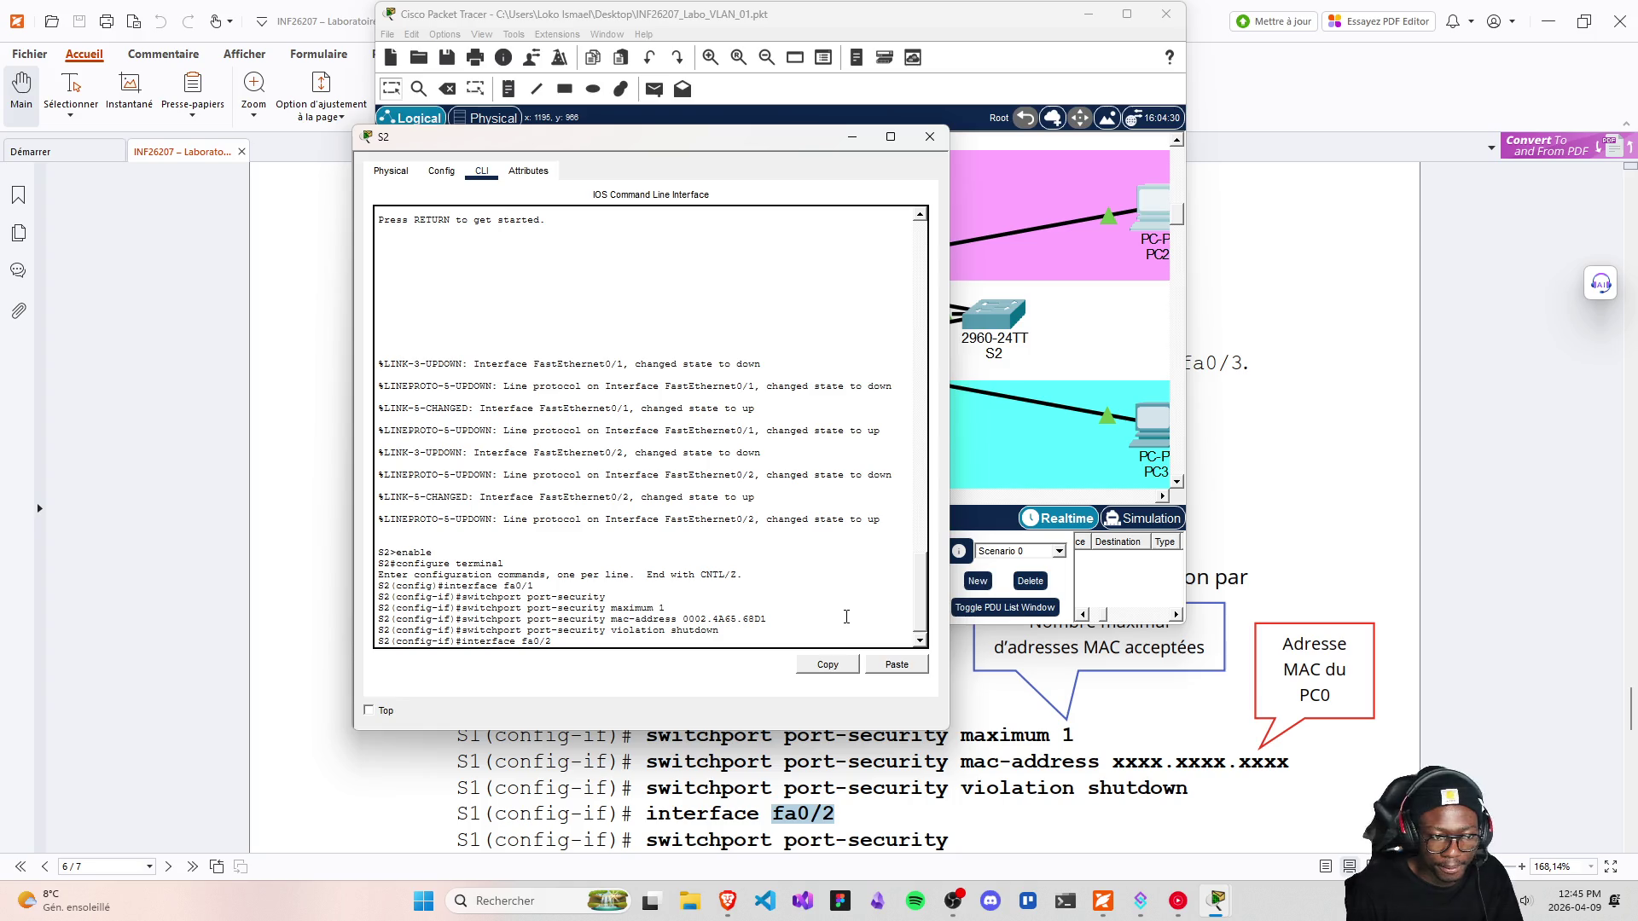
# Enter S2's fa0/2, enable port security and limit it to maximum 1 MAC
pyautogui.press('Return')
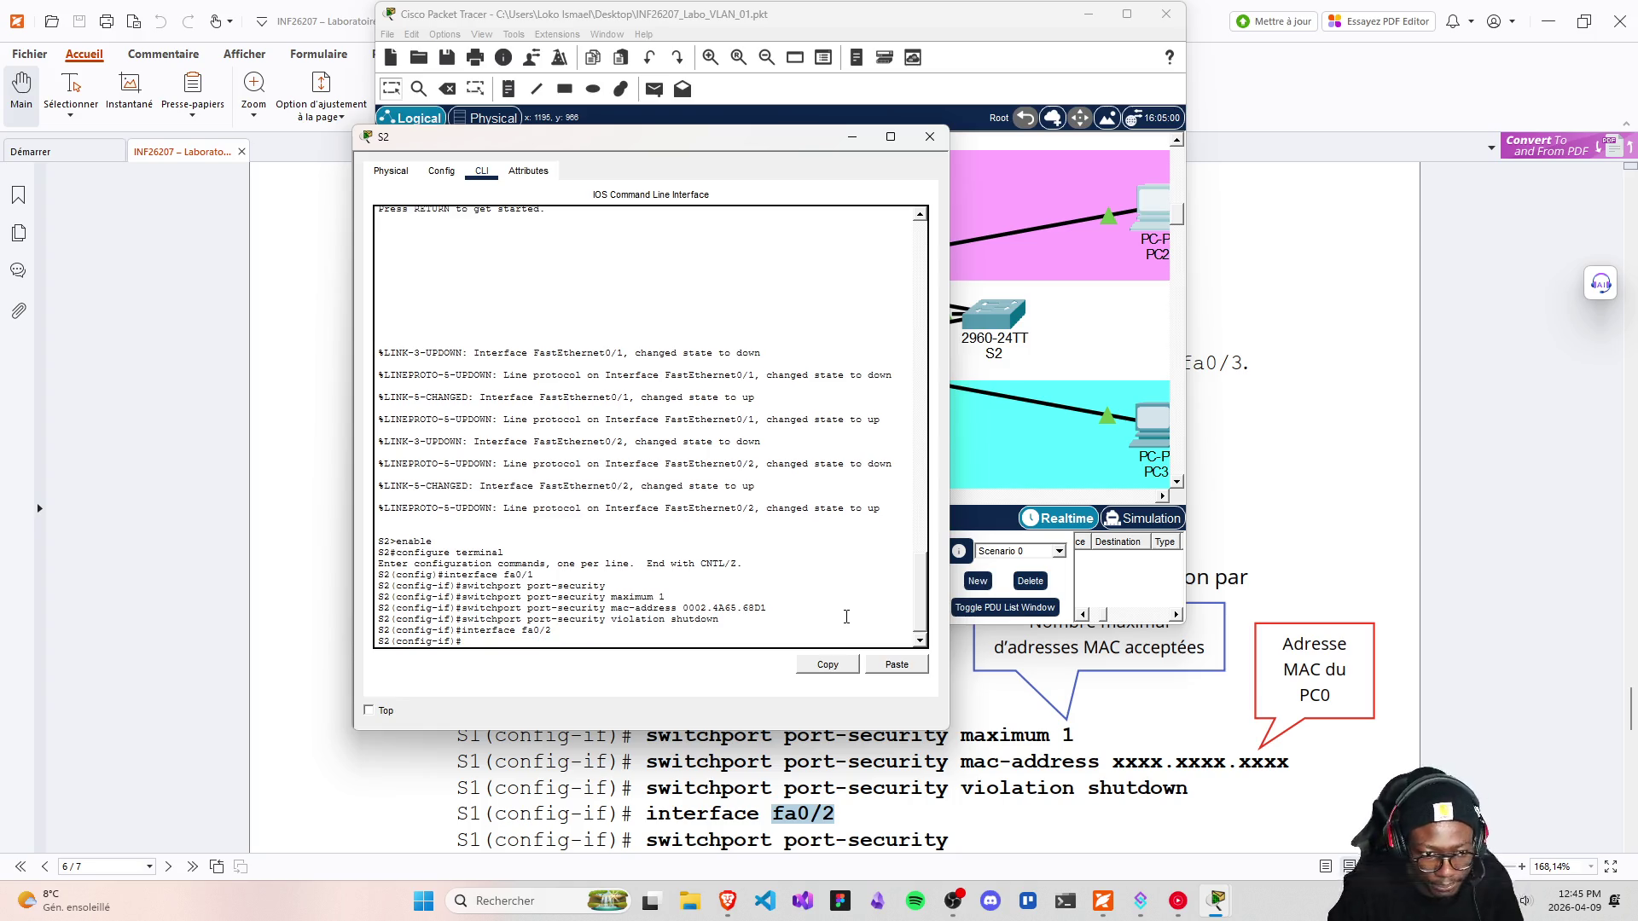
pyautogui.press('Up')
pyautogui.press('Up')
pyautogui.press('Up')
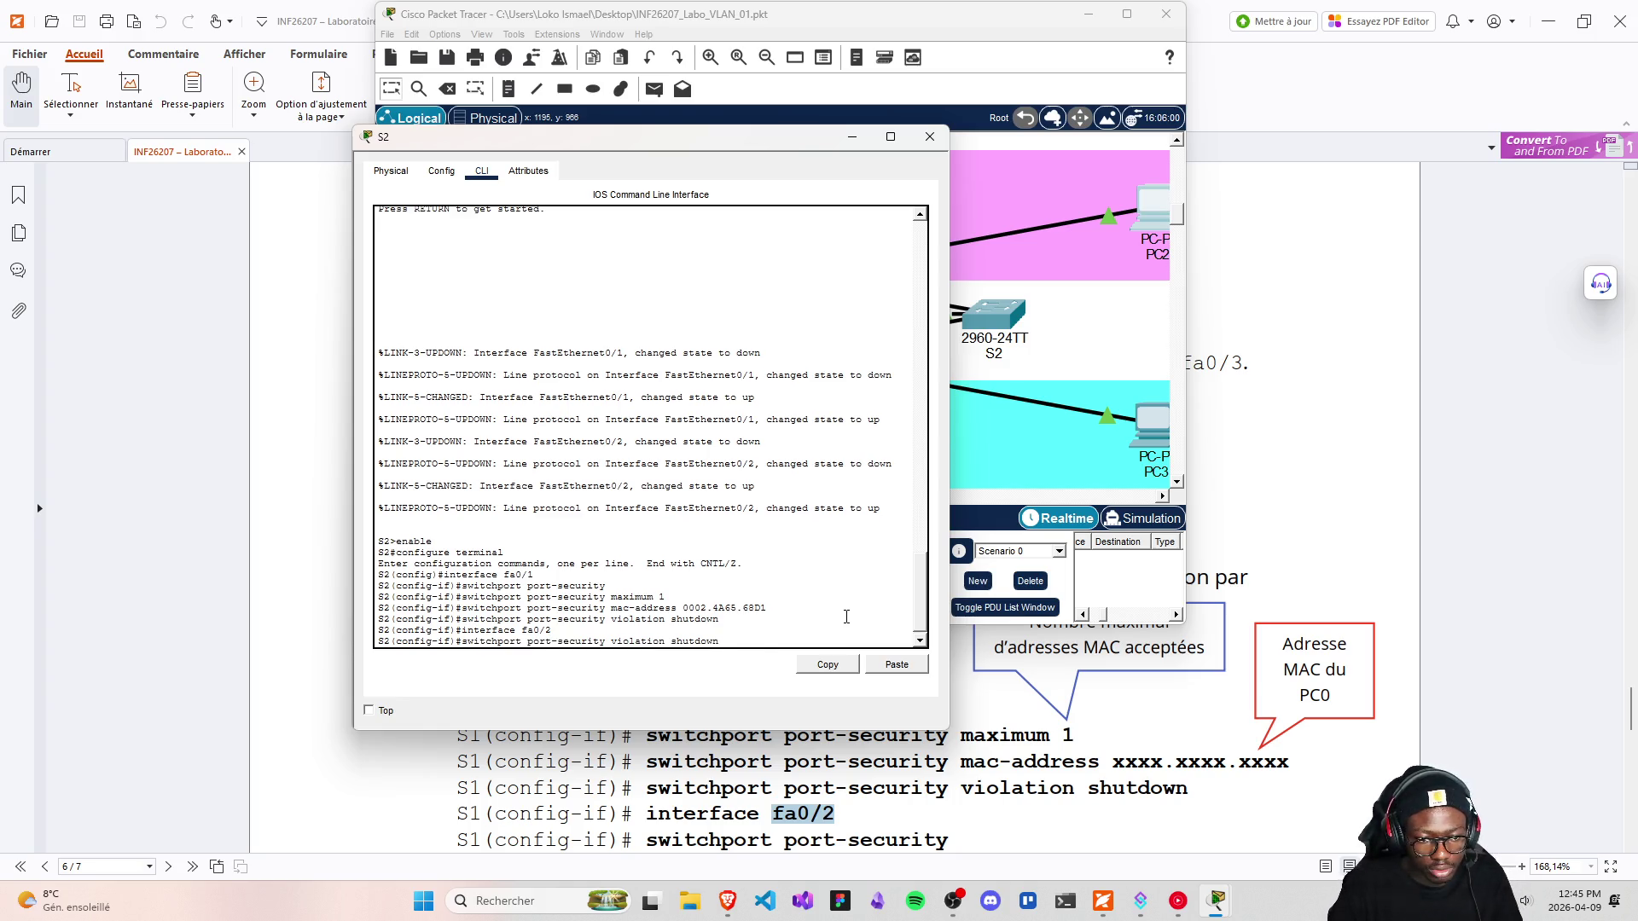
pyautogui.press('Up')
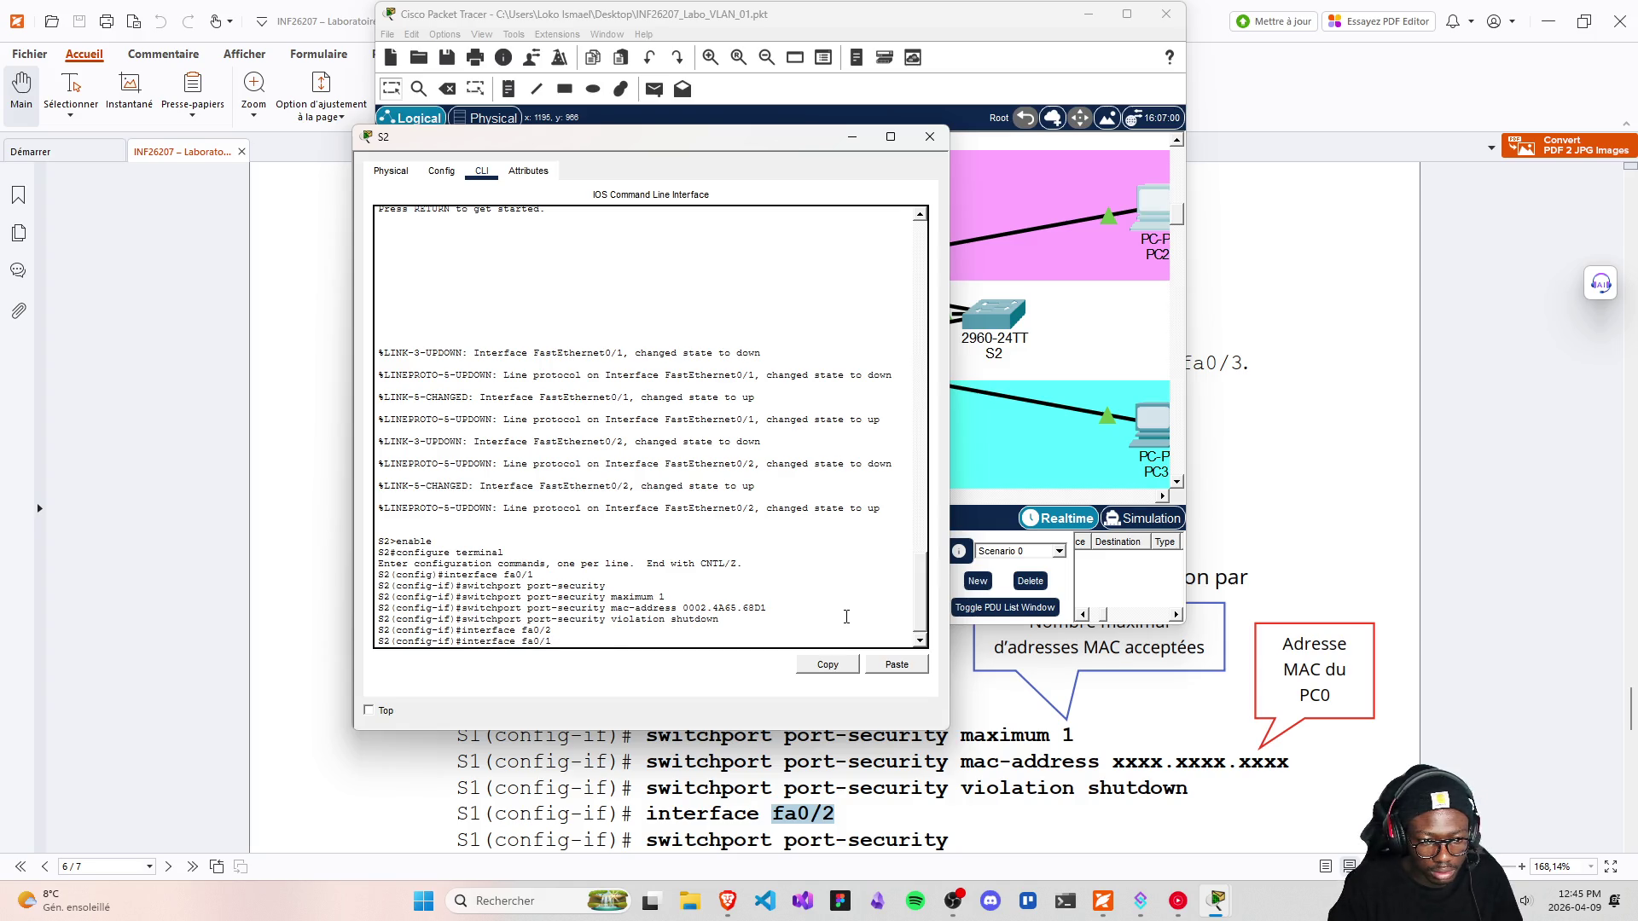
pyautogui.press('Down')
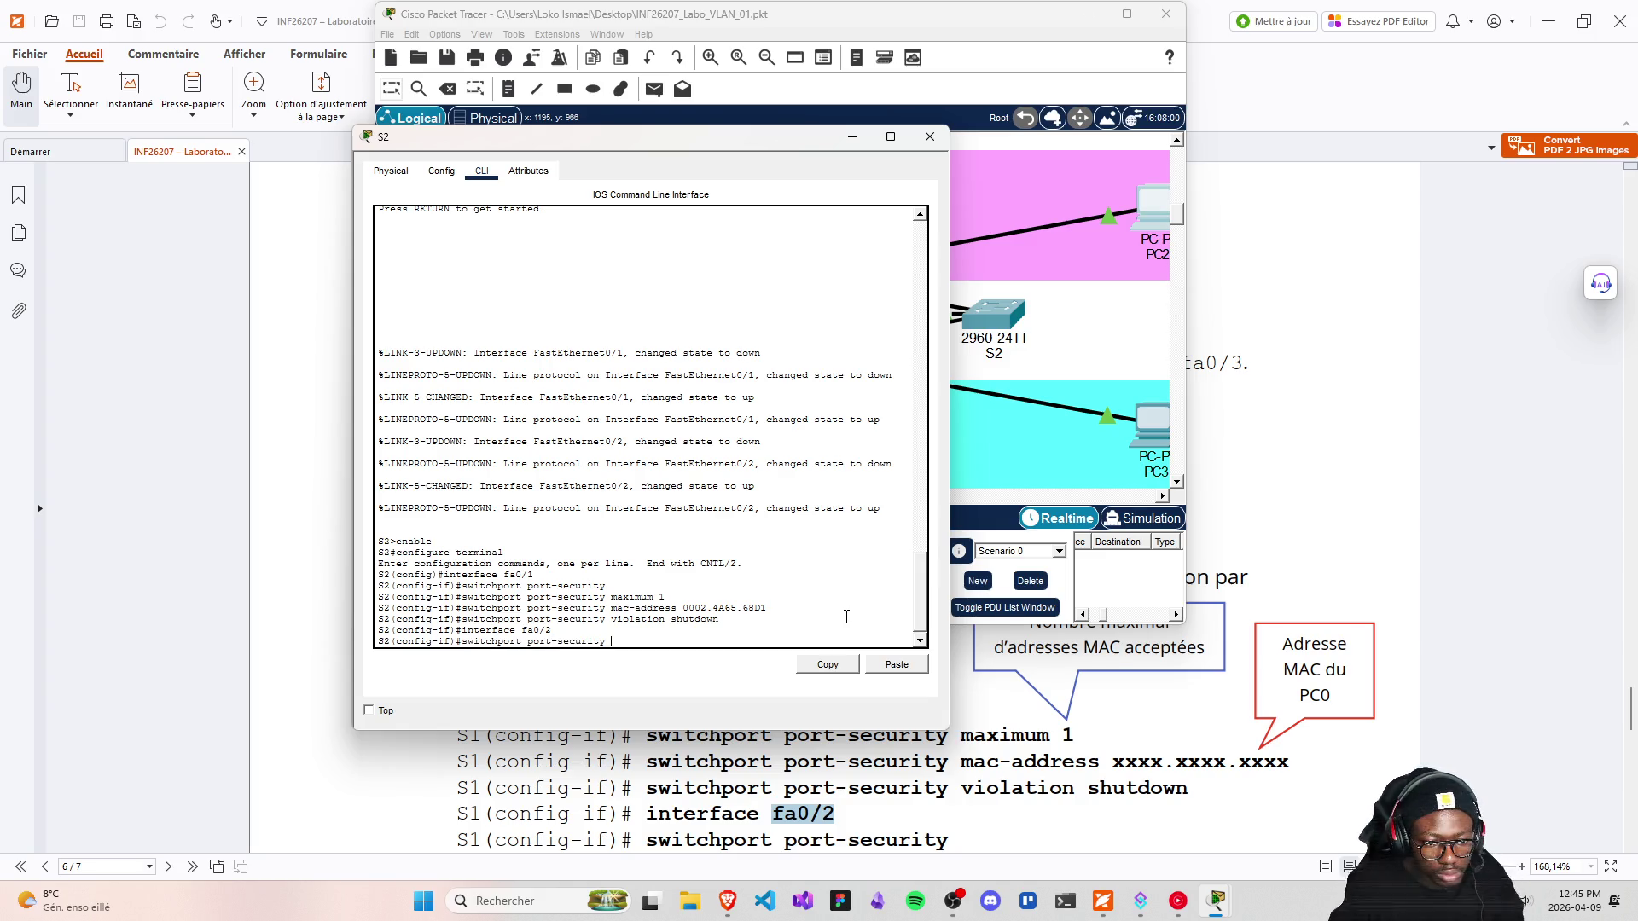
pyautogui.press('Return')
pyautogui.press('Up')
pyautogui.press('Up')
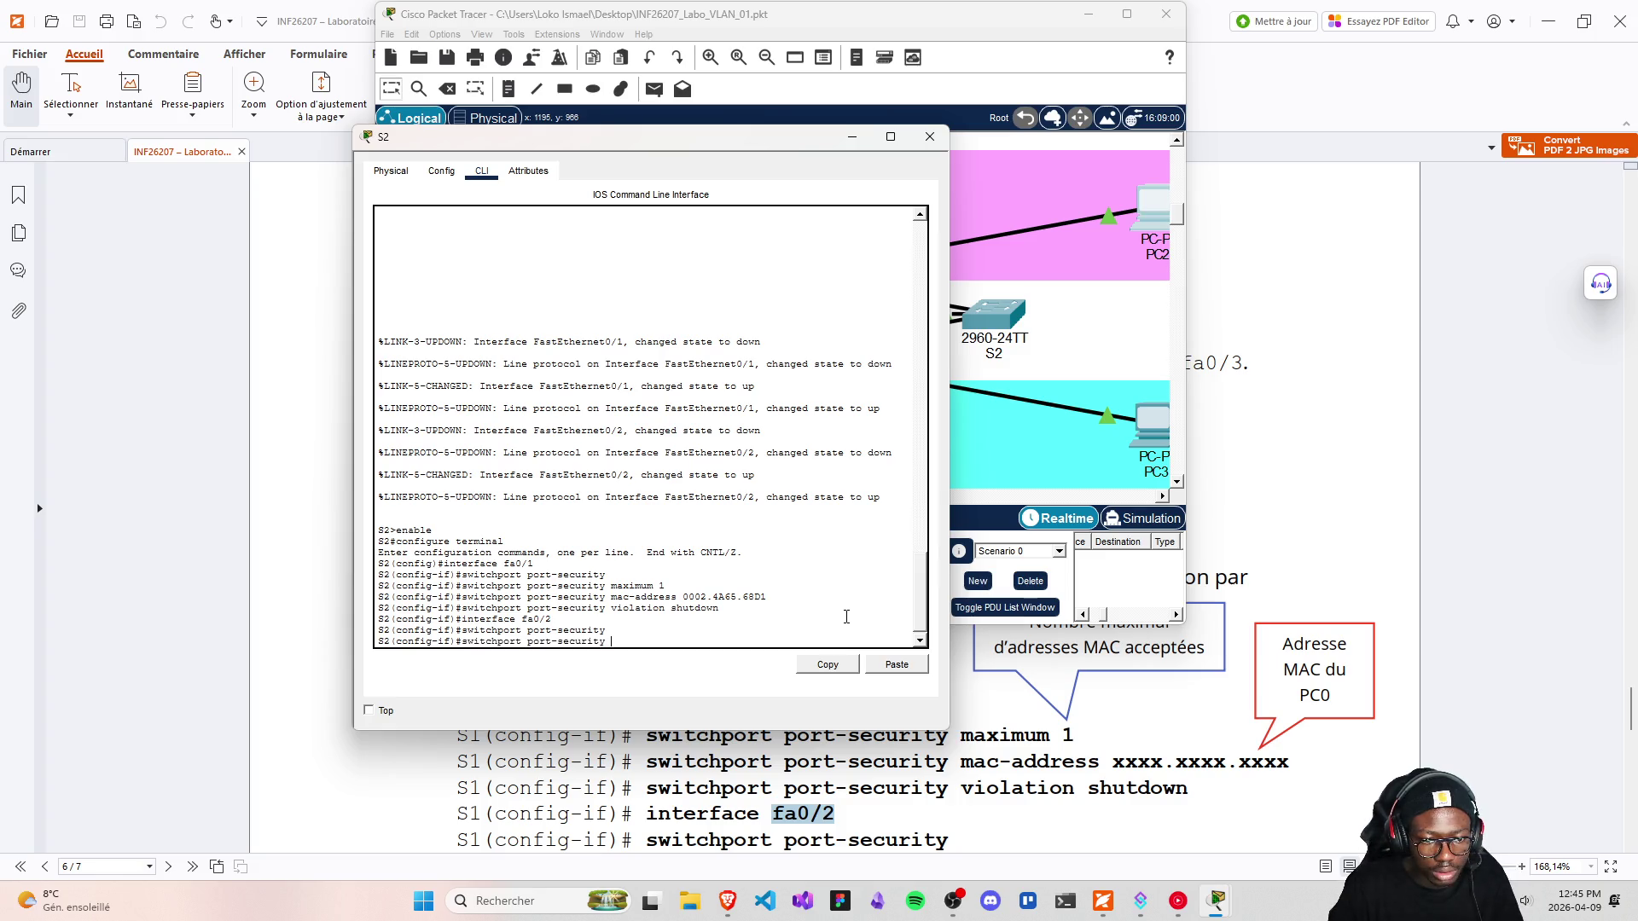
pyautogui.press('Up')
pyautogui.press('Up')
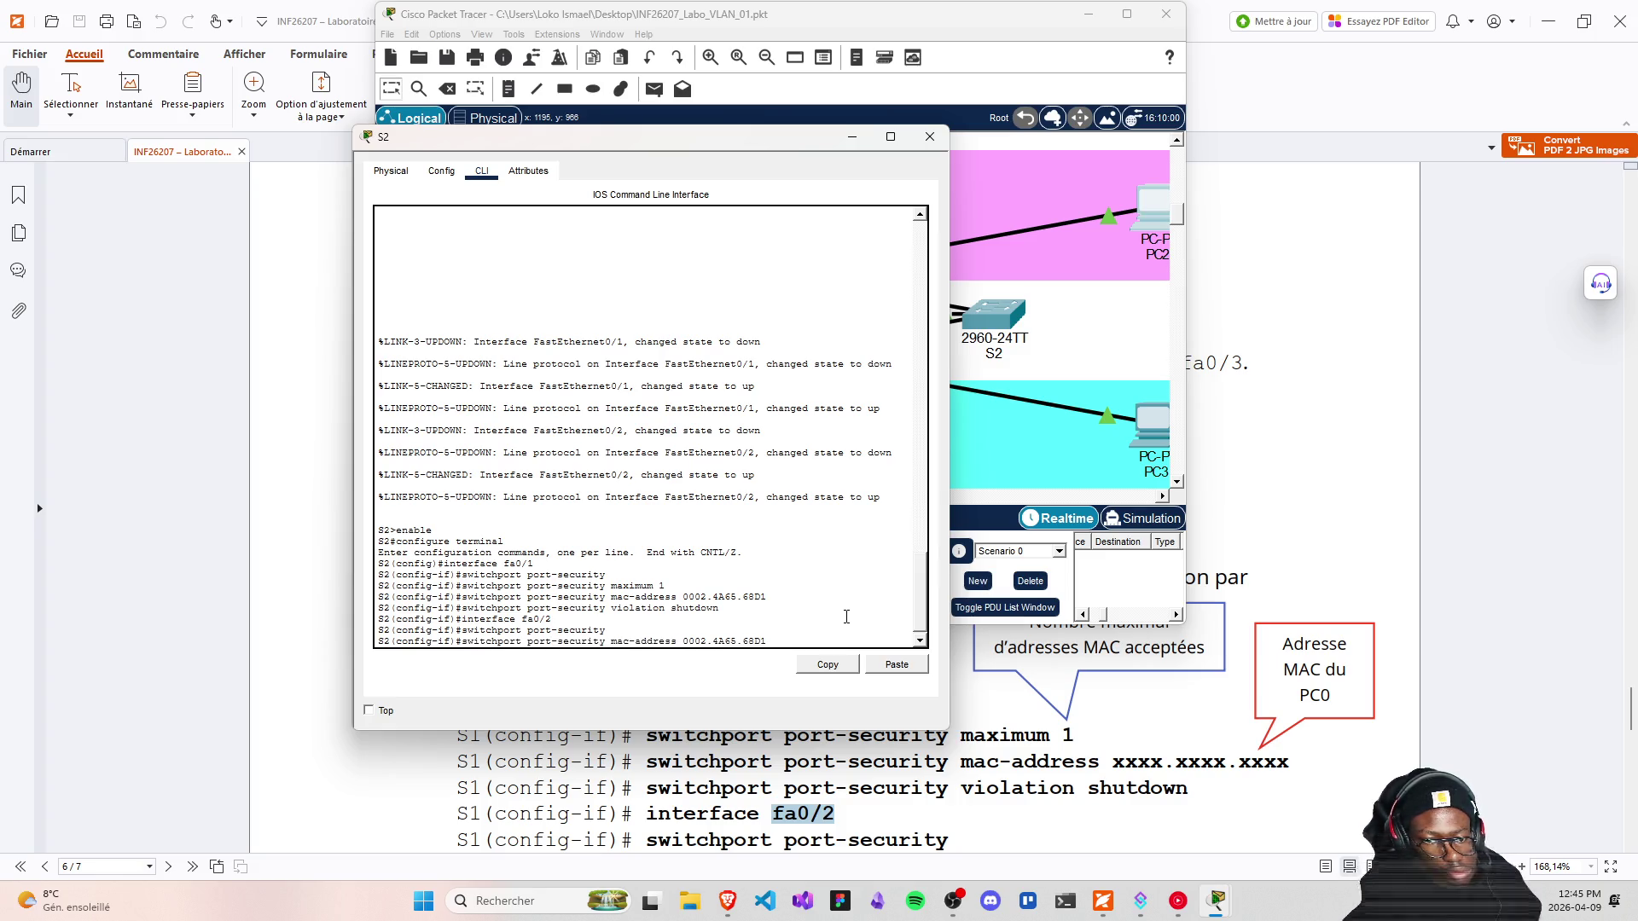
pyautogui.press('Up')
pyautogui.press('Return')
# Bind fa0/2 to the secure MAC address 0060.2F7B.02CA
pyautogui.press('Up')
pyautogui.press('Up')
pyautogui.press('Up')
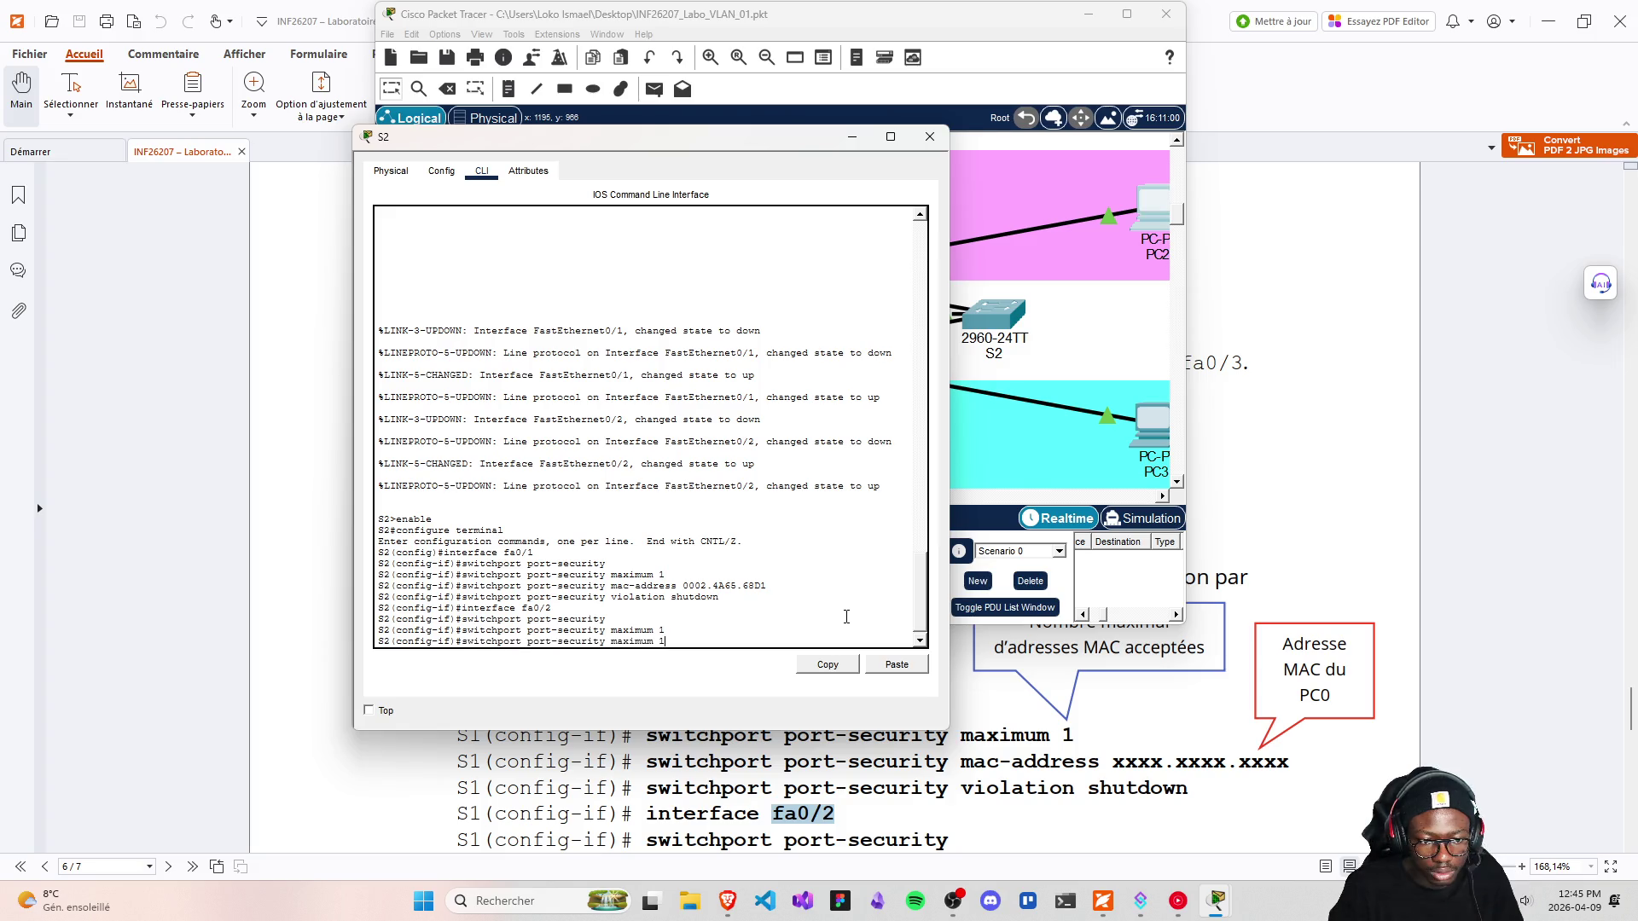
pyautogui.press('Up')
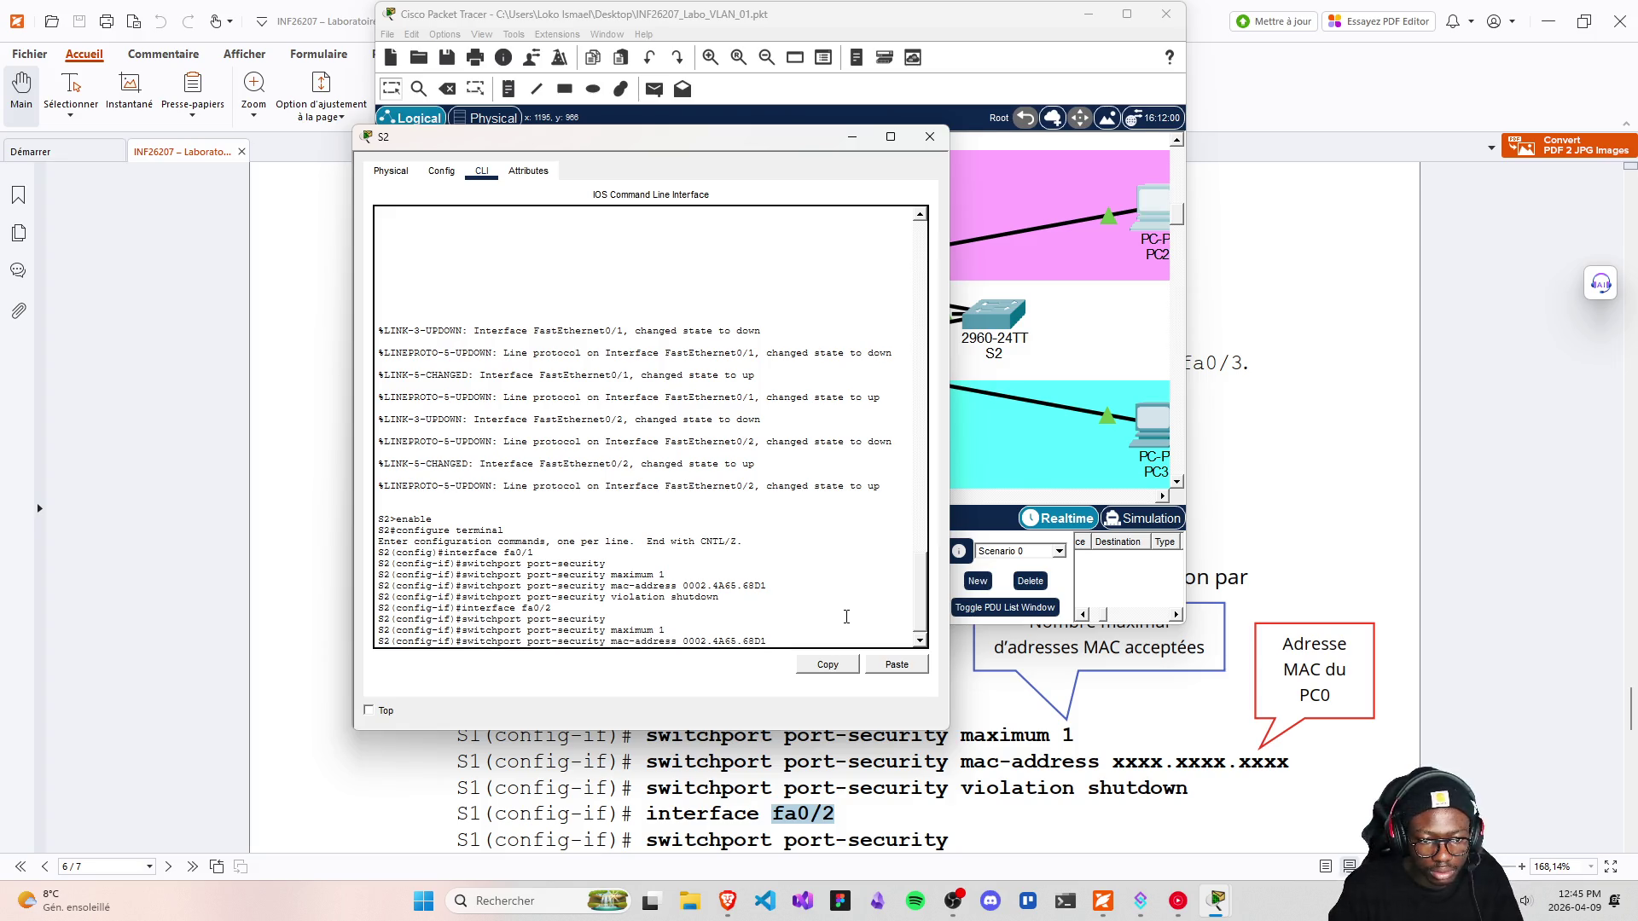
pyautogui.press('BackSpace')
pyautogui.press('BackSpace')
pyautogui.press('BackSpace')
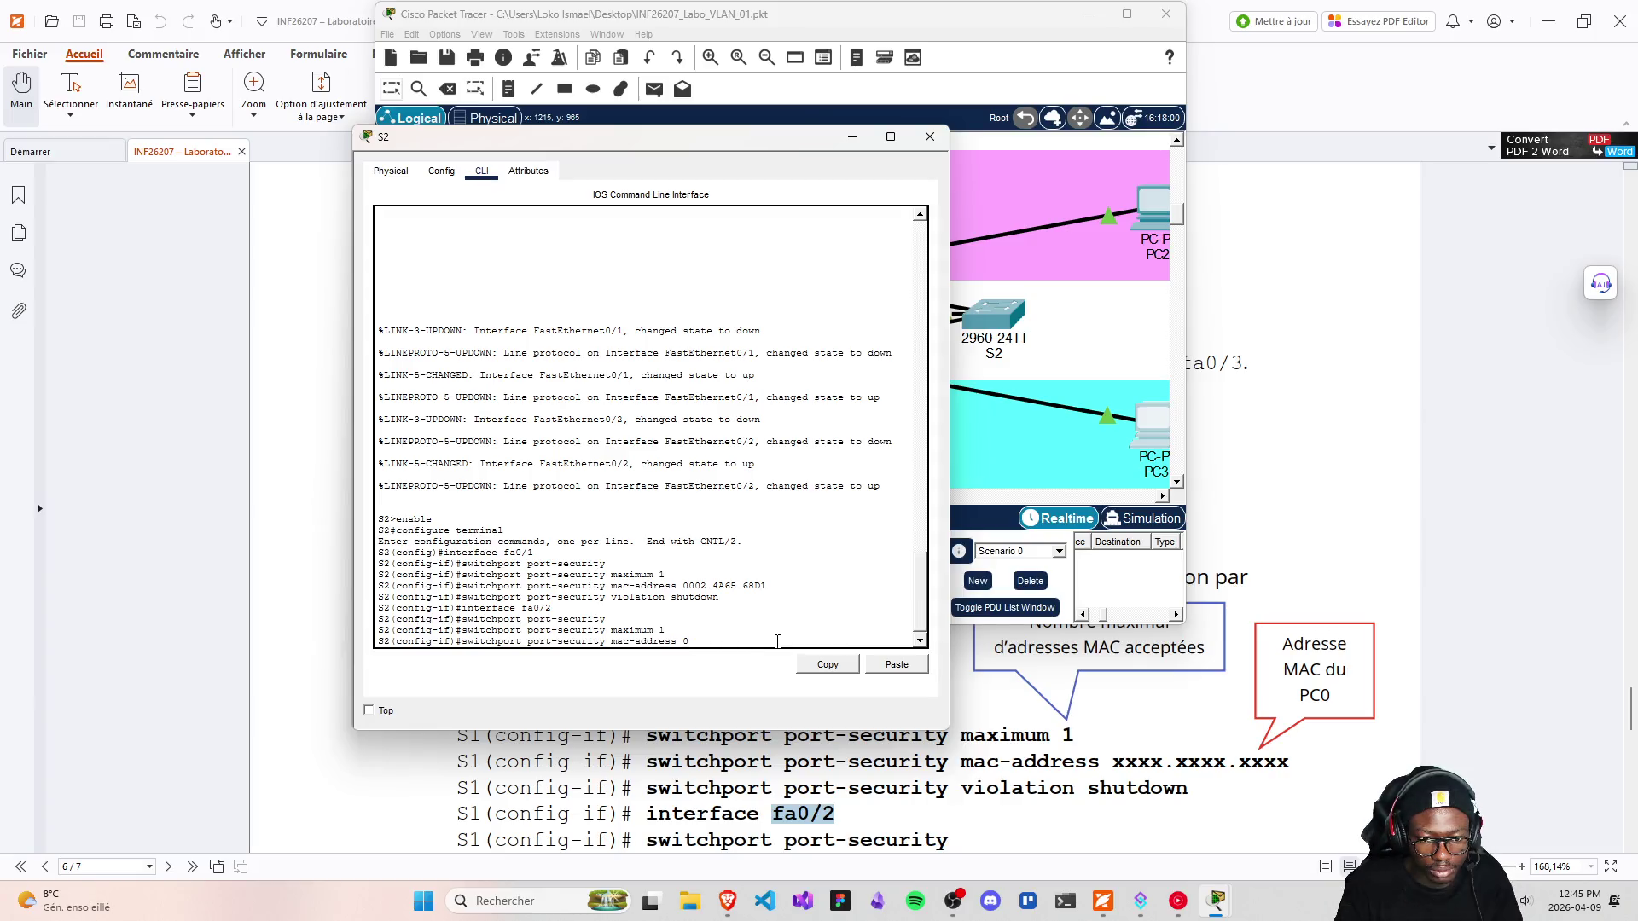
pyautogui.rightClick(689, 641)
pyautogui.click(715, 667)
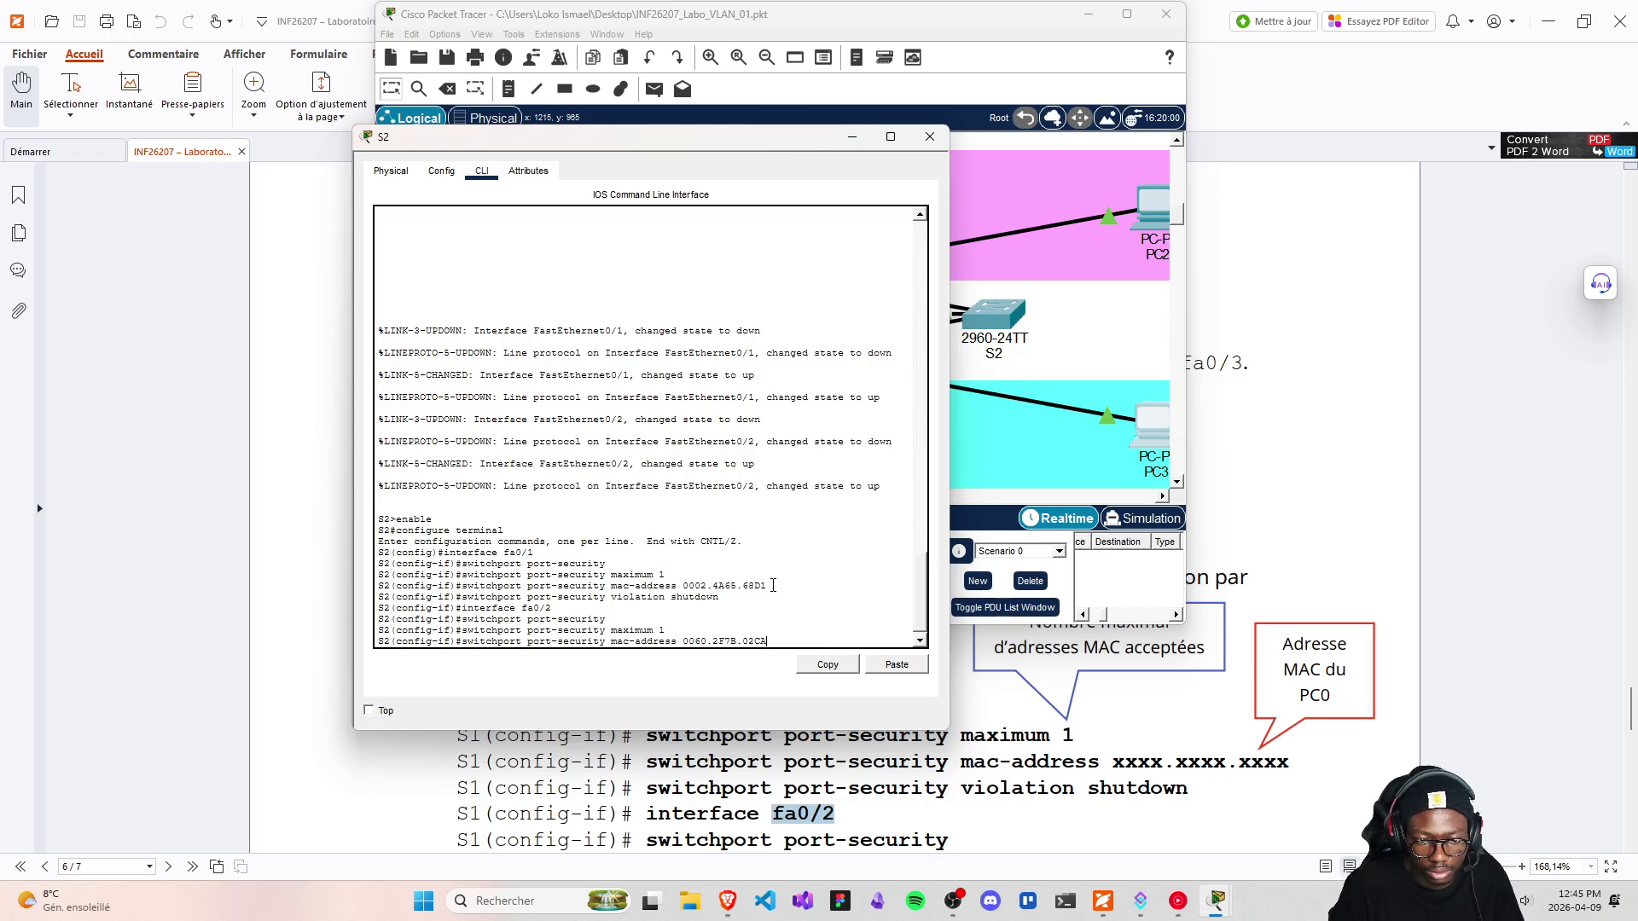
pyautogui.press('Return')
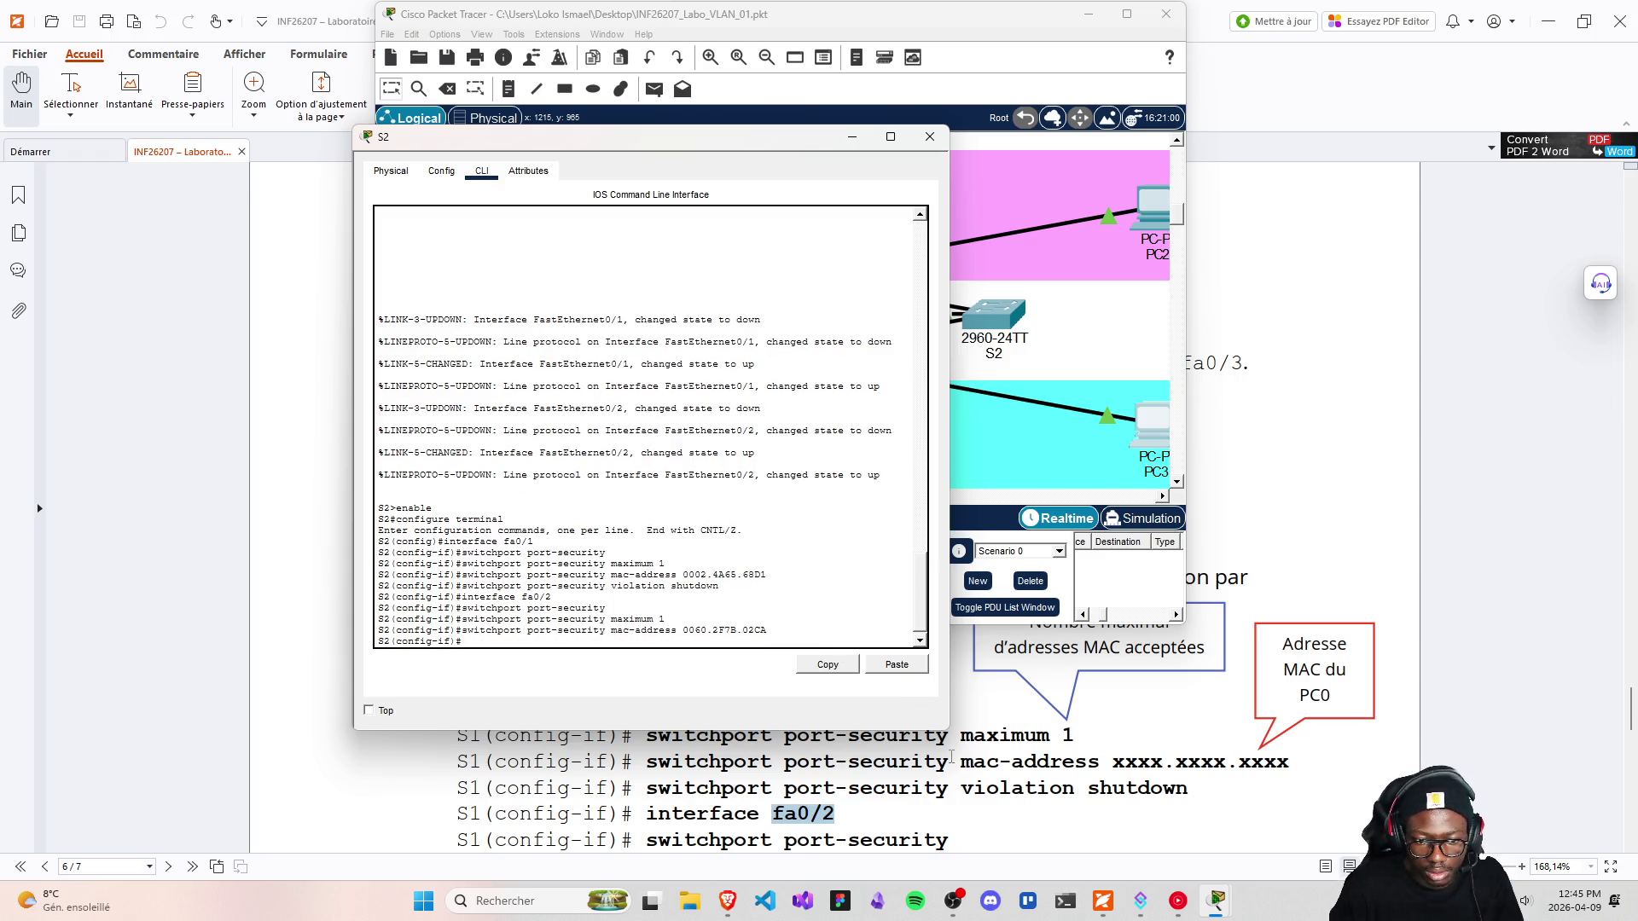
pyautogui.scroll(3, 1002, 789)
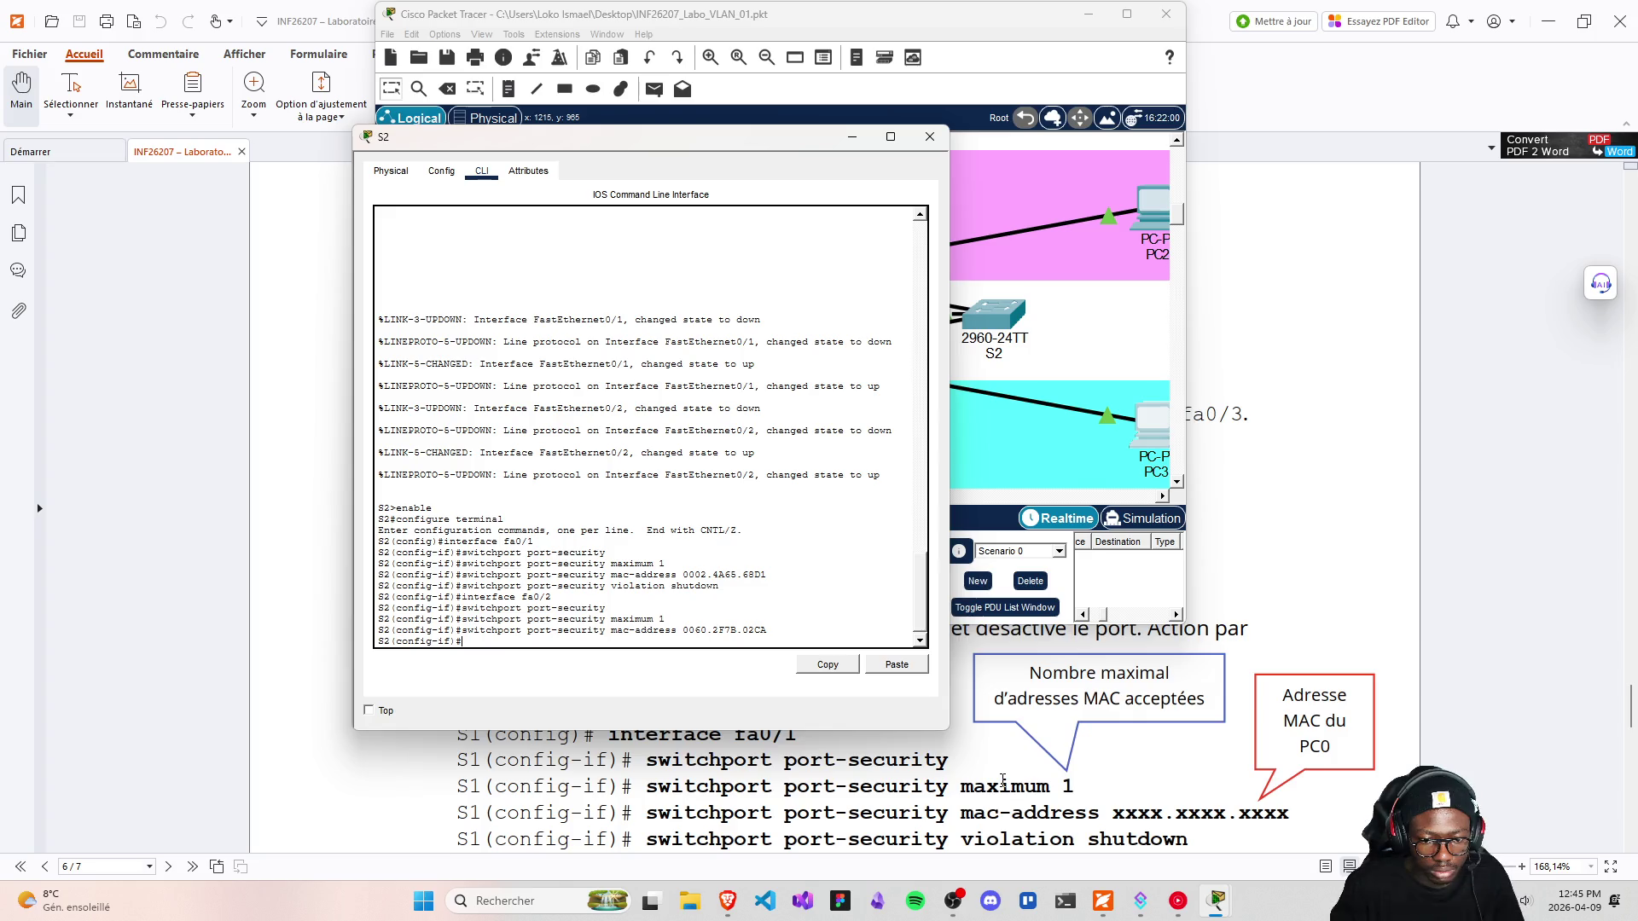
pyautogui.scroll(-2, 1003, 781)
# Set fa0/2's violation action to shutdown and end configuration mode on S2
pyautogui.press('Up')
pyautogui.press('Up')
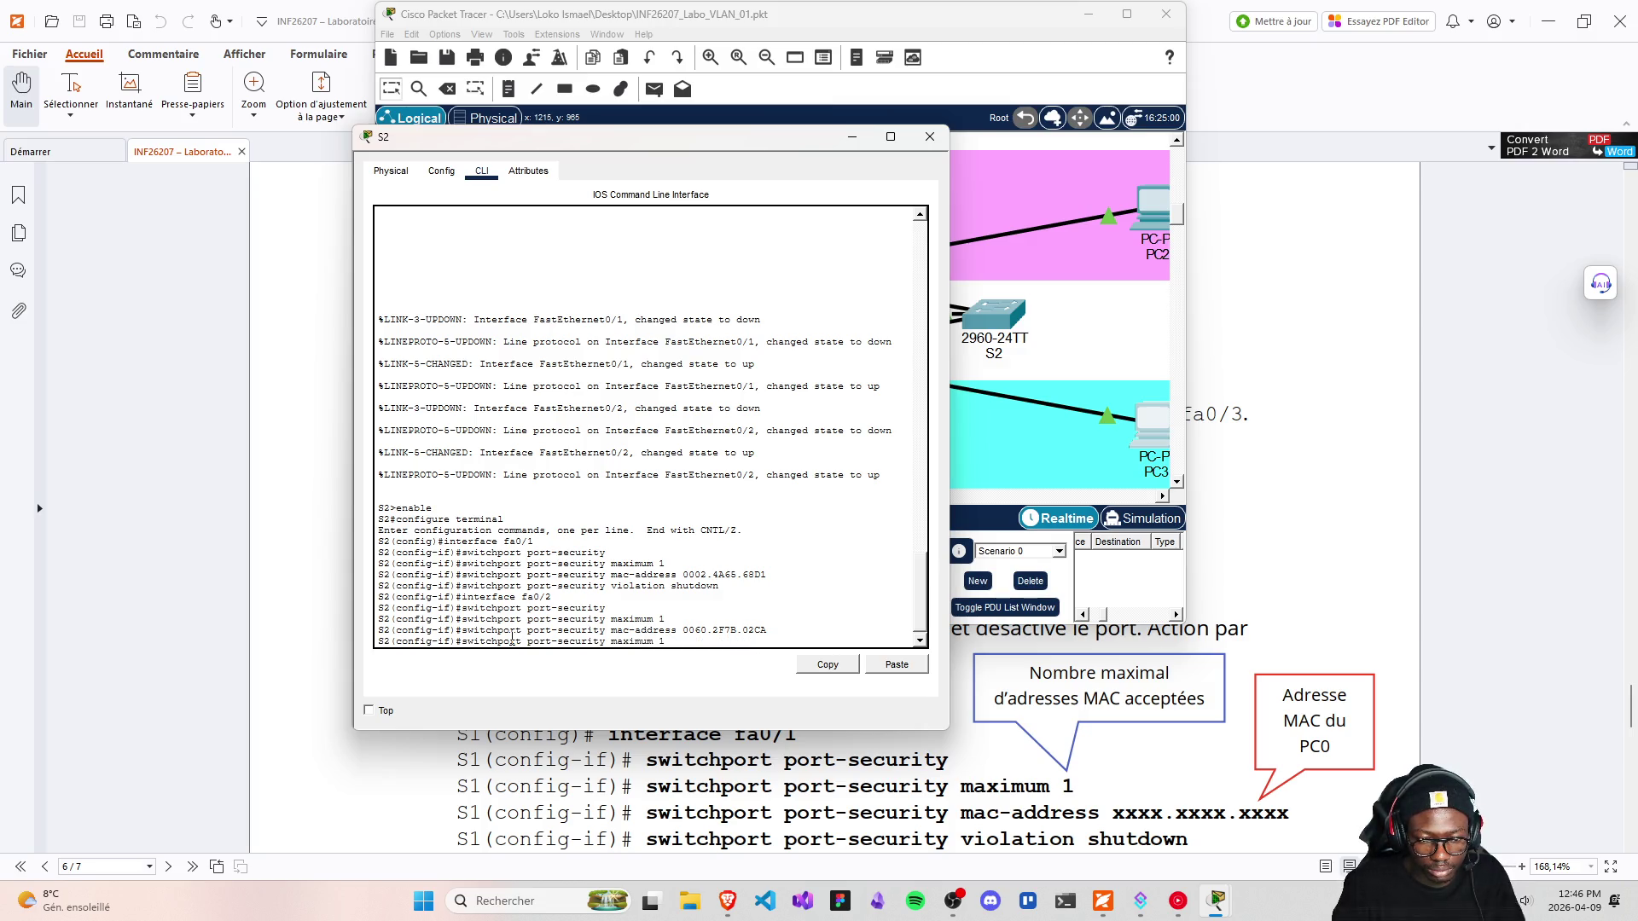
pyautogui.press('Up')
pyautogui.press('Up')
pyautogui.press('Up')
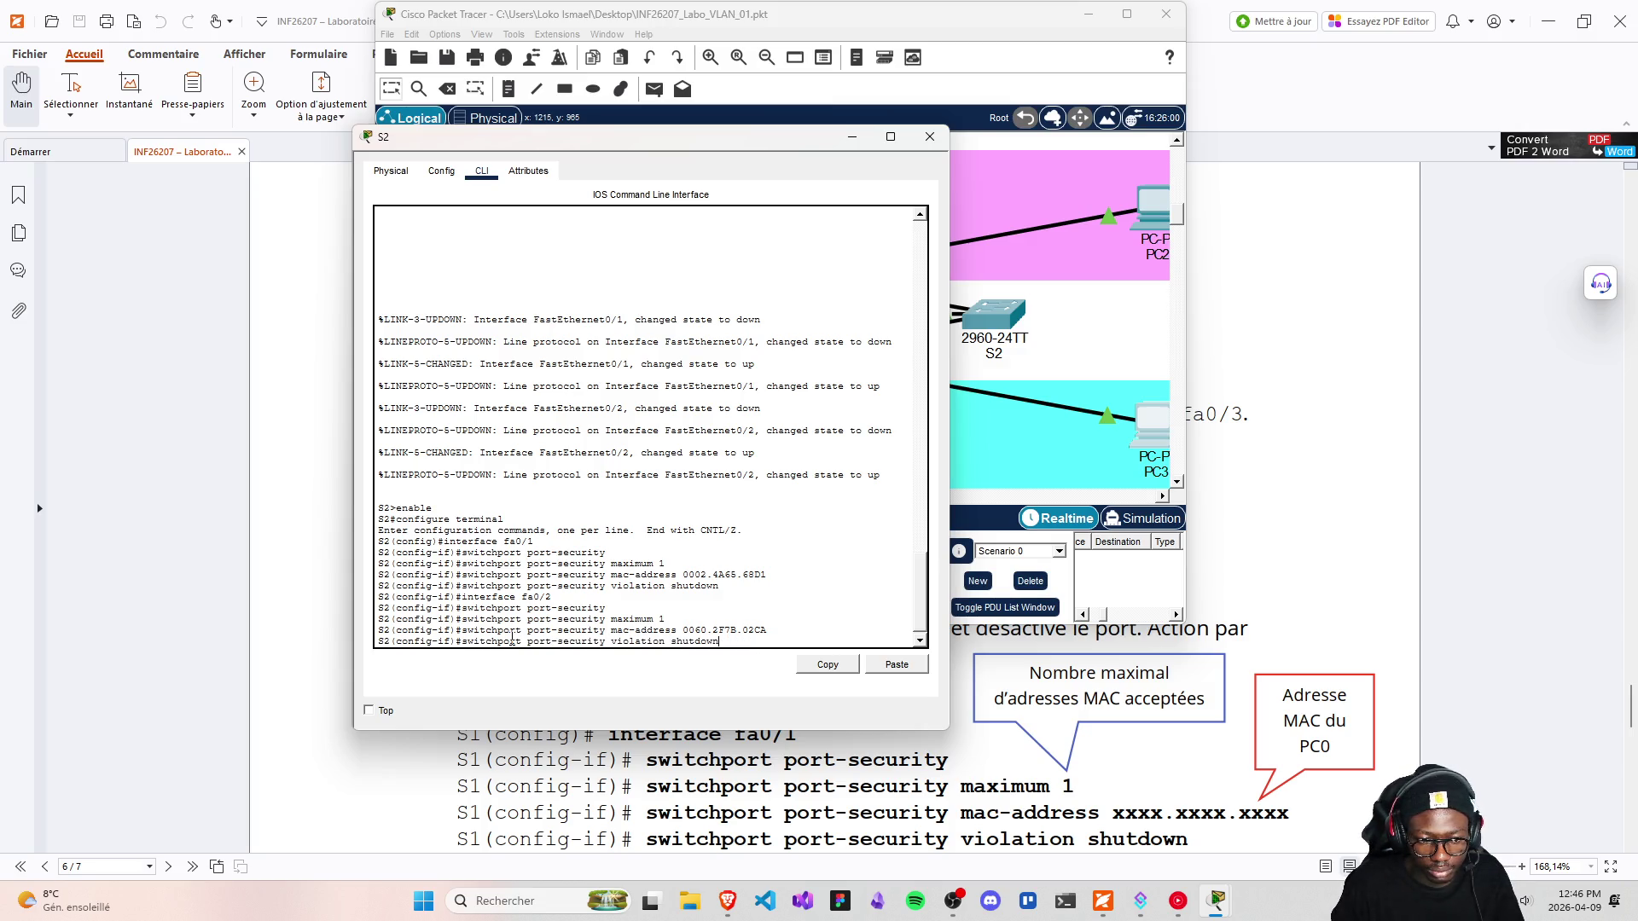
pyautogui.press('Return')
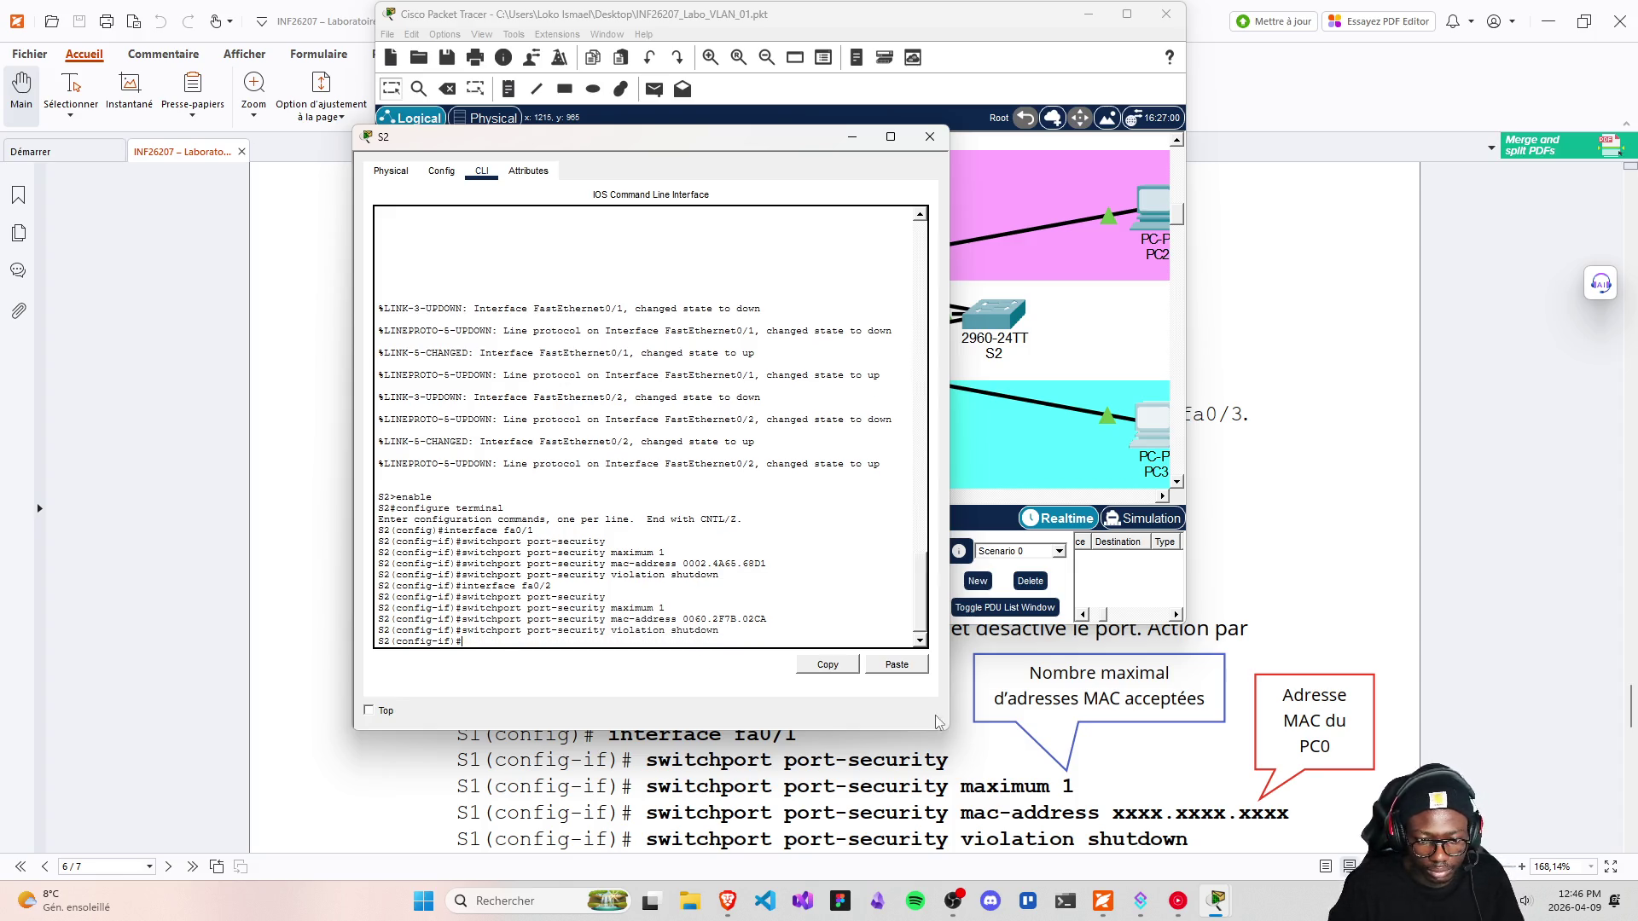
pyautogui.scroll(-4, 1051, 698)
pyautogui.write('end')
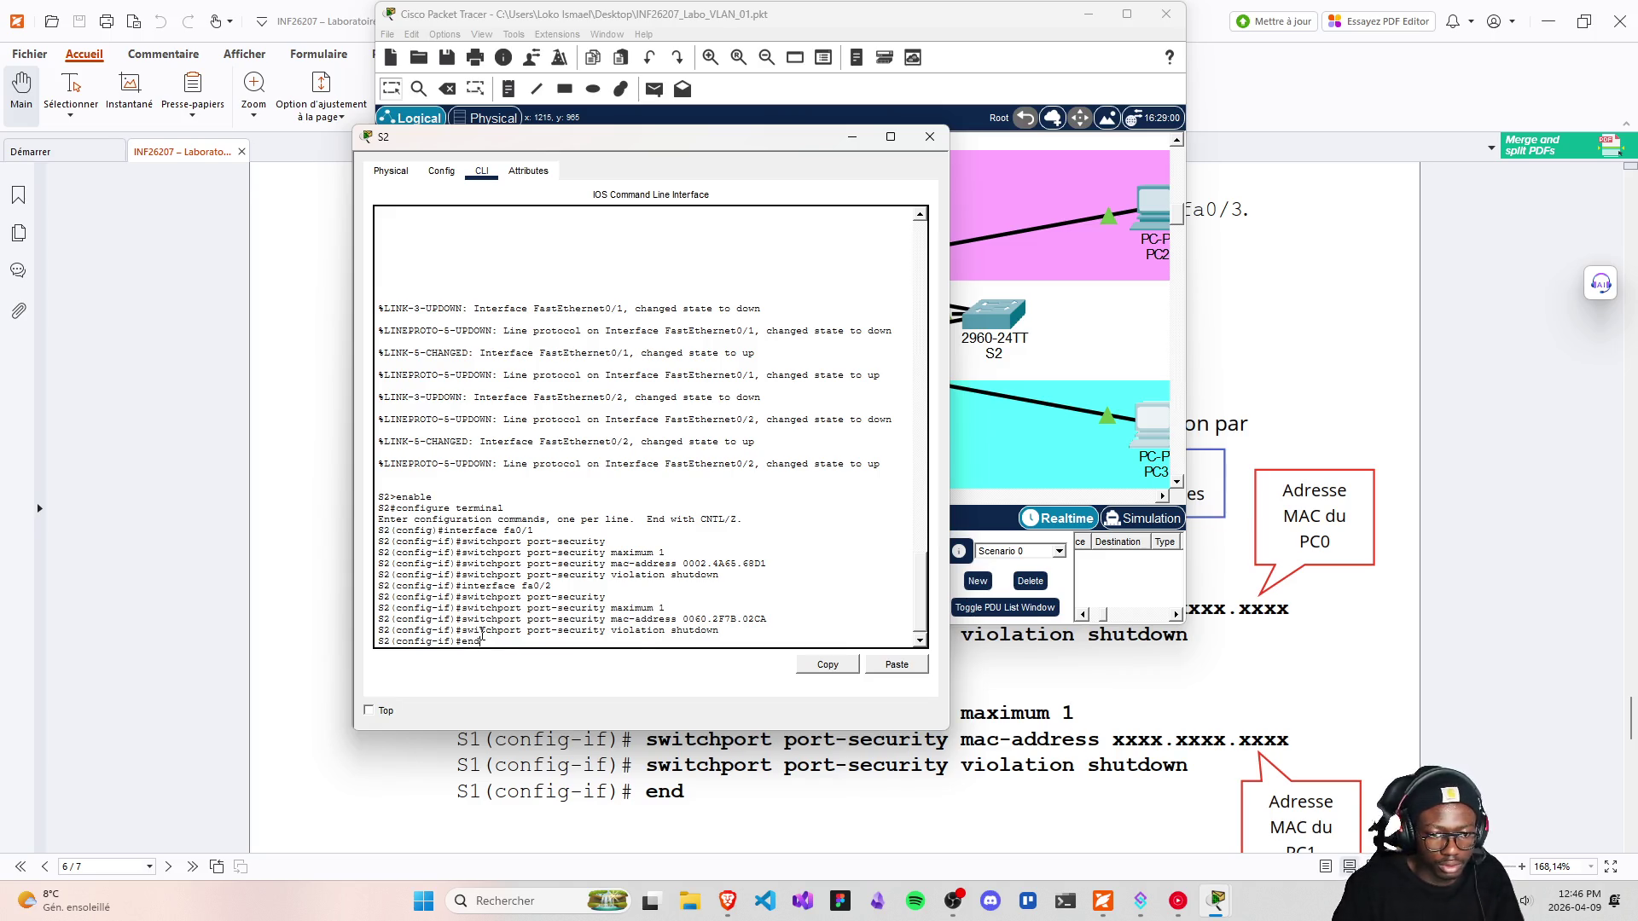
pyautogui.press('Return')
pyautogui.scroll(-4, 1109, 724)
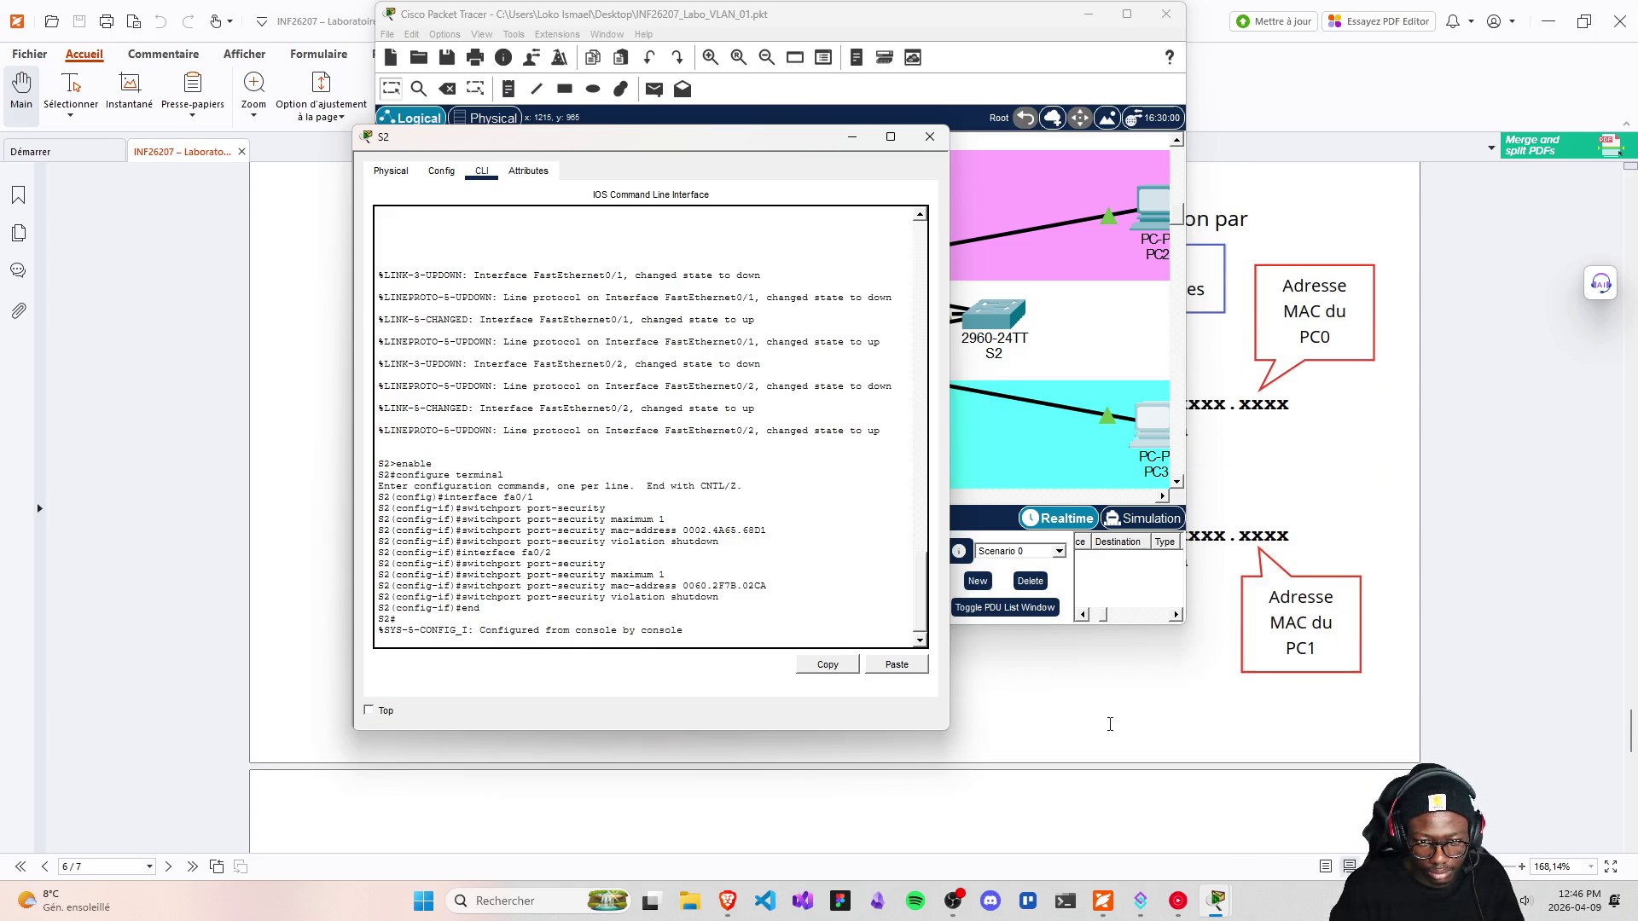
# Save the lab and open Command Prompts on PC0 and PC2 side by side
pyautogui.click(930, 137)
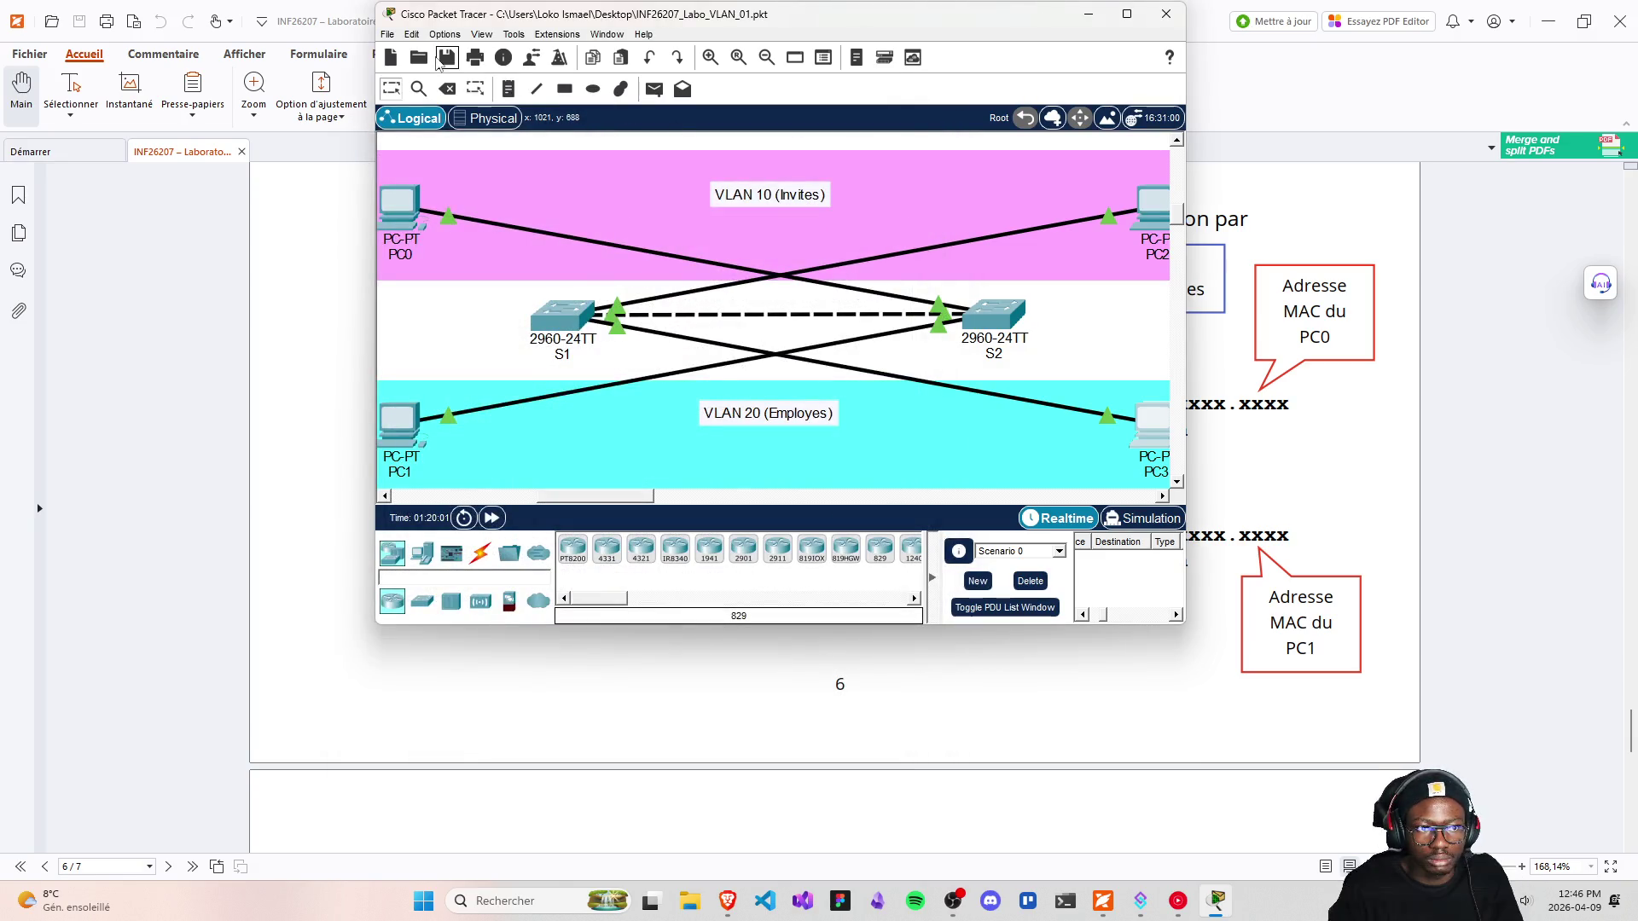
pyautogui.click(446, 57)
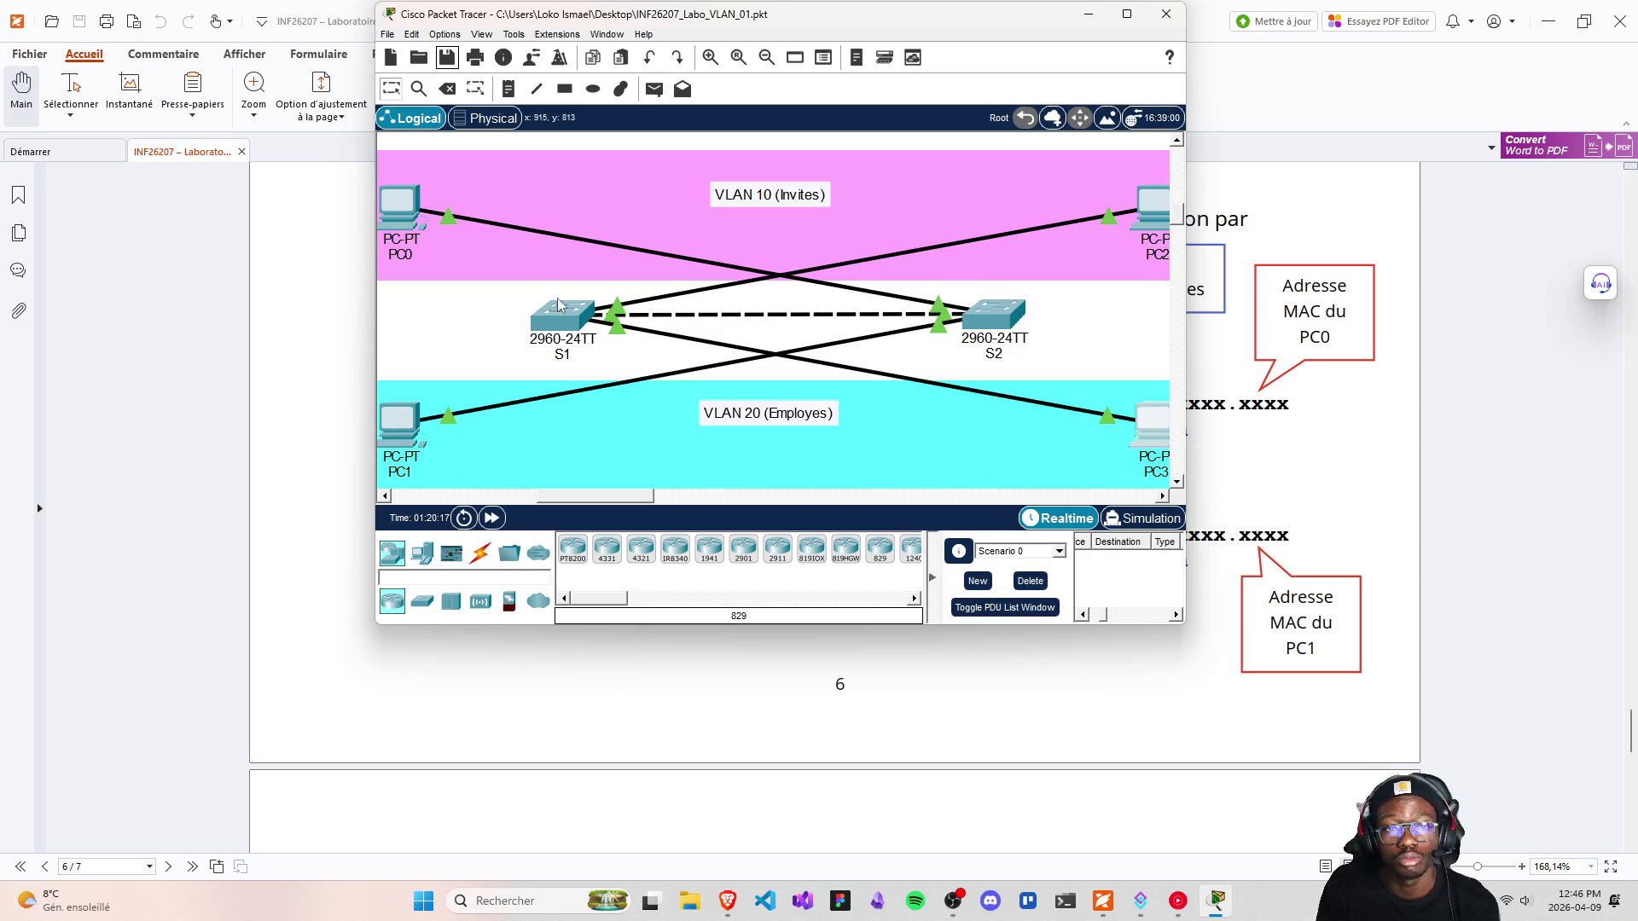
pyautogui.click(395, 201)
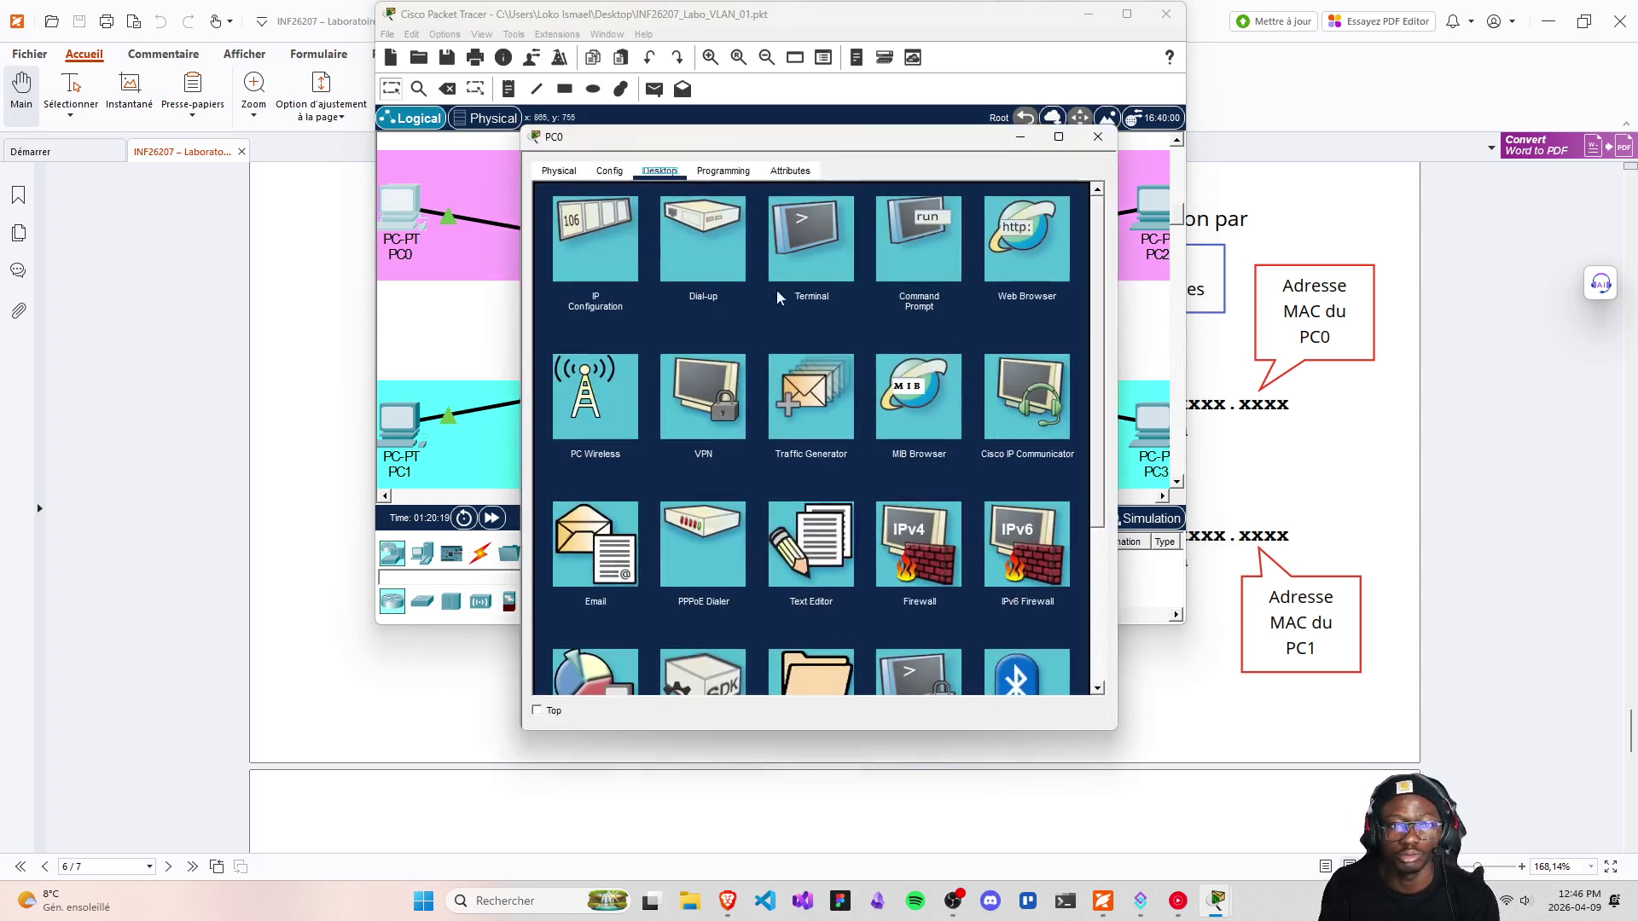
pyautogui.moveTo(783, 152); pyautogui.dragTo(401, 153)
pyautogui.click(1152, 205)
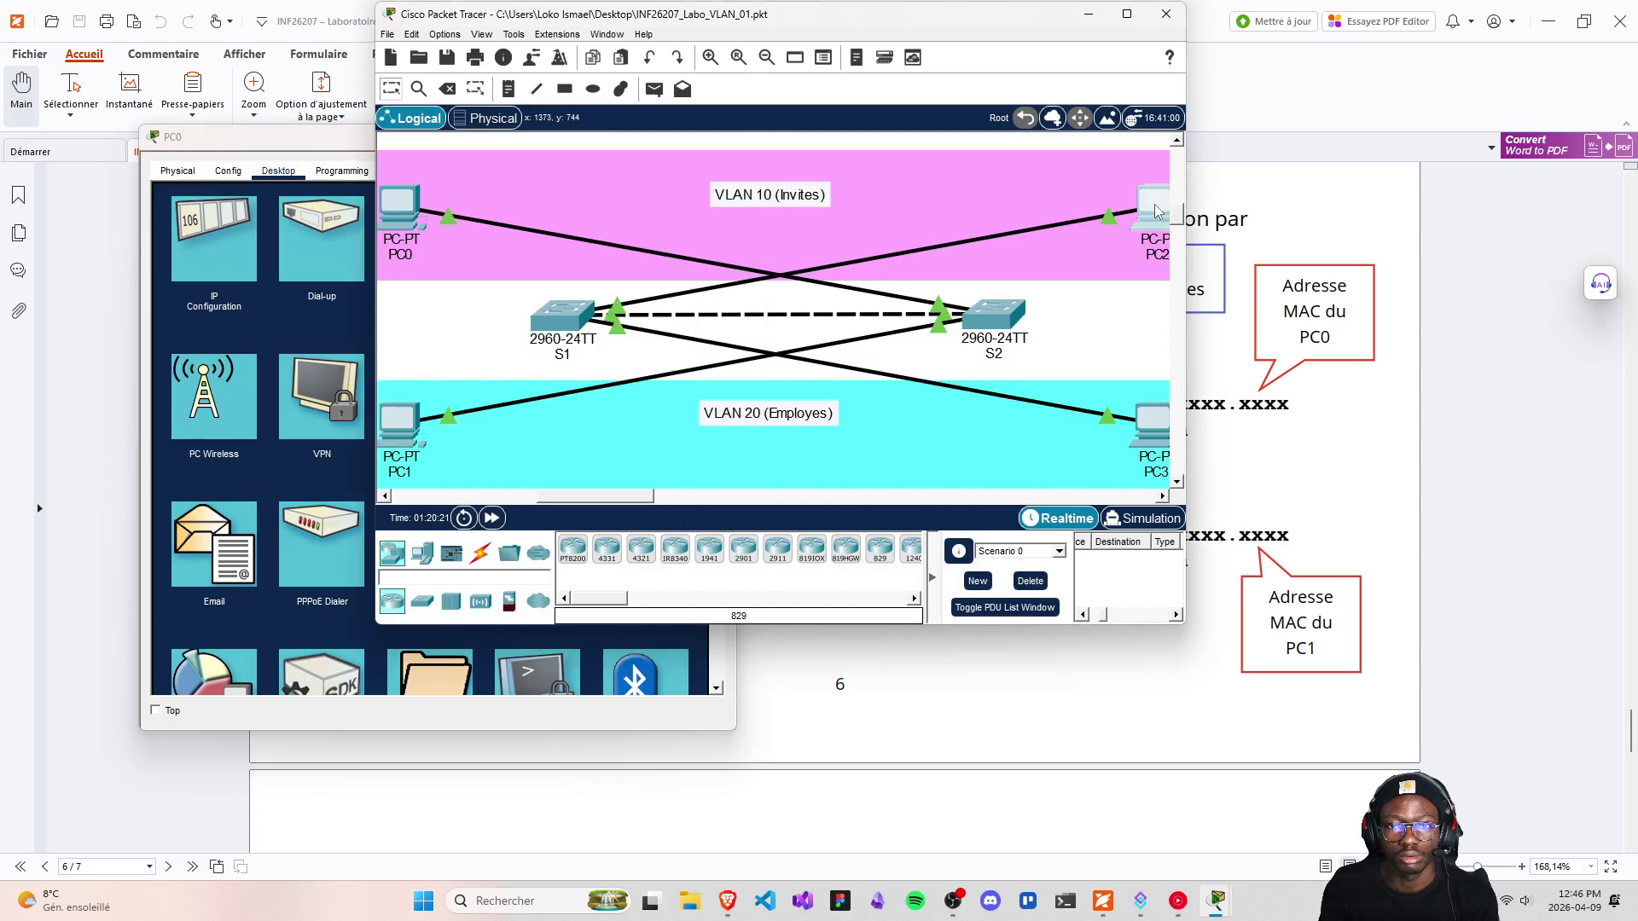
pyautogui.click(704, 174)
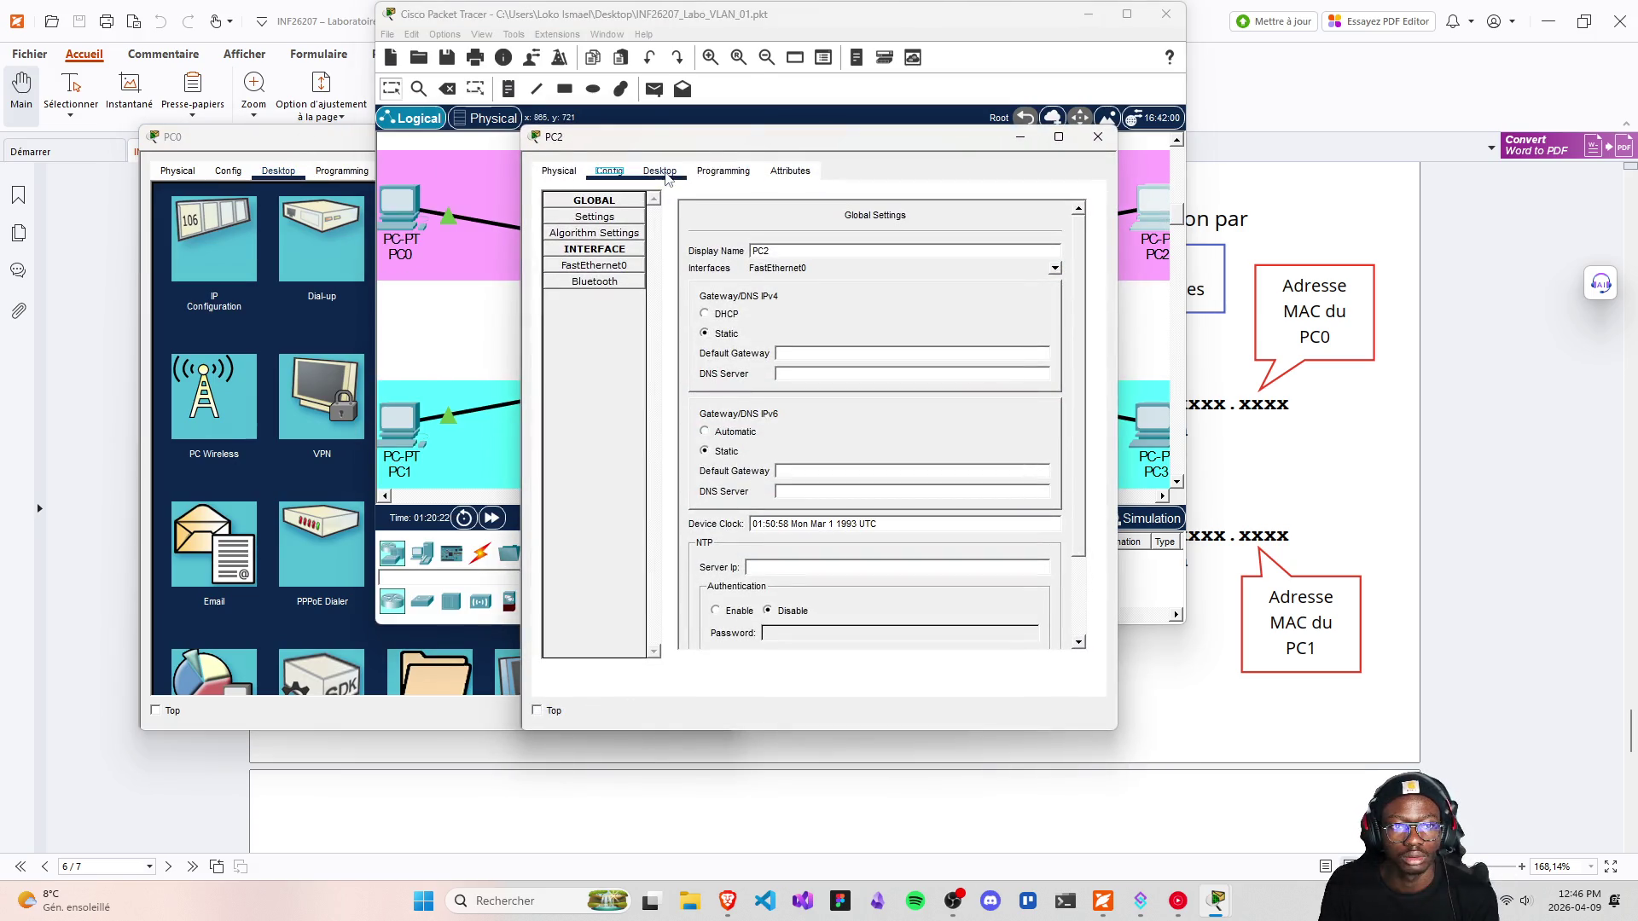
pyautogui.click(659, 170)
pyautogui.click(942, 272)
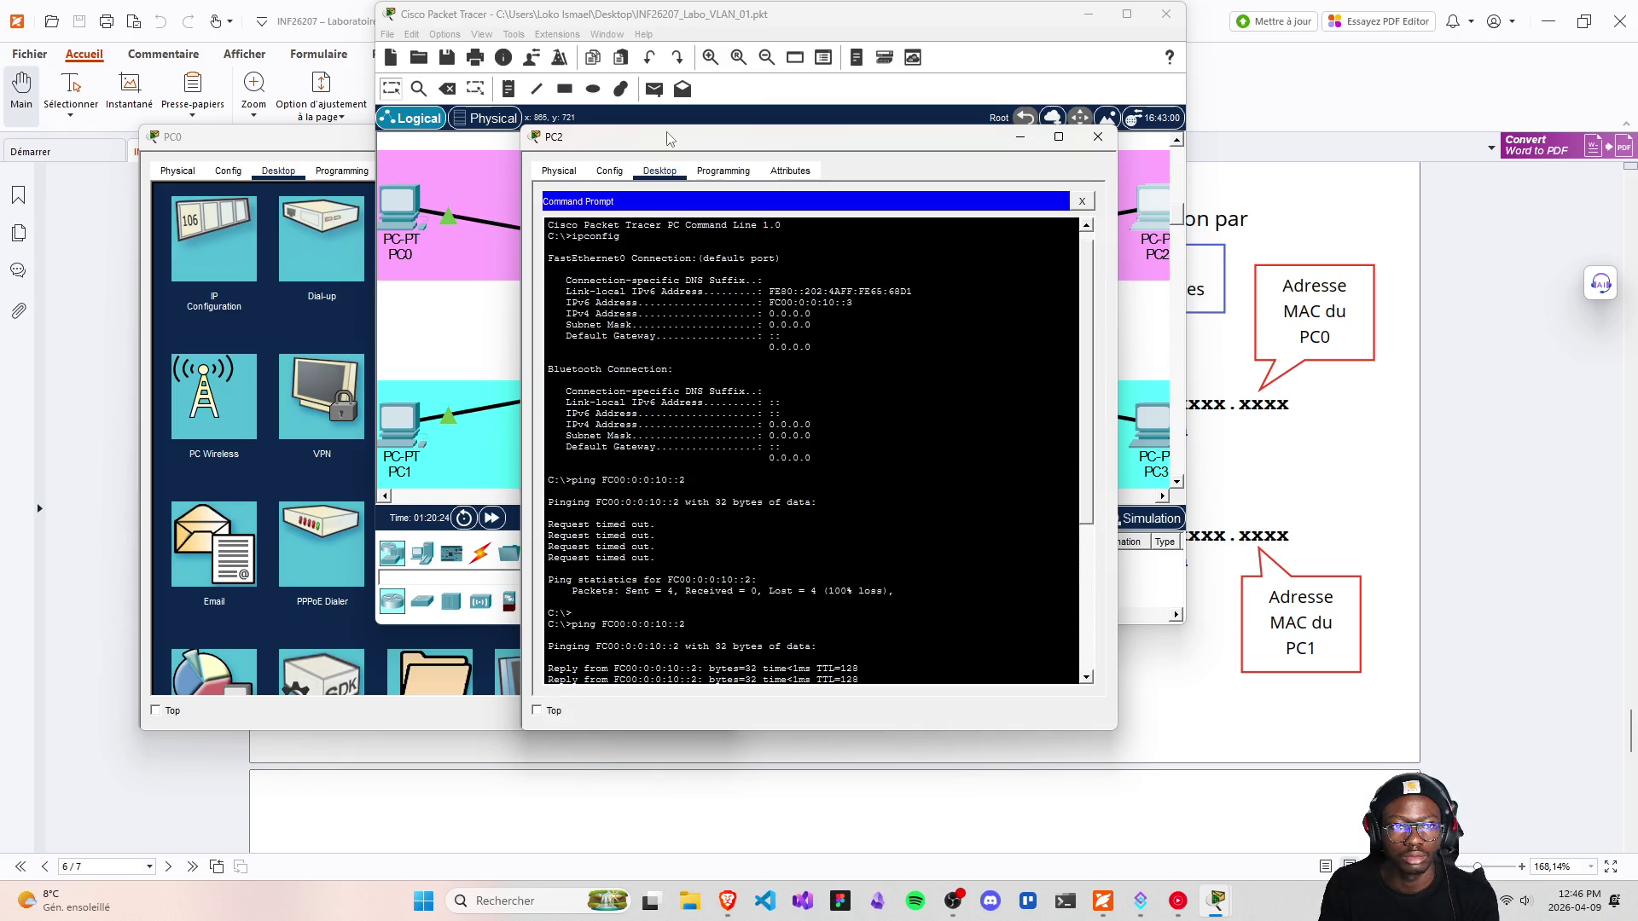
pyautogui.click(303, 149)
pyautogui.click(555, 263)
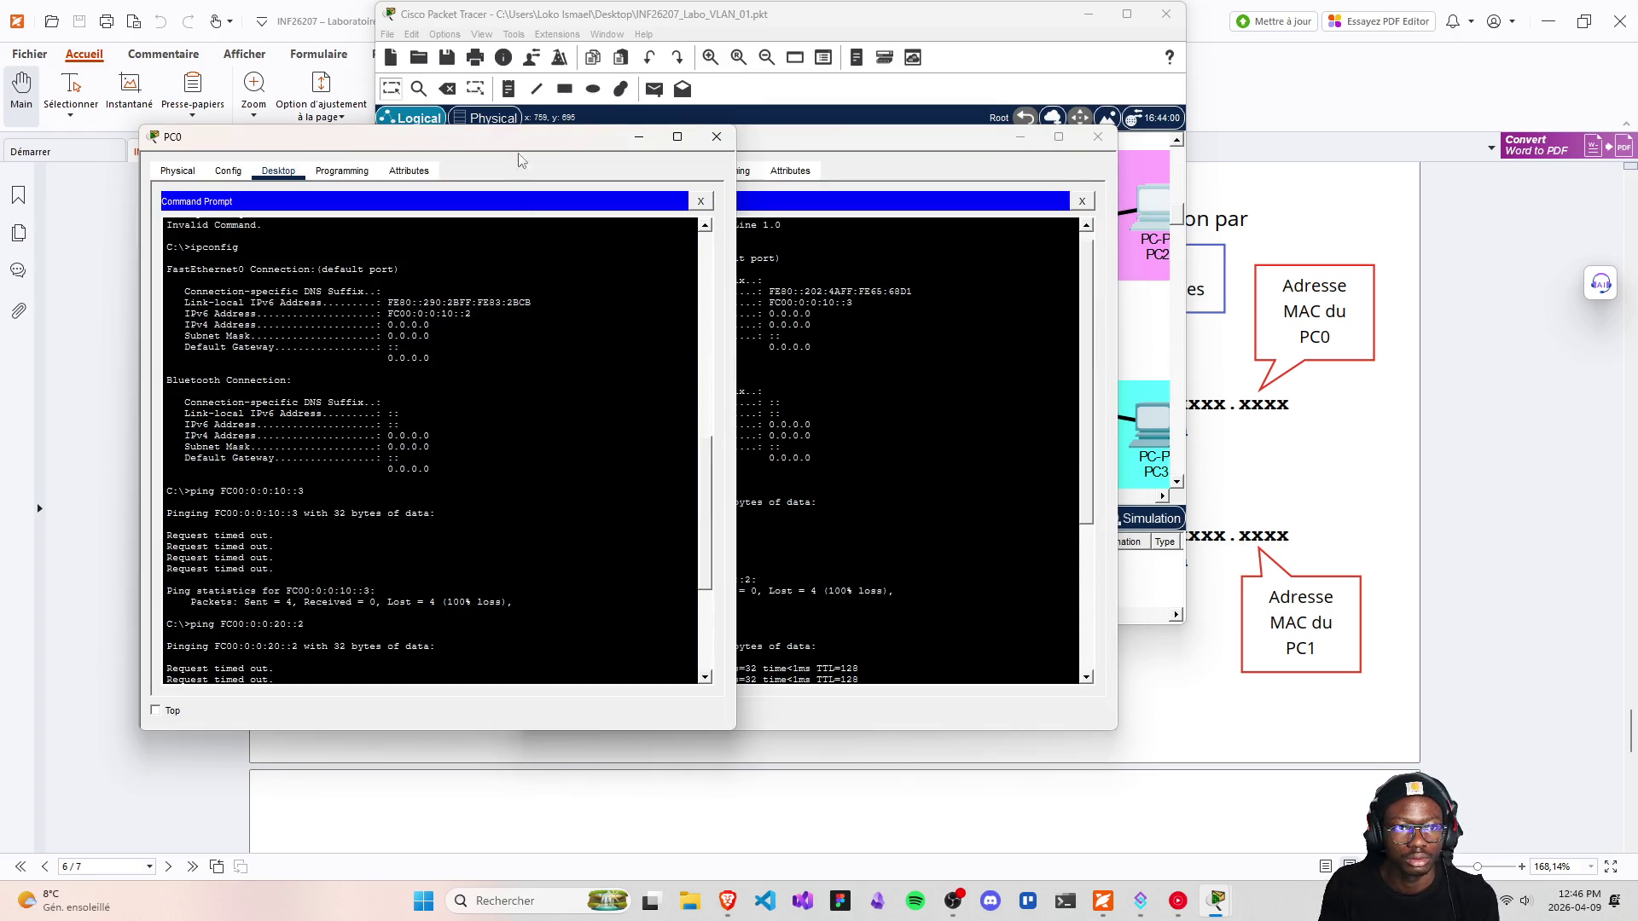
pyautogui.moveTo(768, 137); pyautogui.dragTo(1000, 135)
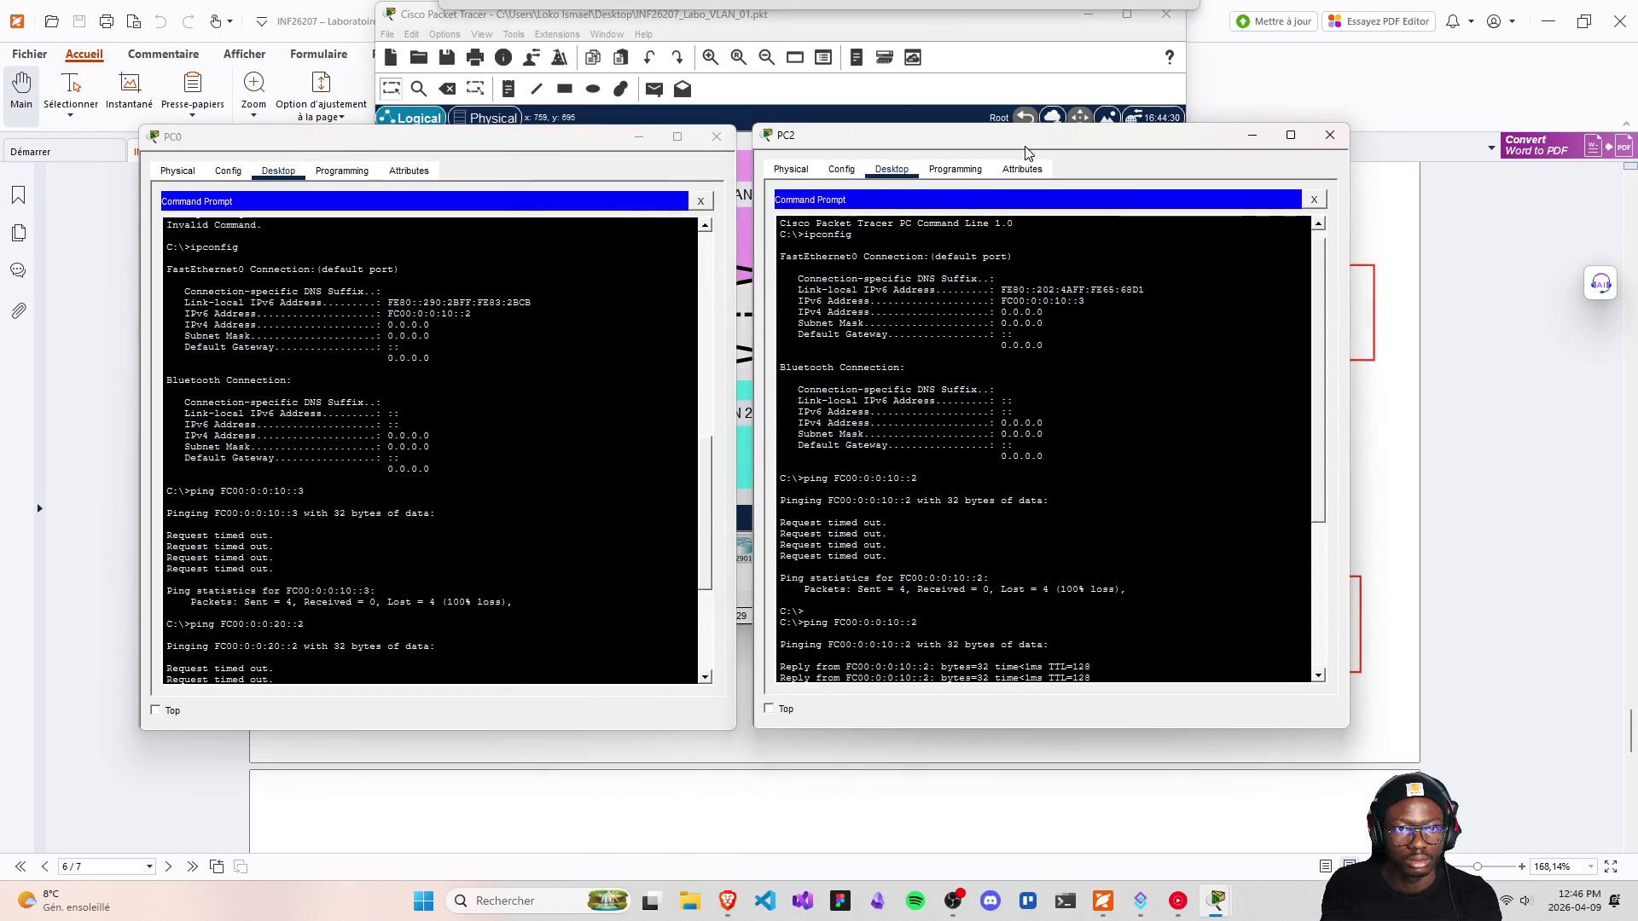
# Rerun the pings from PC0 to FC00:0:0:10::3 and from PC2 to FC00:0:0:20::2
pyautogui.click(466, 633)
pyautogui.press('Up')
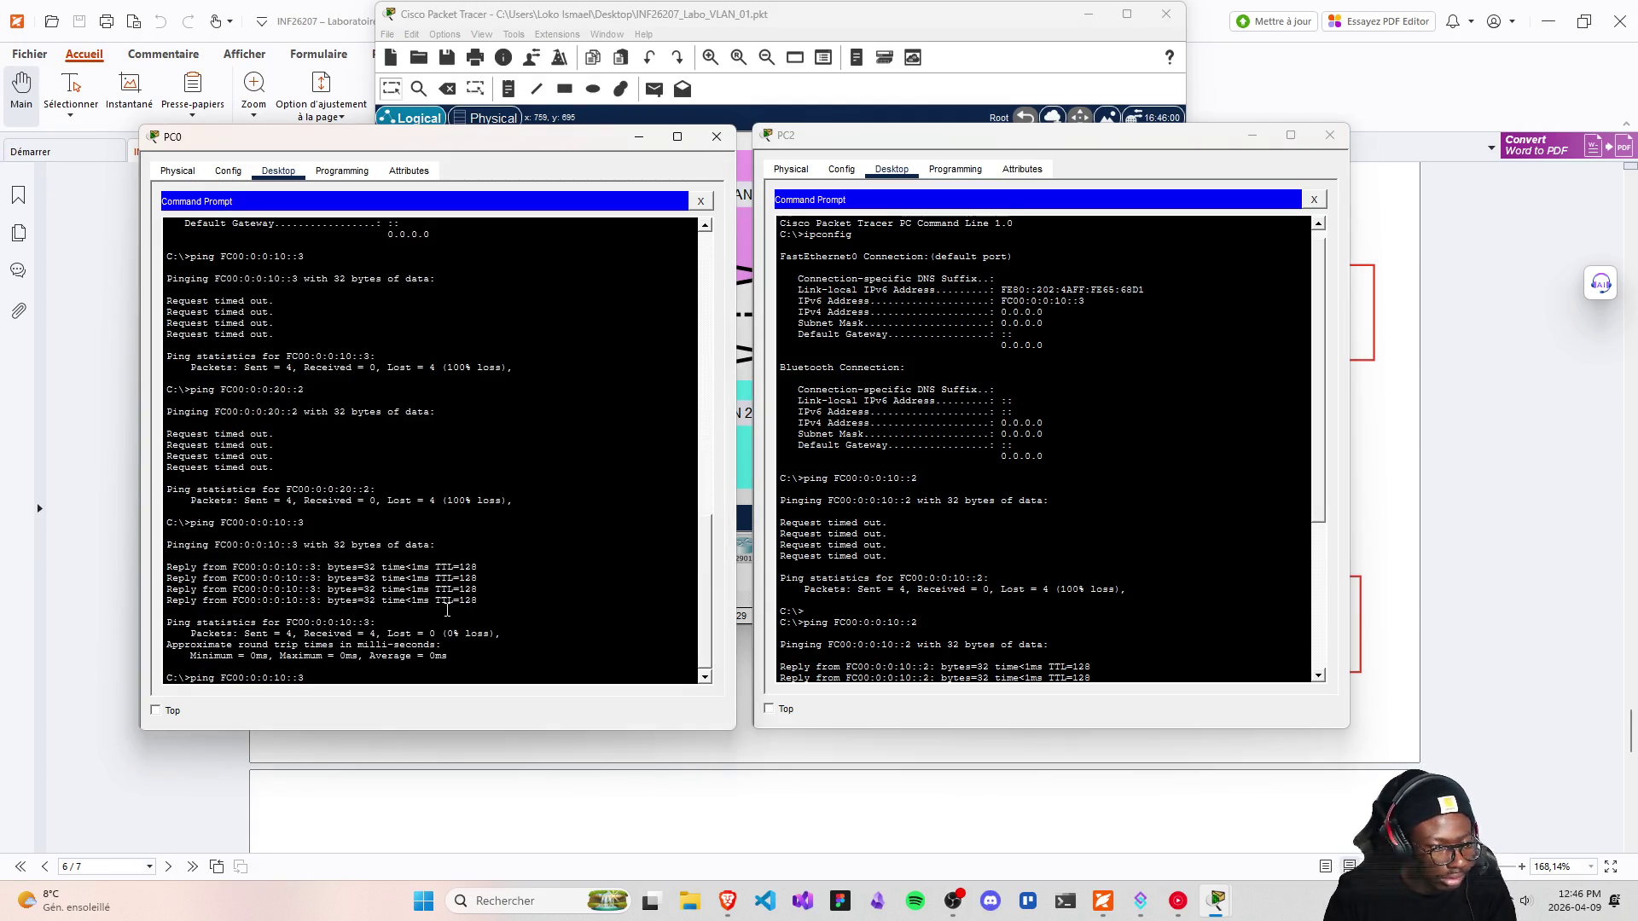
pyautogui.click(1121, 655)
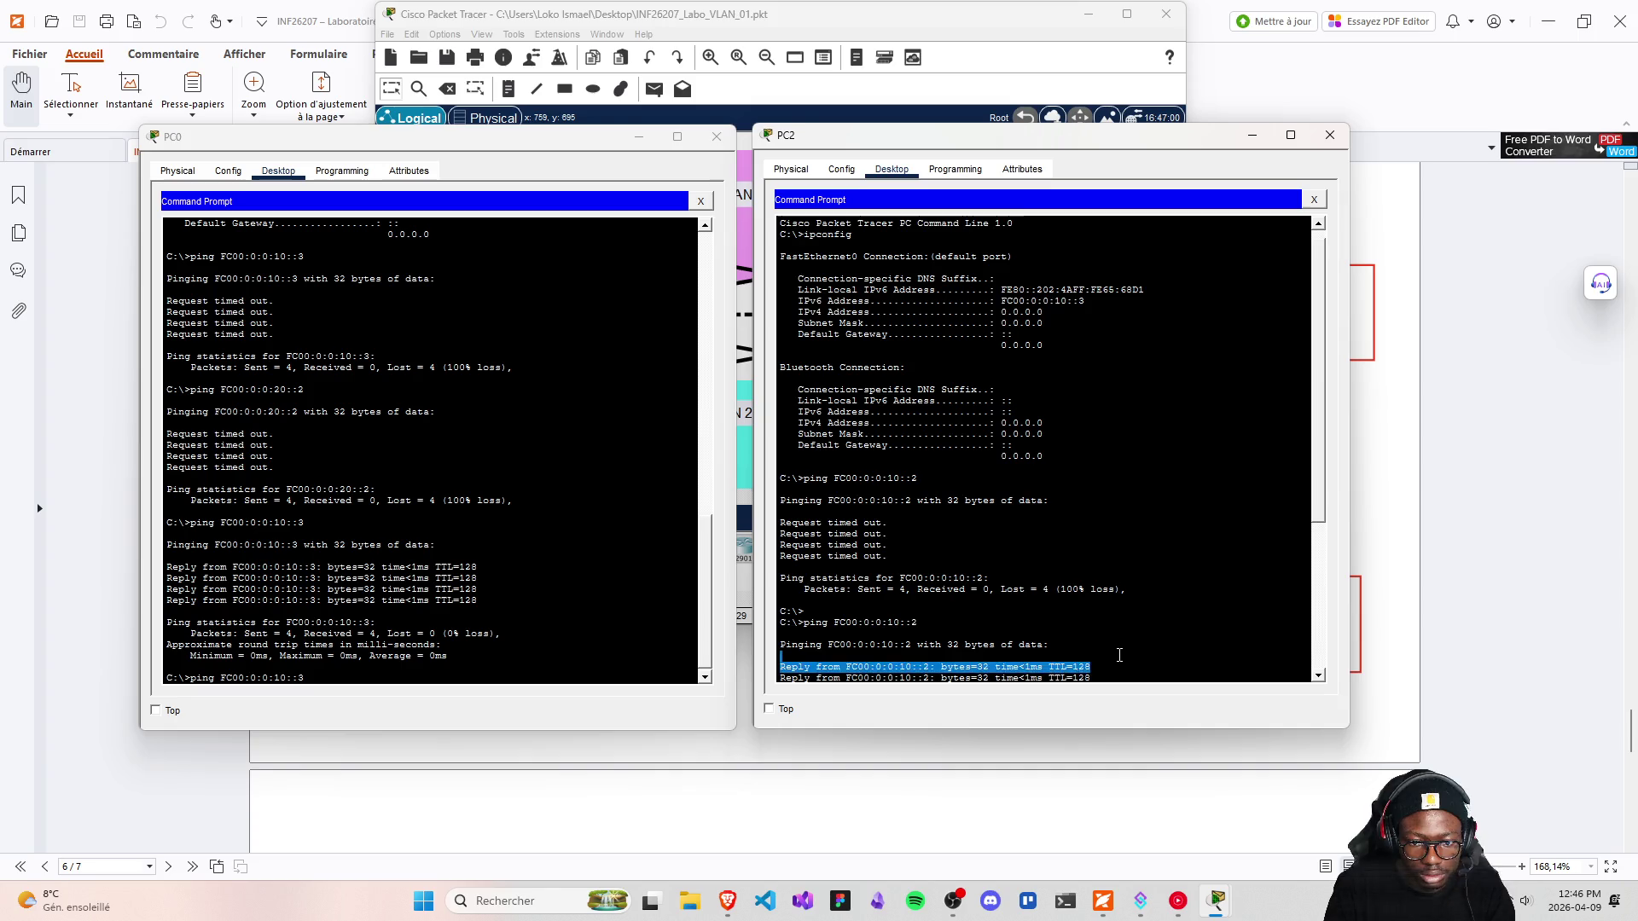
pyautogui.press('Up')
pyautogui.click(465, 638)
pyautogui.press('Return')
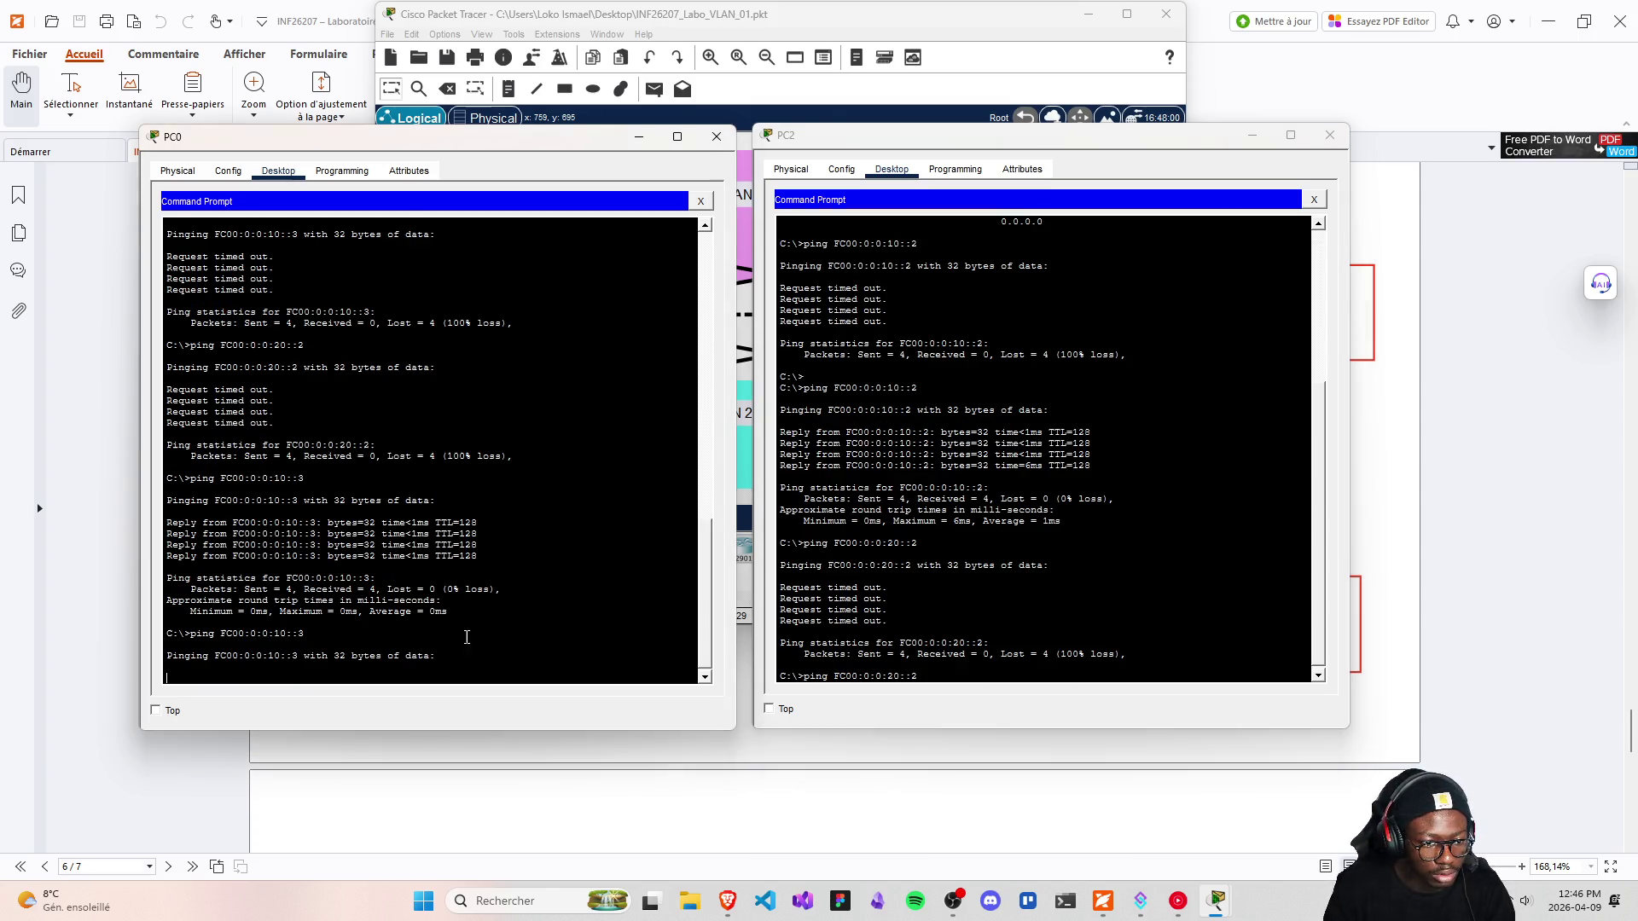
pyautogui.click(1101, 611)
pyautogui.press('Return')
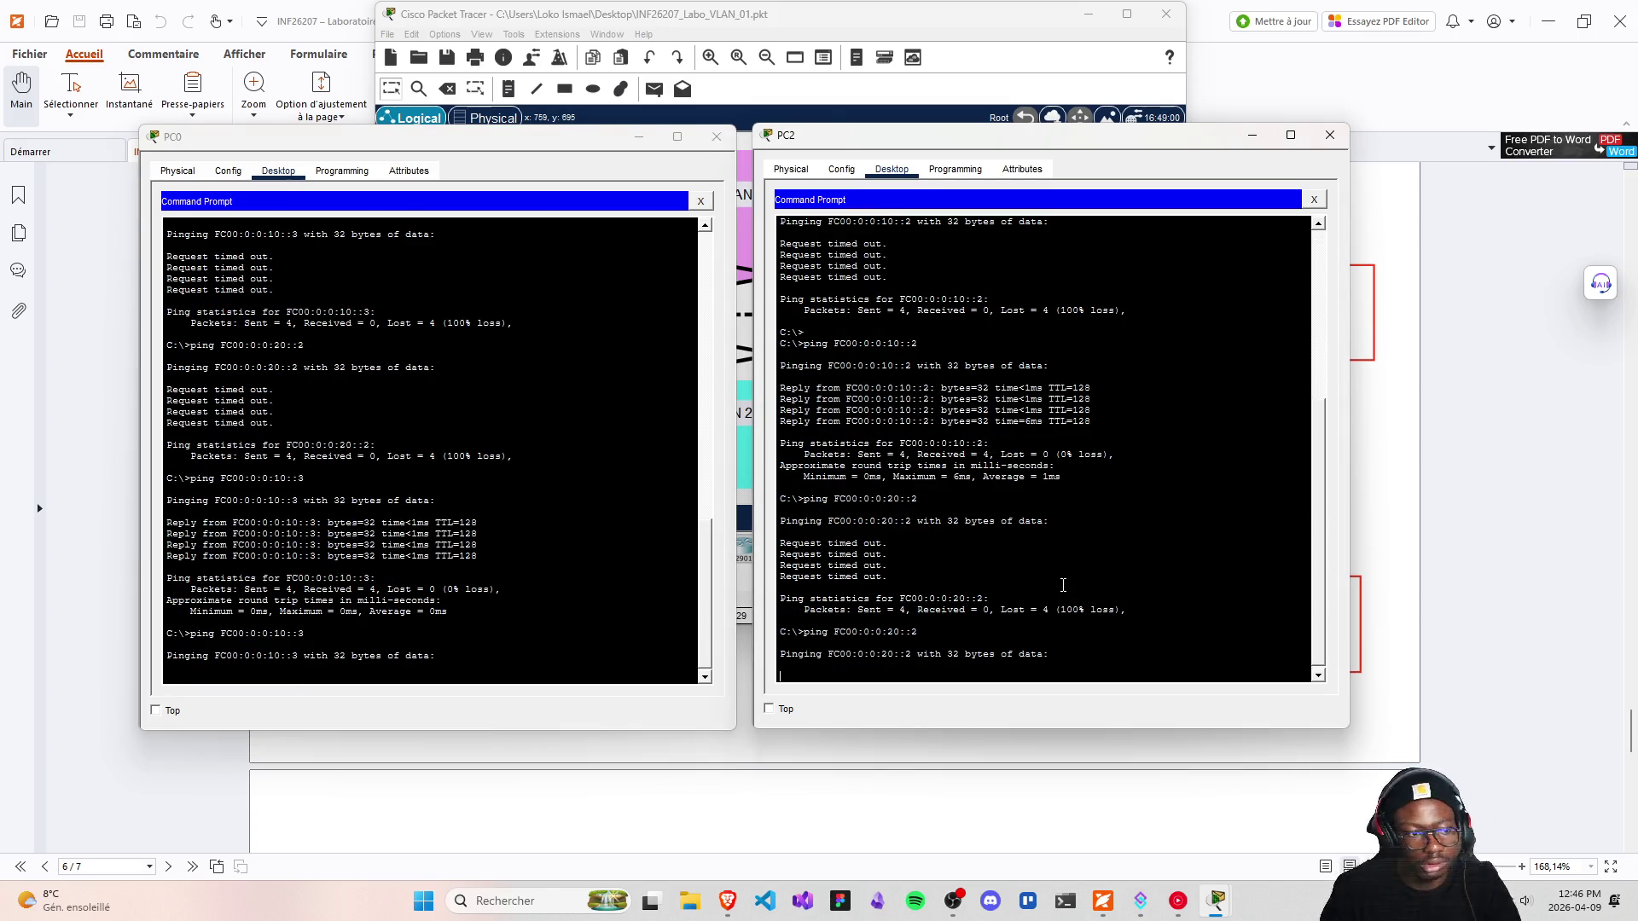
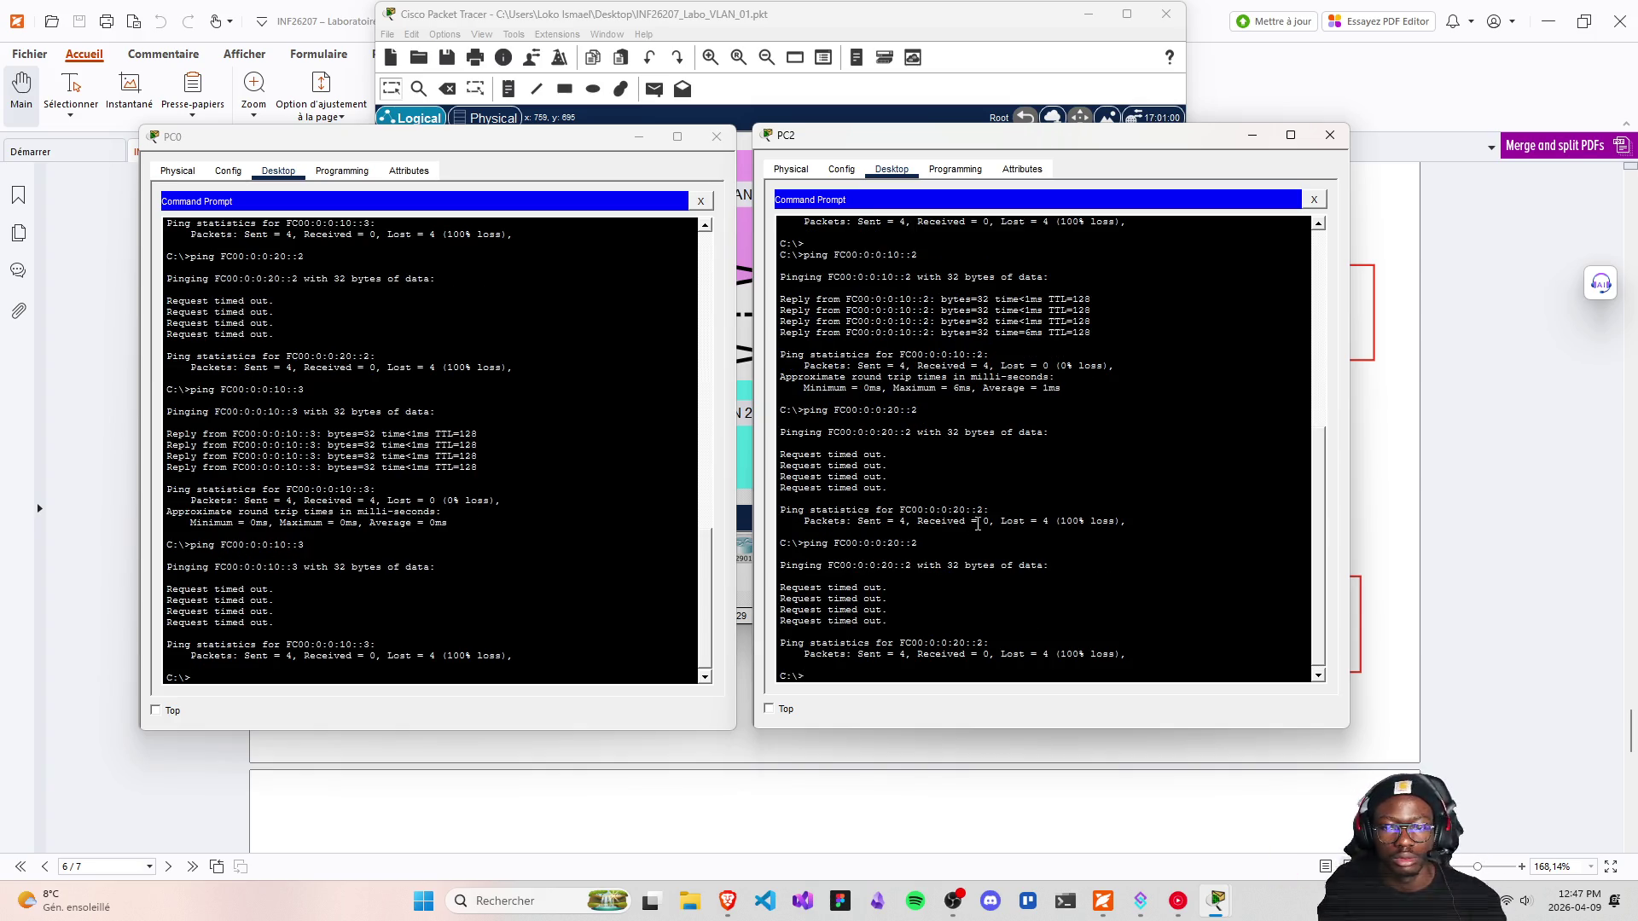
# Close the PC2 and PC0 console windows
pyautogui.click(1330, 135)
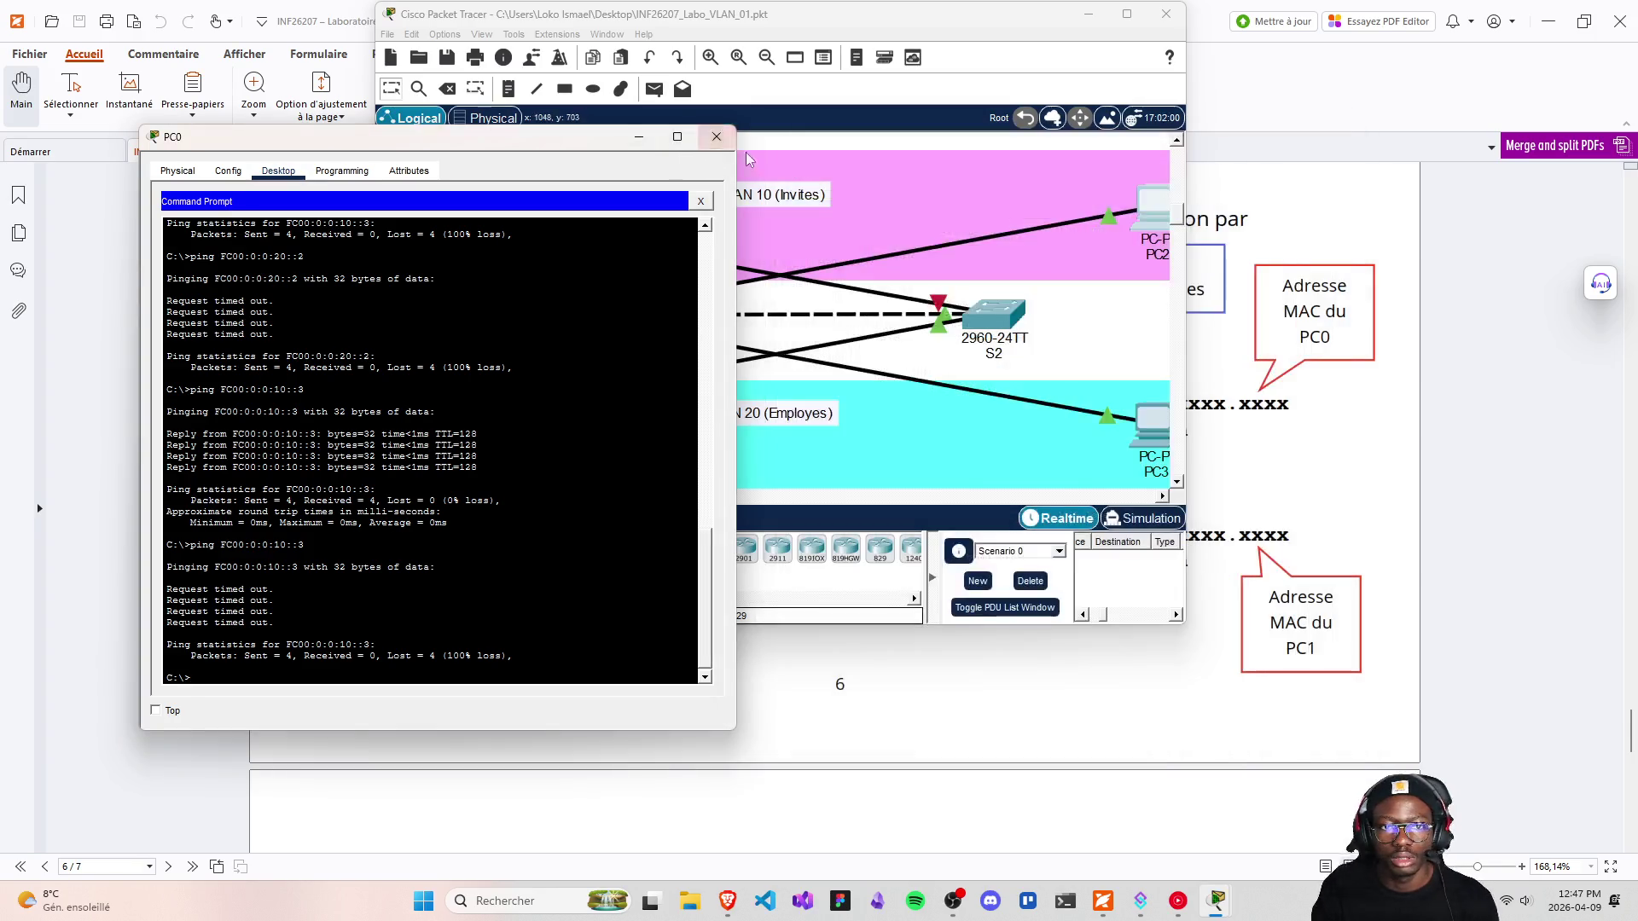
pyautogui.click(716, 136)
pyautogui.click(398, 423)
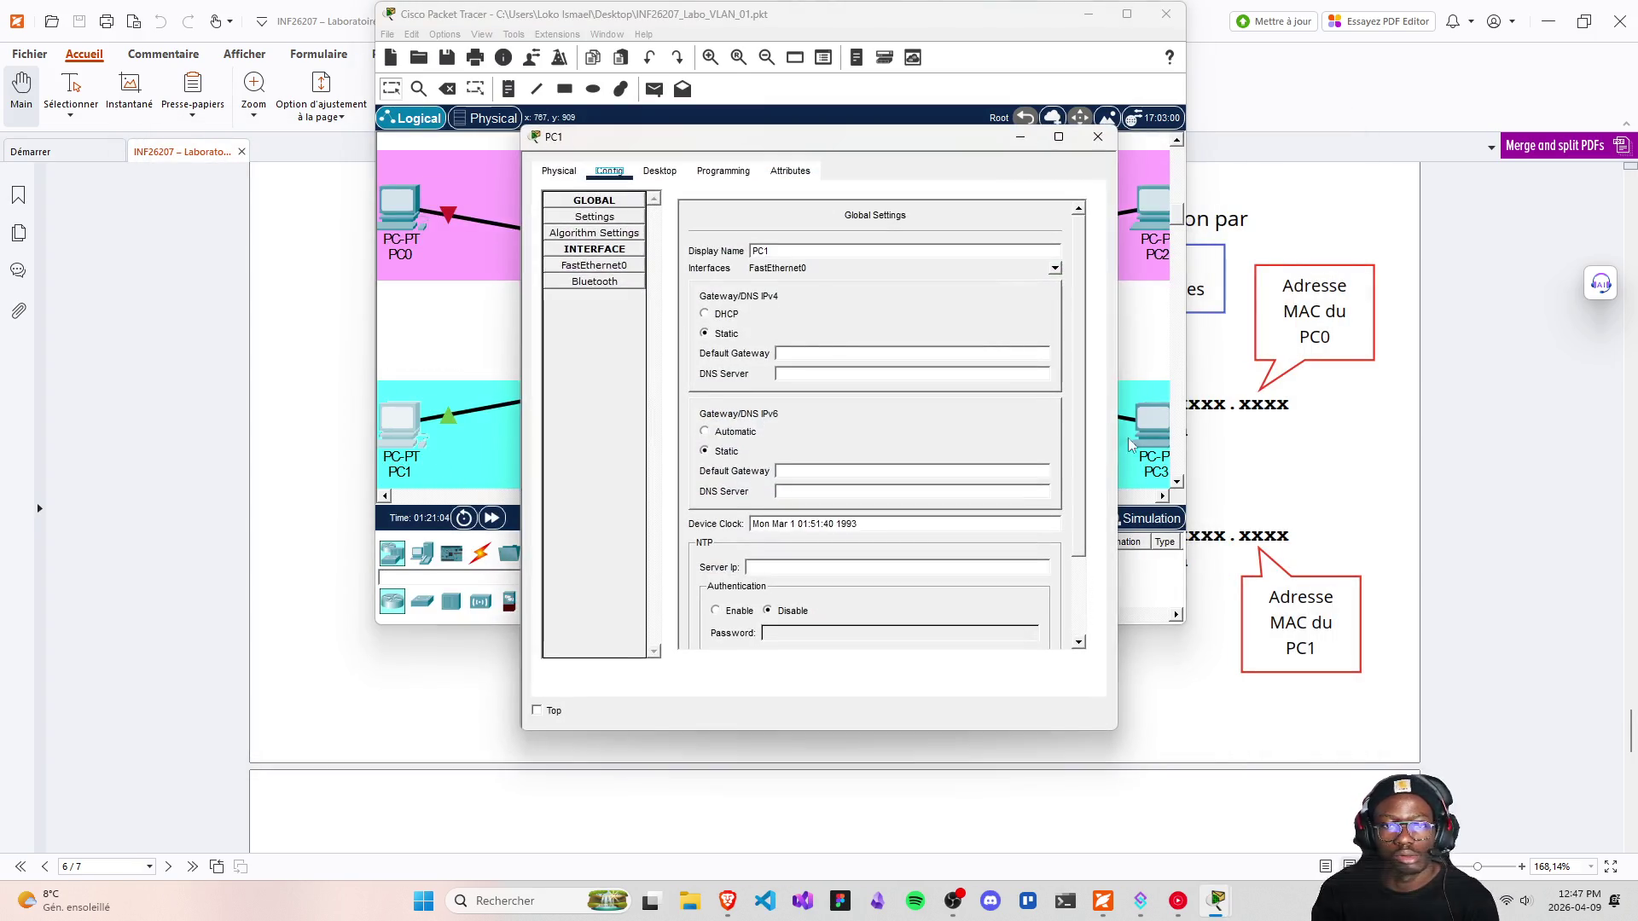
pyautogui.click(1096, 137)
# Open PC3's Desktop Command Prompt and move its window aside
pyautogui.click(1153, 422)
pyautogui.moveTo(810, 138); pyautogui.dragTo(1230, 222)
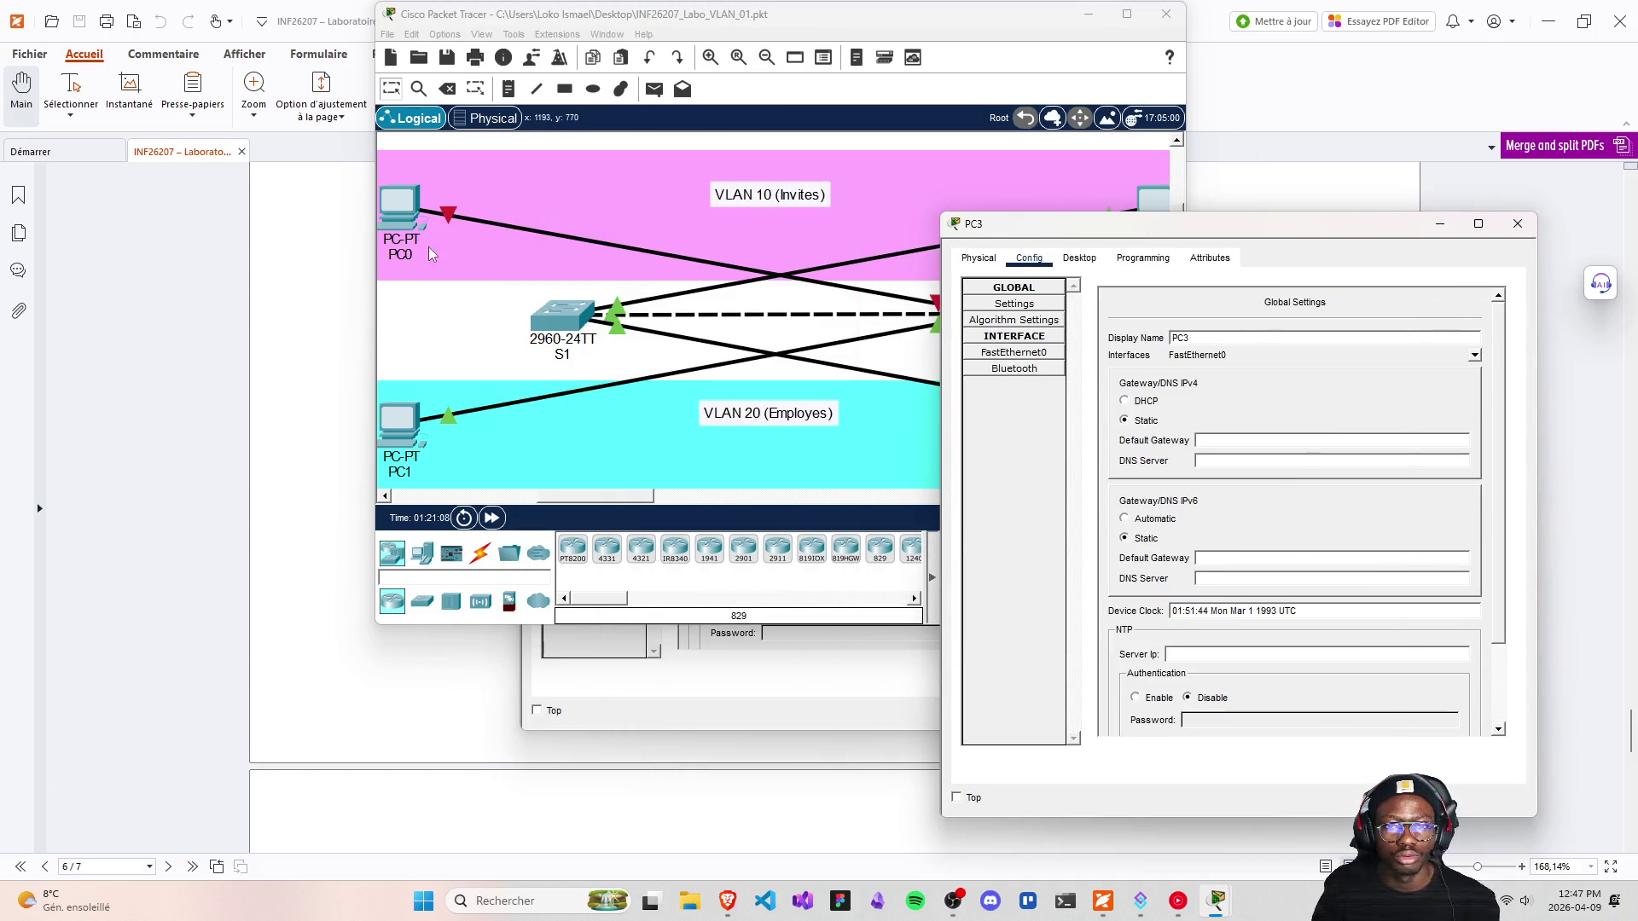
pyautogui.click(1080, 258)
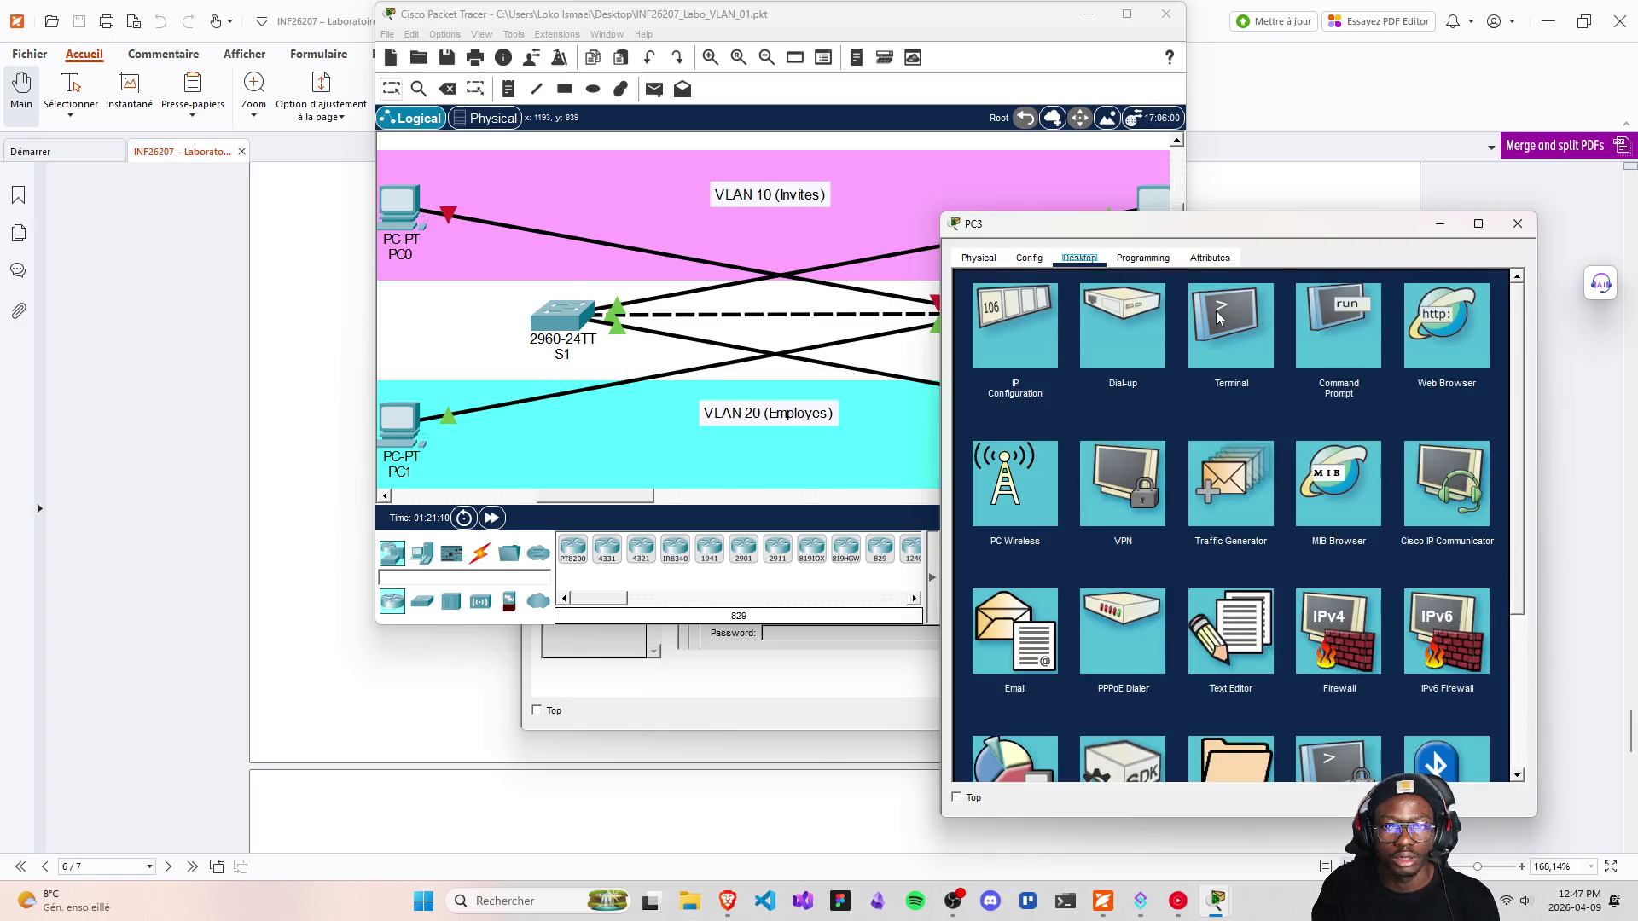
pyautogui.click(1339, 326)
pyautogui.moveTo(1110, 230)
pyautogui.mouseDown()
pyautogui.moveTo(1331, 430)
pyautogui.moveTo(993, 237)
pyautogui.mouseUp()
# Open PC1's Desktop Command Prompt, then close PC3's window
pyautogui.doubleClick(391, 423)
pyautogui.click(740, 172)
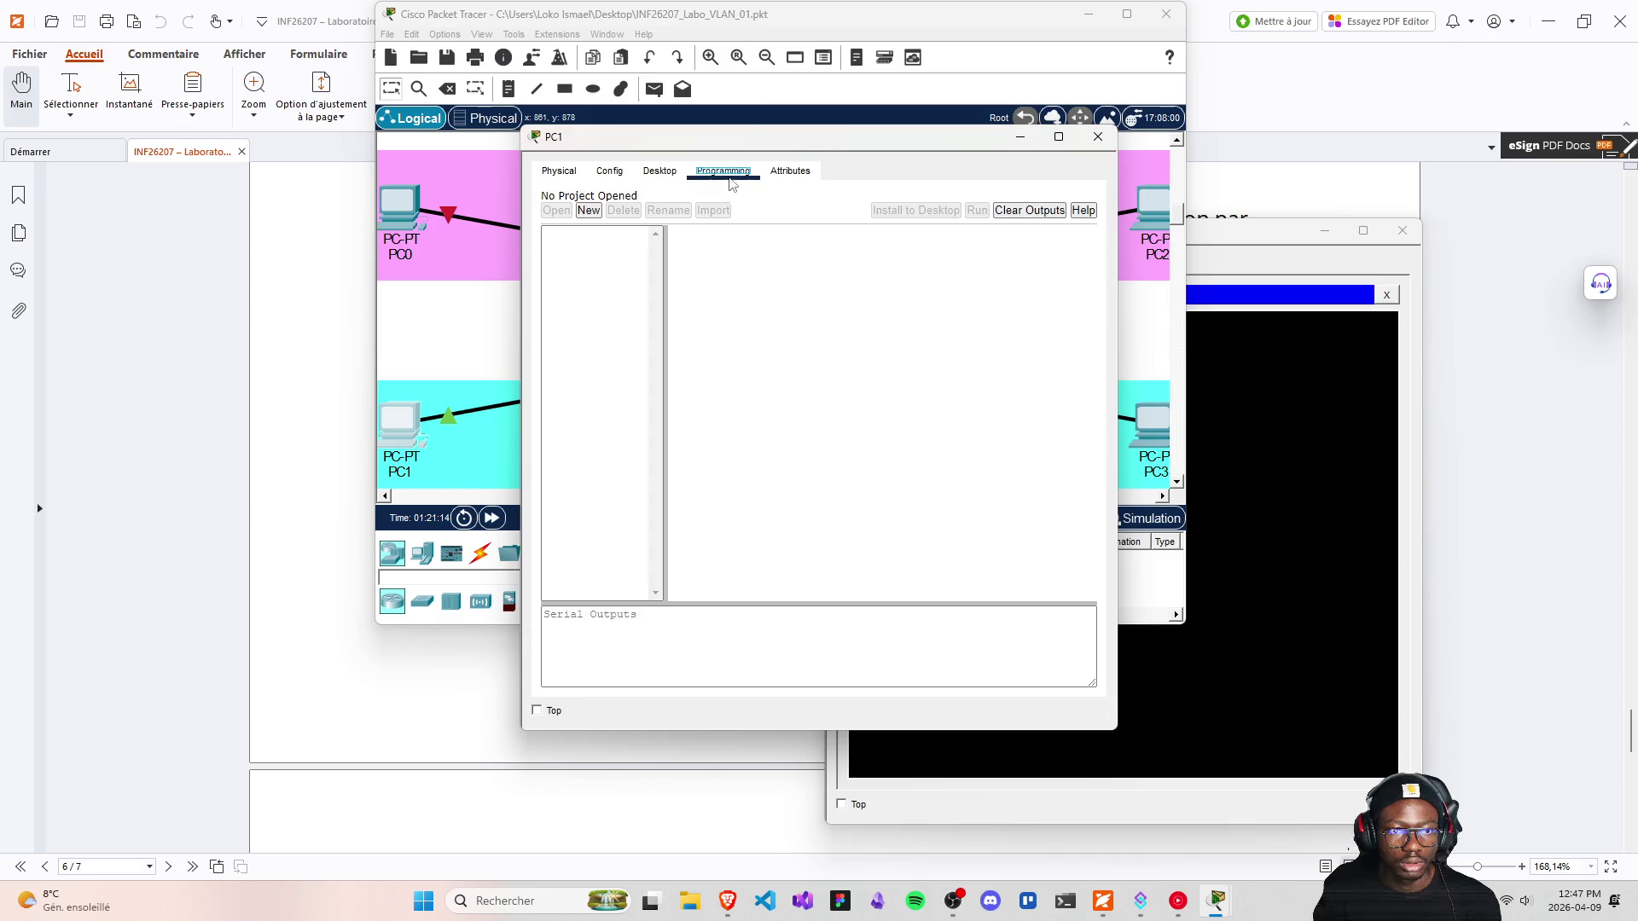
pyautogui.click(674, 173)
pyautogui.click(919, 239)
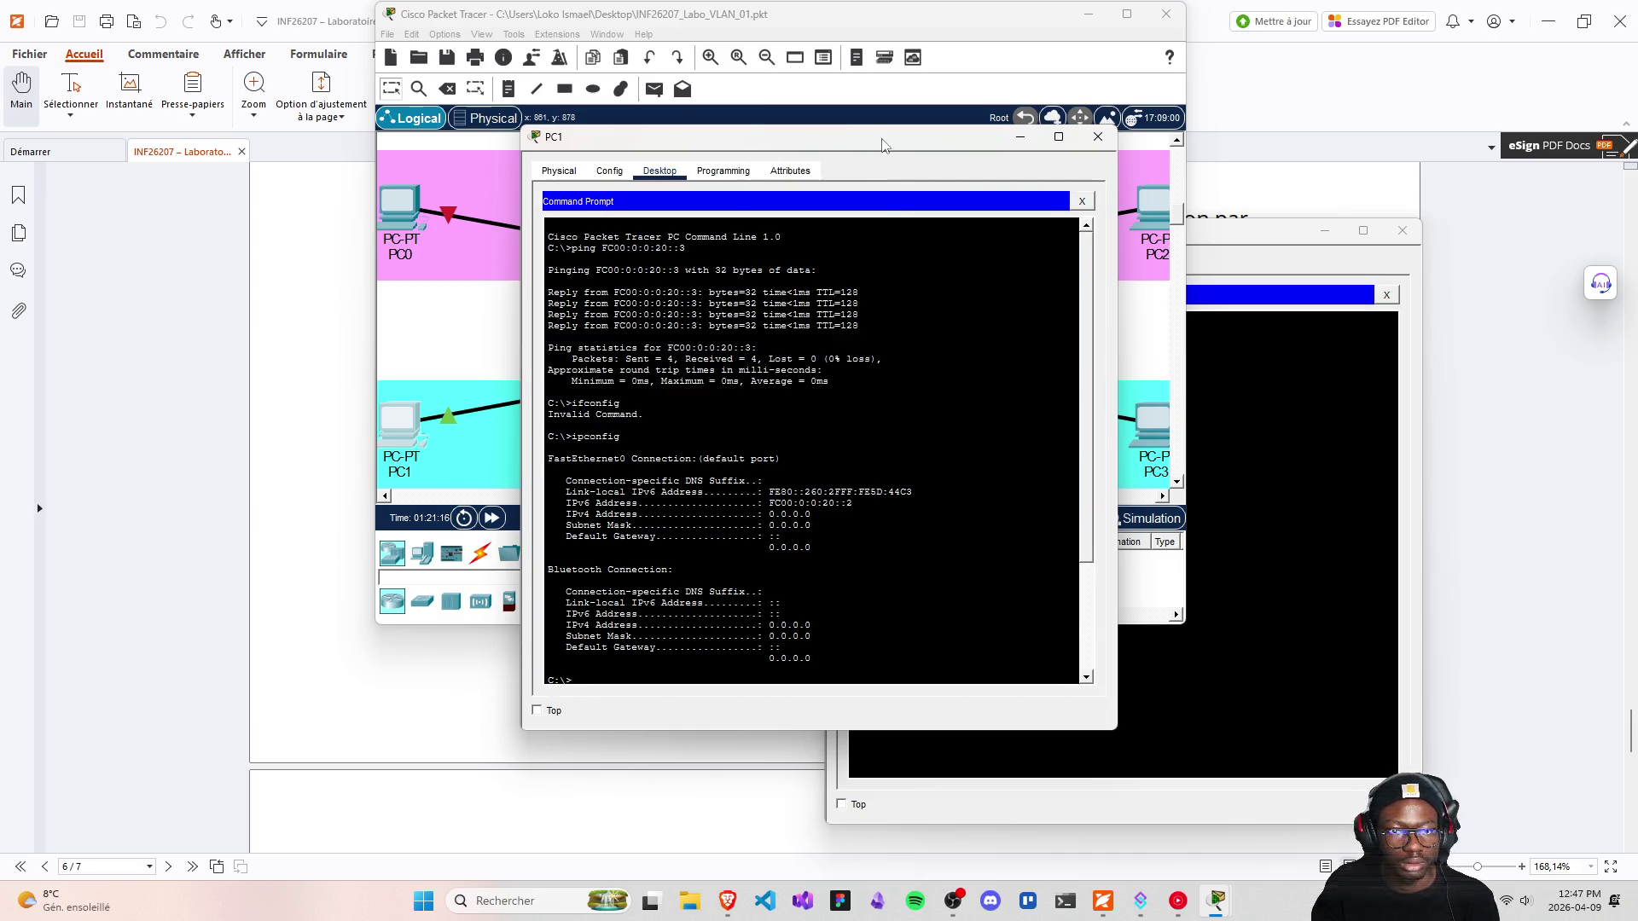
pyautogui.moveTo(768, 136); pyautogui.dragTo(382, 183)
pyautogui.click(1108, 696)
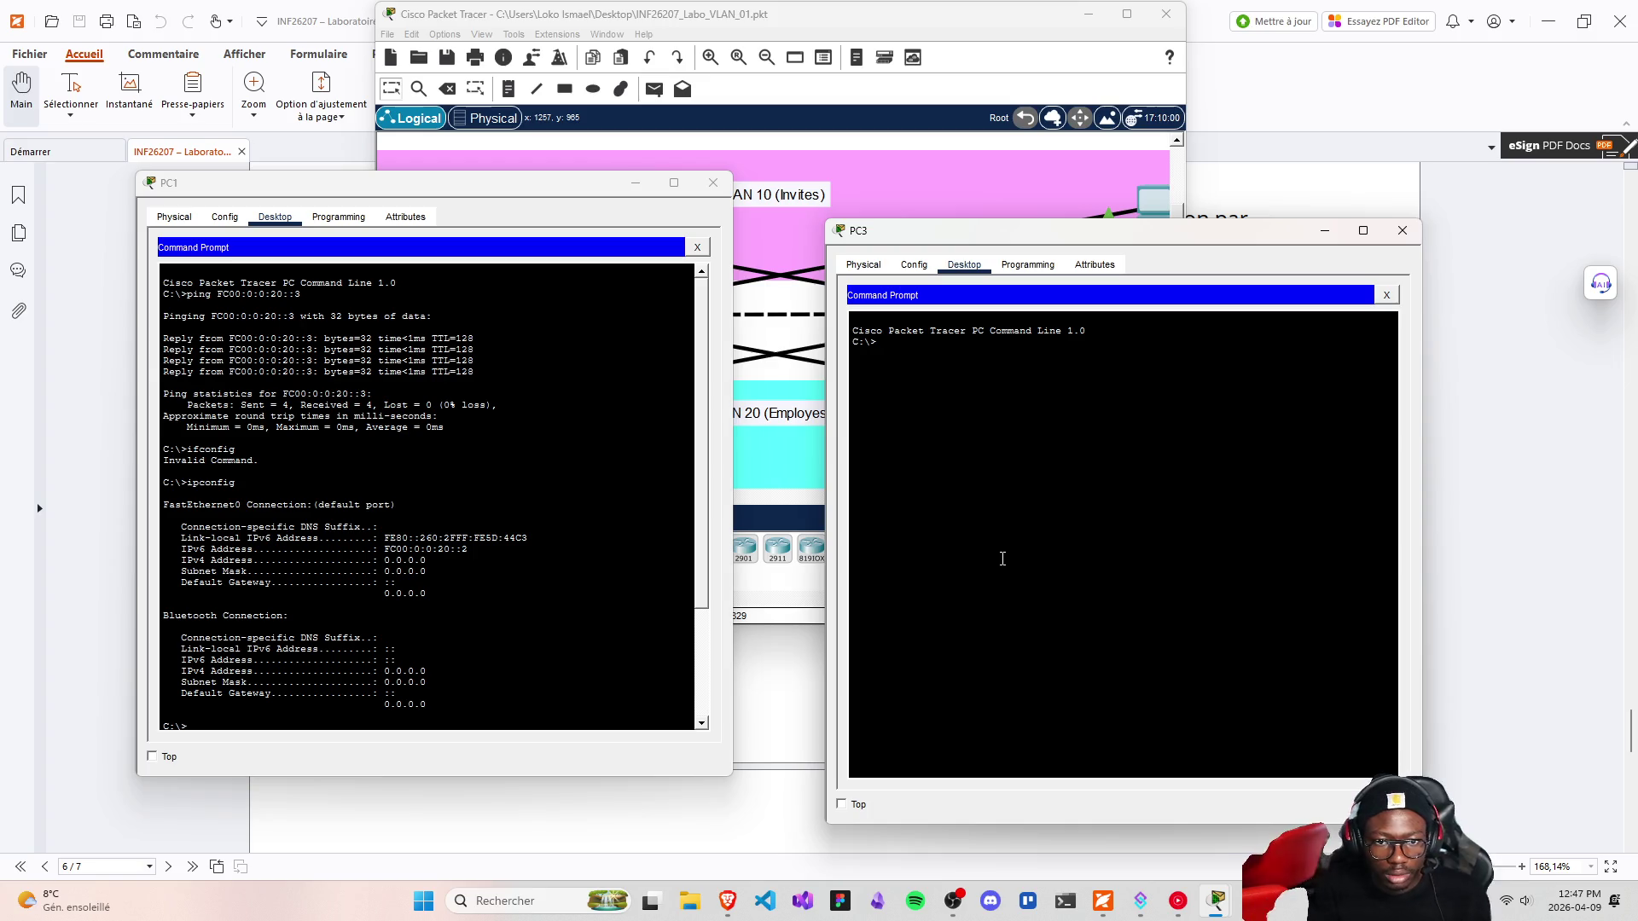
pyautogui.click(1402, 230)
# Rerun ping FC00:0:0:20::3 from PC1's prompt and watch the requests time out
pyautogui.scroll(-4, 492, 702)
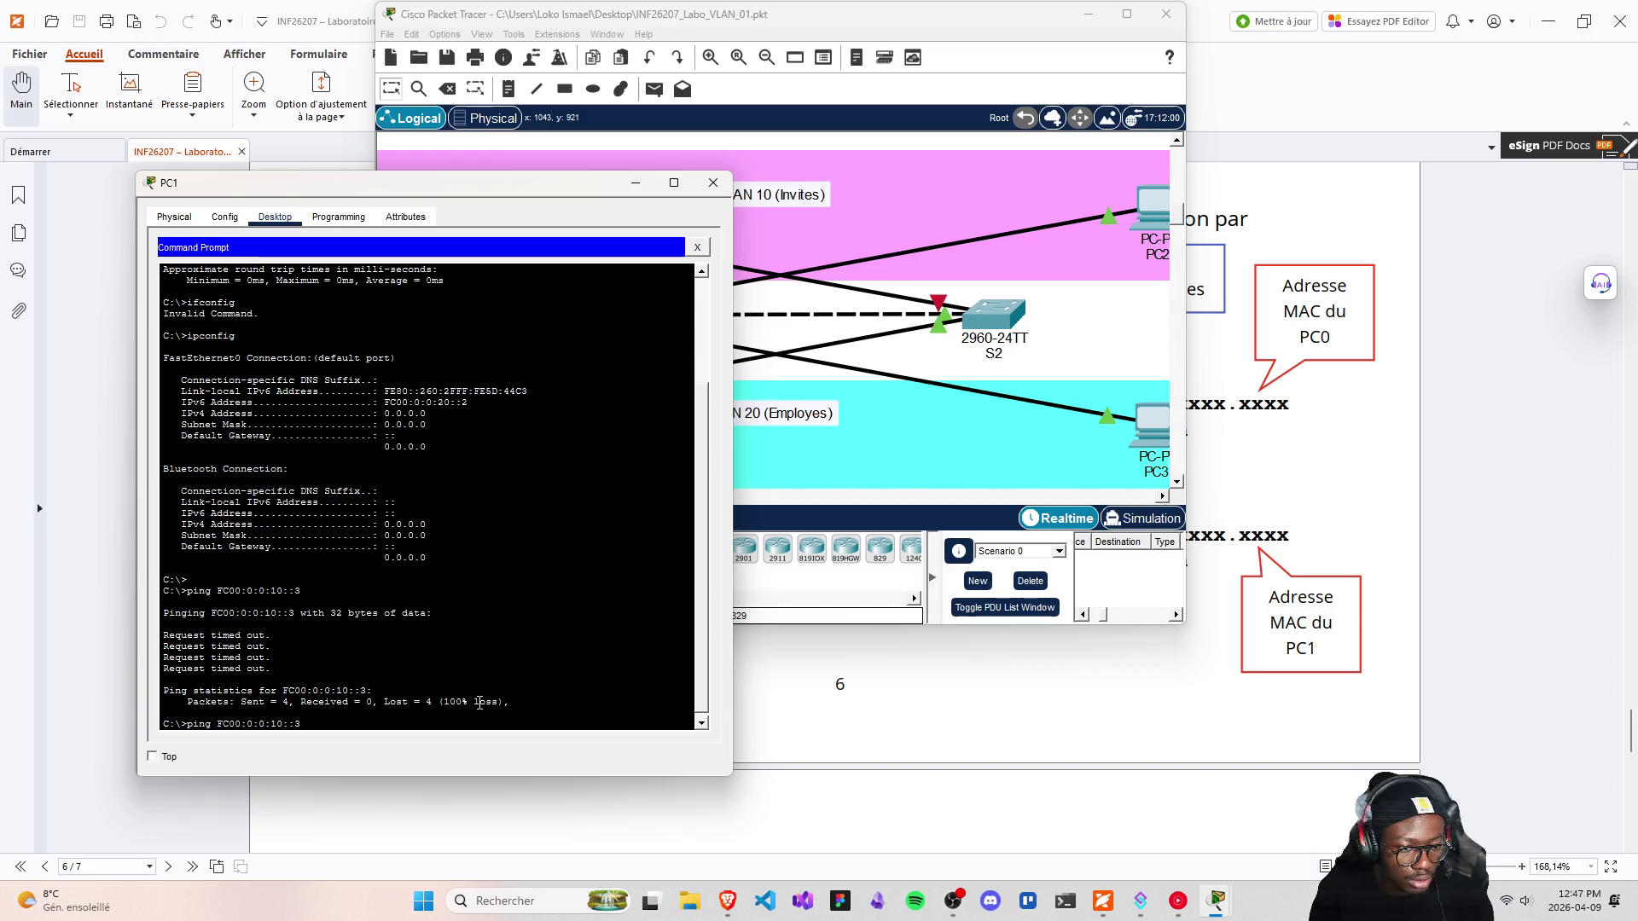
pyautogui.moveTo(395, 403); pyautogui.dragTo(395, 415)
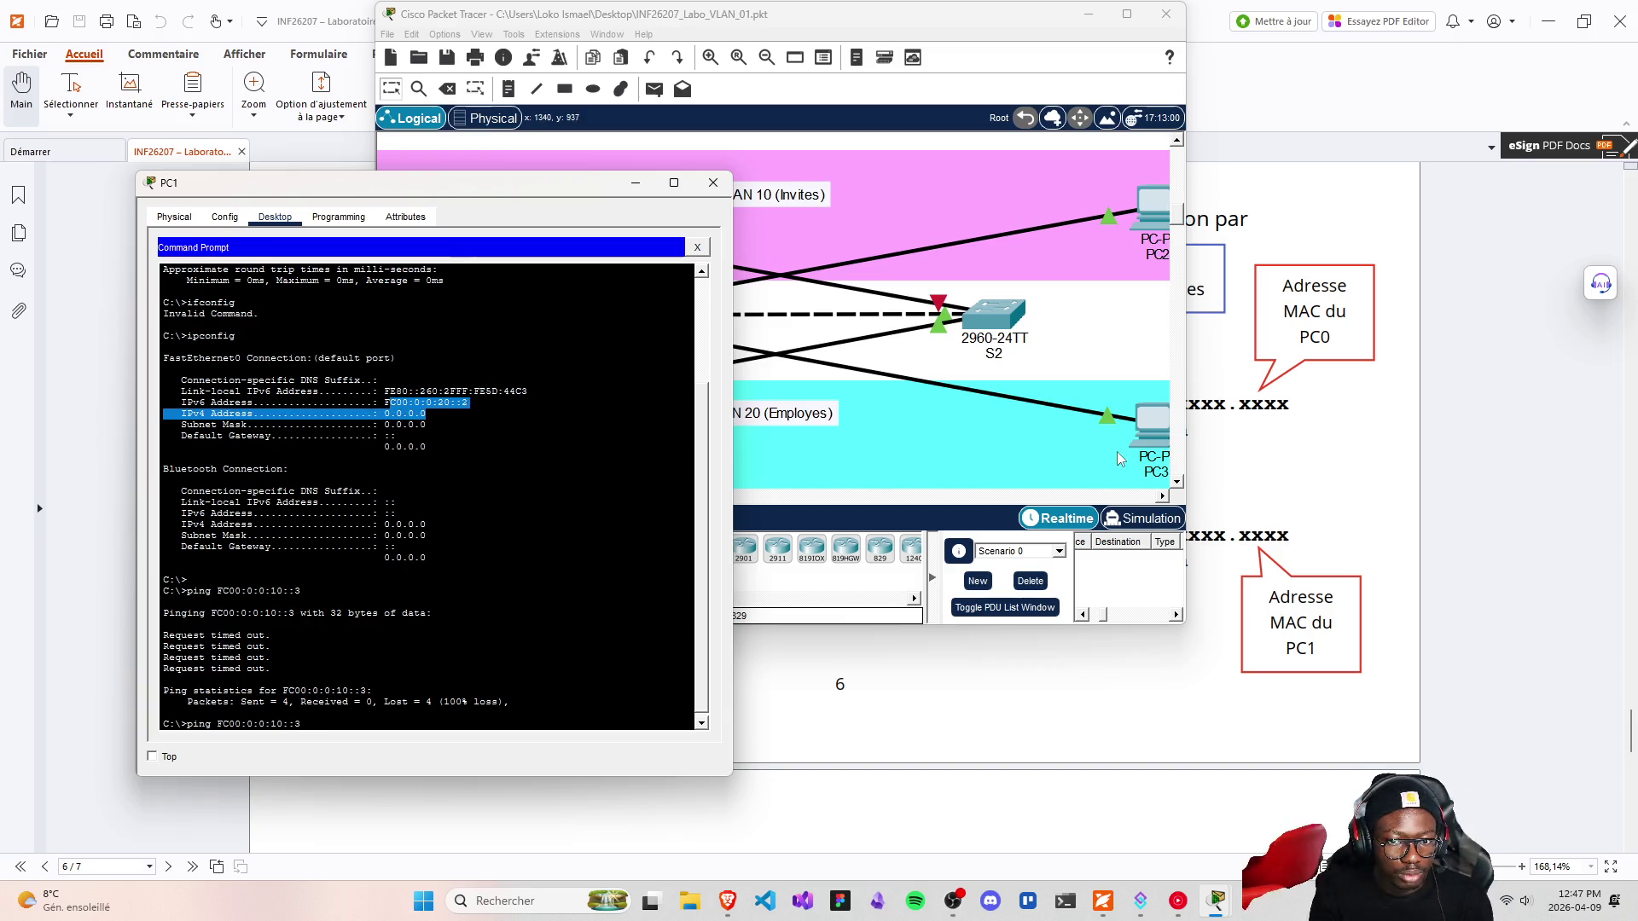
pyautogui.press('Up')
pyautogui.press('Up')
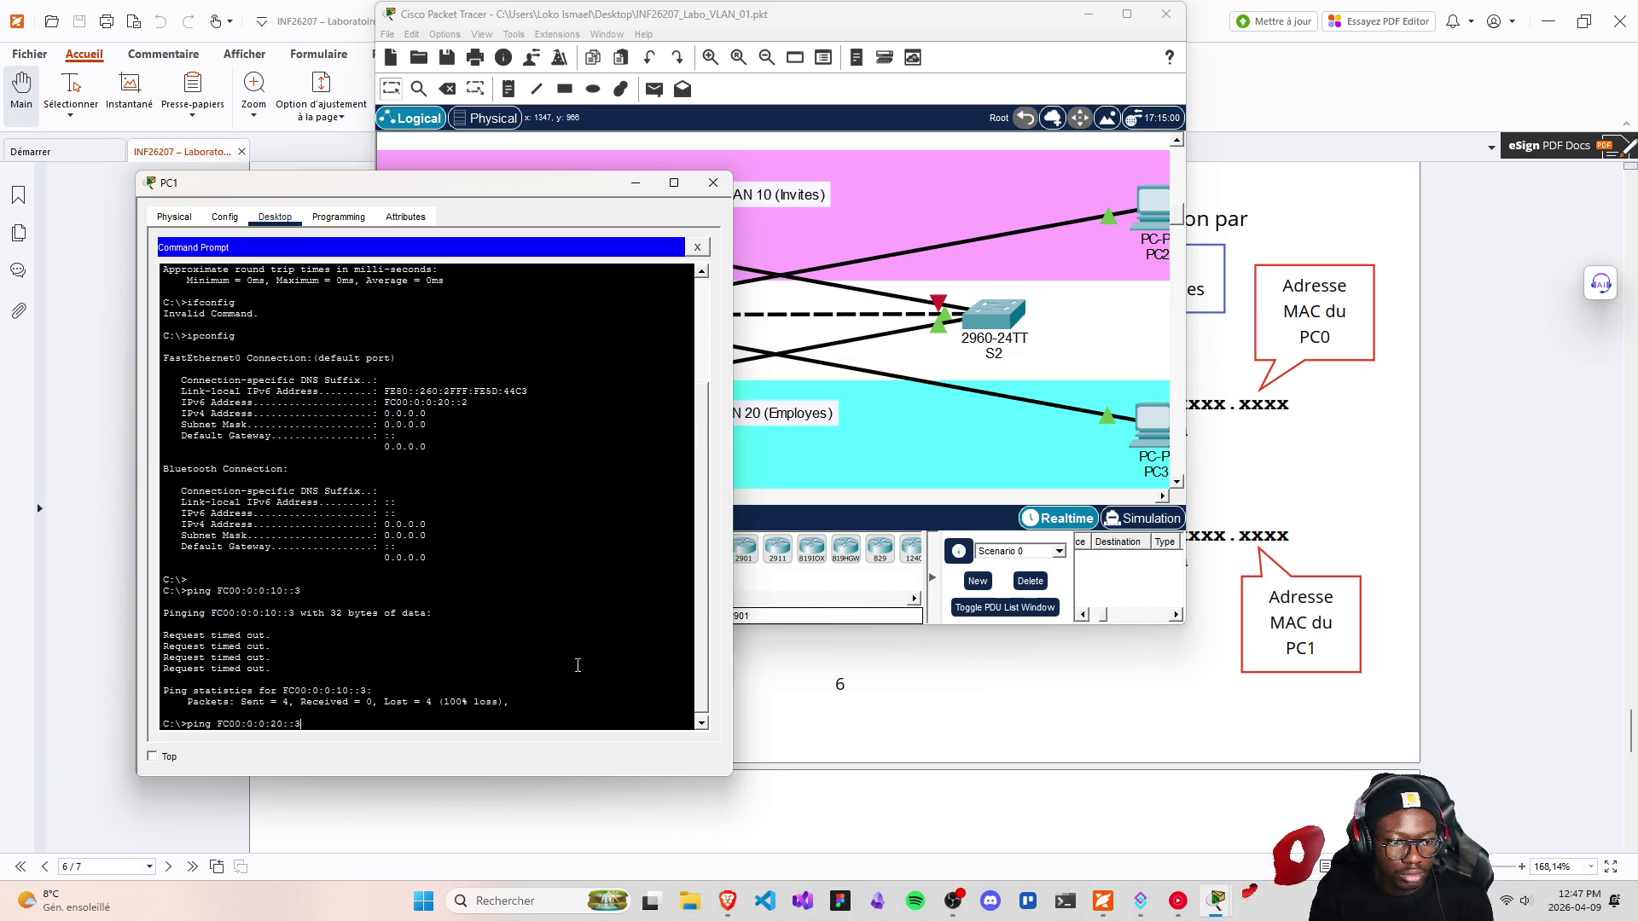
pyautogui.press('Return')
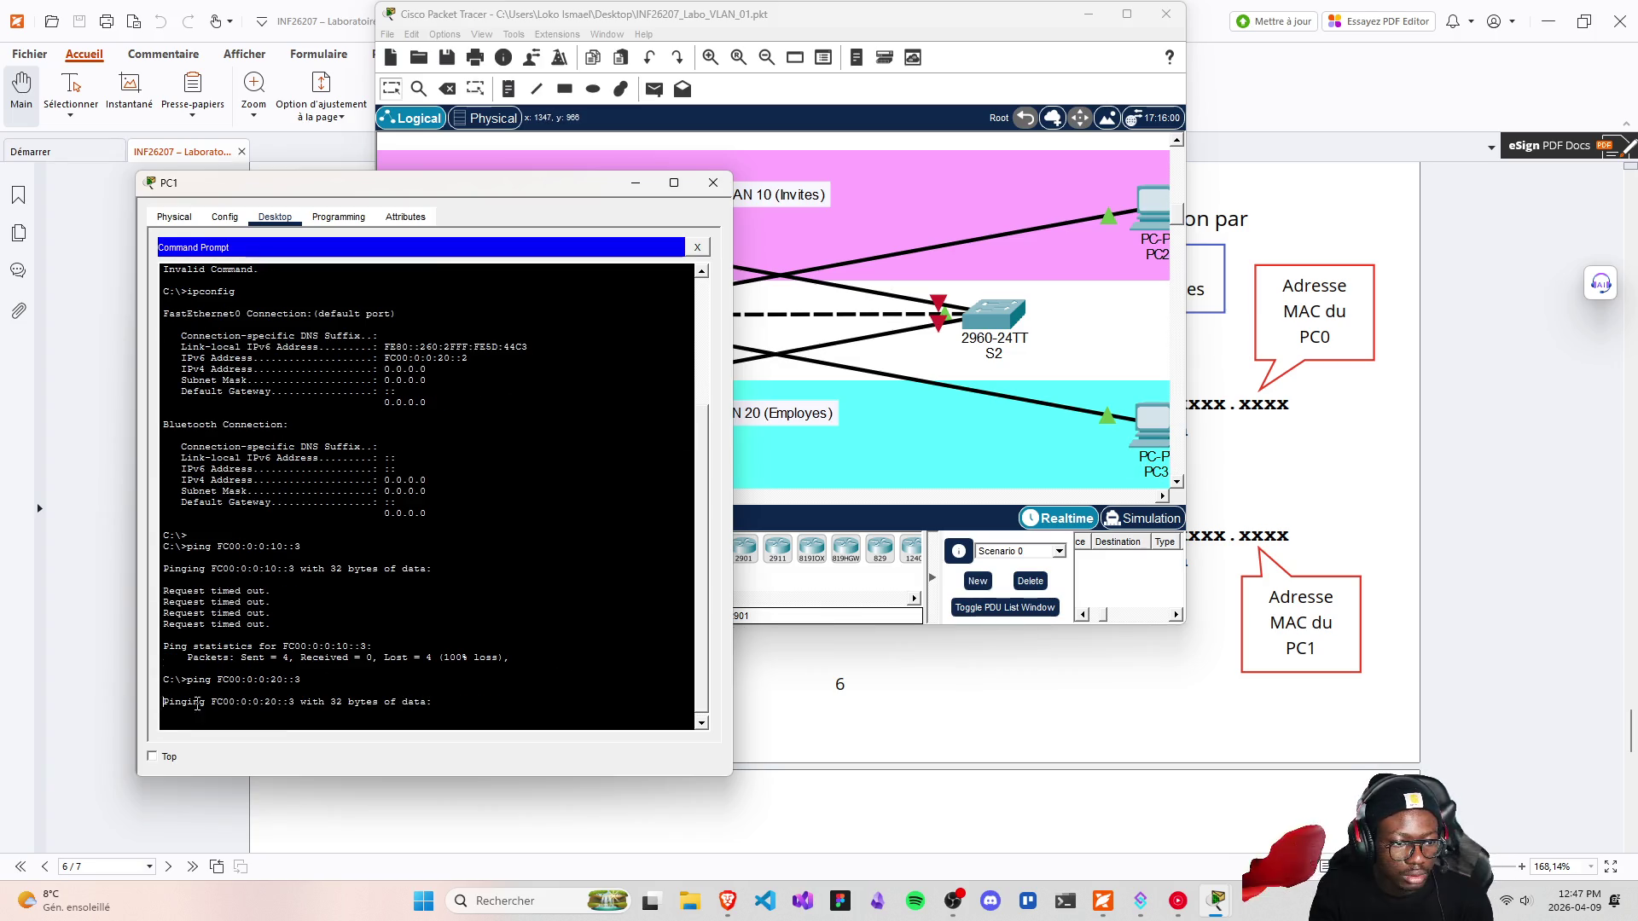
pyautogui.moveTo(431, 183)
pyautogui.mouseDown()
pyautogui.moveTo(369, 474)
pyautogui.moveTo(551, 470)
pyautogui.moveTo(455, 456)
pyautogui.moveTo(458, 567)
pyautogui.moveTo(480, 476)
pyautogui.mouseUp()
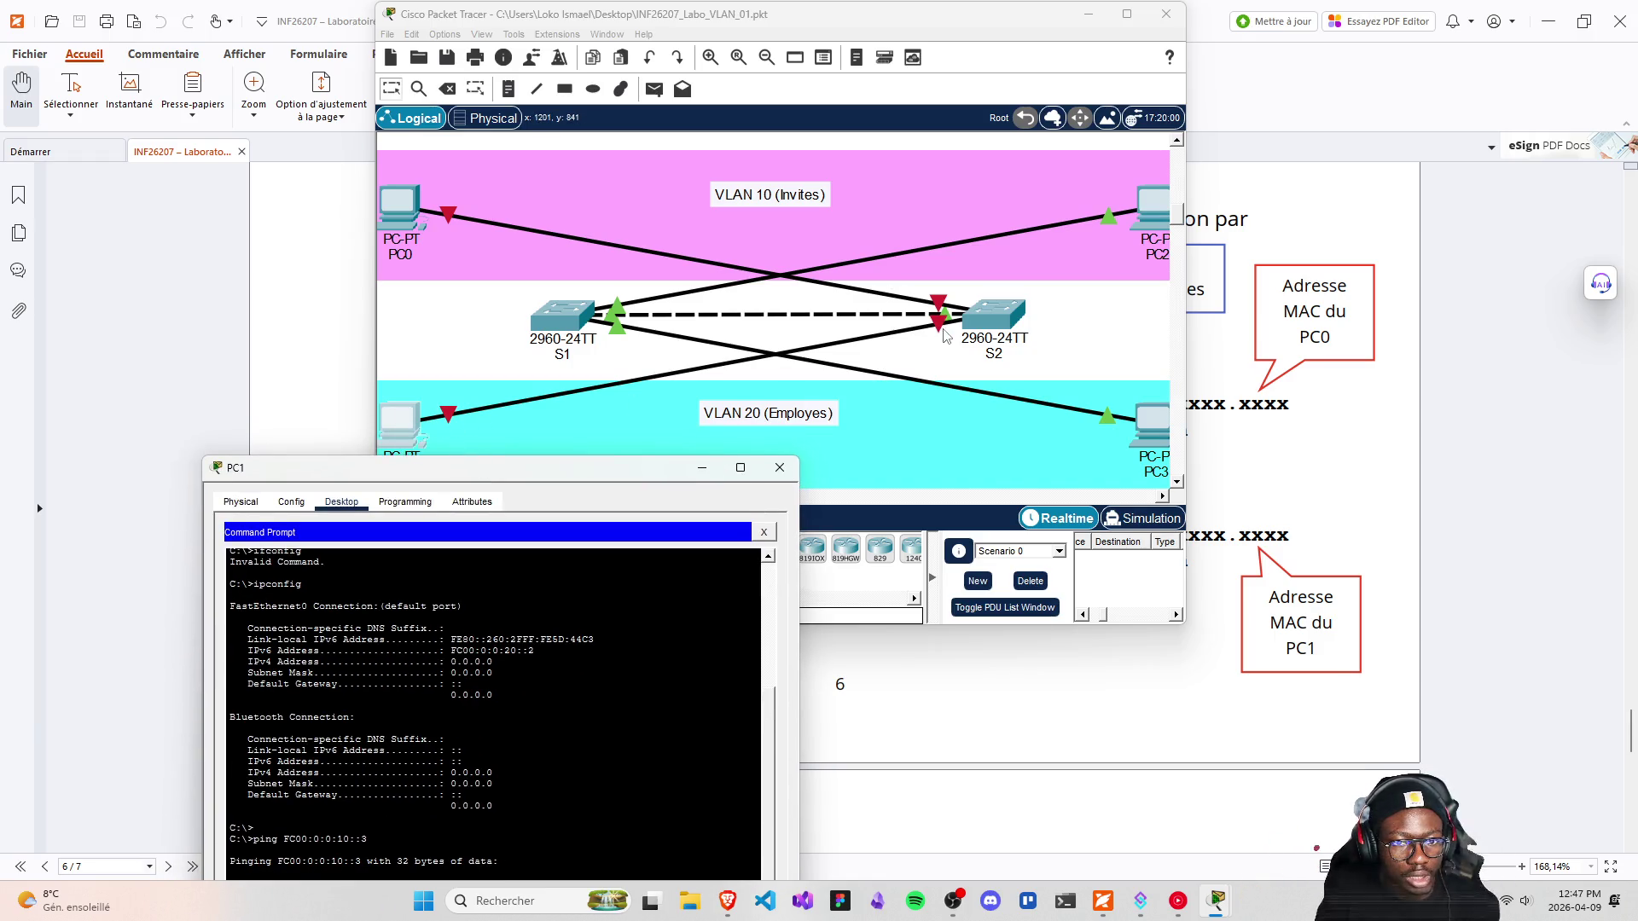
pyautogui.moveTo(587, 469)
pyautogui.mouseDown()
pyautogui.moveTo(592, 285)
pyautogui.moveTo(337, 240)
pyautogui.moveTo(211, 149)
pyautogui.moveTo(214, 366)
pyautogui.moveTo(628, 161)
pyautogui.moveTo(620, 148)
pyautogui.mouseUp()
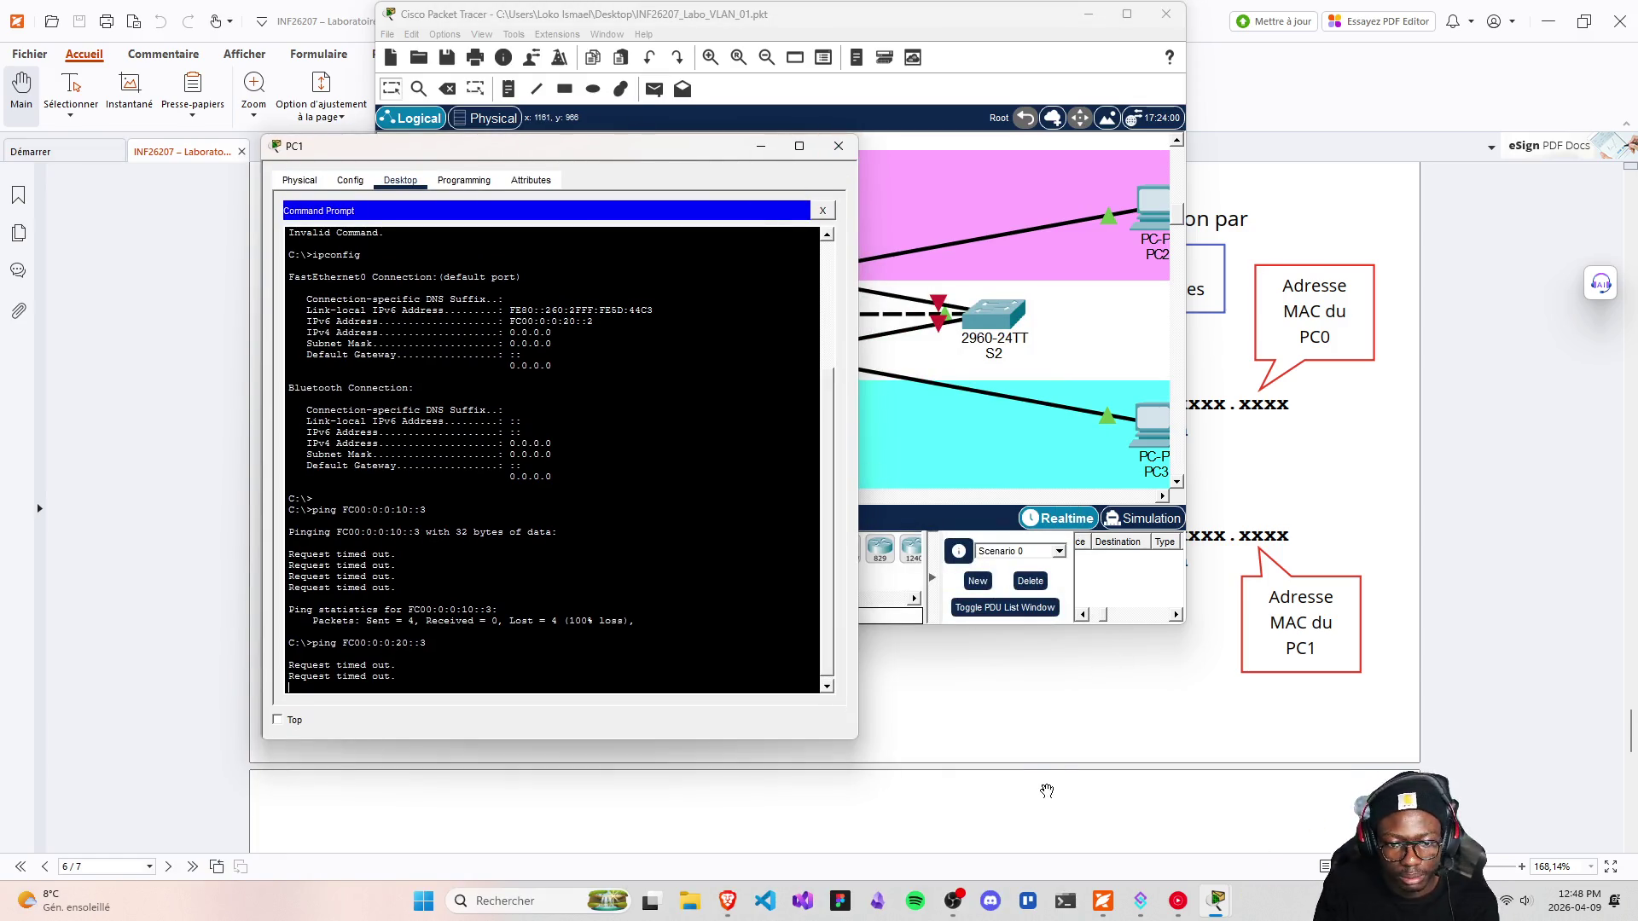
# Scroll the lab PDF to page 7 (steps 4–7) and close PC1's window
pyautogui.scroll(-2, 1046, 794)
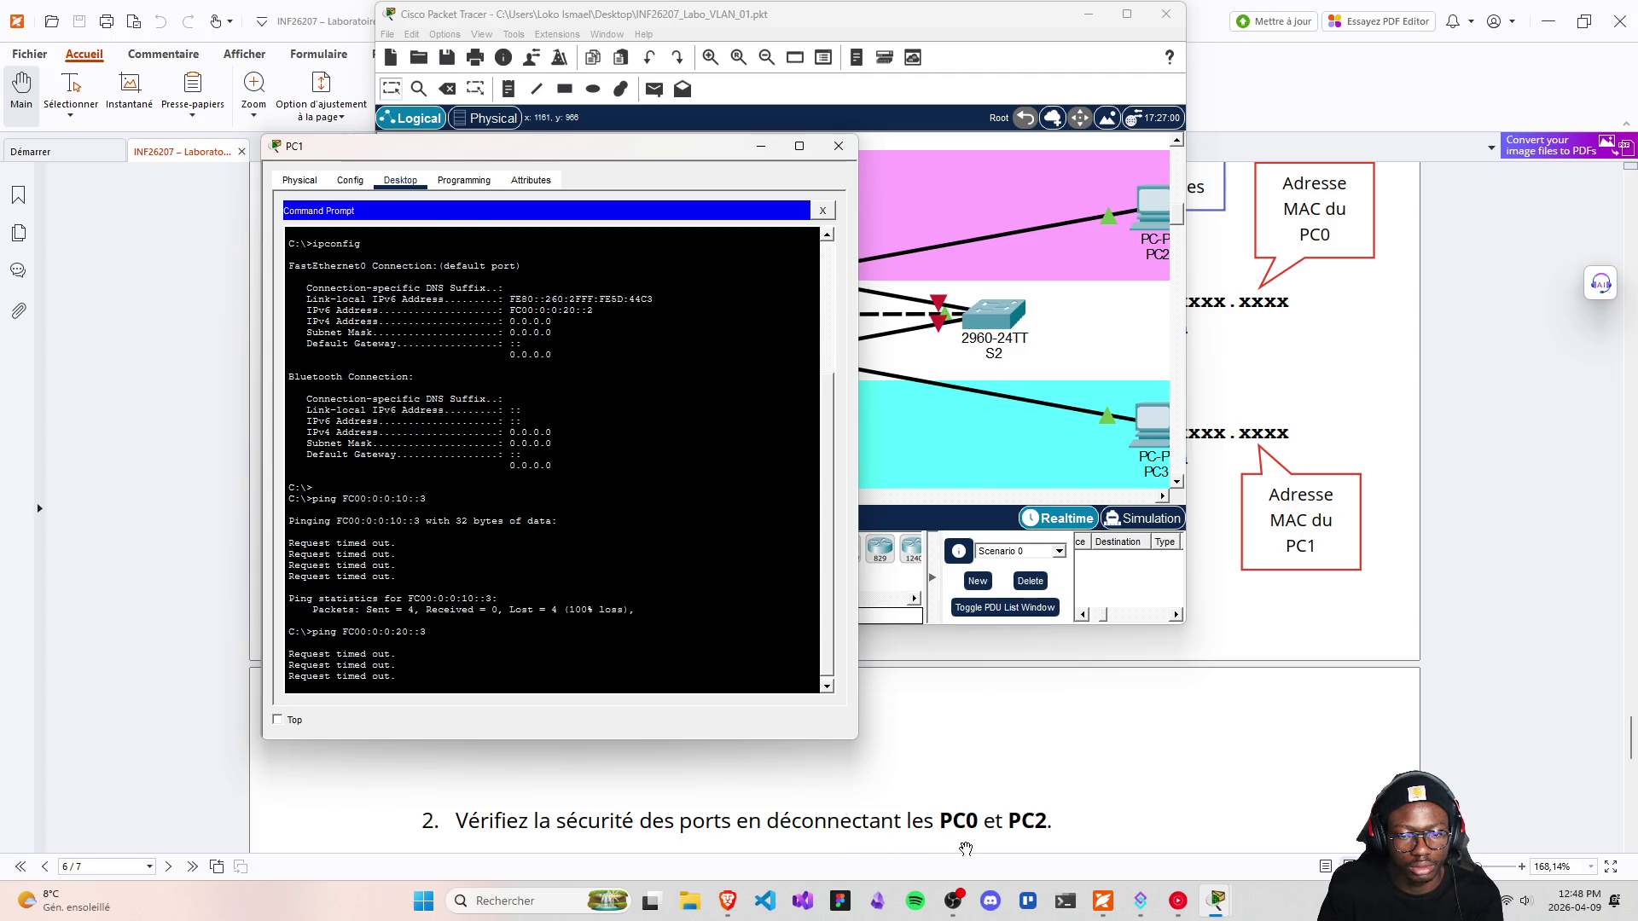
pyautogui.scroll(-2, 969, 853)
pyautogui.scroll(1, 970, 849)
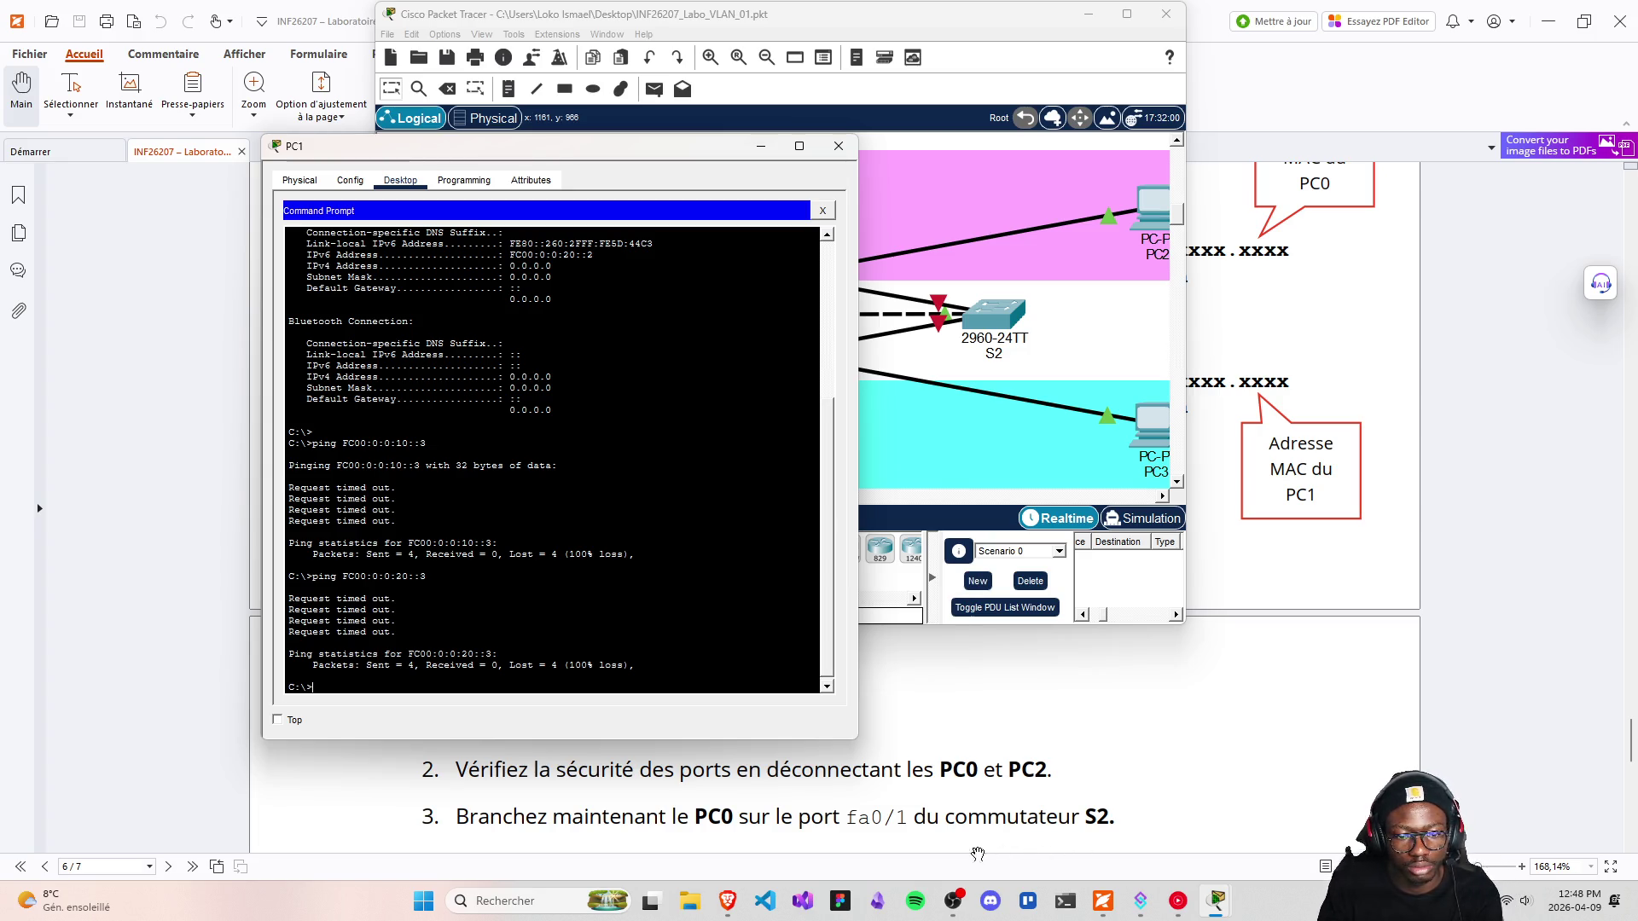
pyautogui.scroll(-1, 891, 844)
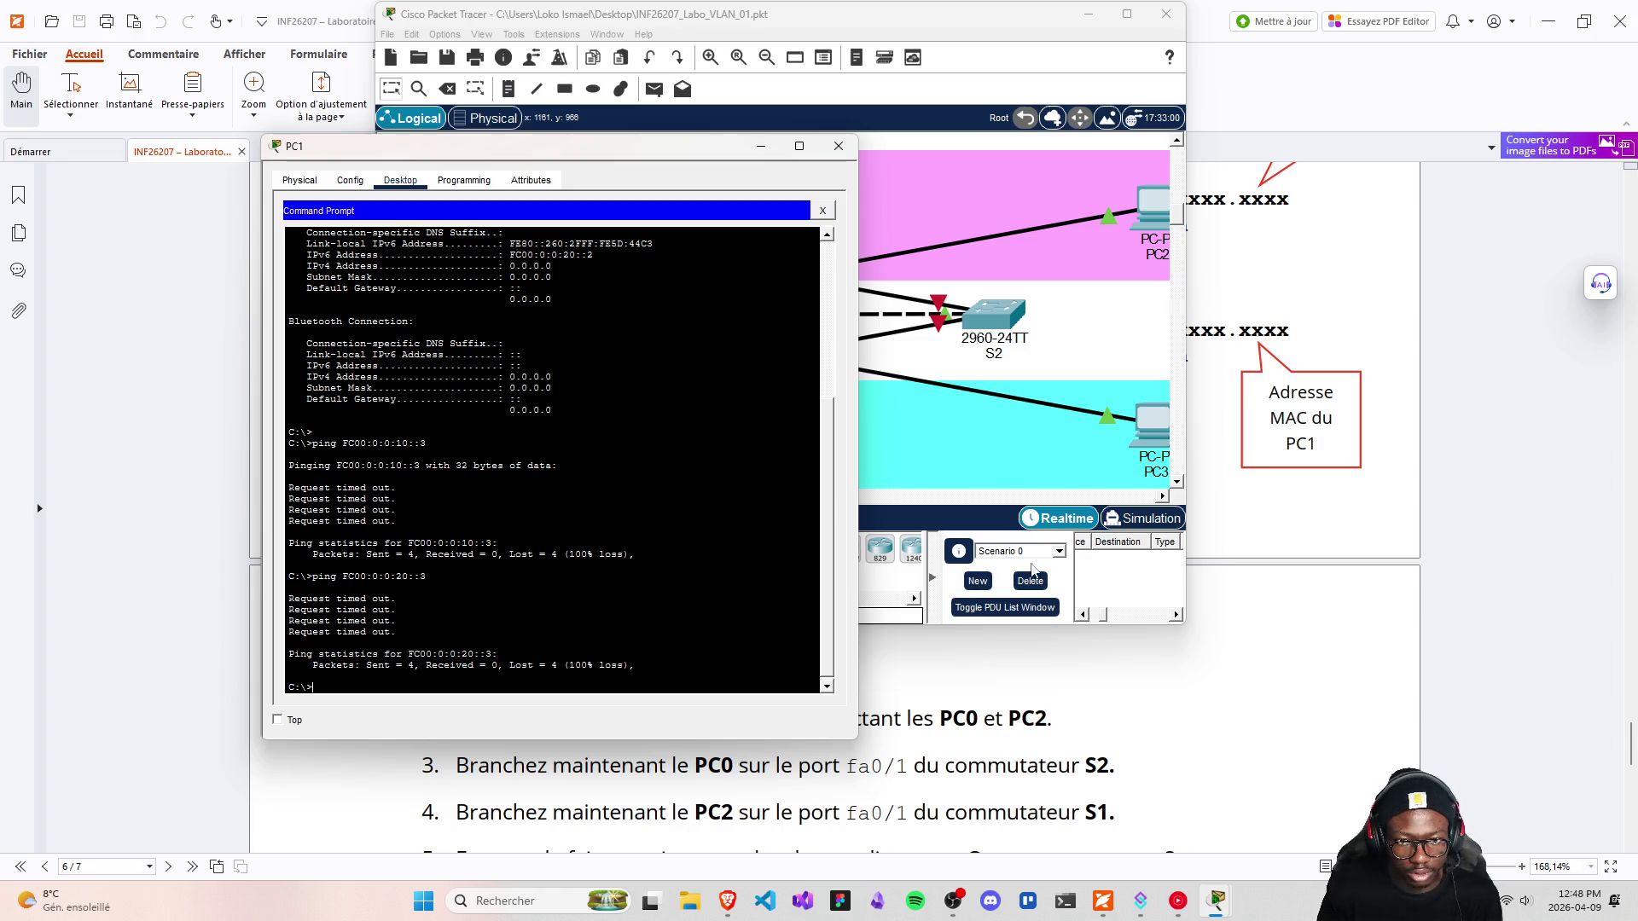
pyautogui.scroll(-1, 985, 821)
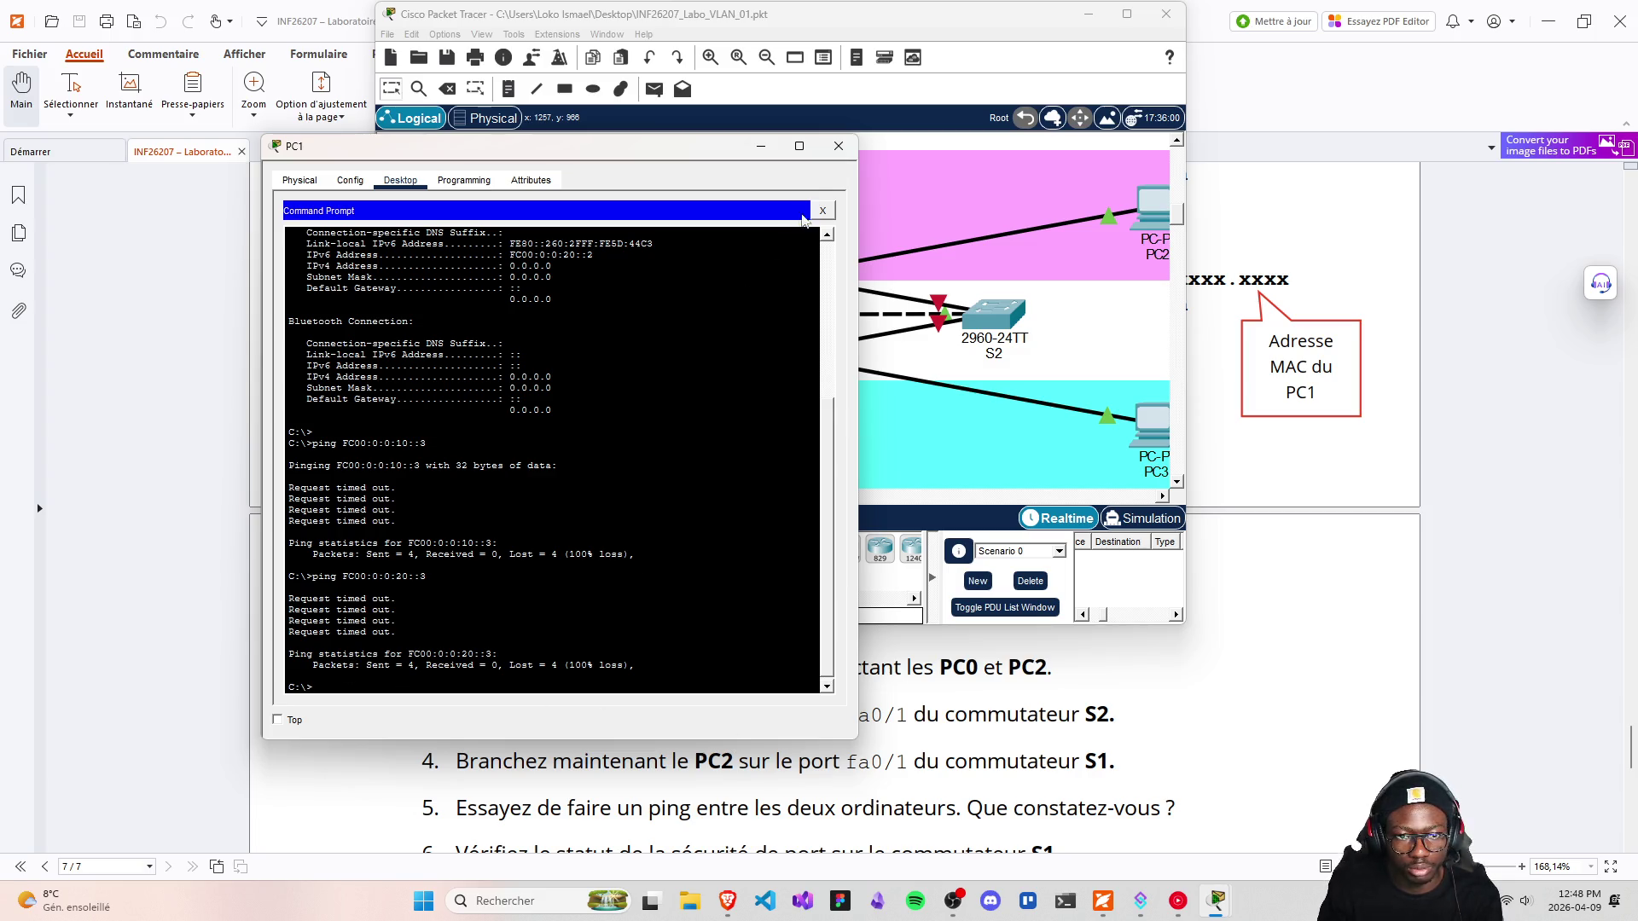
pyautogui.click(839, 146)
pyautogui.scroll(-2, 734, 765)
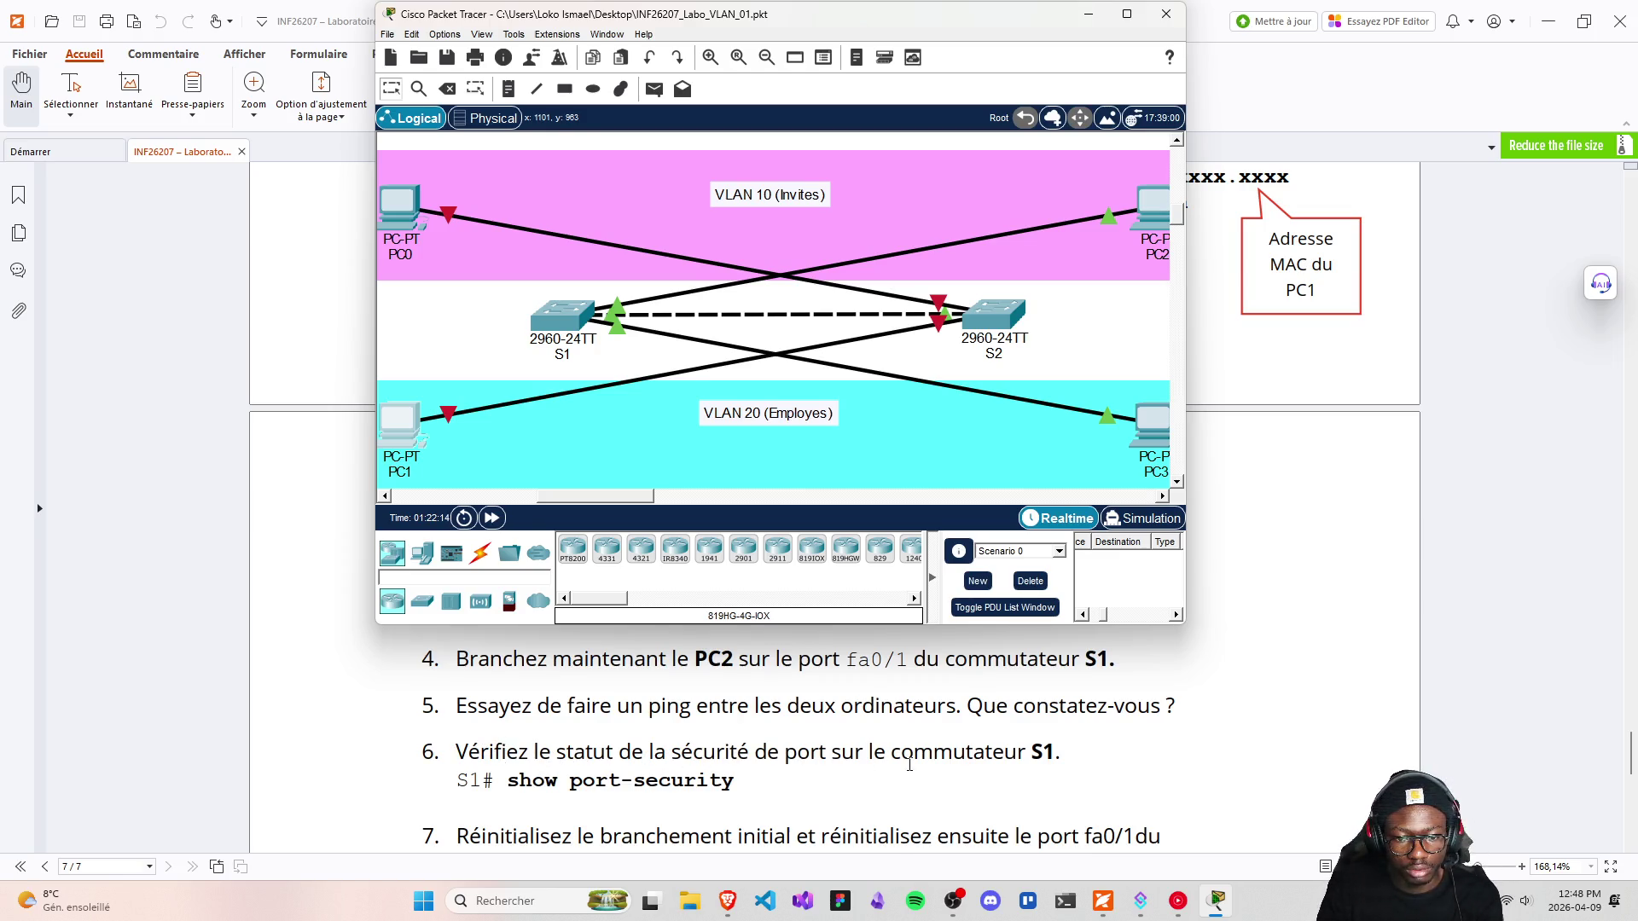
# Run show port-security on S1 and review the Fa0/1 and Fa0/2 entries
pyautogui.click(563, 314)
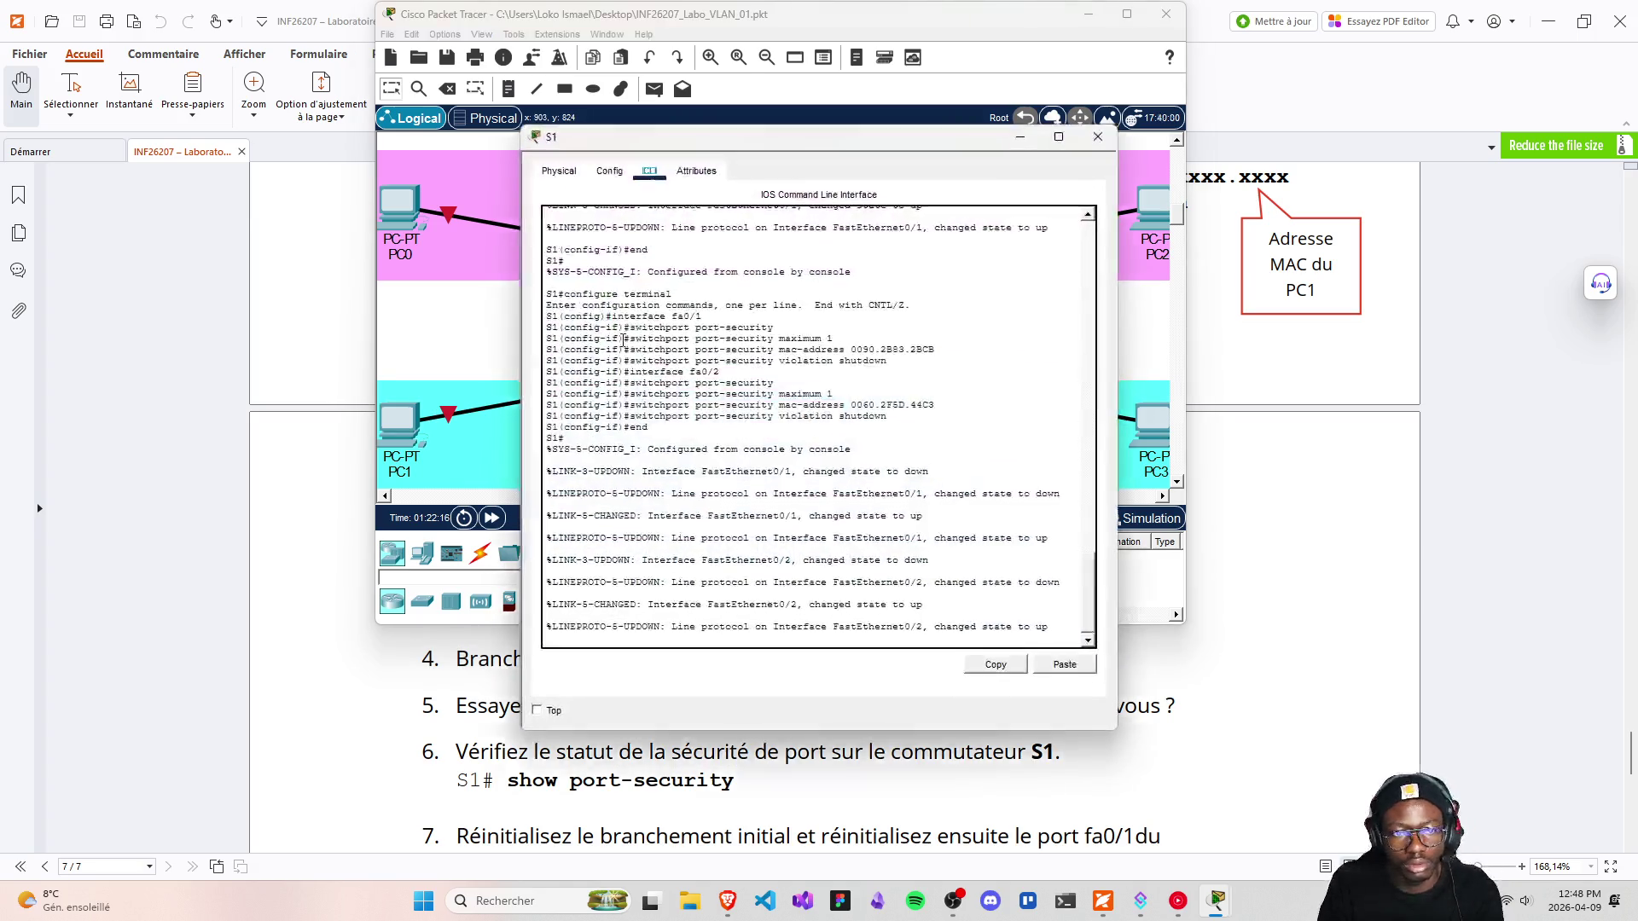
pyautogui.click(580, 628)
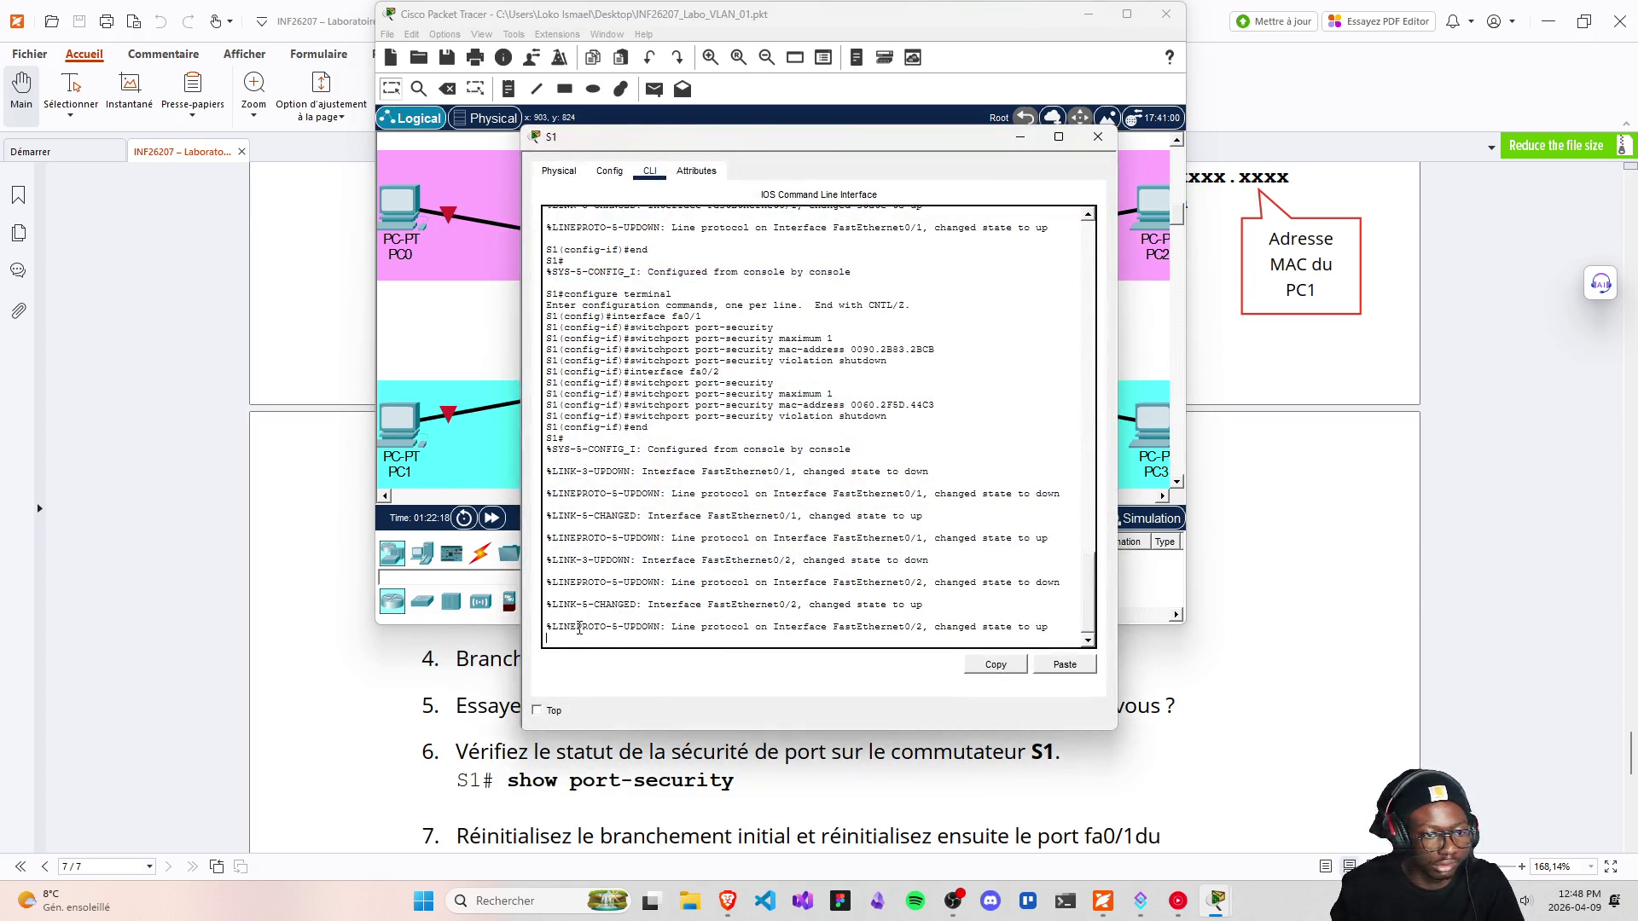
pyautogui.press('Return')
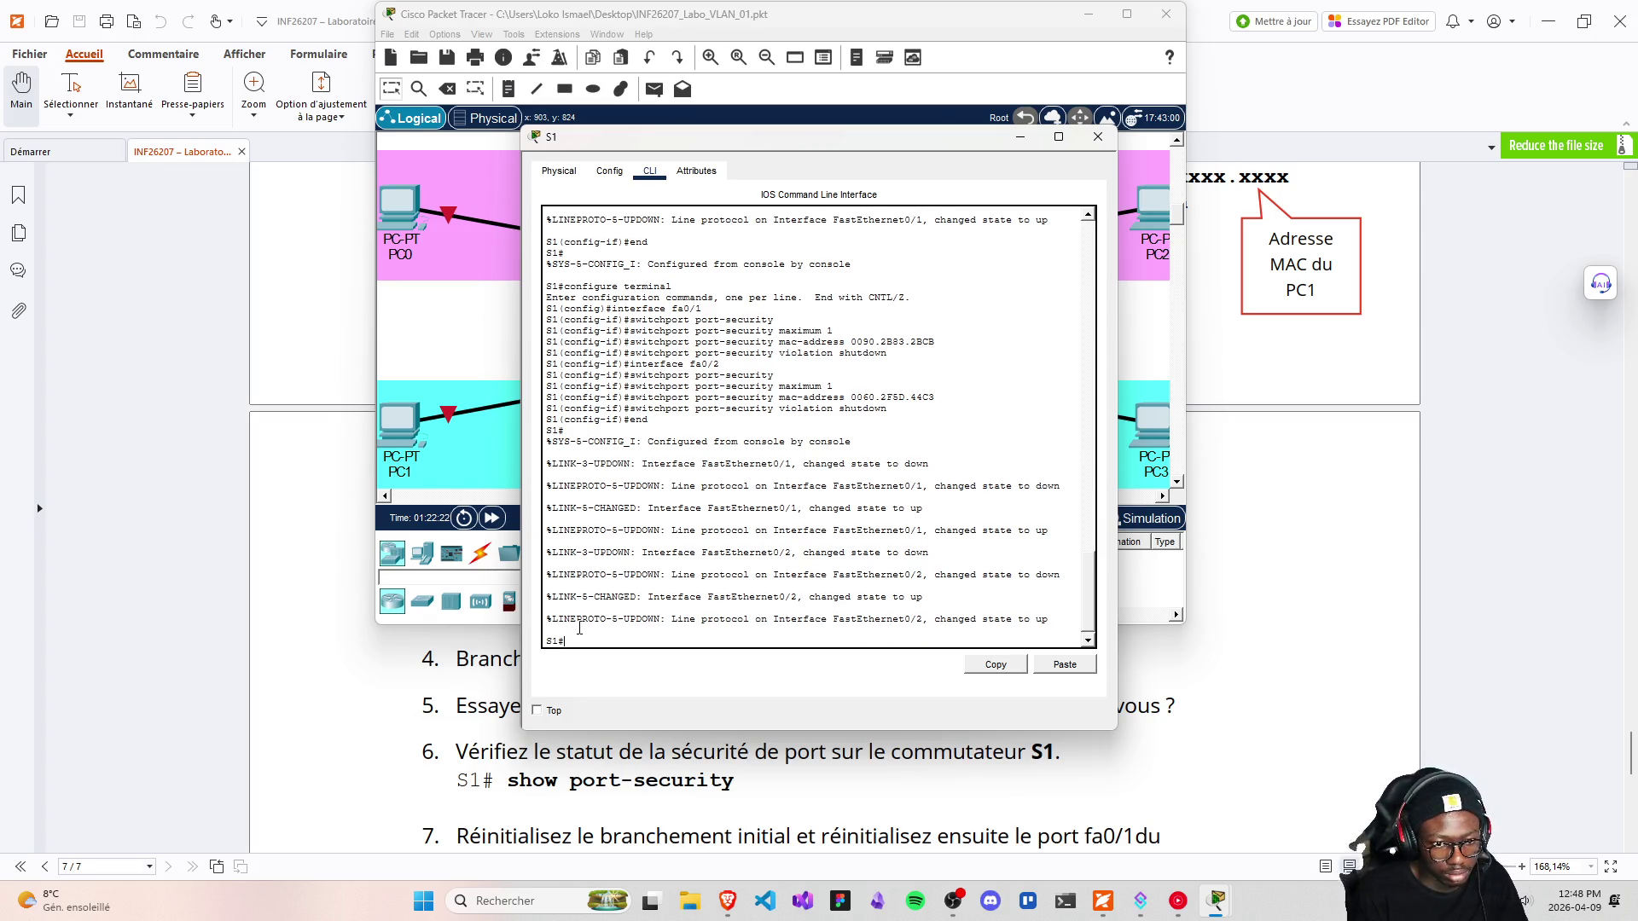
pyautogui.write('config')
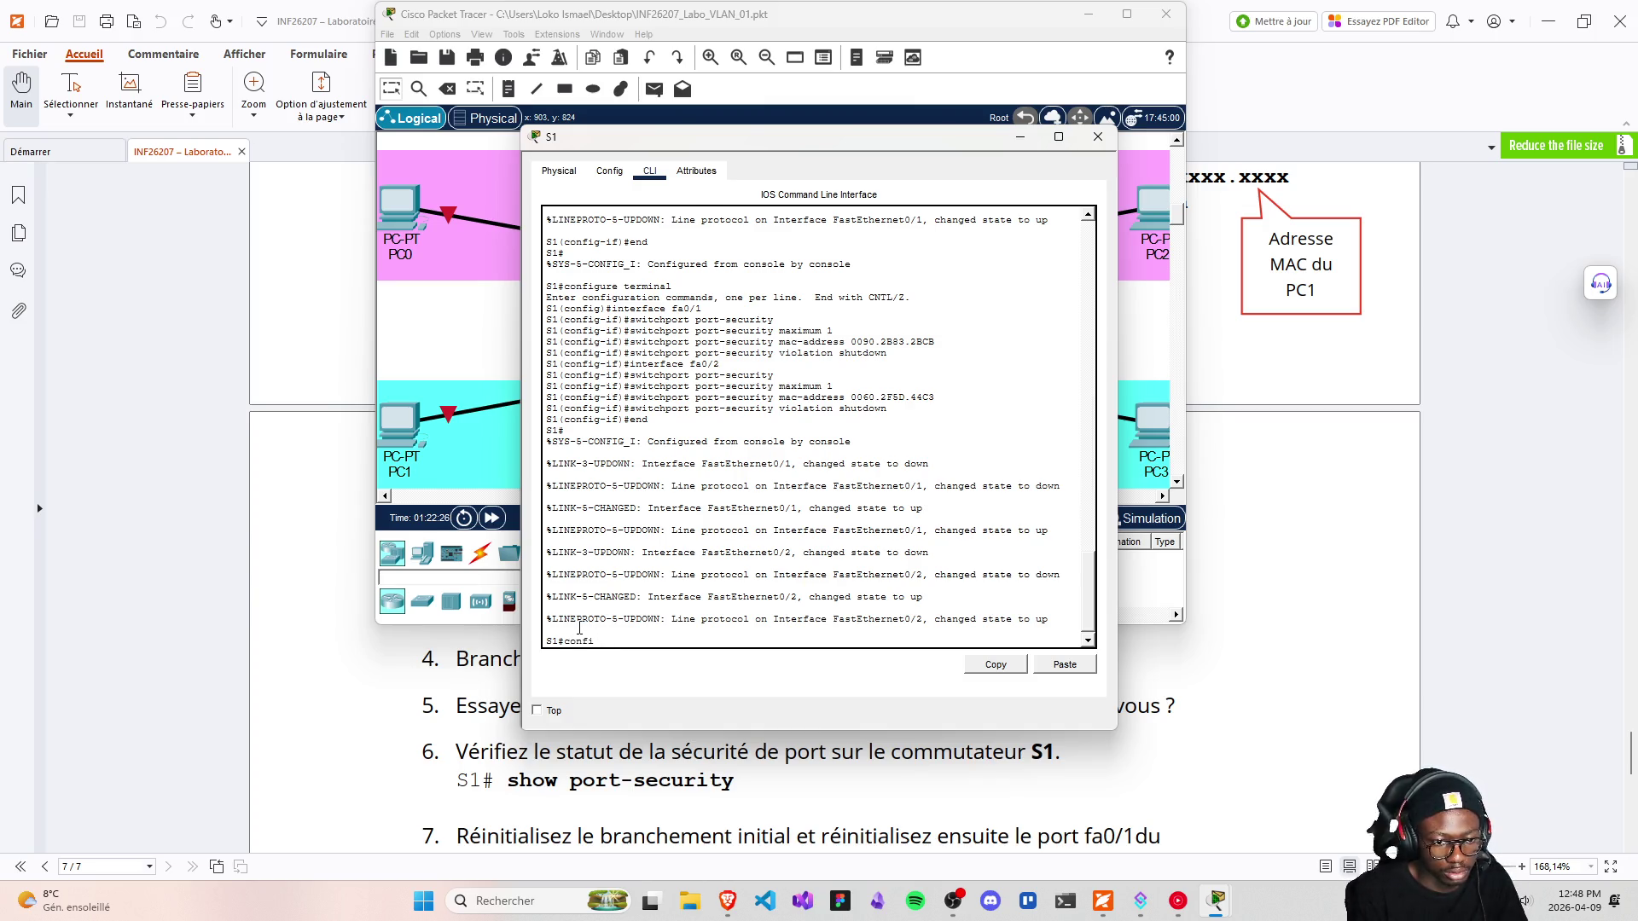
pyautogui.write('sh')
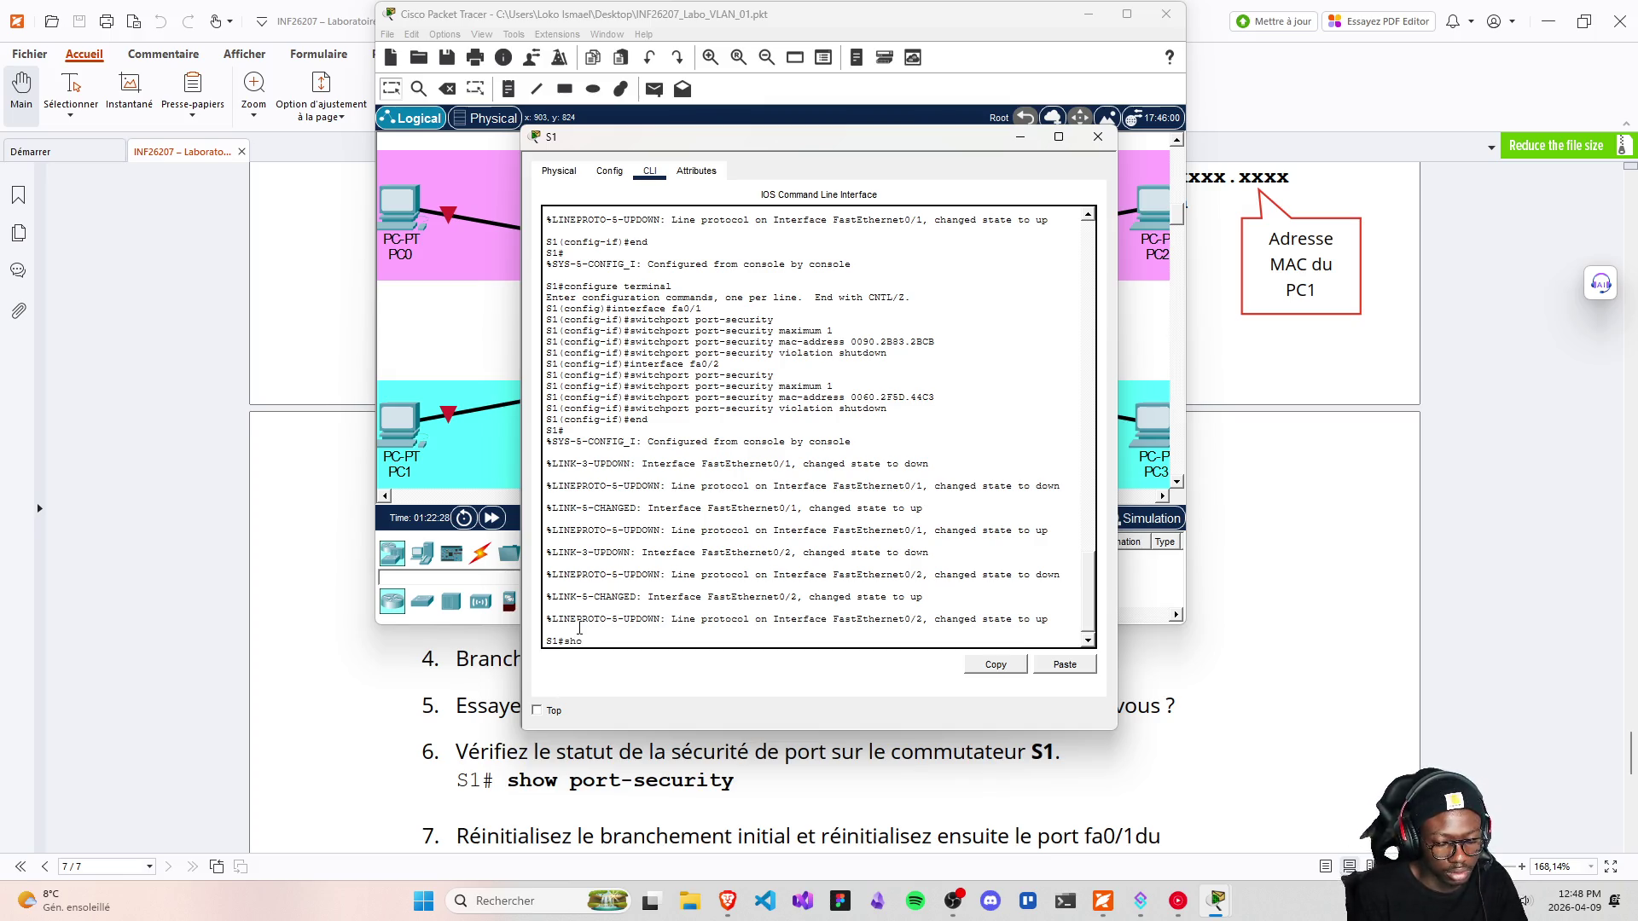
pyautogui.write('p[ort')
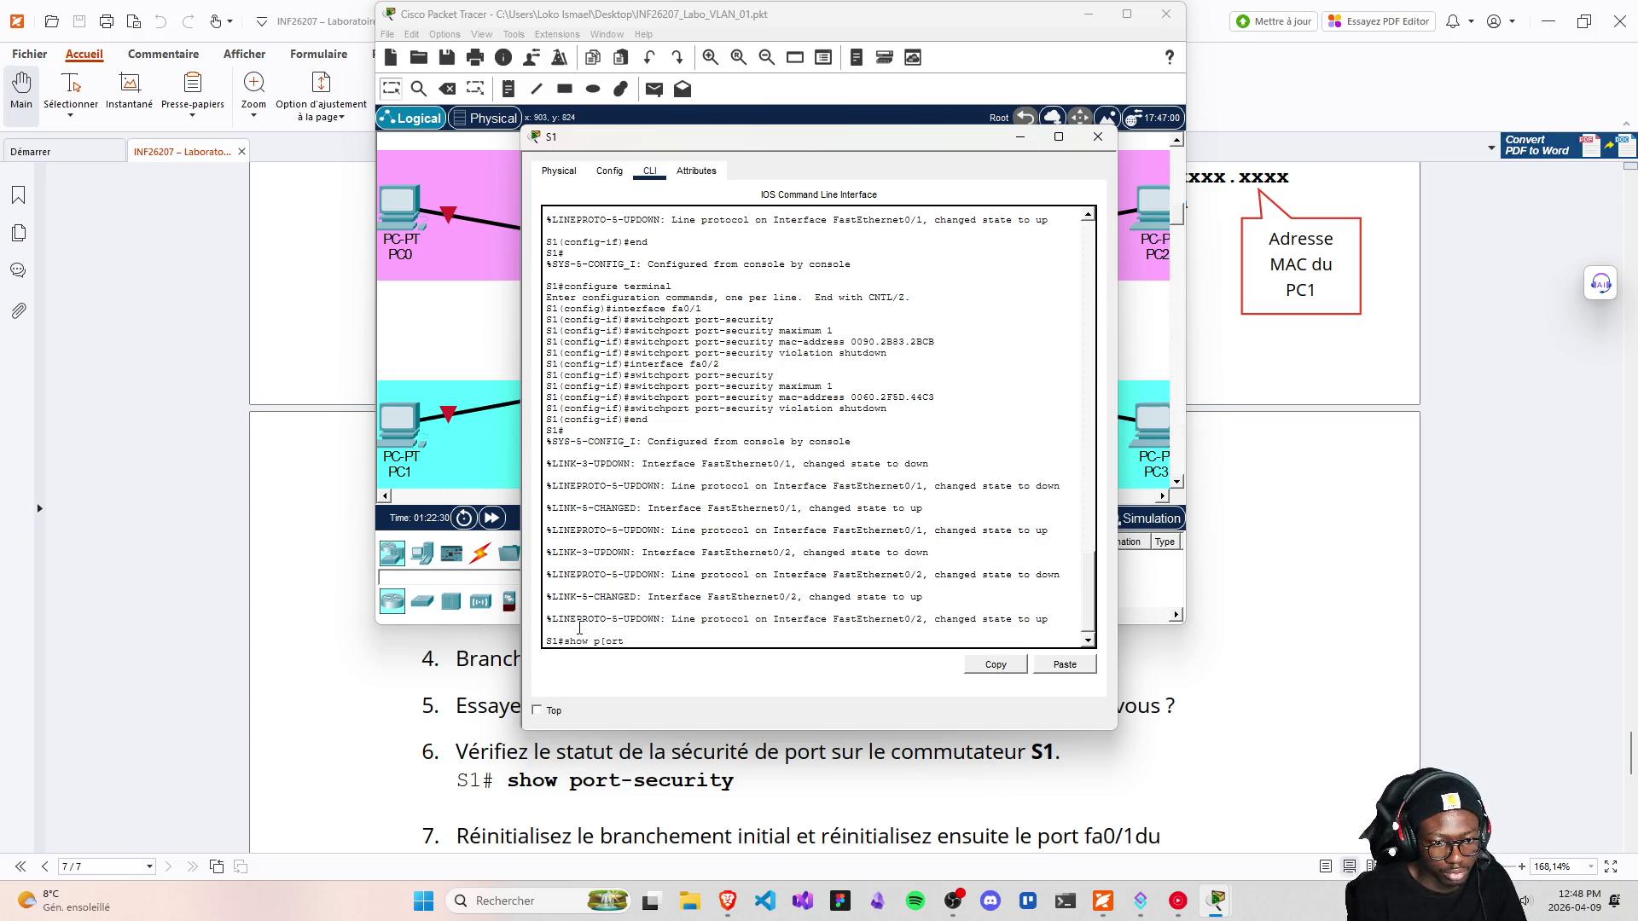
pyautogui.press('BackSpace')
pyautogui.press('BackSpace')
pyautogui.press('BackSpace')
pyautogui.press('BackSpace')
pyautogui.write('ort-s')
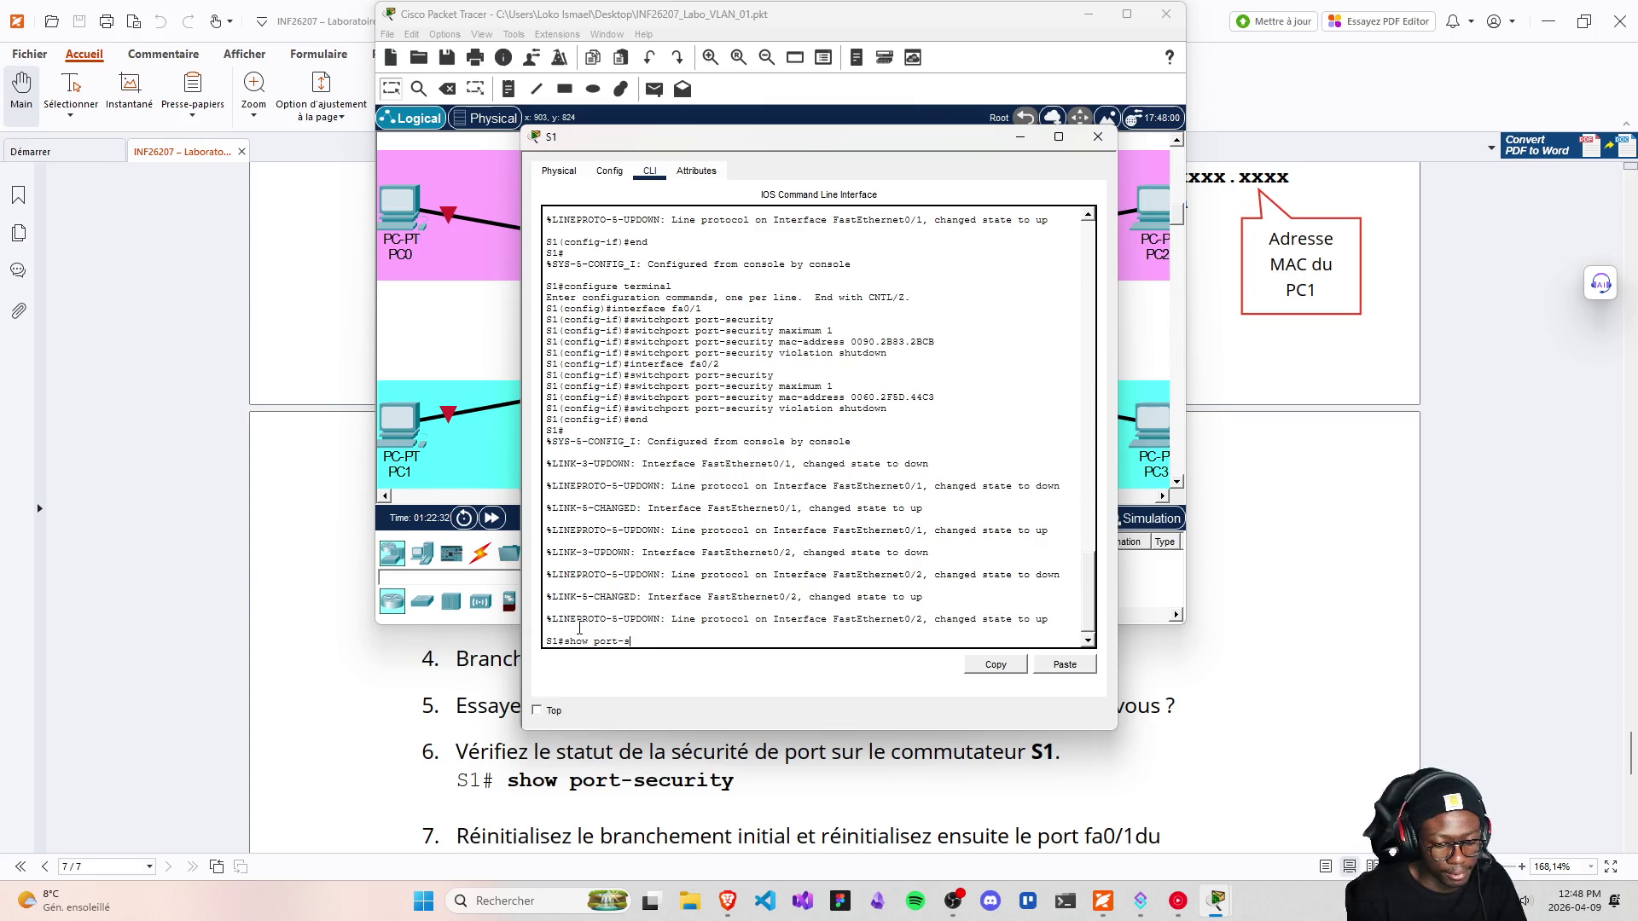
pyautogui.write('ecur')
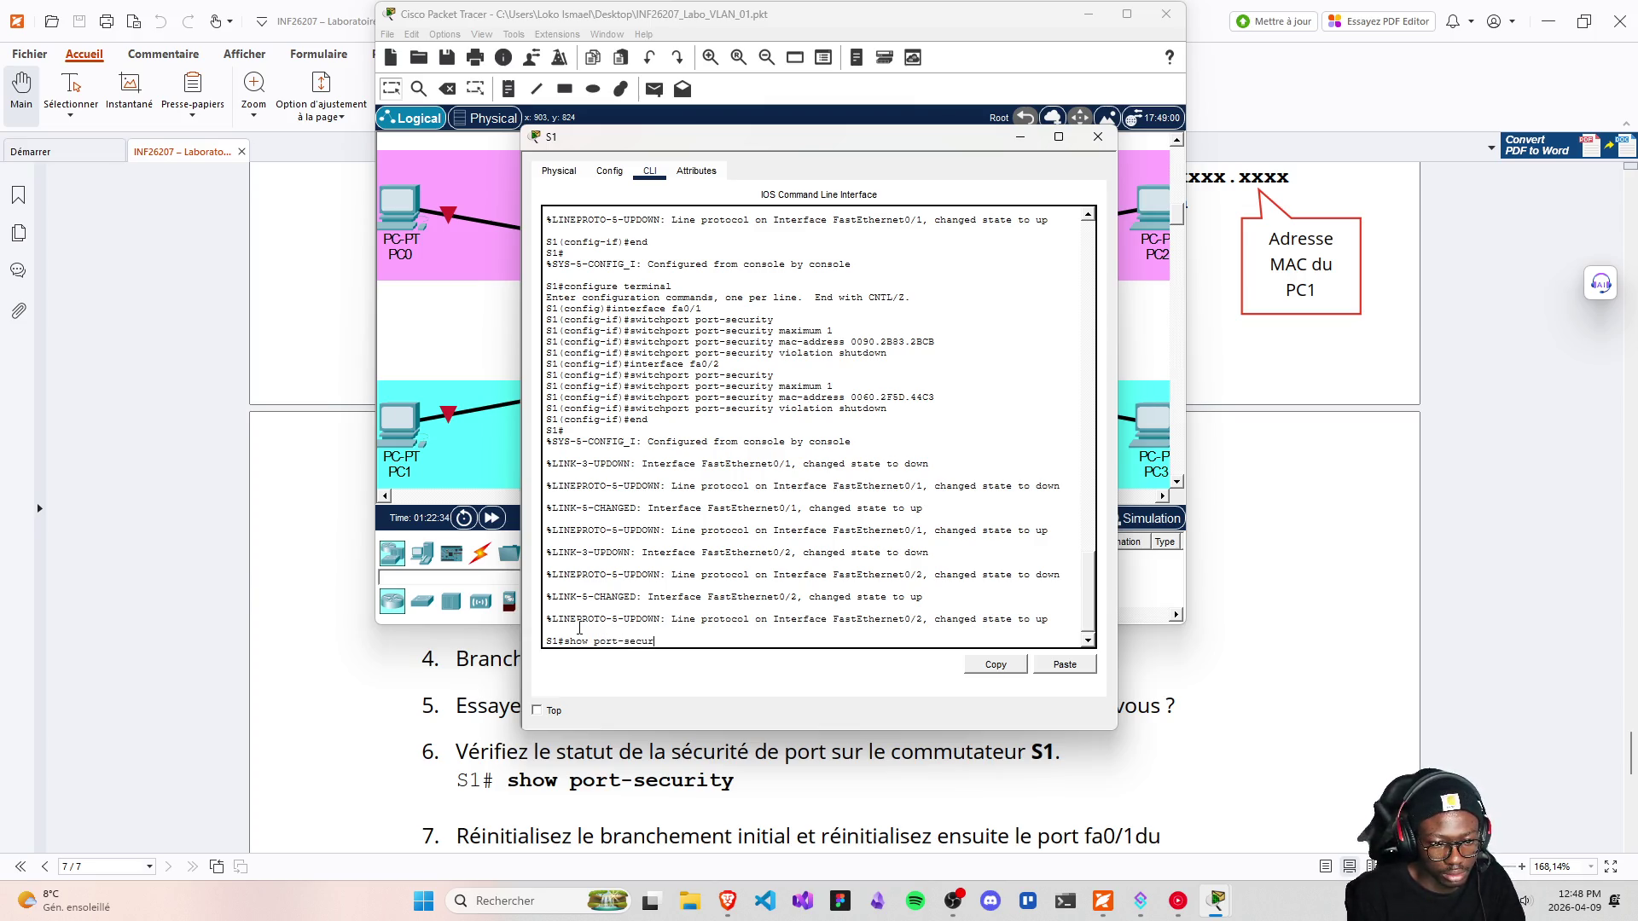
pyautogui.write('ity')
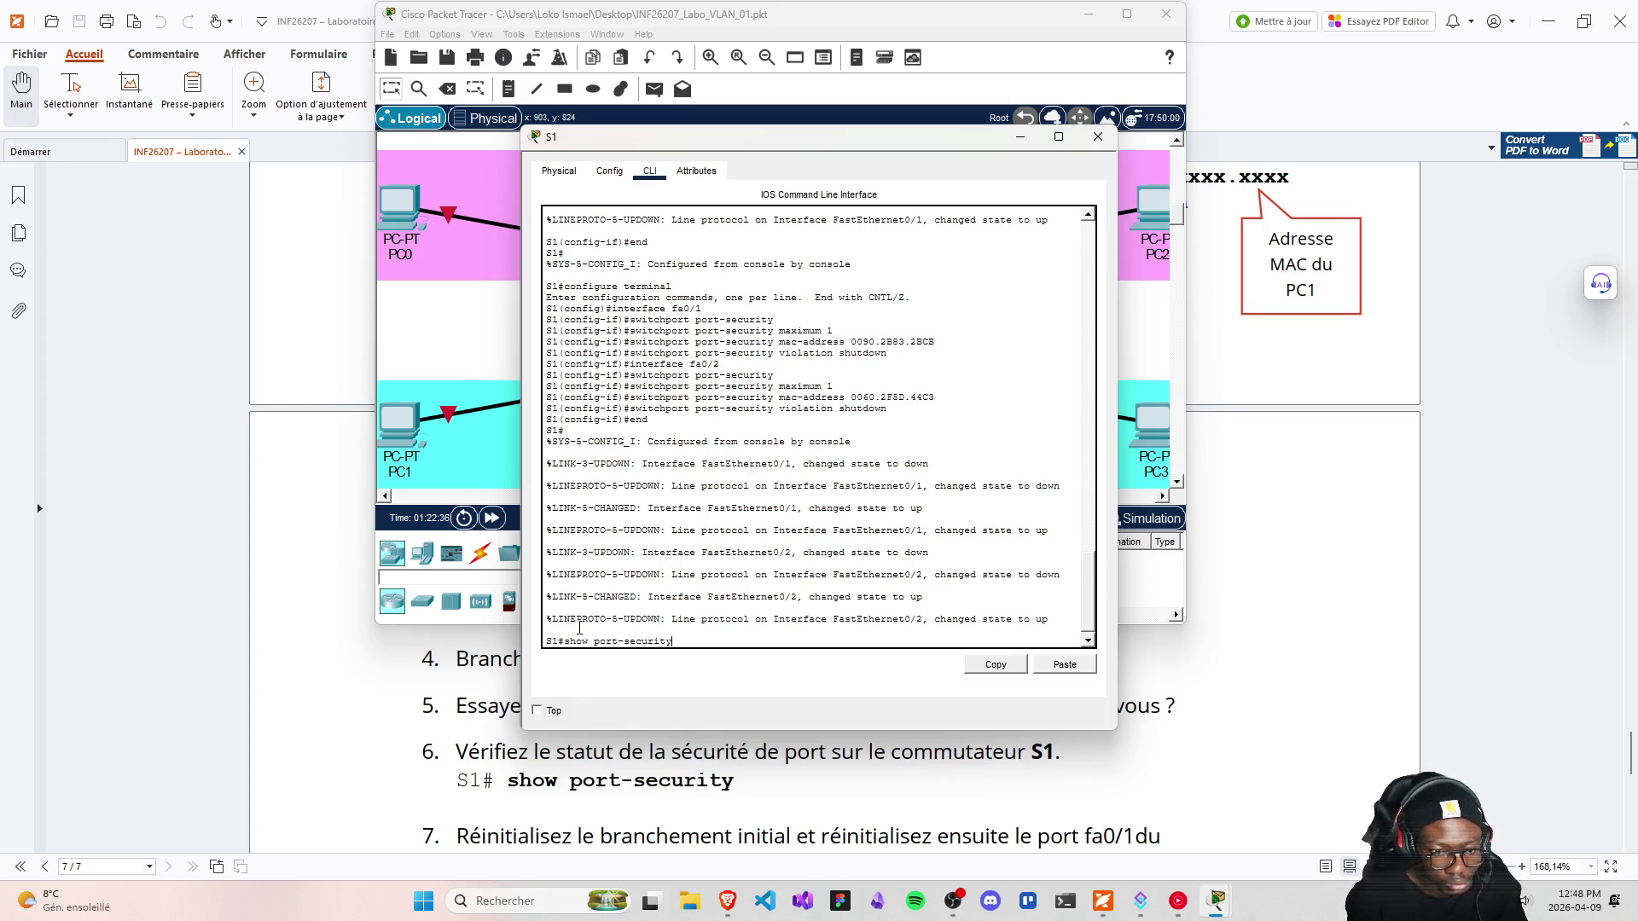
pyautogui.press('Return')
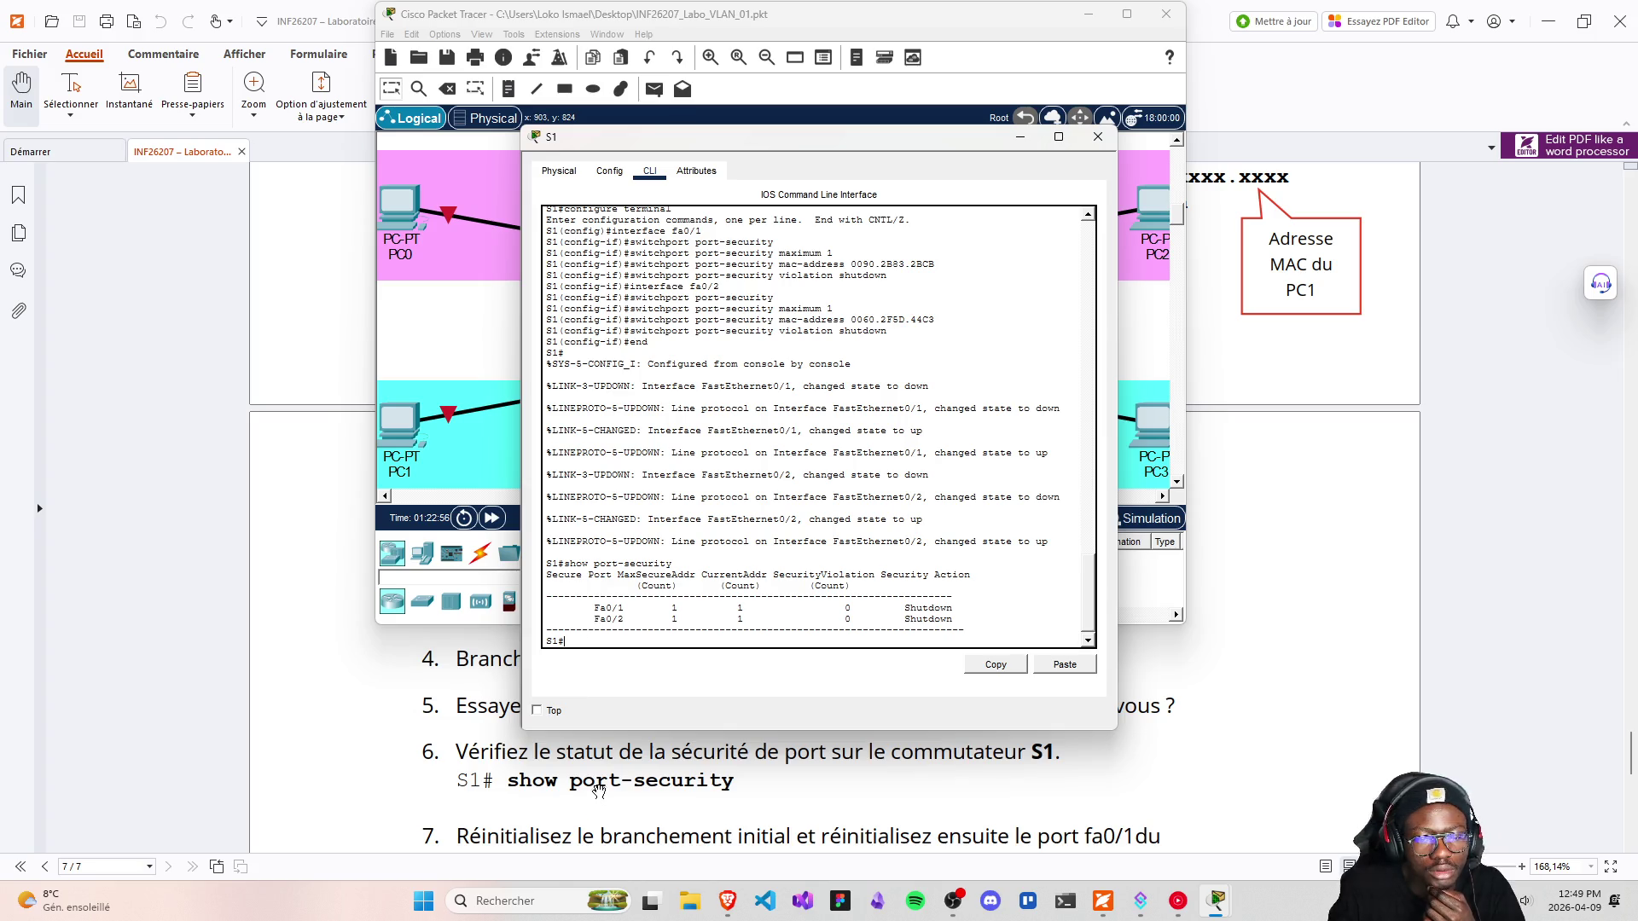
pyautogui.scroll(-1, 591, 767)
# Scroll the lab PDF to step 7's interface fa0/1 shutdown / no shutdown commands
pyautogui.scroll(-1, 591, 767)
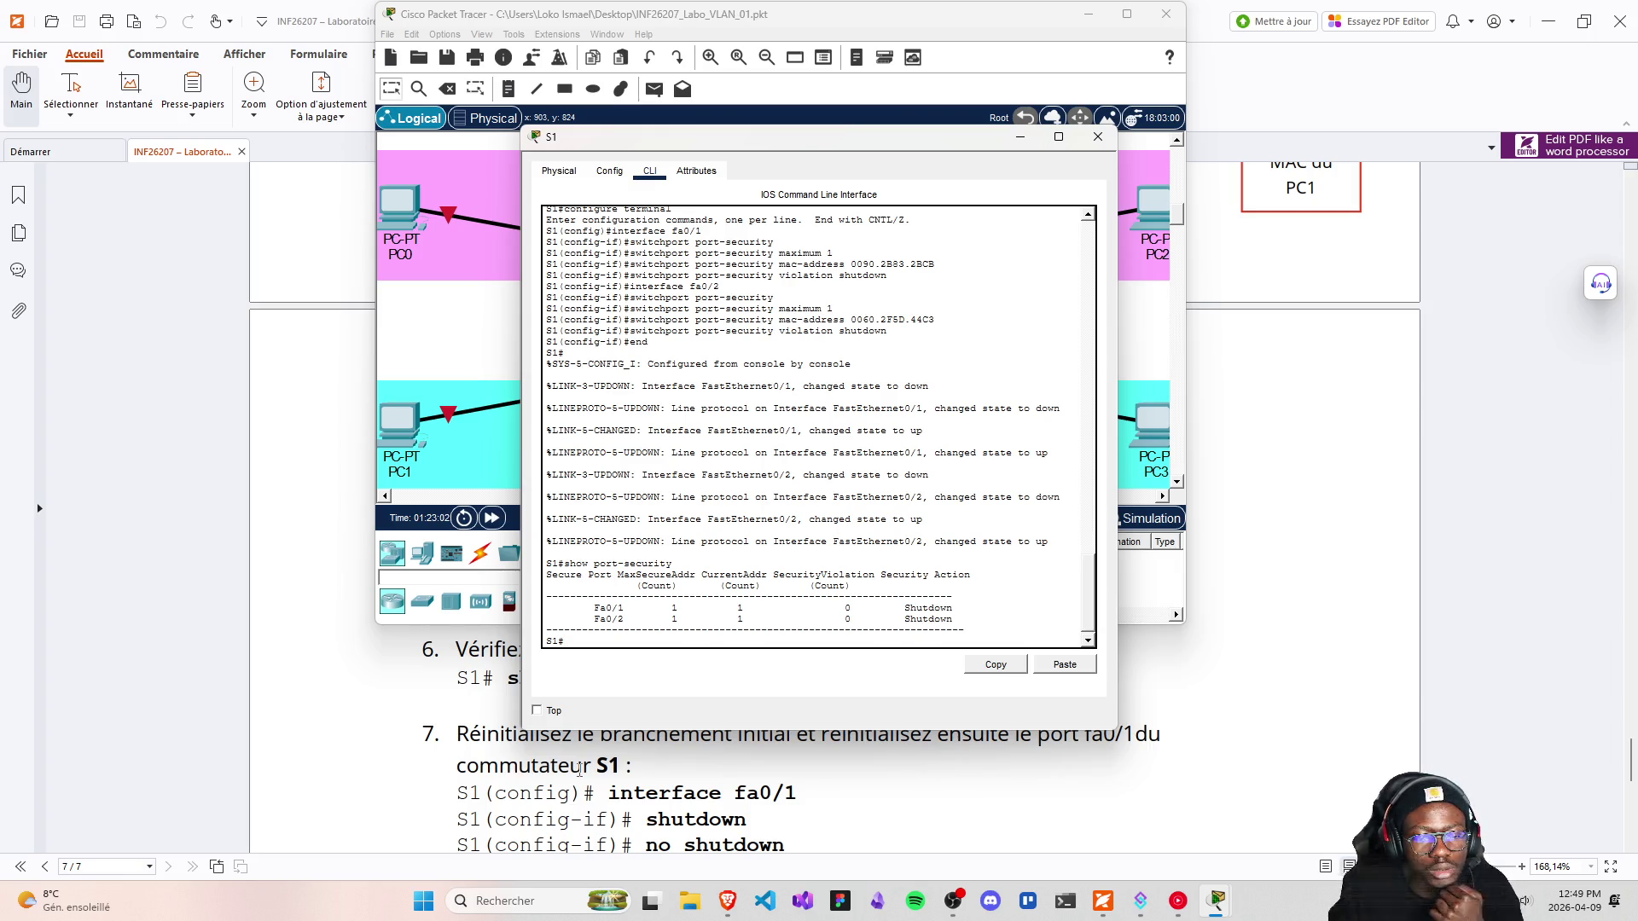
pyautogui.scroll(-1, 580, 771)
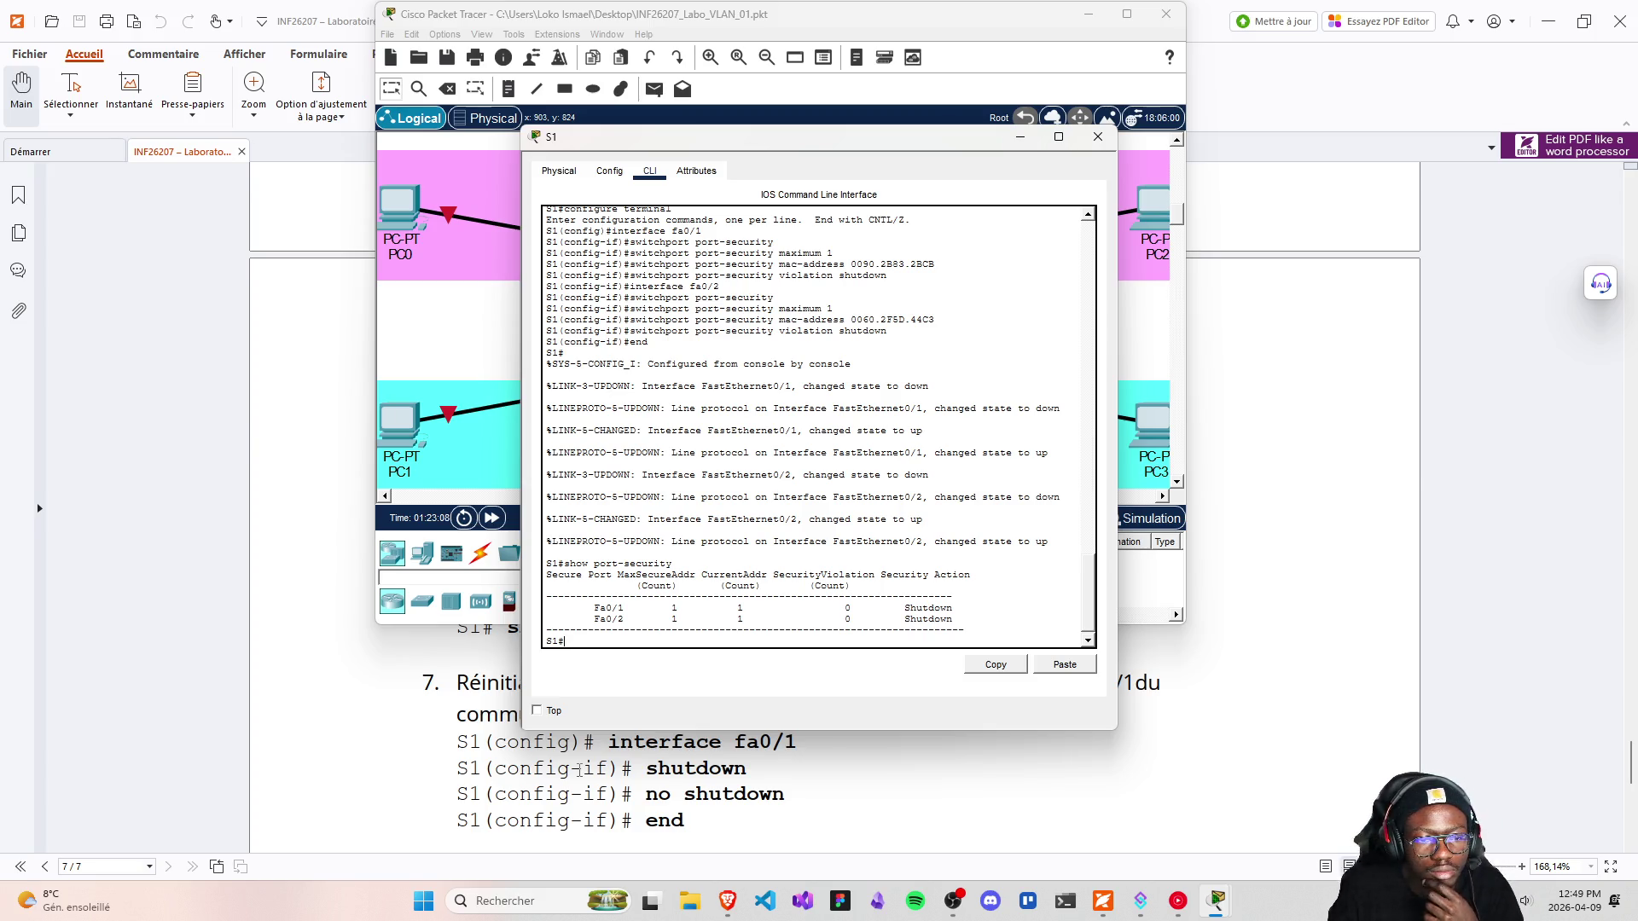
pyautogui.scroll(-2, 579, 770)
pyautogui.scroll(2, 497, 767)
pyautogui.scroll(-3, 497, 768)
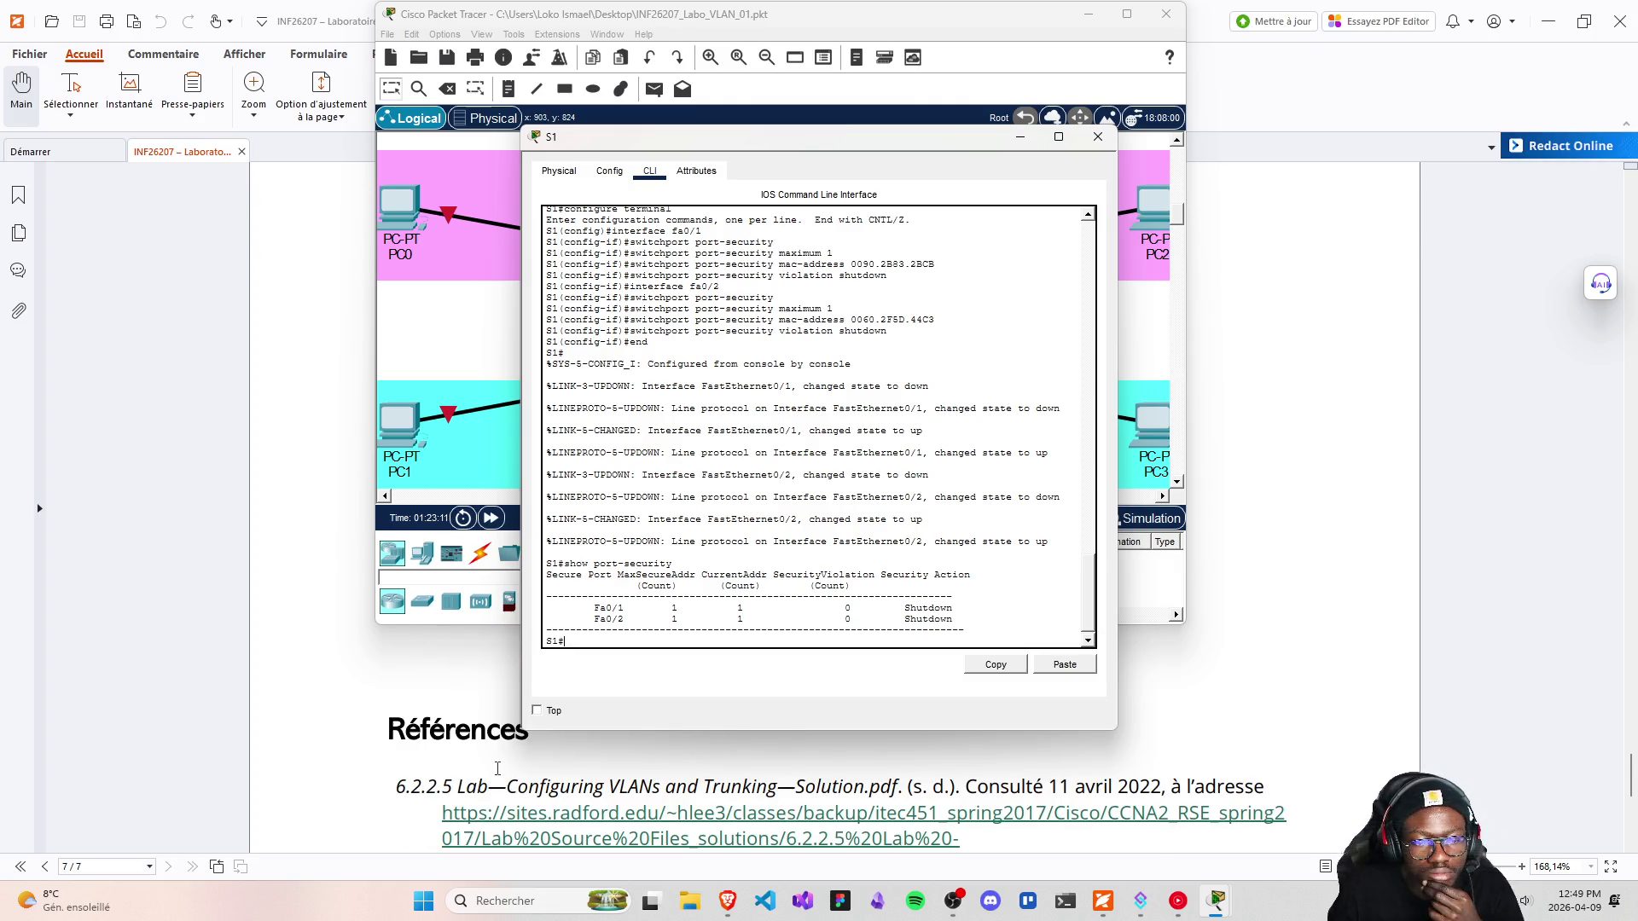
pyautogui.scroll(1, 498, 768)
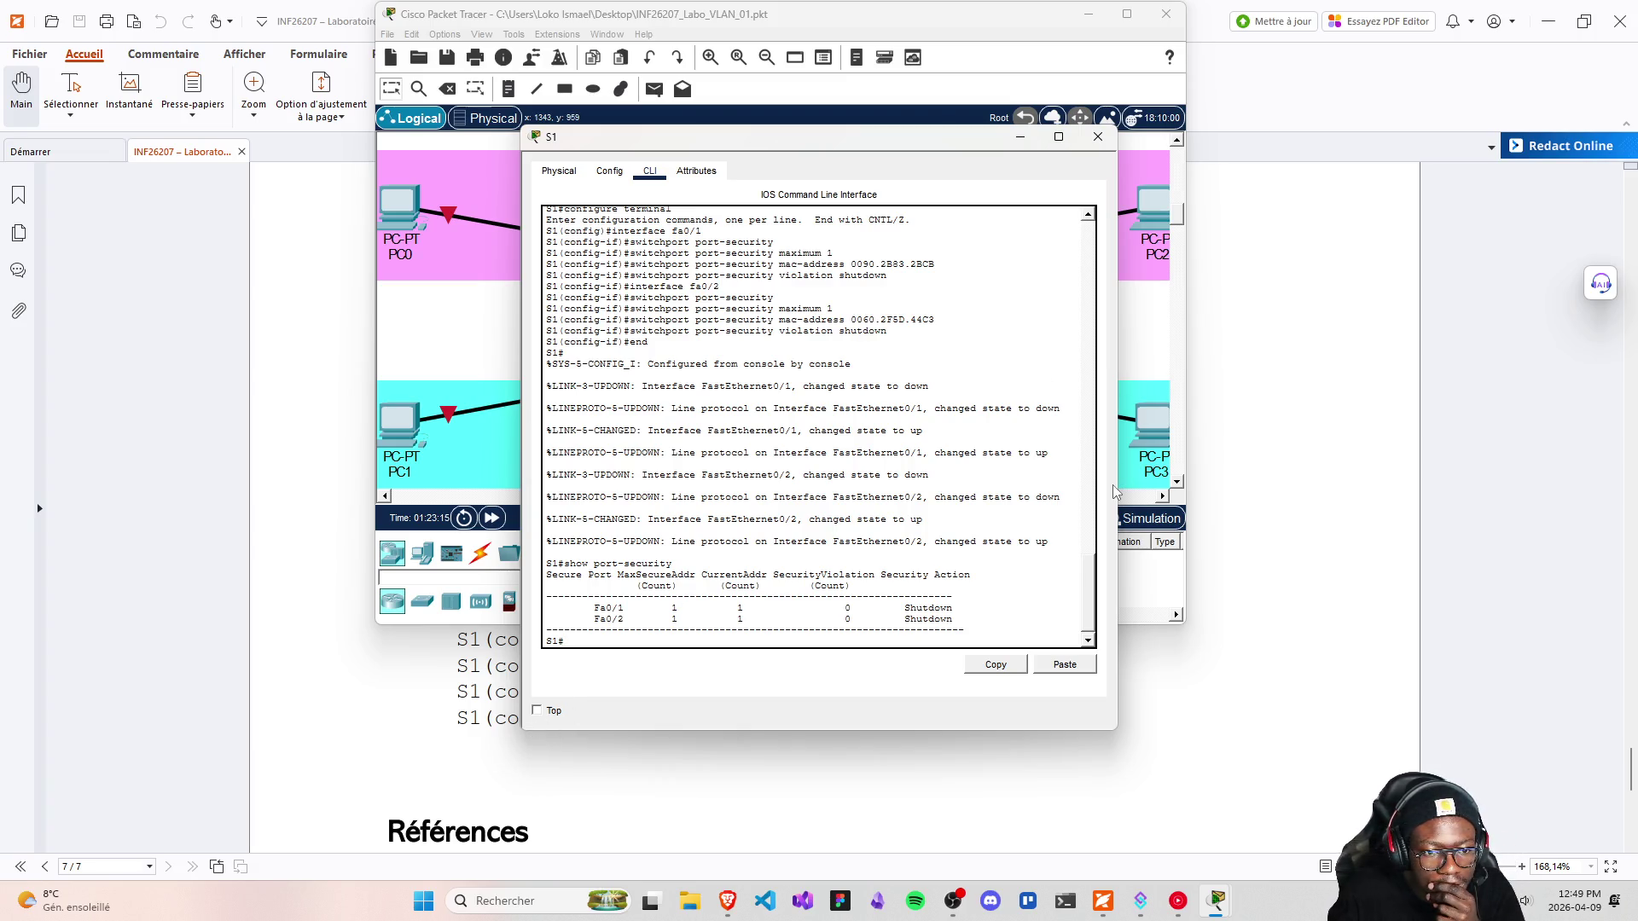
# Close S1's console and run show port-security on S2, revealing violations on Fa0/1 and Fa0/2
pyautogui.click(1098, 136)
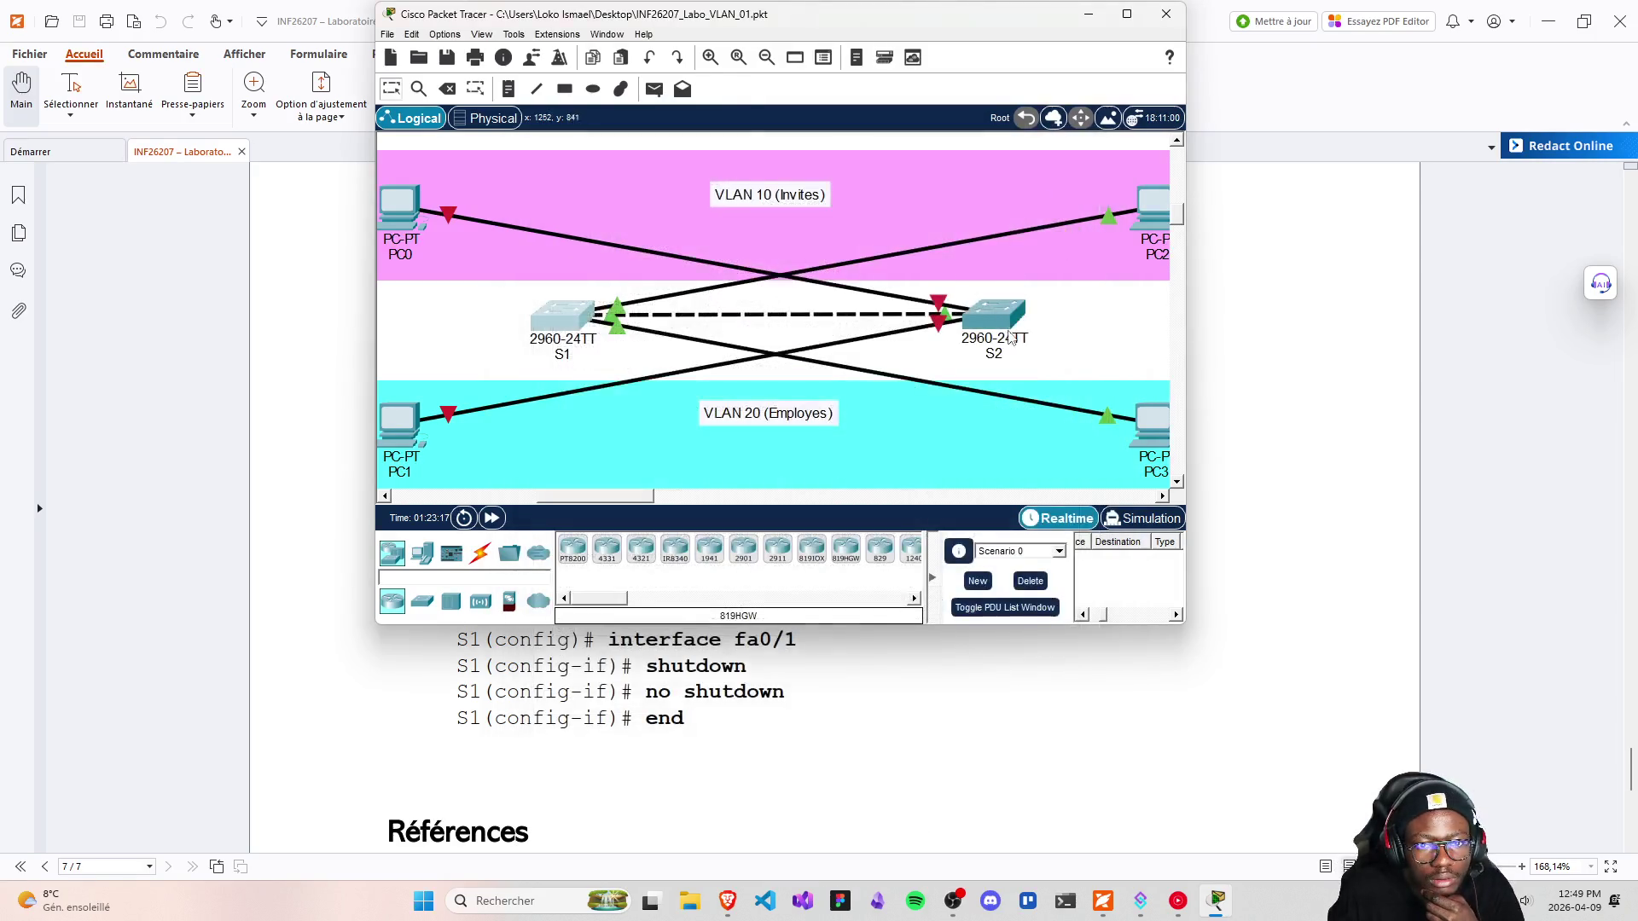
pyautogui.click(1005, 328)
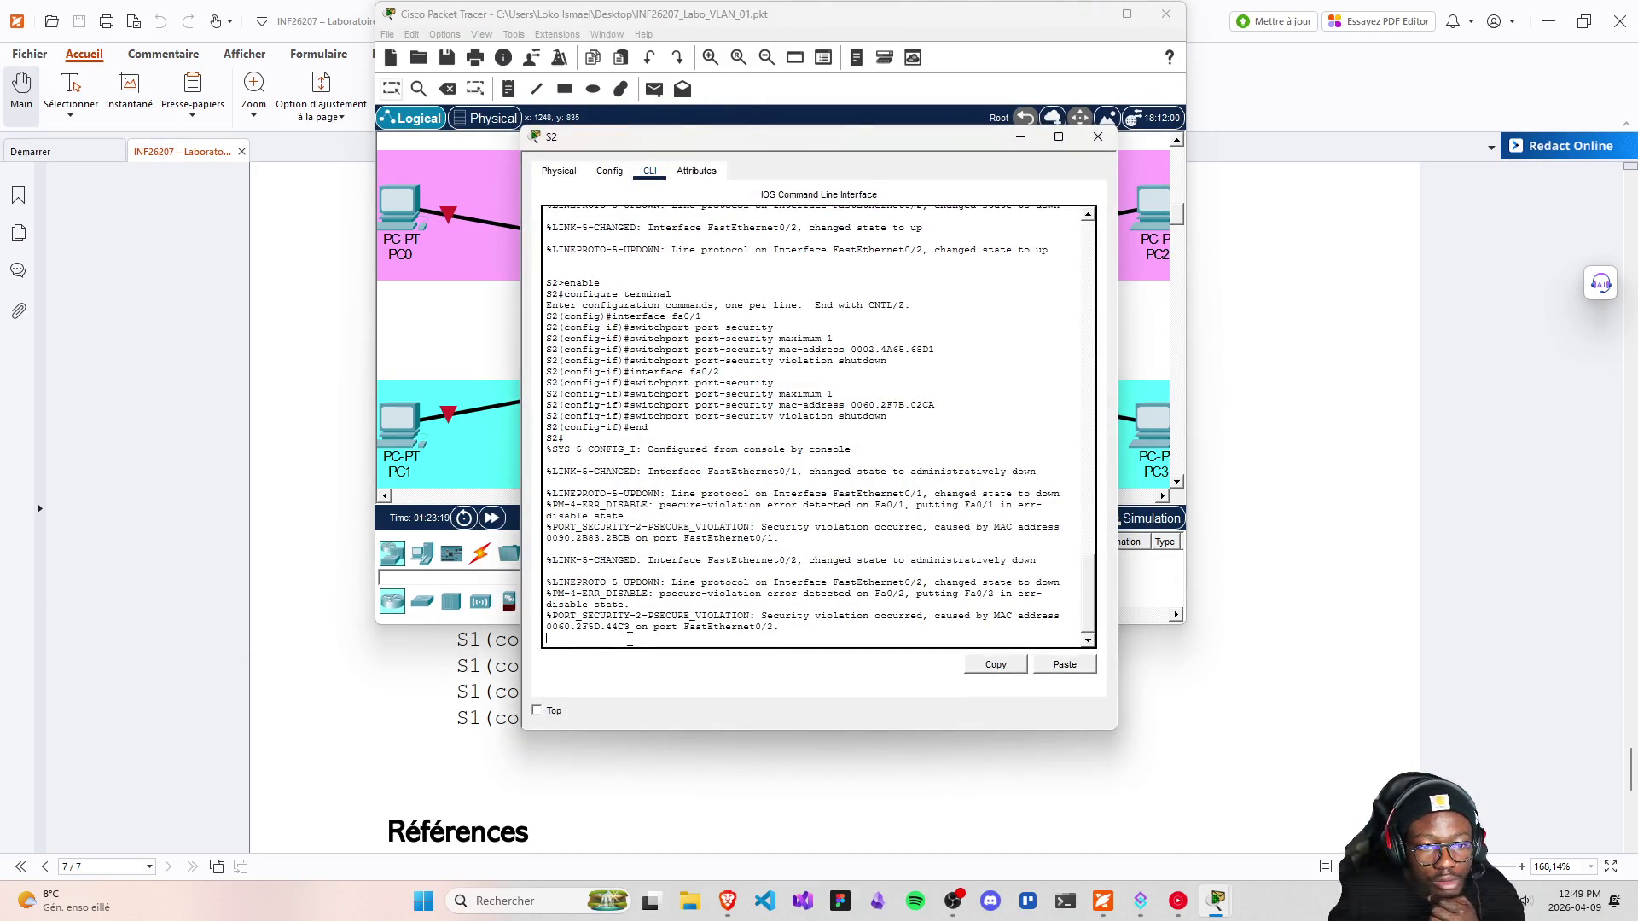
pyautogui.press('Return')
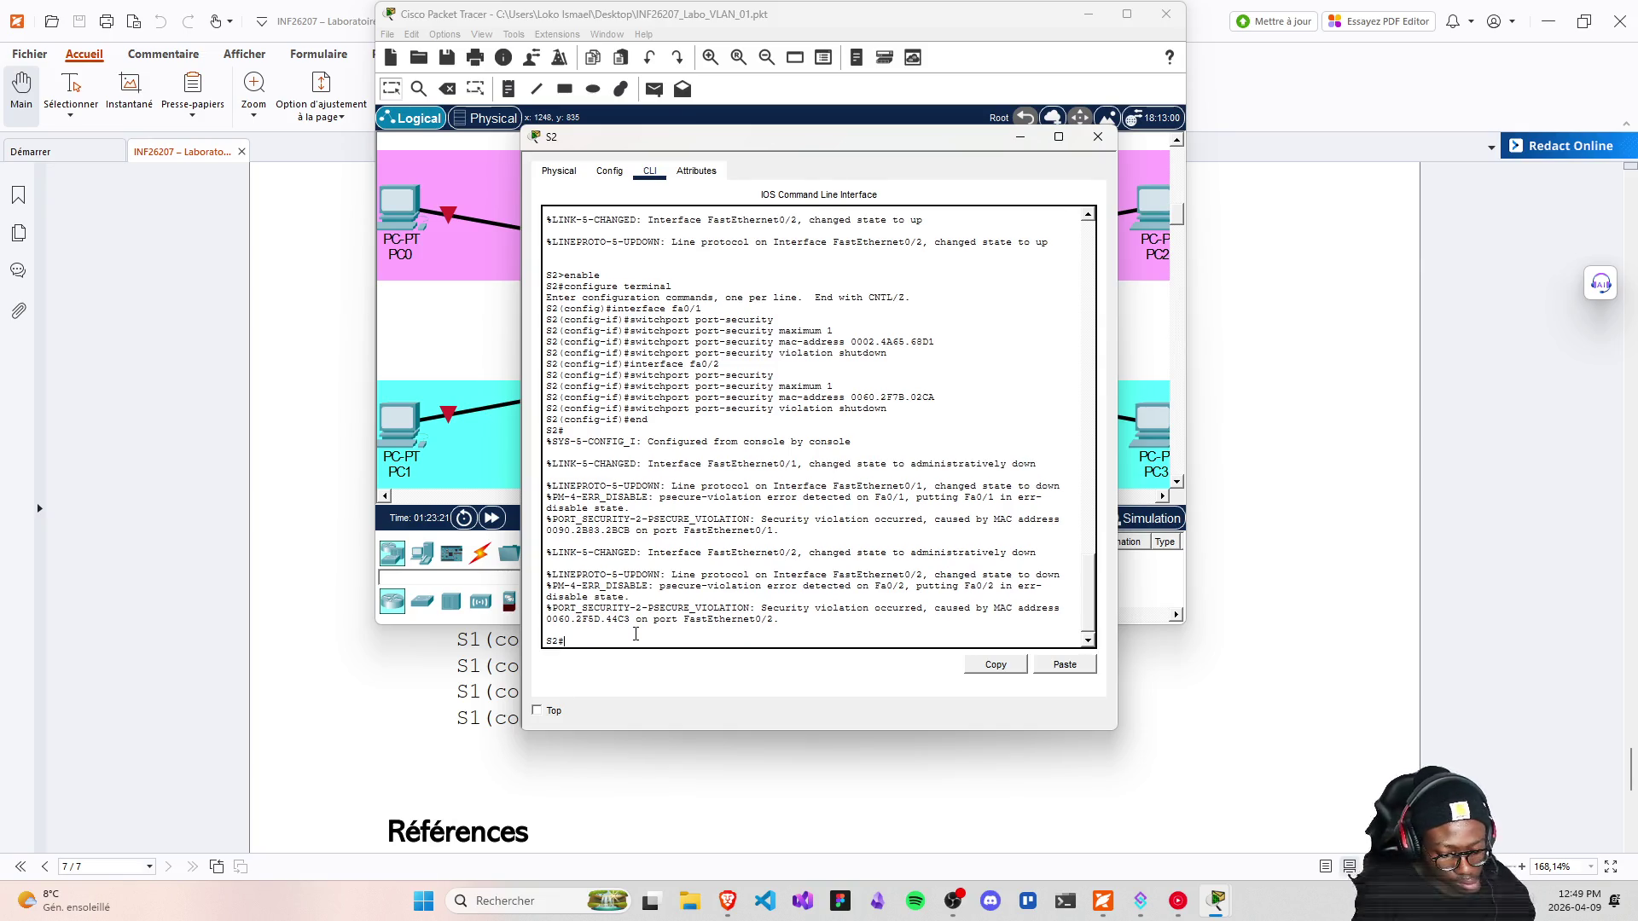
pyautogui.write('show')
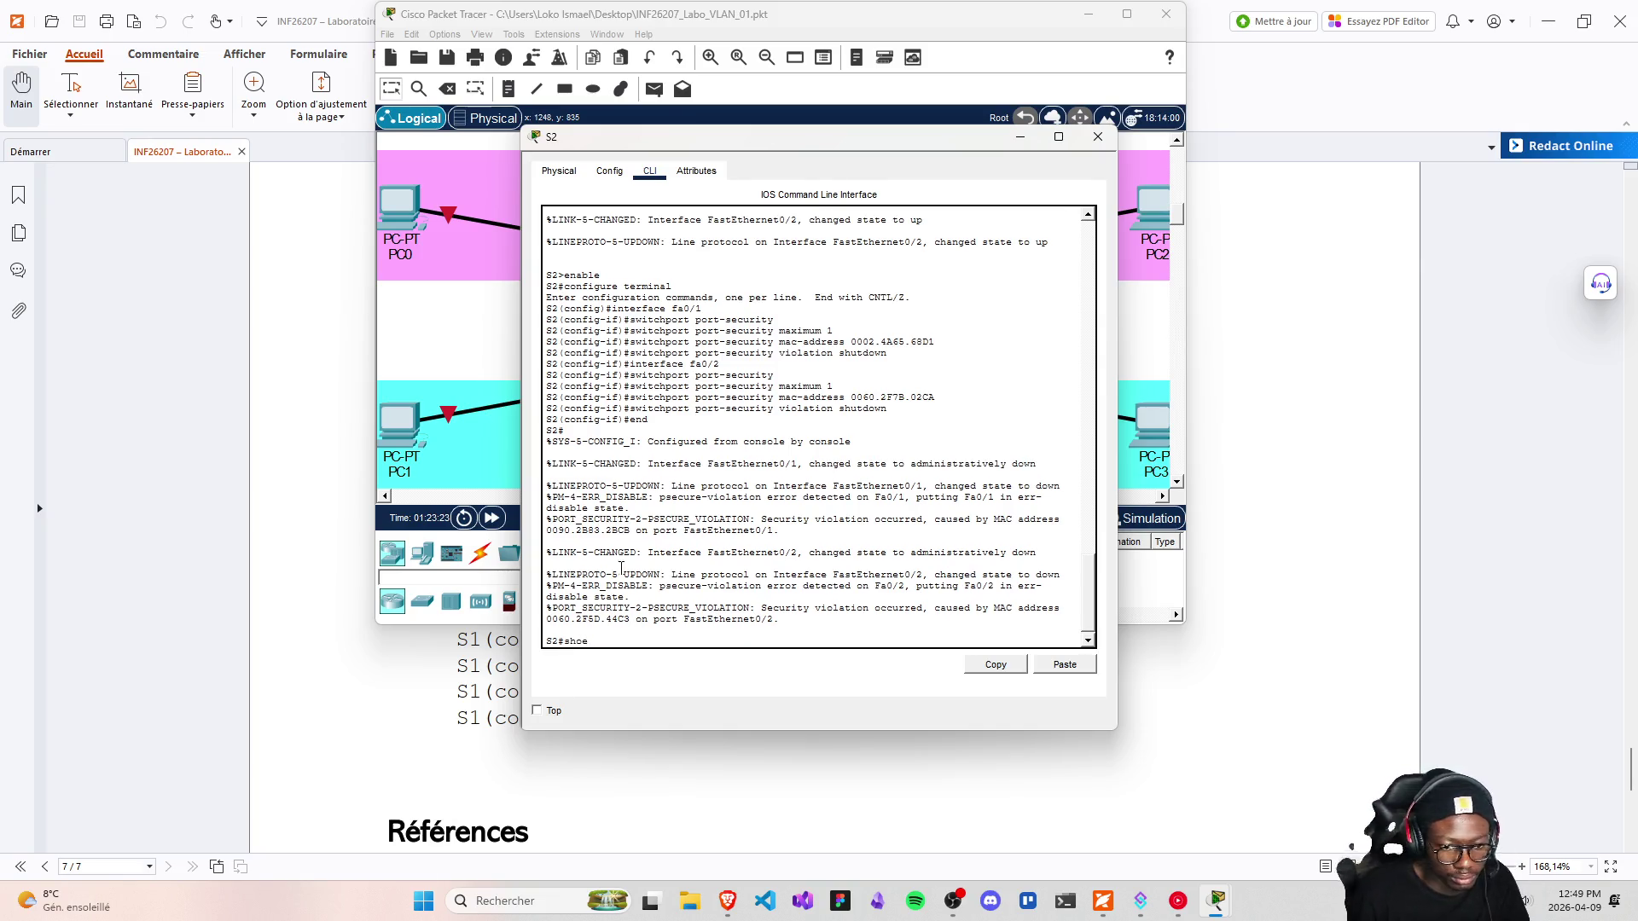
pyautogui.scroll(10, 461, 768)
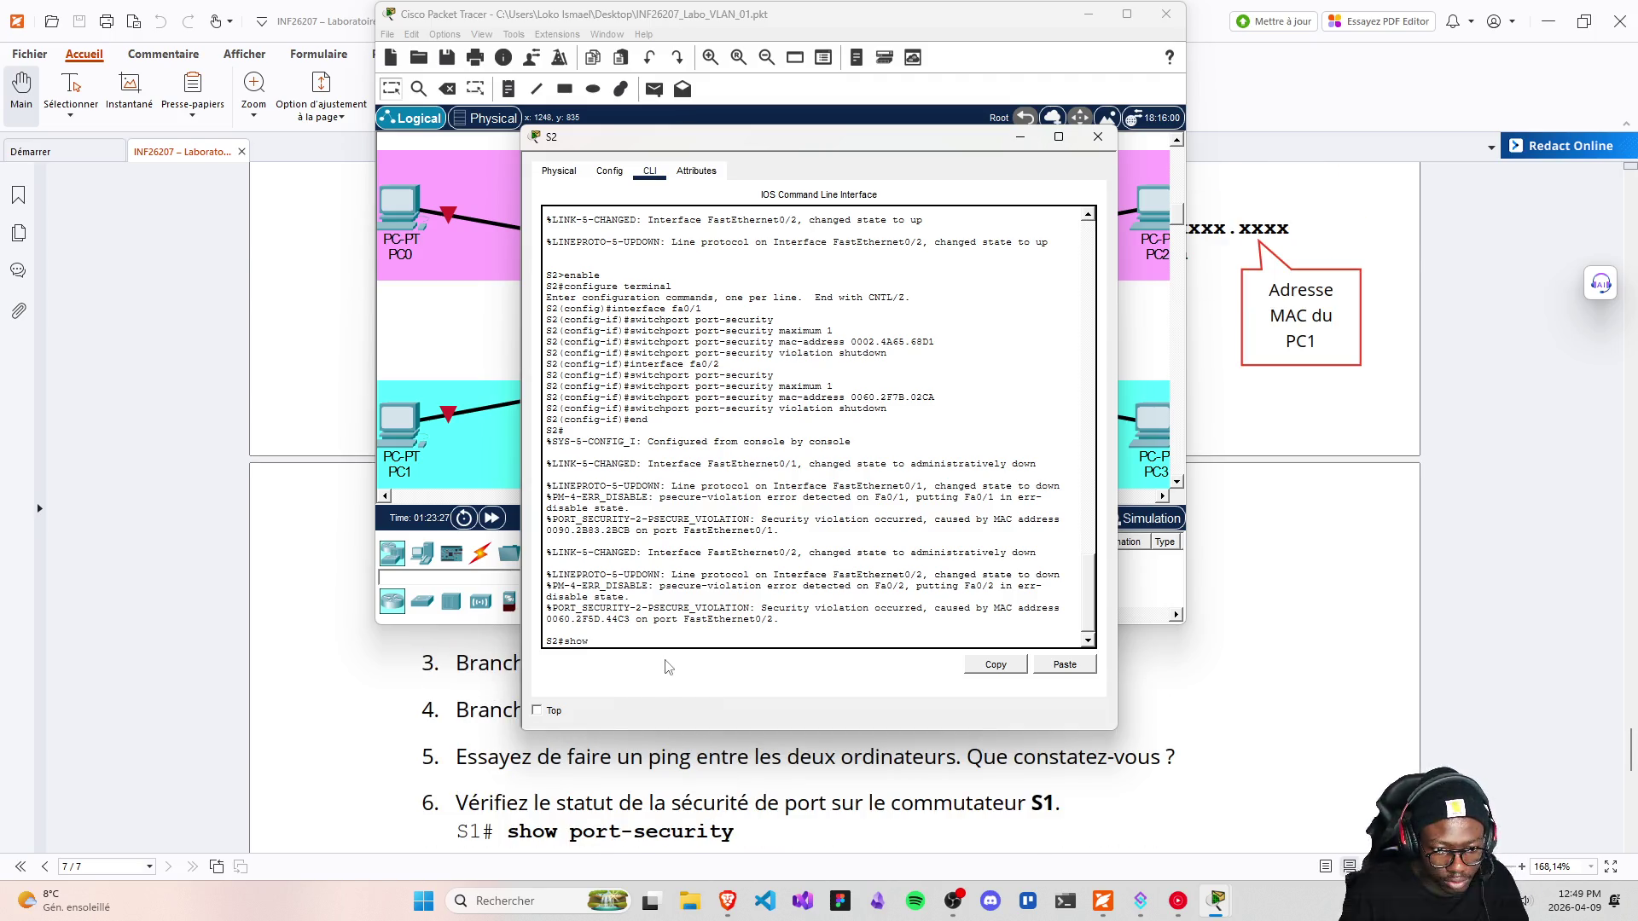
pyautogui.write(' port-se')
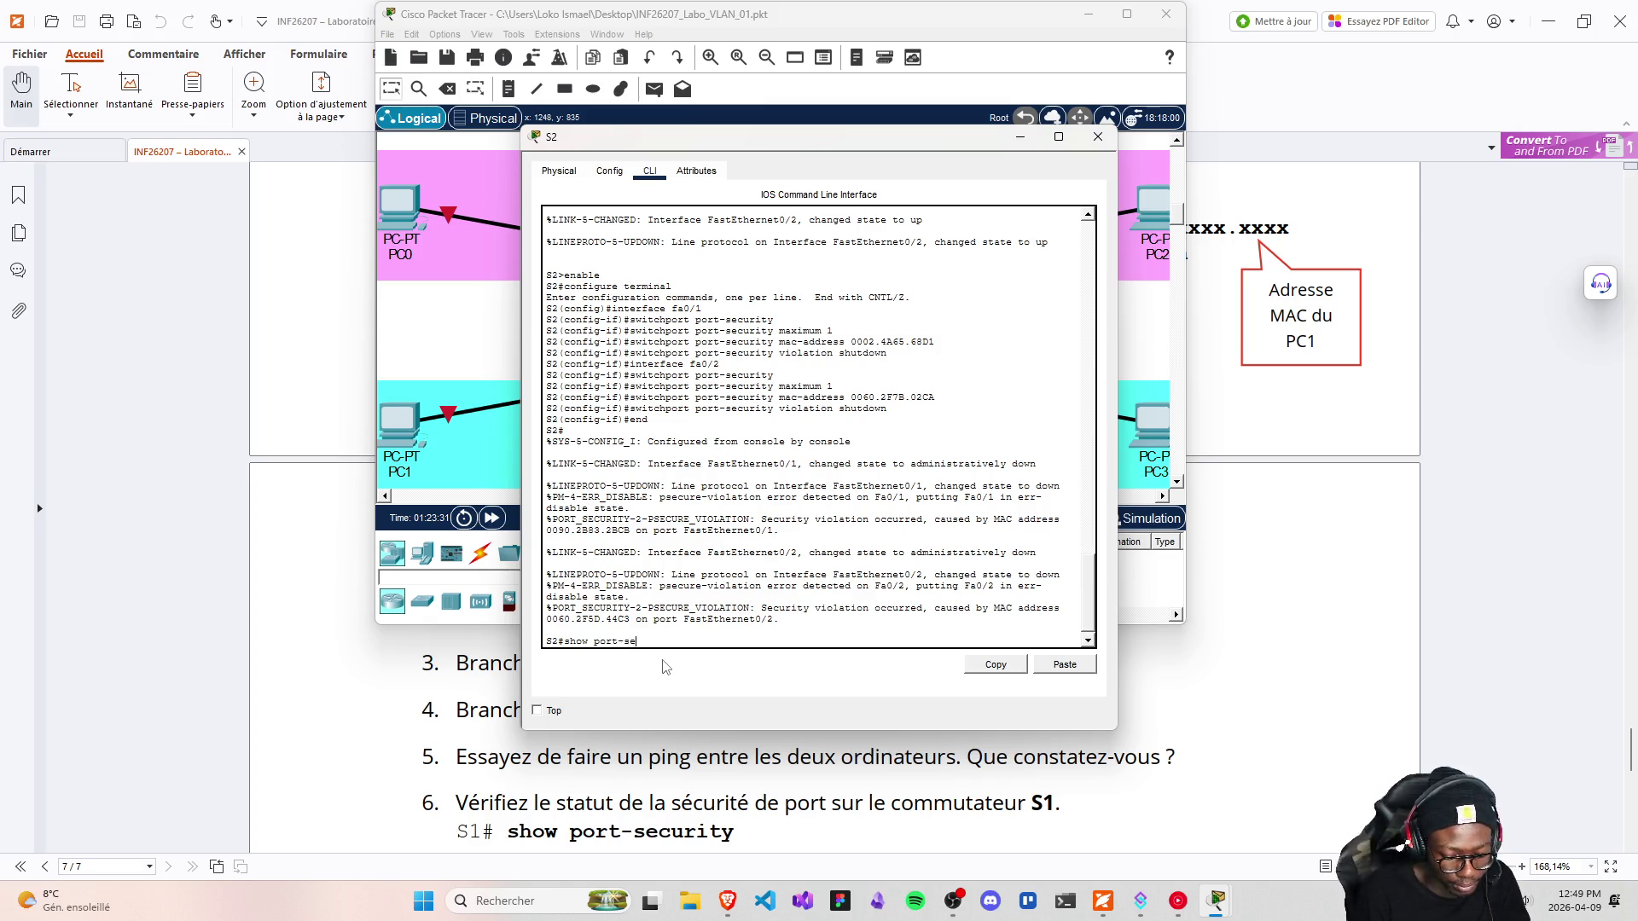
pyautogui.write('curoit')
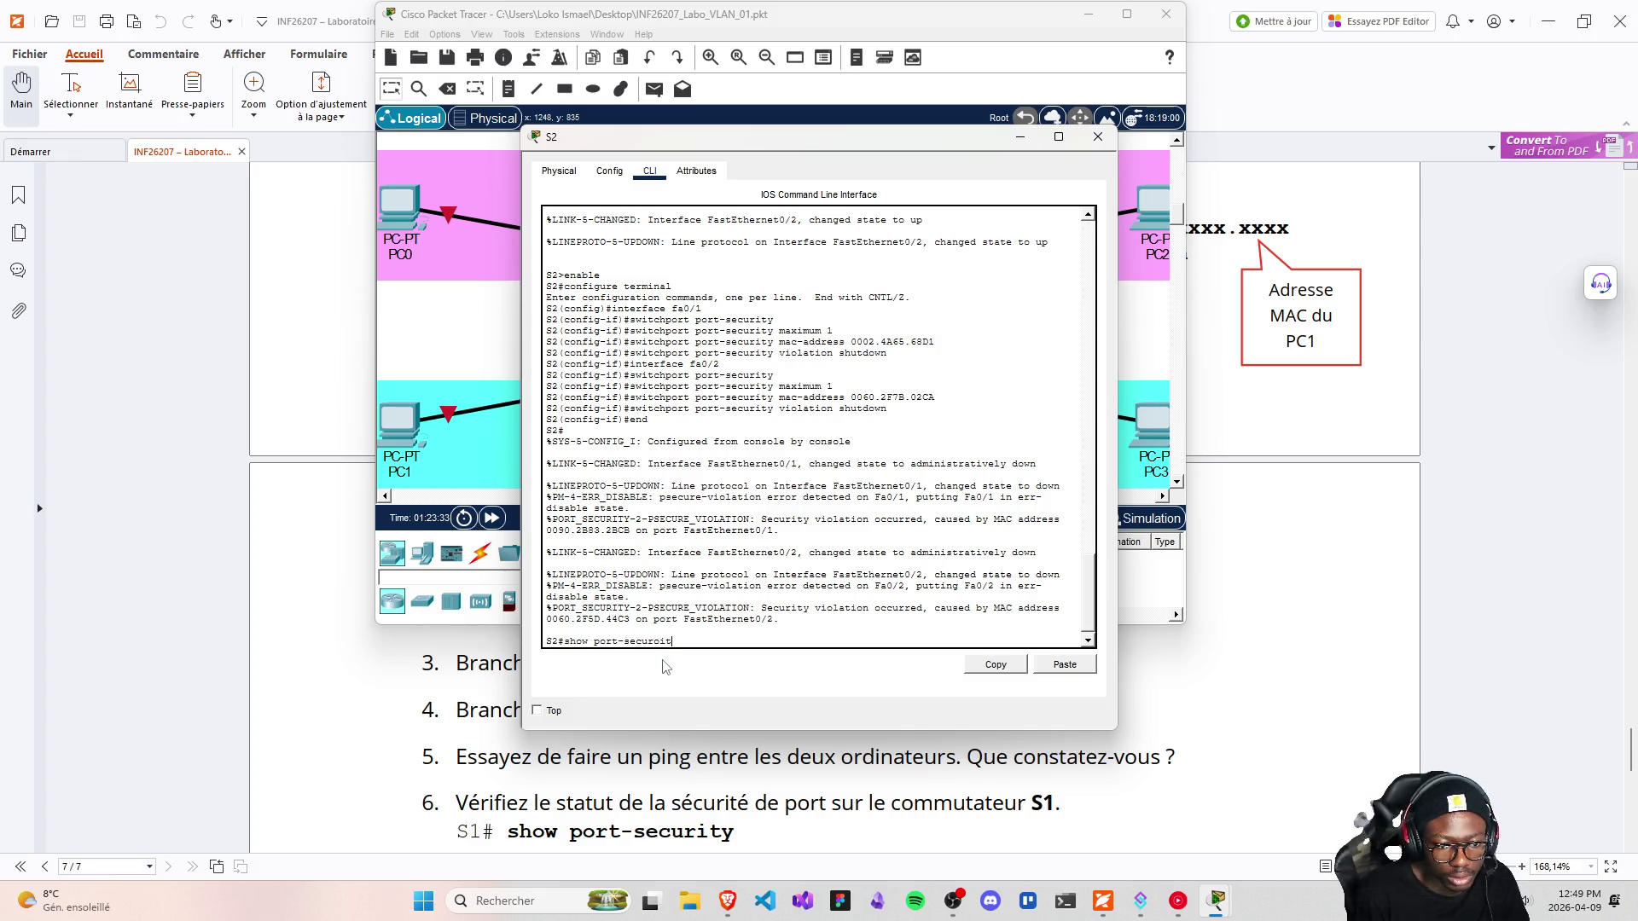
pyautogui.press('BackSpace')
pyautogui.press('BackSpace')
pyautogui.write('it')
pyautogui.press('Return')
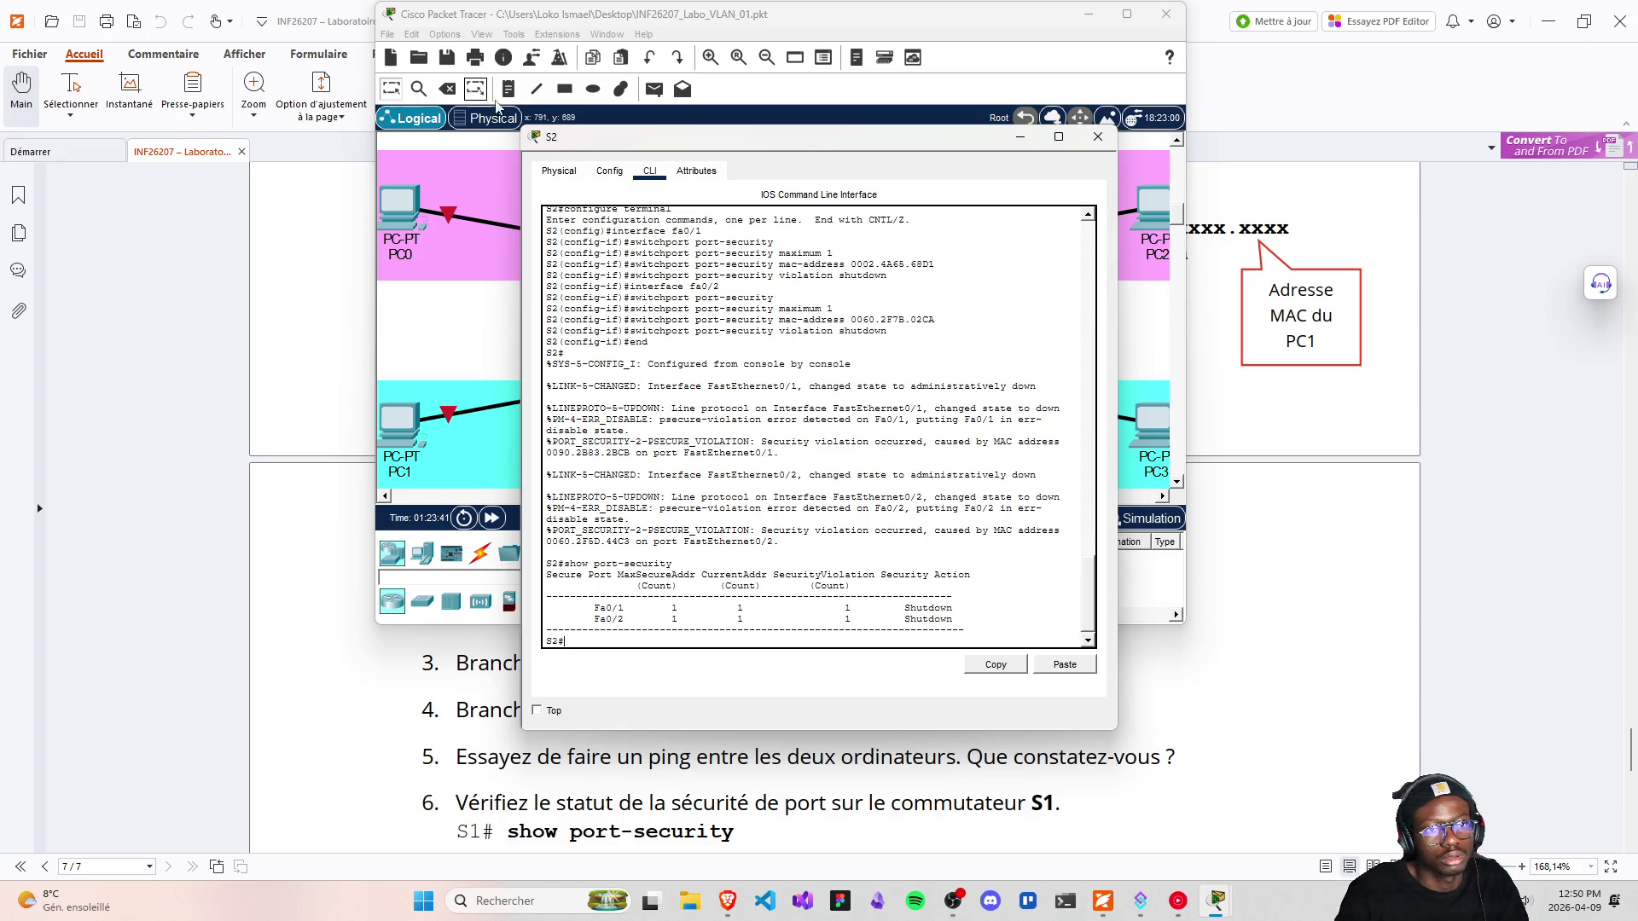
pyautogui.moveTo(622, 147)
pyautogui.mouseDown()
pyautogui.moveTo(1021, 285)
pyautogui.moveTo(1092, 595)
pyautogui.moveTo(884, 672)
pyautogui.moveTo(855, 649)
pyautogui.mouseUp()
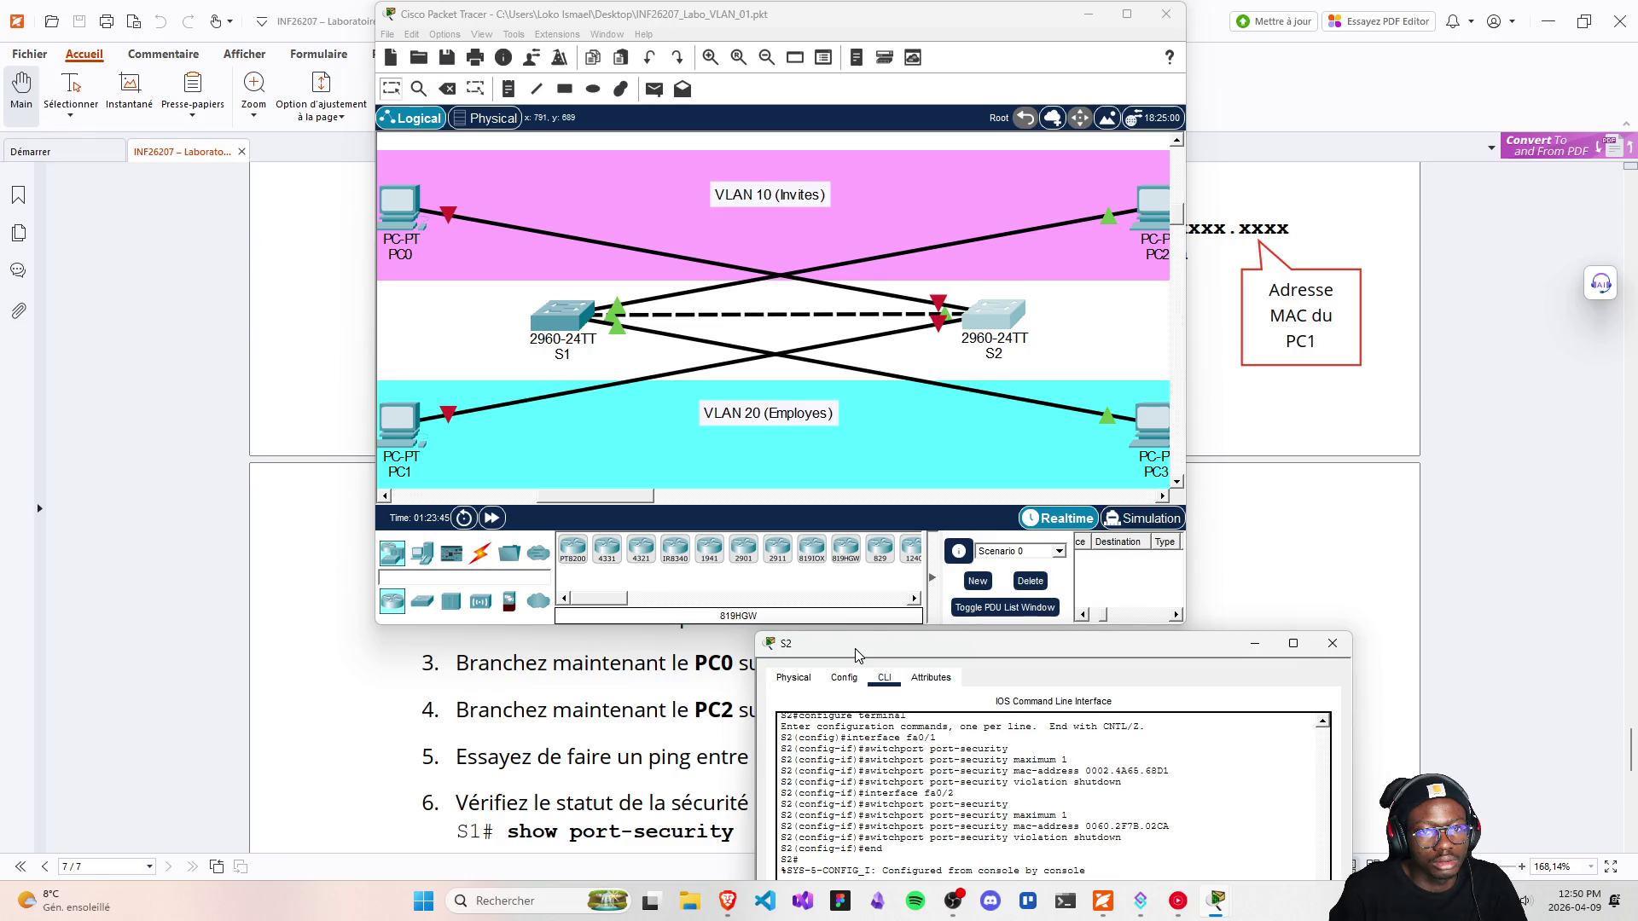
# Rerun ping FC00:0:0:20::2 twice from PC2's Command Prompt; it still times out
pyautogui.moveTo(854, 650)
pyautogui.mouseDown()
pyautogui.moveTo(439, 436)
pyautogui.moveTo(319, 527)
pyautogui.moveTo(312, 555)
pyautogui.mouseUp()
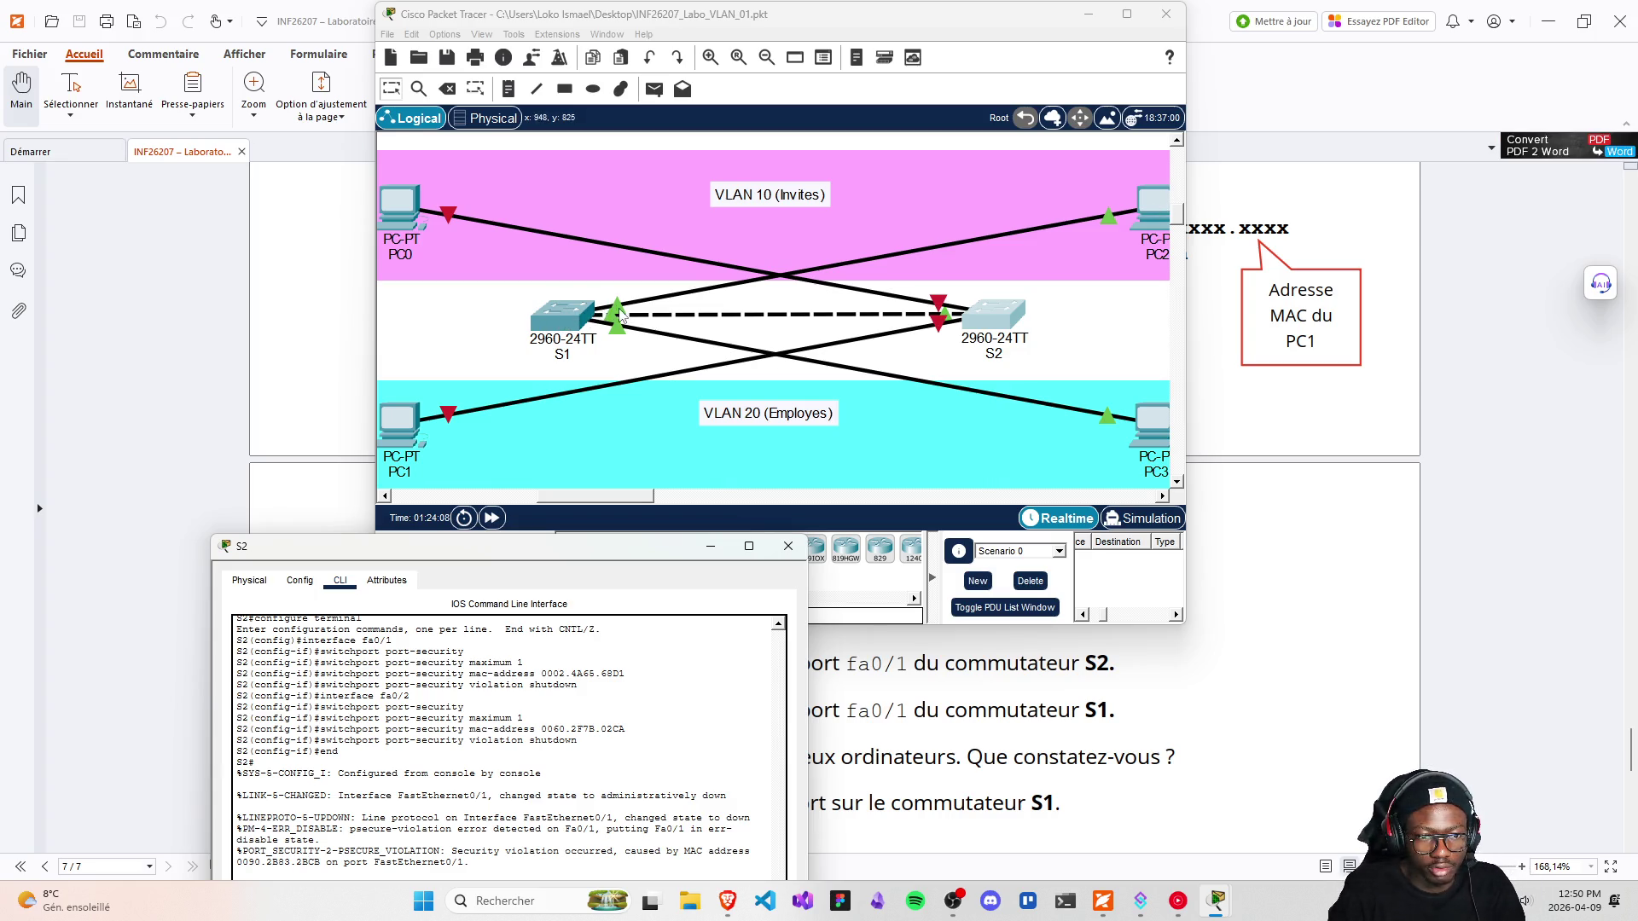
pyautogui.click(1153, 224)
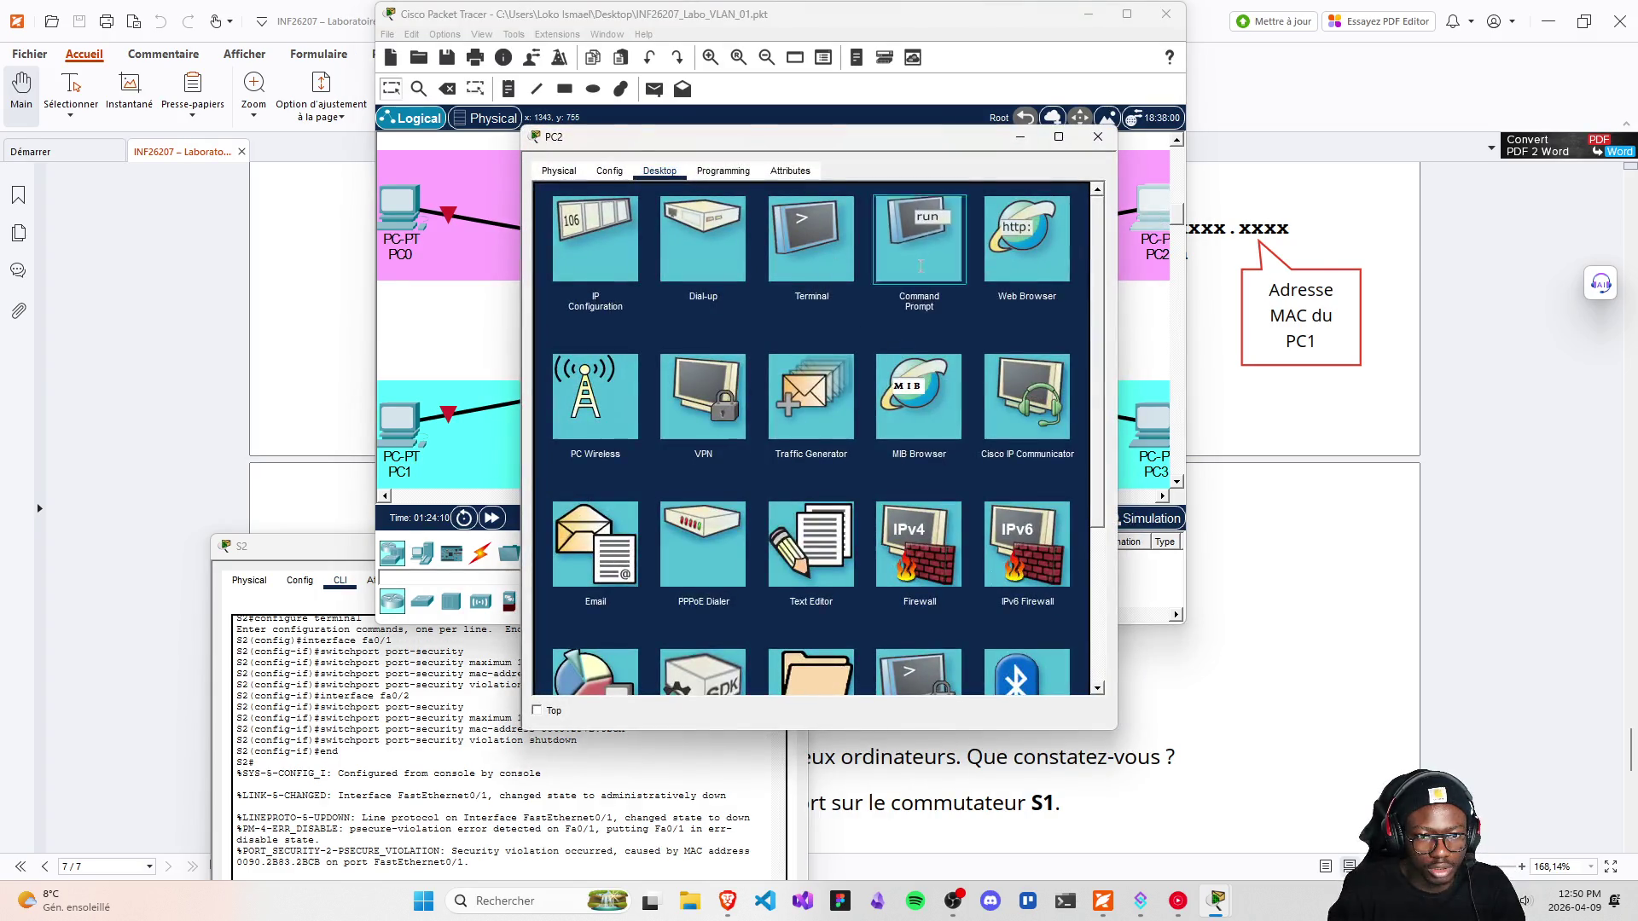
pyautogui.click(920, 266)
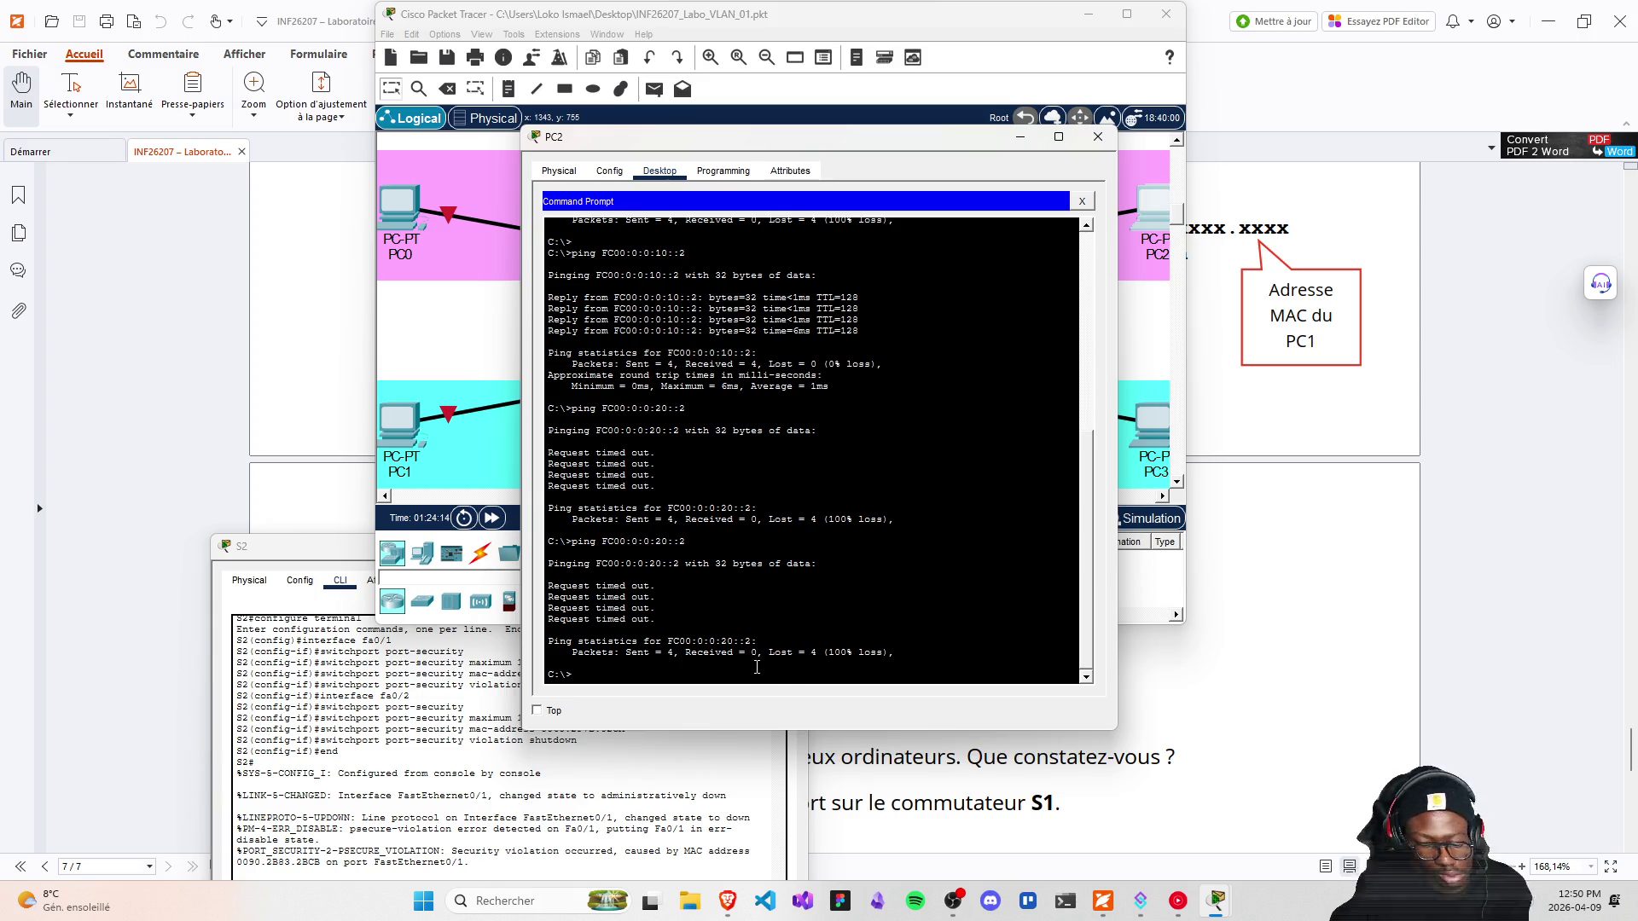
pyautogui.press('Return')
pyautogui.press('Up')
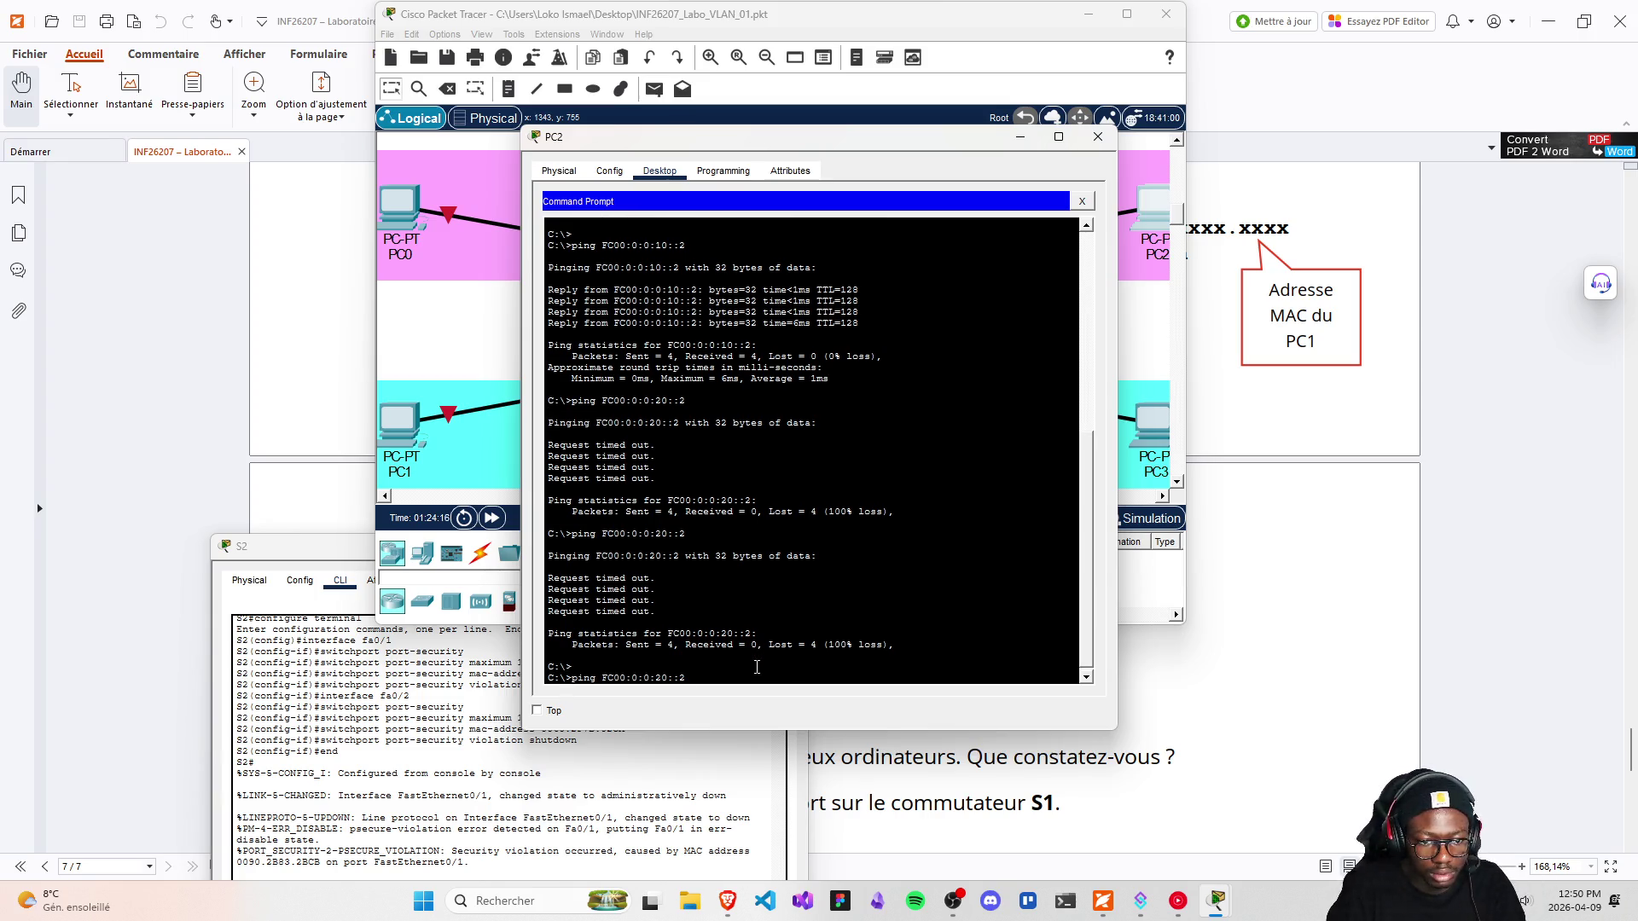
pyautogui.press('Return')
pyautogui.moveTo(765, 199)
pyautogui.mouseDown()
pyautogui.moveTo(1040, 432)
pyautogui.moveTo(947, 189)
pyautogui.mouseUp()
pyautogui.press('Return')
pyautogui.press('Up')
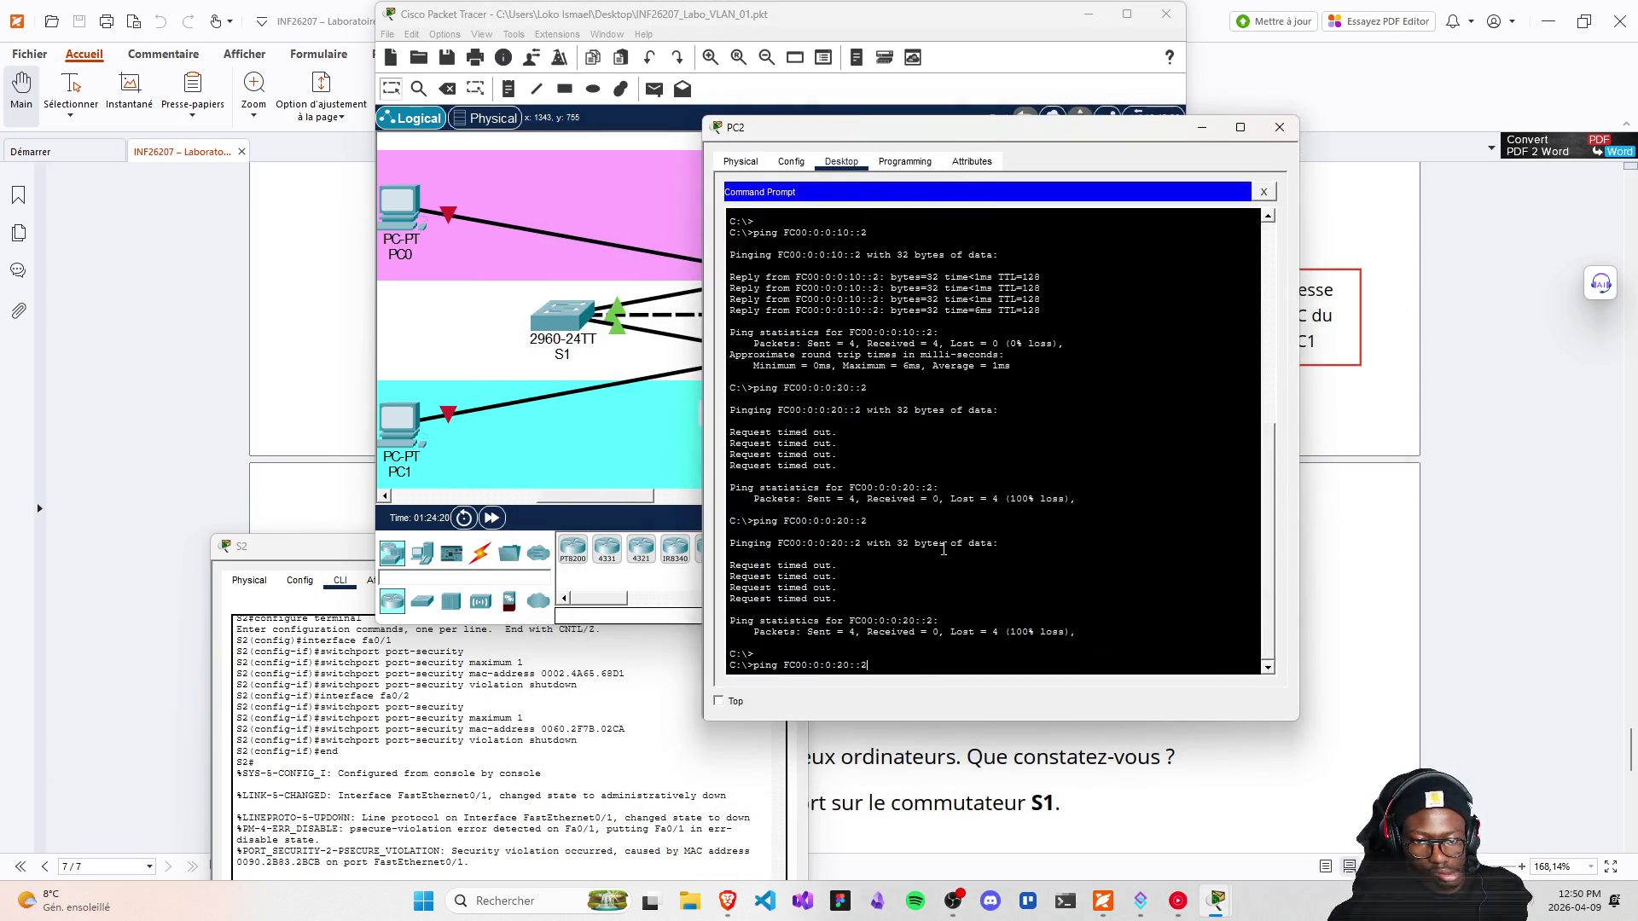
pyautogui.press('Return')
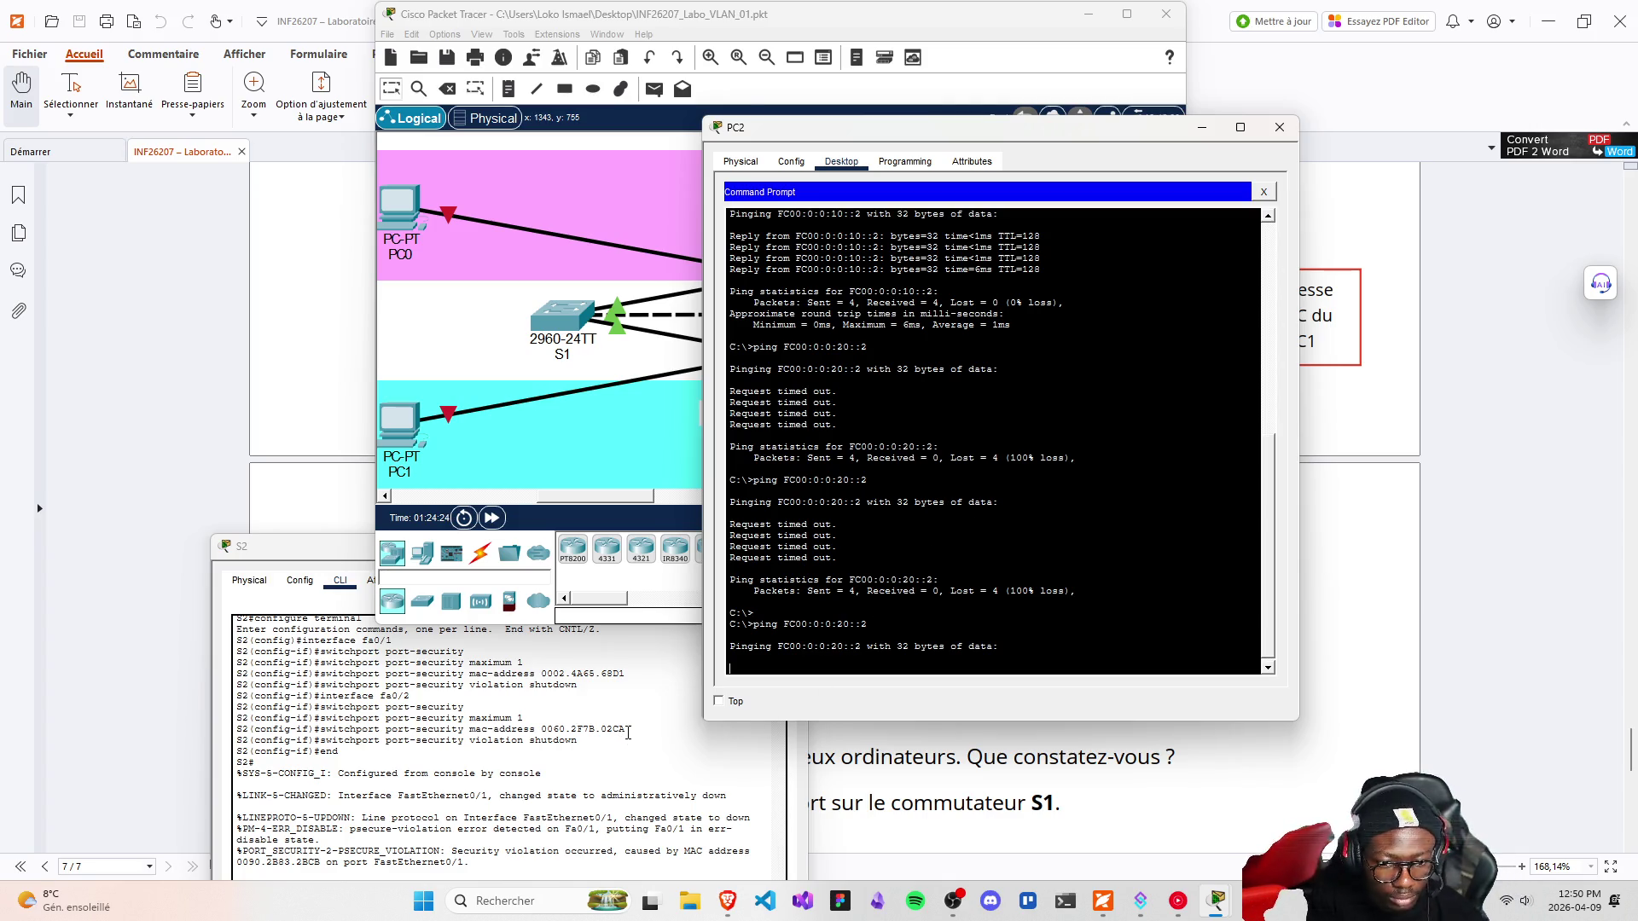
# Inspect the SecurityViolation column in S2's port-security table, then close S2's console
pyautogui.click(539, 636)
pyautogui.moveTo(530, 549)
pyautogui.mouseDown()
pyautogui.moveTo(439, 277)
pyautogui.moveTo(449, 183)
pyautogui.moveTo(413, 147)
pyautogui.mouseUp()
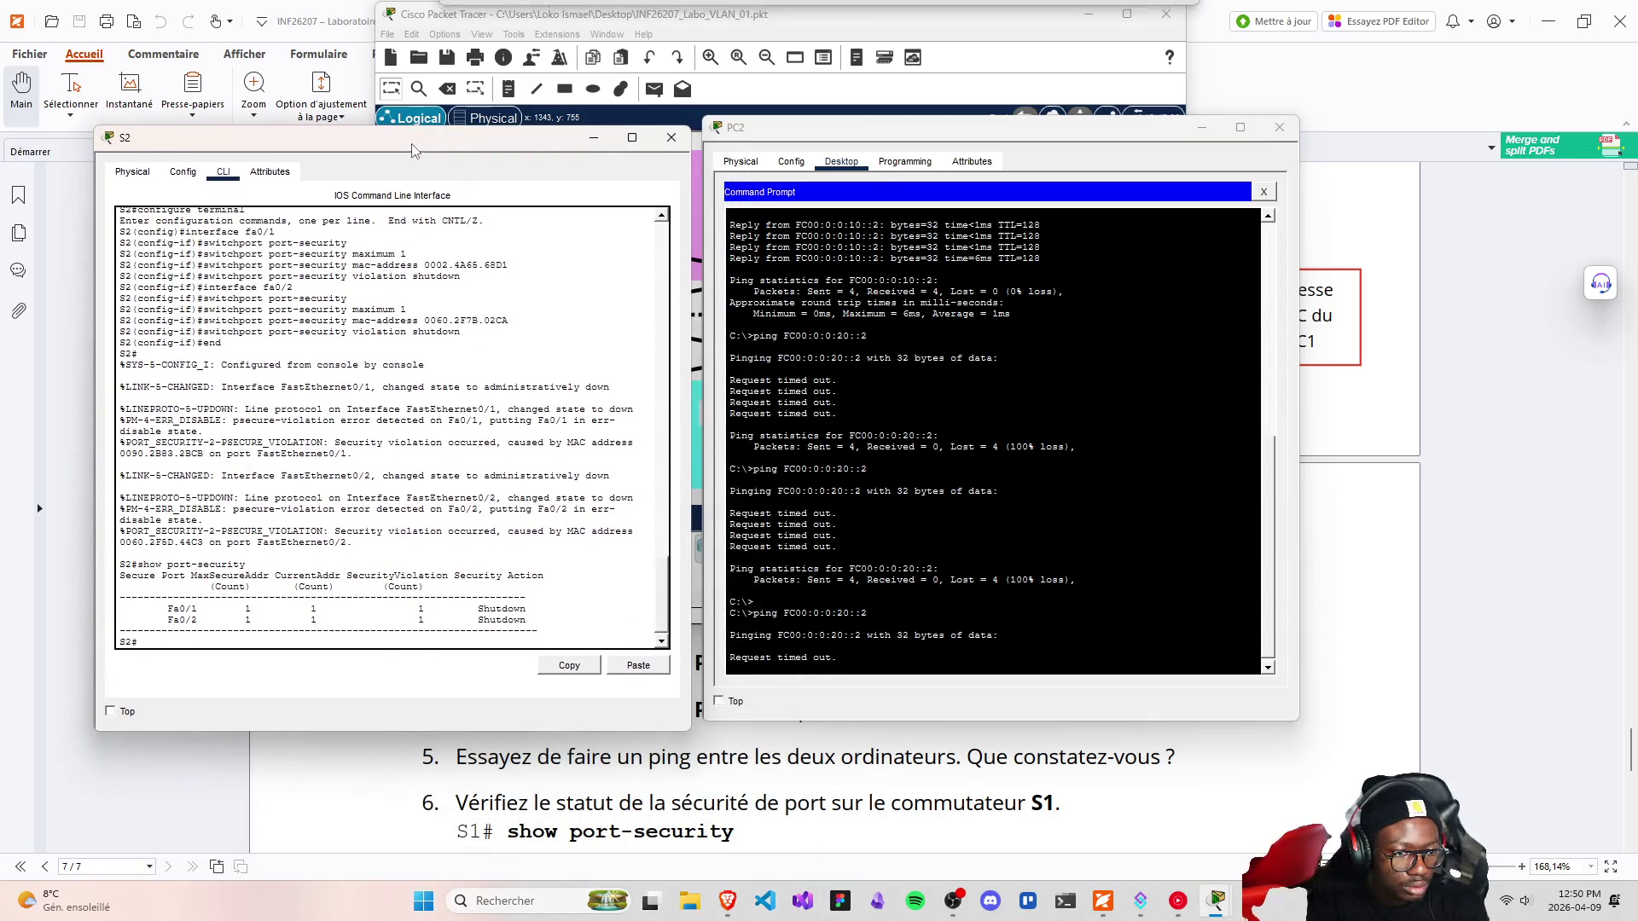
pyautogui.moveTo(341, 576); pyautogui.dragTo(484, 598)
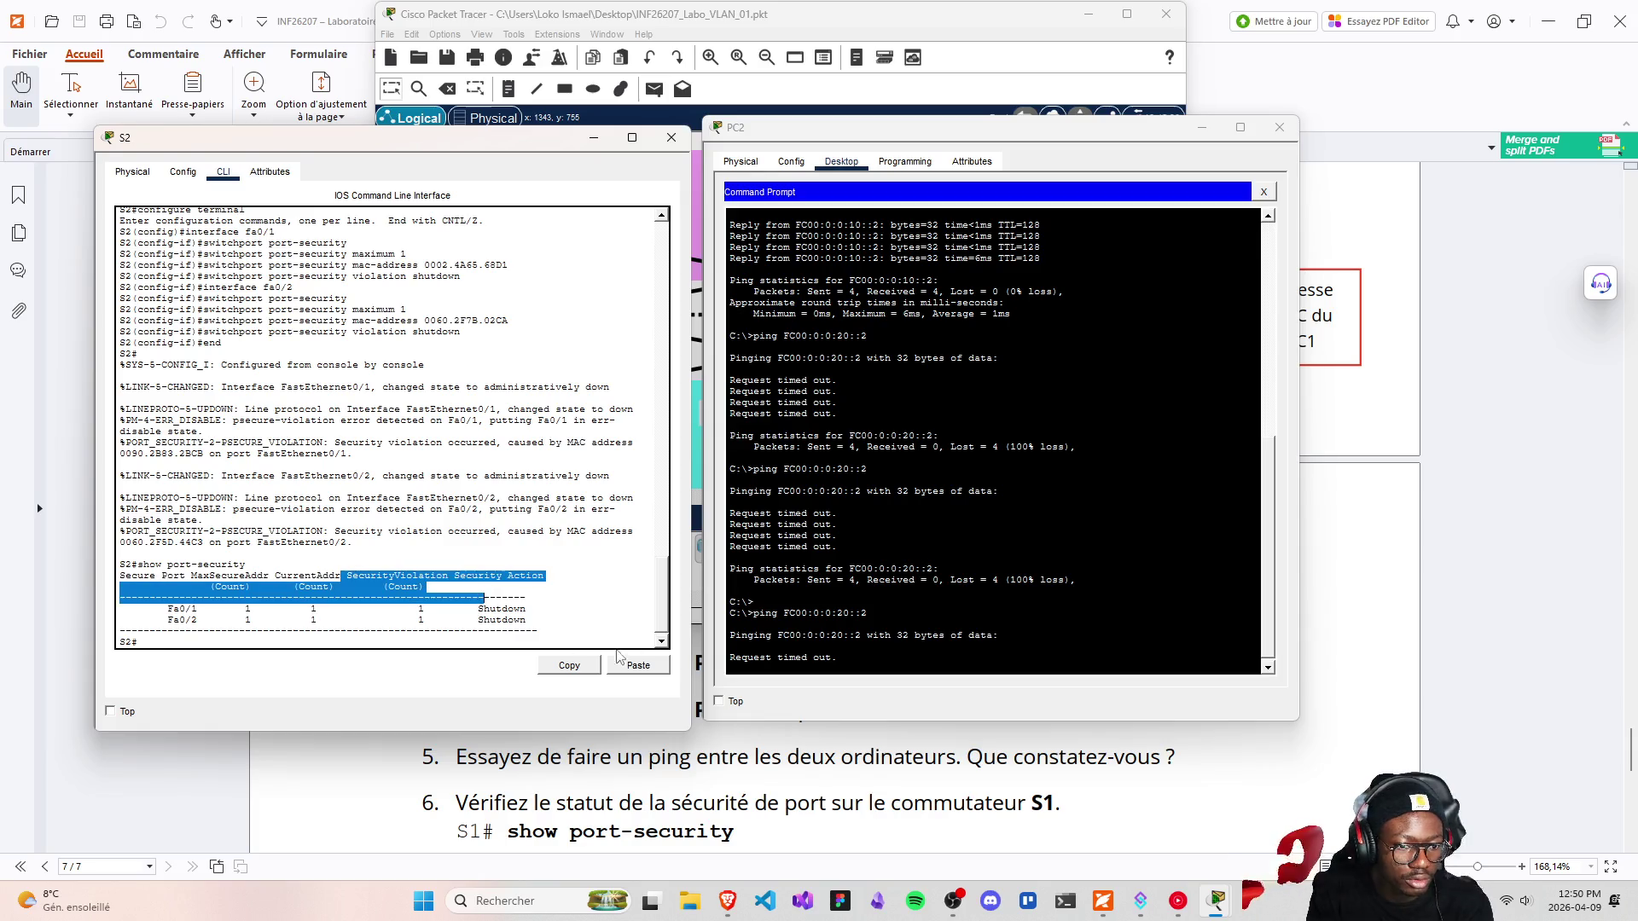
pyautogui.click(672, 137)
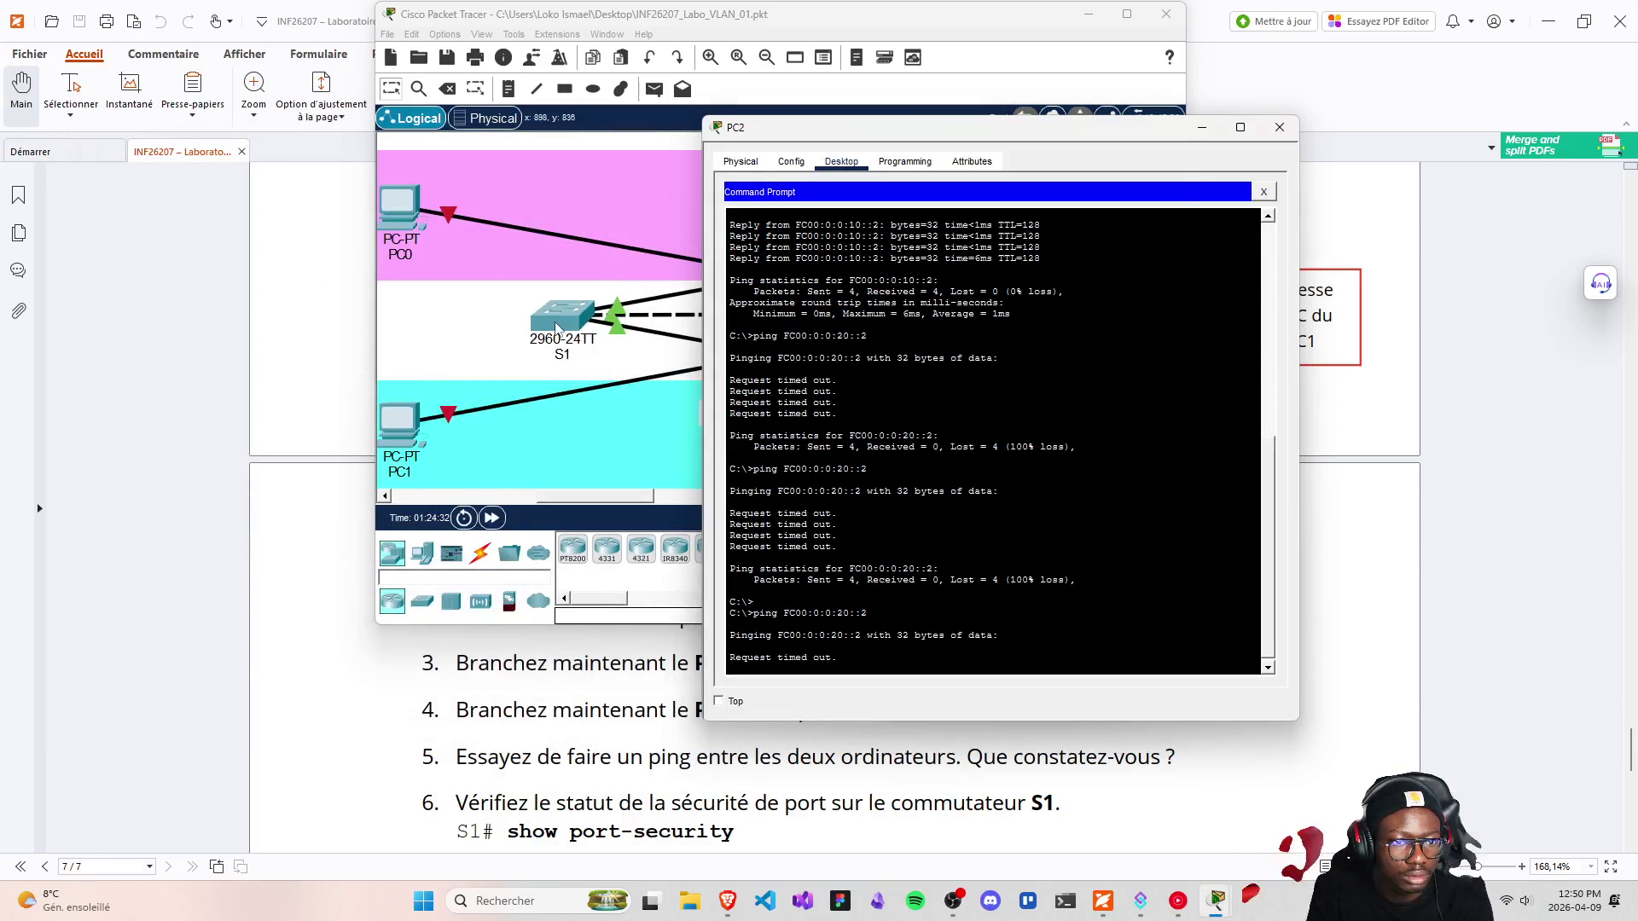
# Rerun show port-security on S1 and close its console
pyautogui.click(557, 323)
pyautogui.click(652, 636)
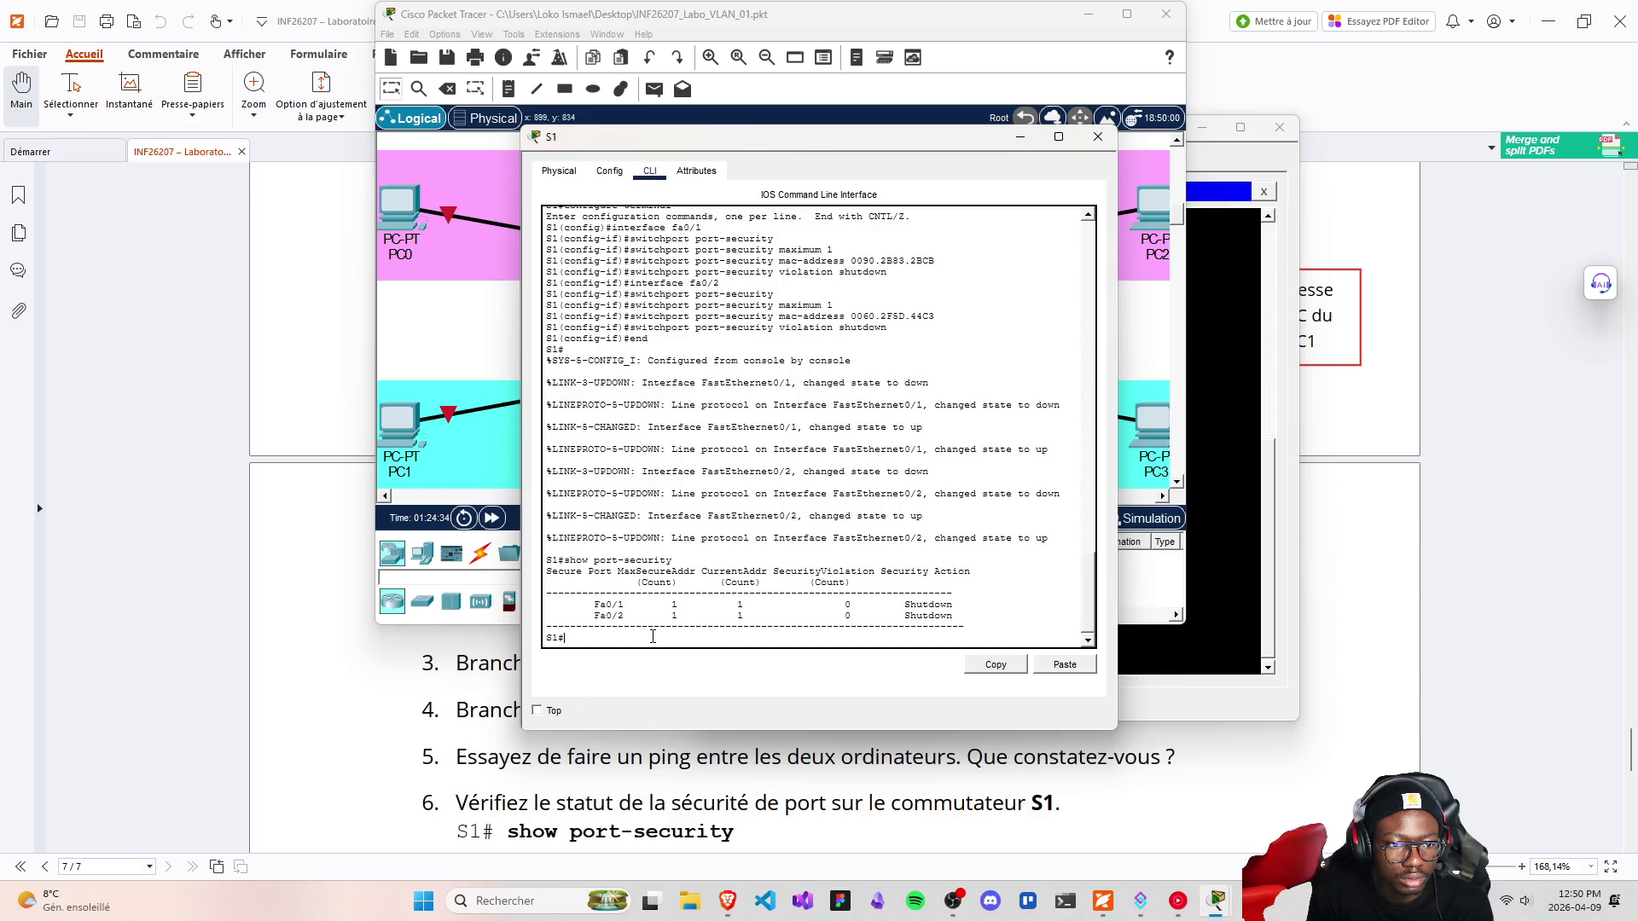
pyautogui.press('Up')
pyautogui.press('Return')
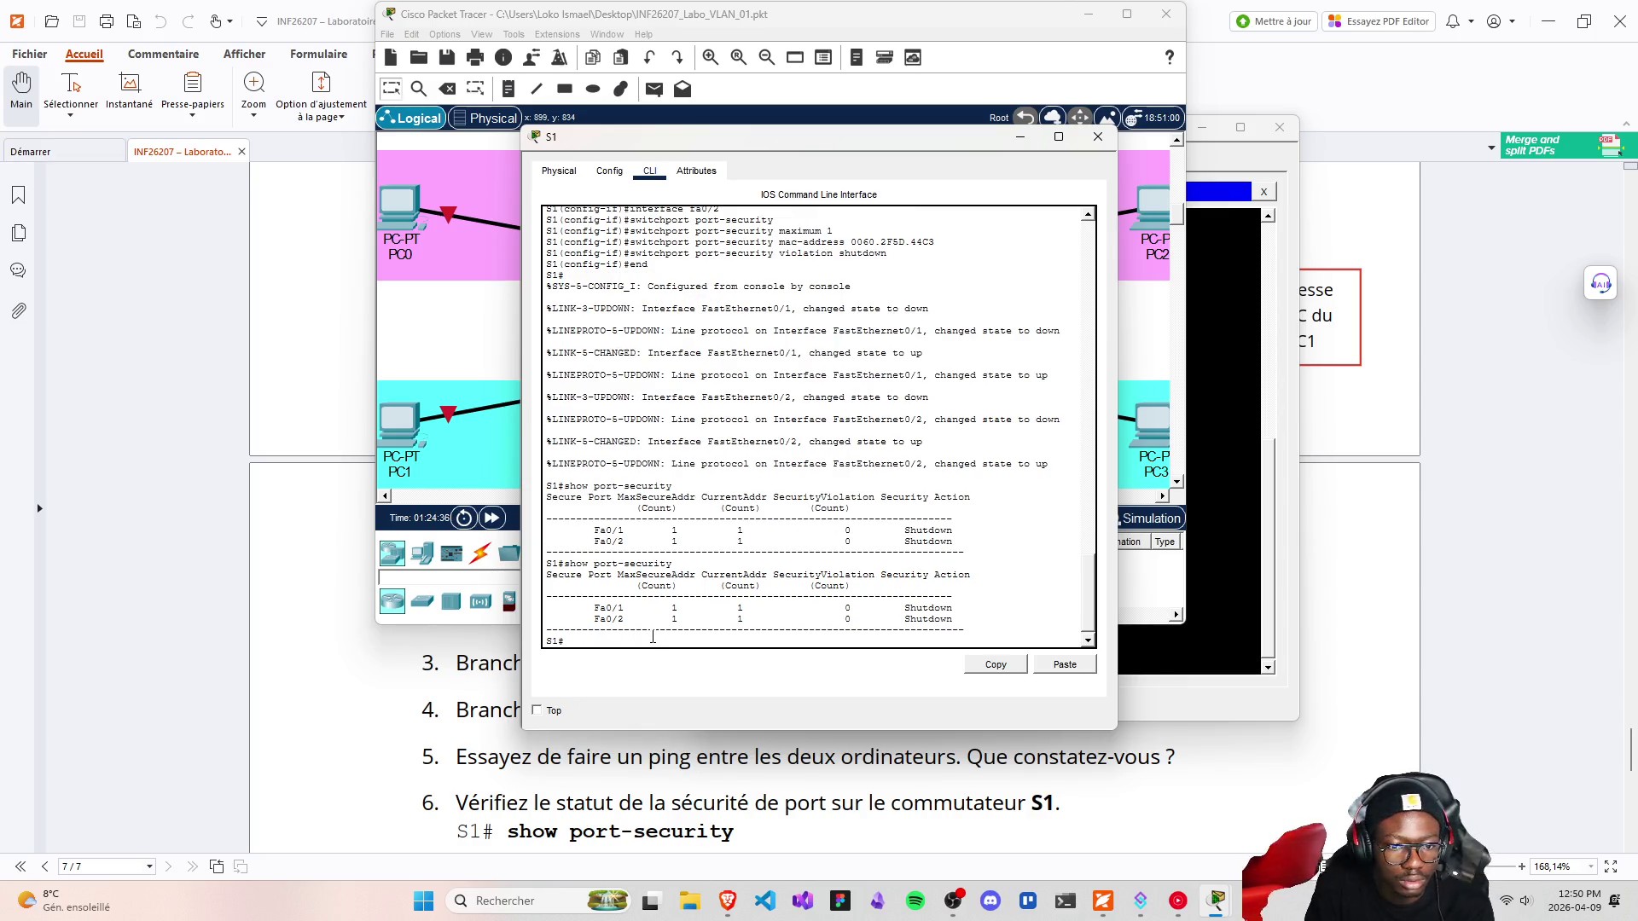
pyautogui.moveTo(780, 137)
pyautogui.mouseDown()
pyautogui.moveTo(1465, 273)
pyautogui.moveTo(431, 192)
pyautogui.moveTo(348, 437)
pyautogui.moveTo(428, 467)
pyautogui.moveTo(595, 109)
pyautogui.mouseUp()
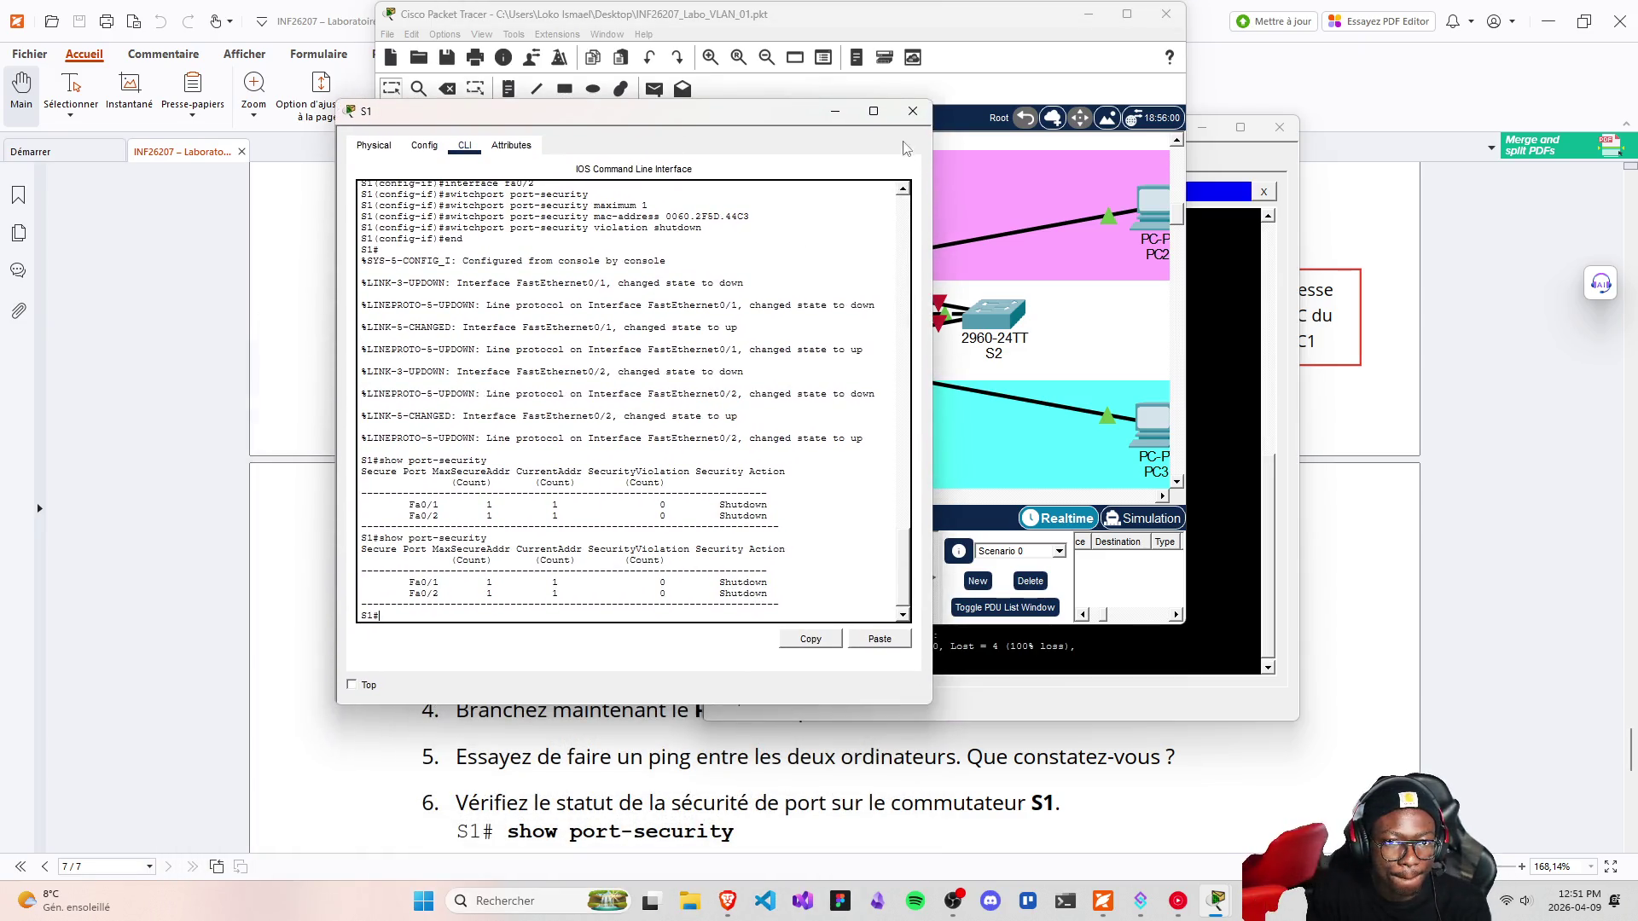
pyautogui.click(913, 111)
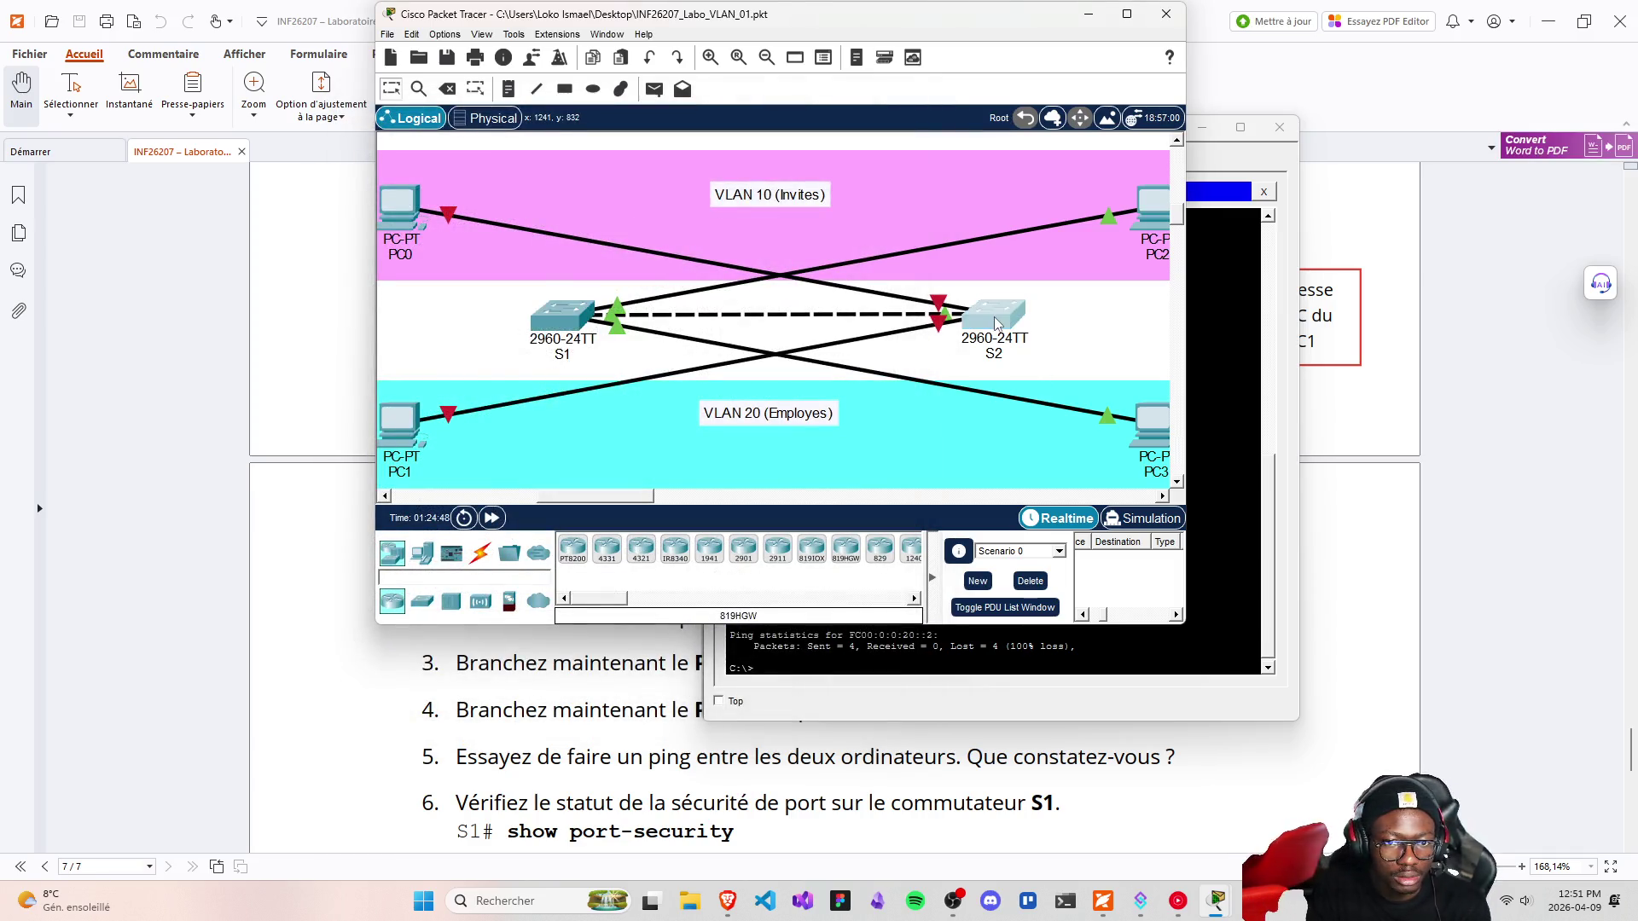
# Review S2's port-security table against the topology, then close S2's window
pyautogui.click(996, 323)
pyautogui.moveTo(827, 593); pyautogui.dragTo(895, 604)
pyautogui.click(895, 605)
pyautogui.moveTo(949, 142); pyautogui.dragTo(1292, 414)
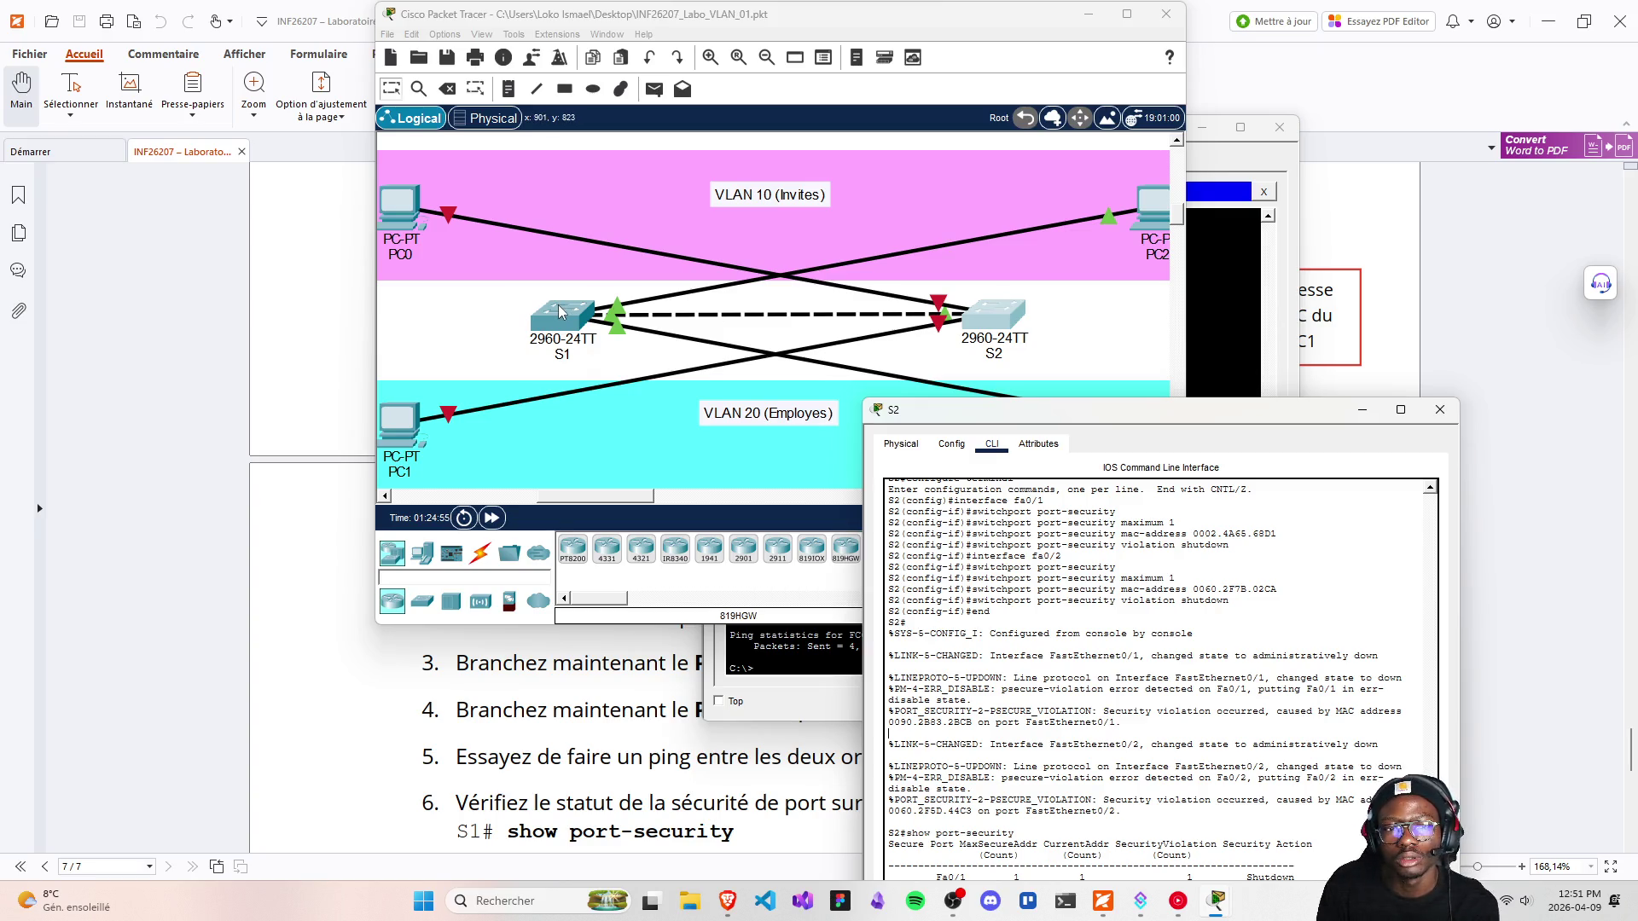
pyautogui.moveTo(1051, 406)
pyautogui.mouseDown()
pyautogui.moveTo(497, 240)
pyautogui.moveTo(414, 133)
pyautogui.mouseUp()
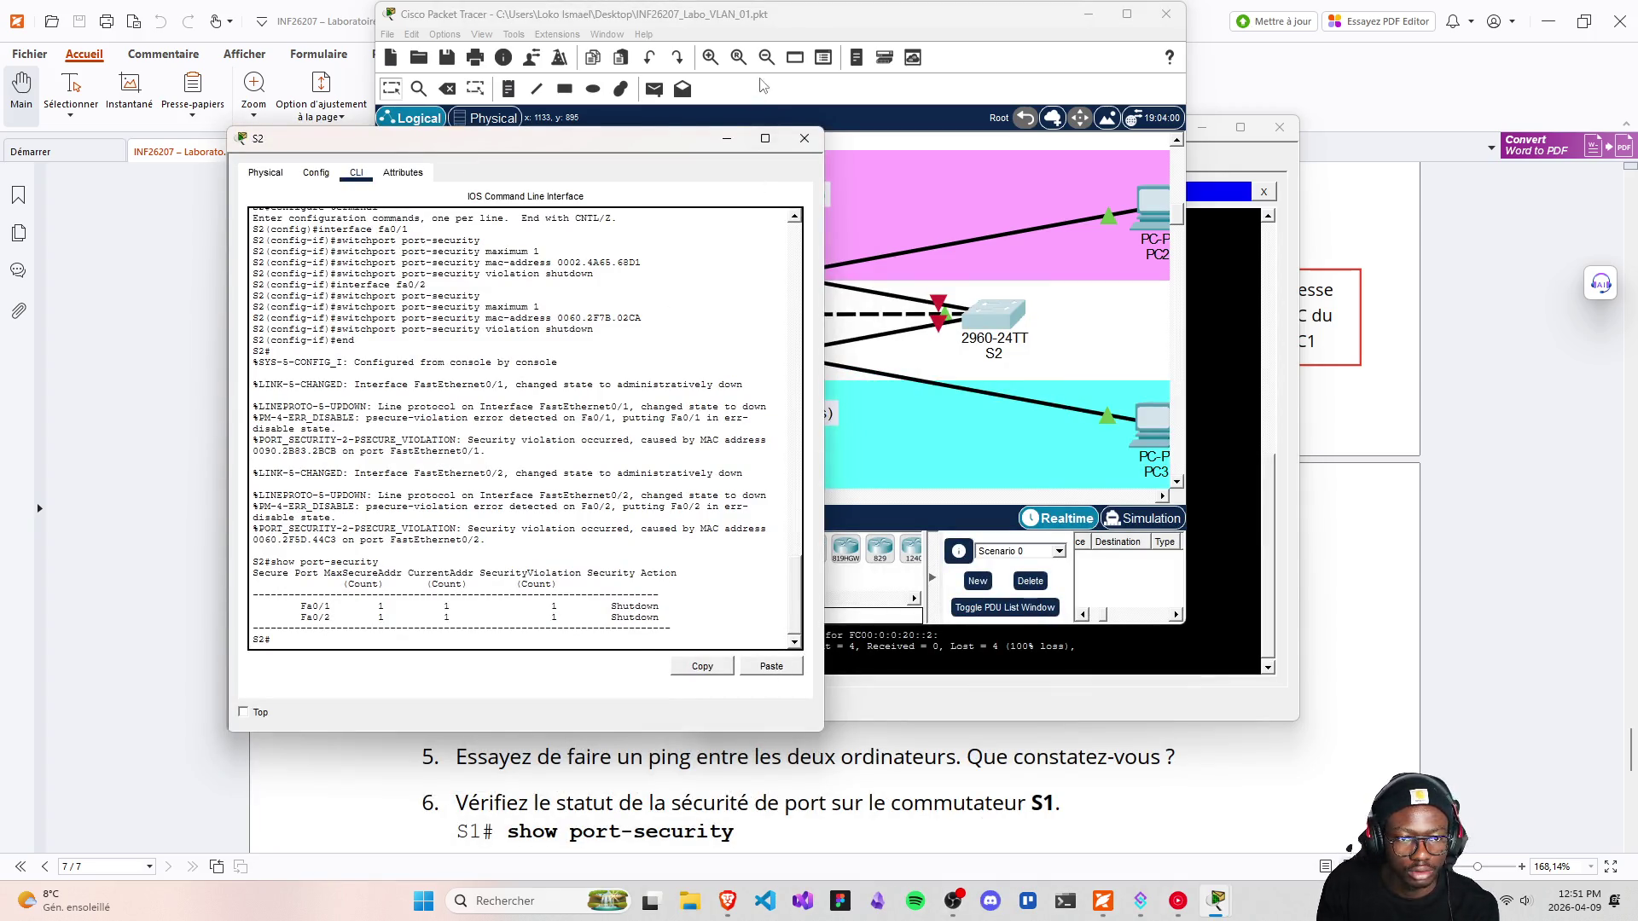
pyautogui.click(803, 141)
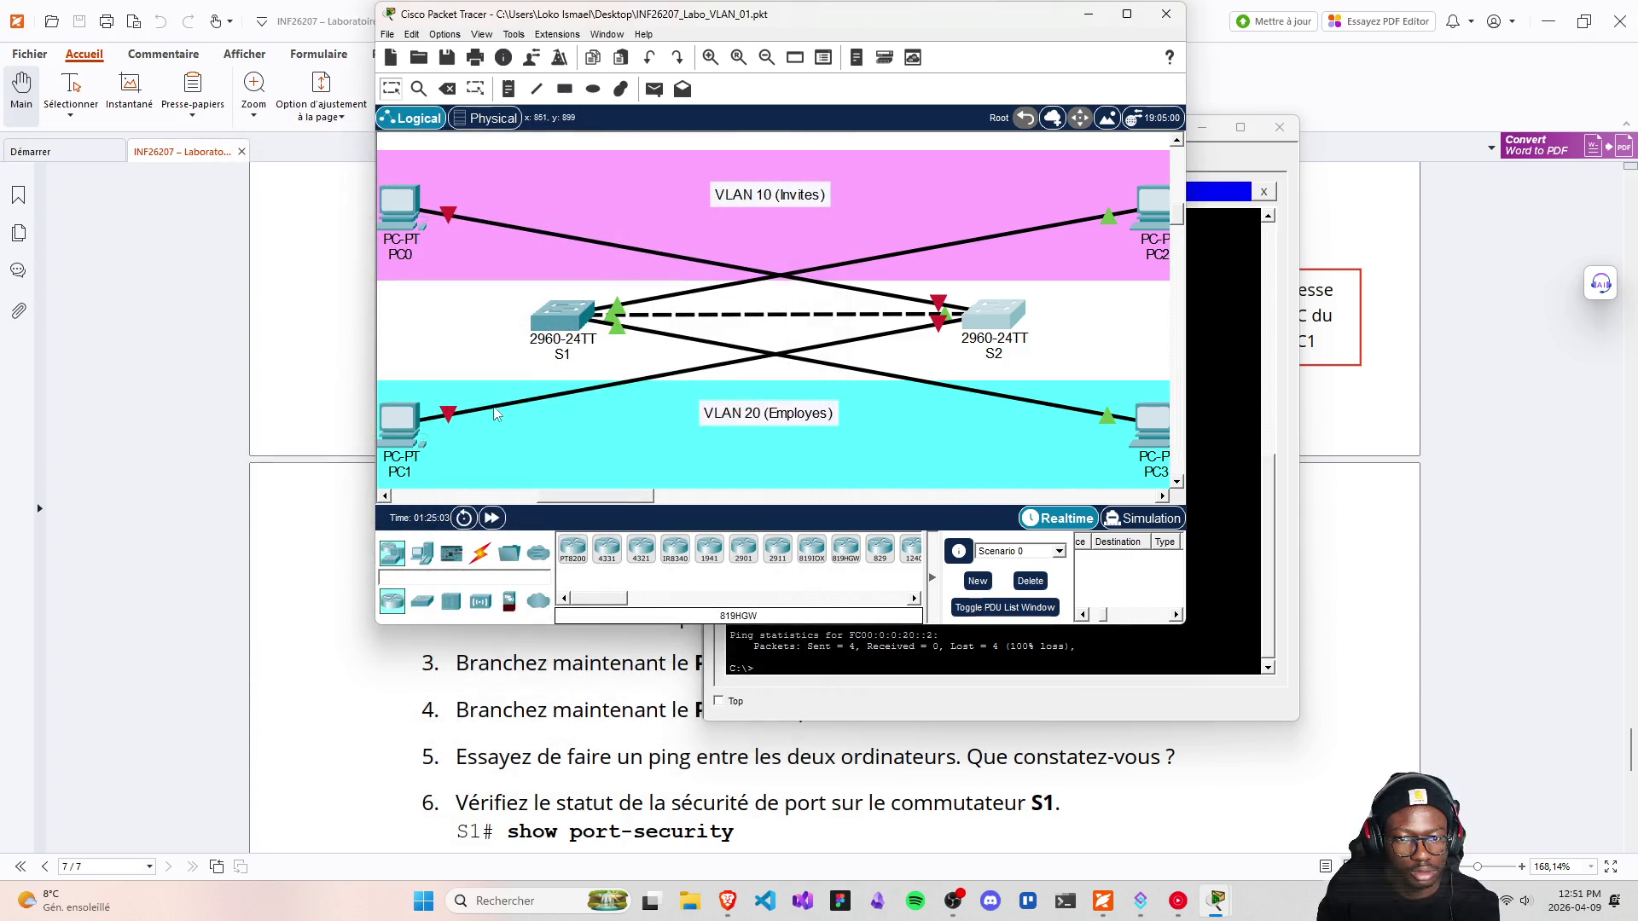
pyautogui.moveTo(570, 317)
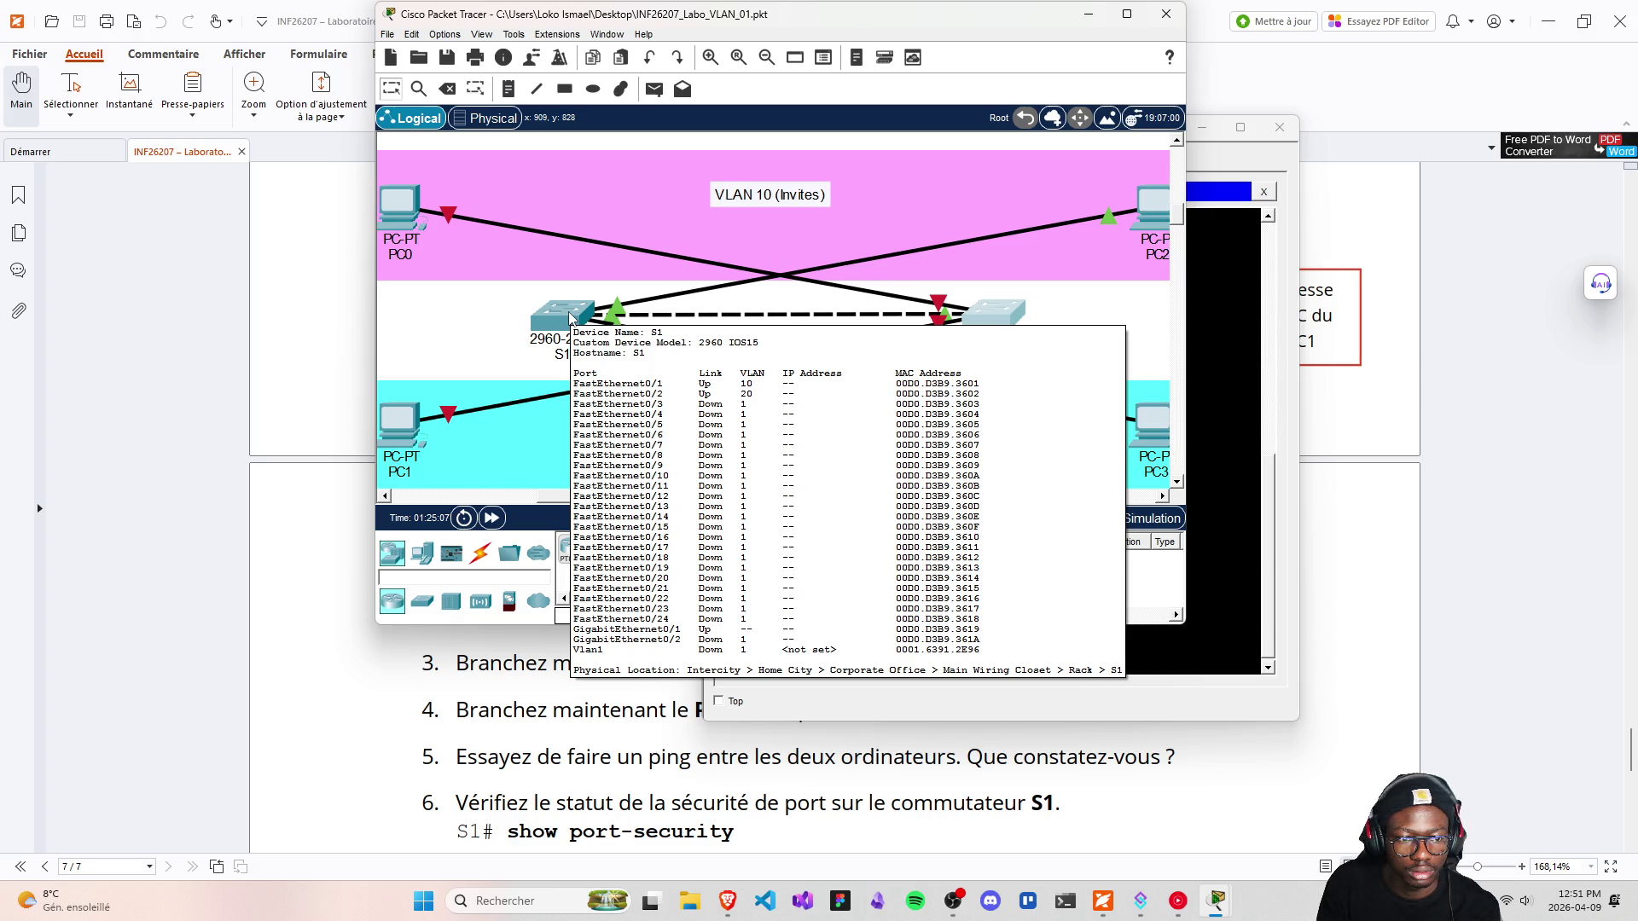
pyautogui.scroll(-4, 639, 648)
pyautogui.scroll(1, 639, 647)
pyautogui.scroll(1, 639, 647)
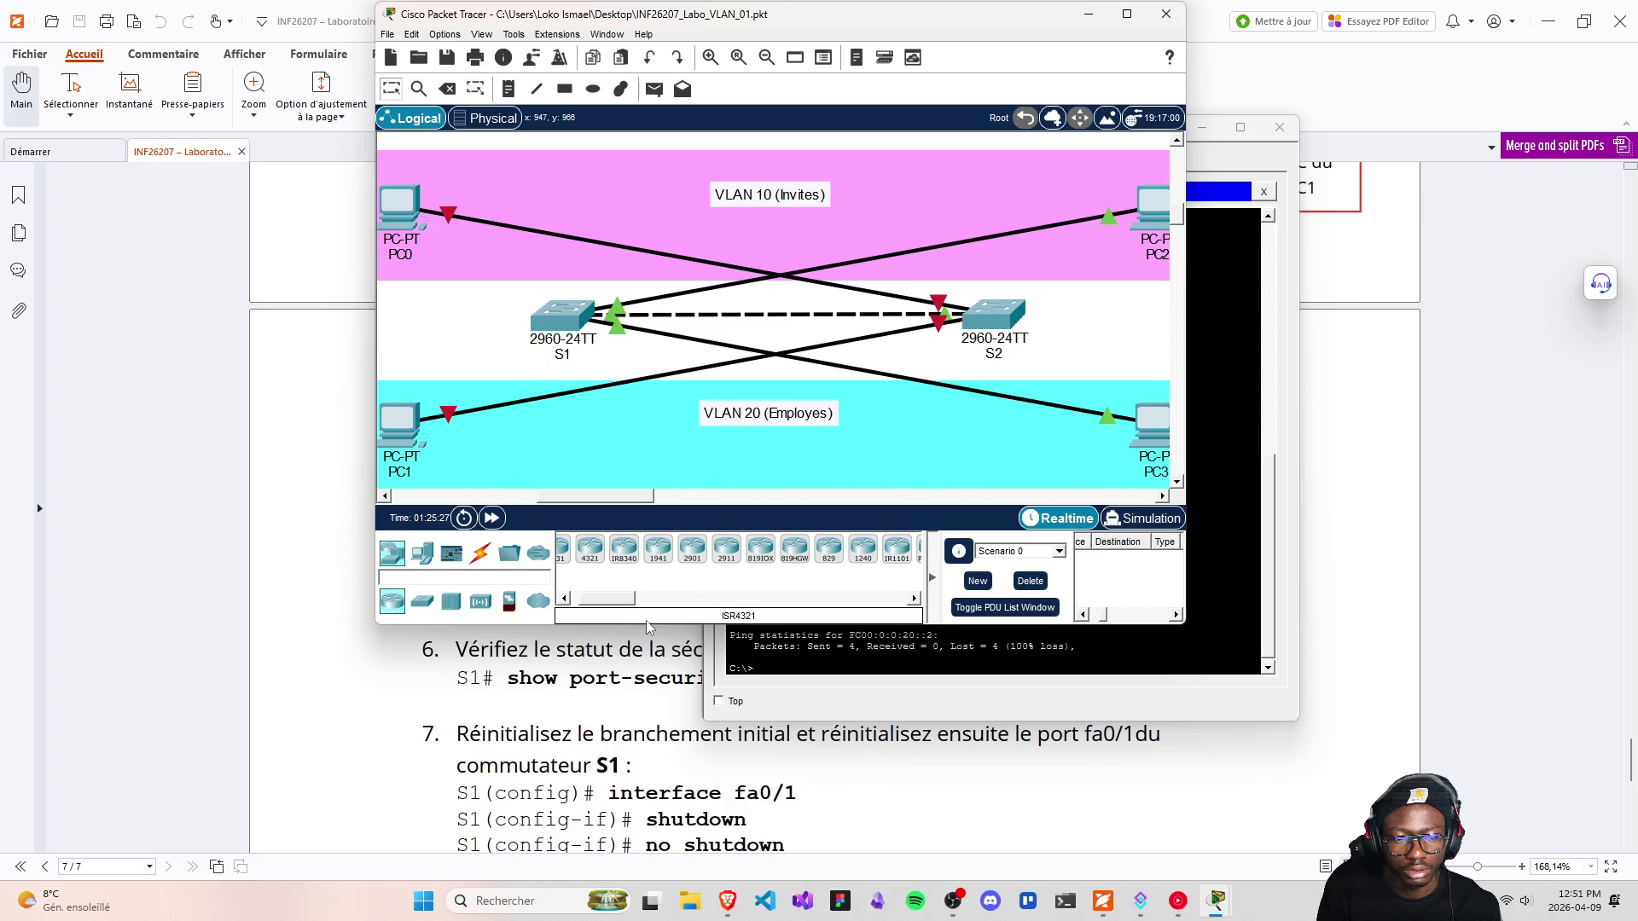
pyautogui.scroll(-5, 590, 747)
pyautogui.scroll(-8, 593, 732)
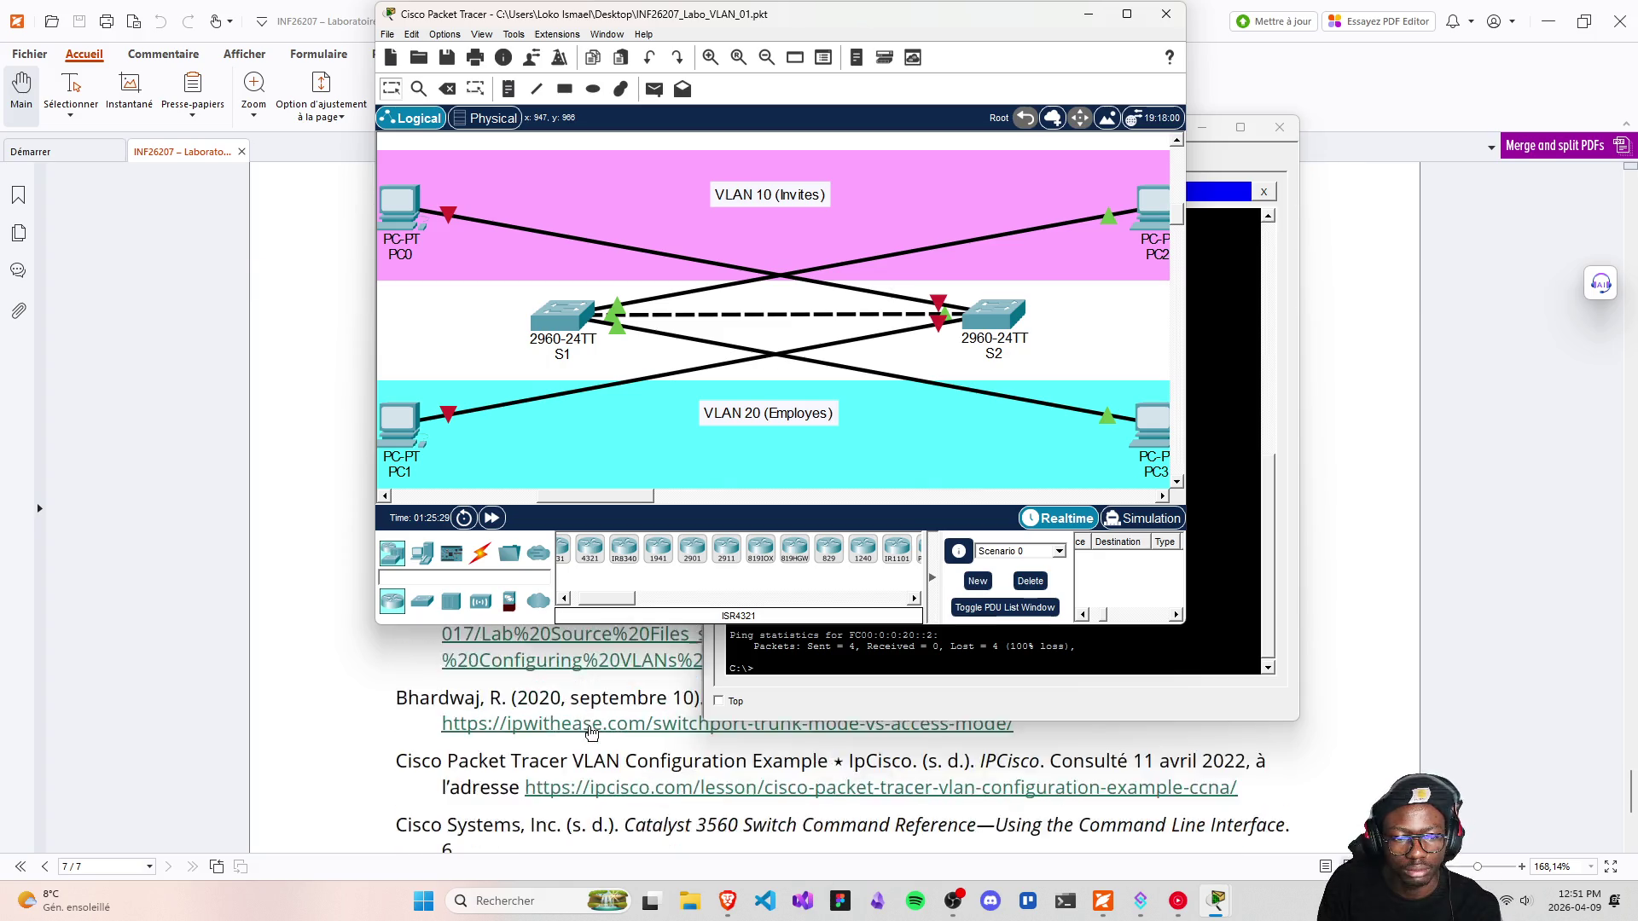
pyautogui.scroll(12, 591, 719)
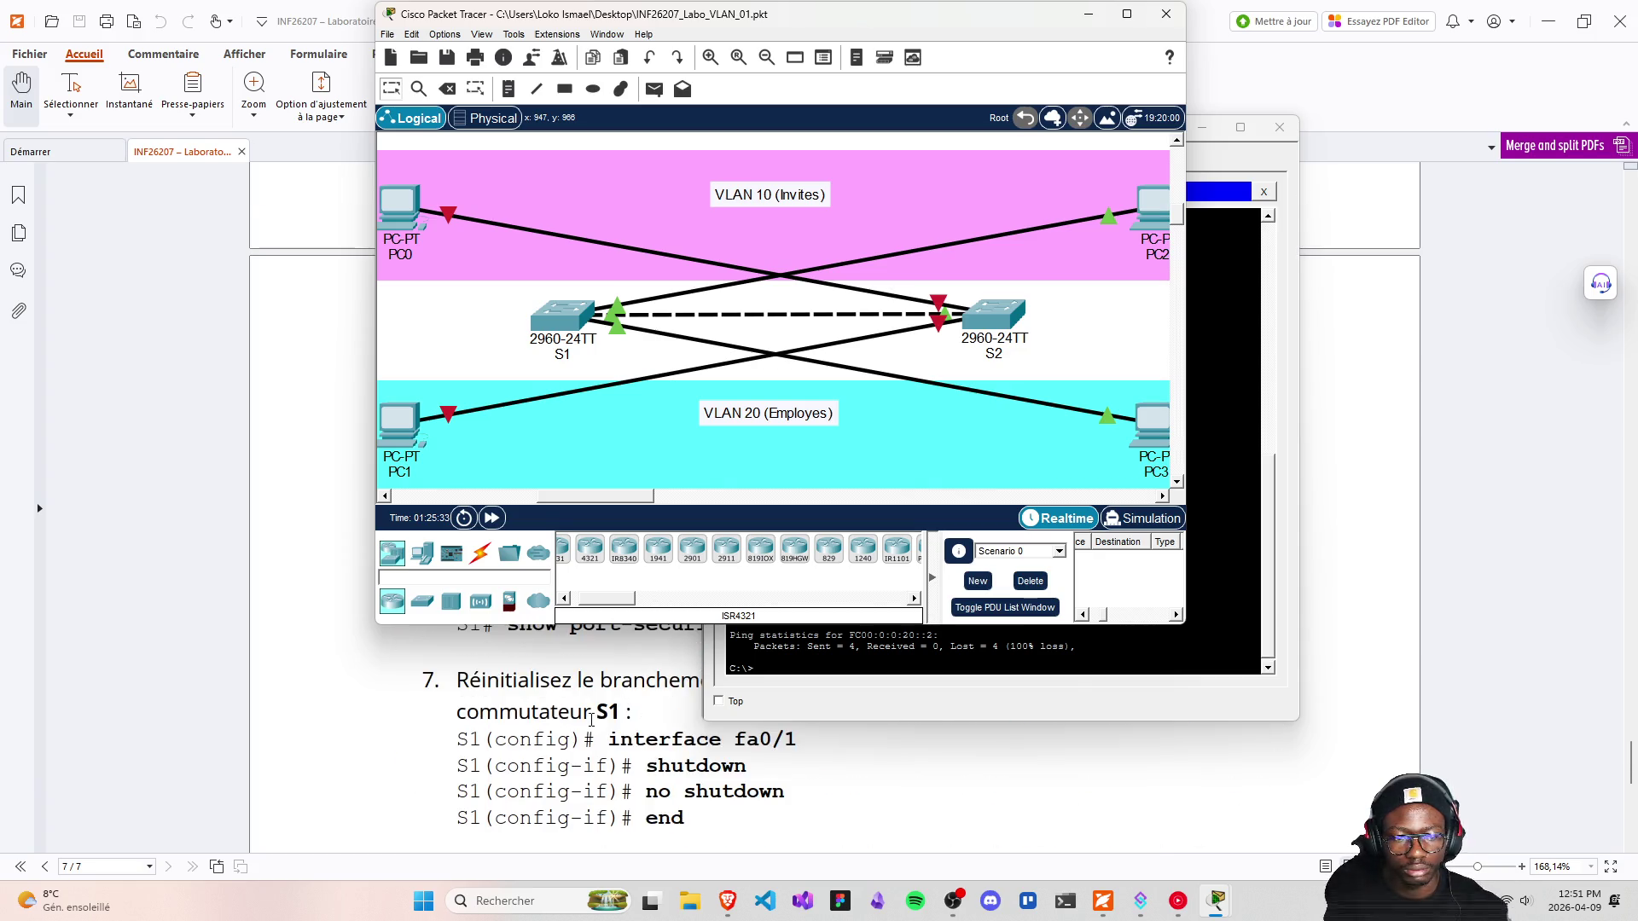
pyautogui.scroll(3, 592, 720)
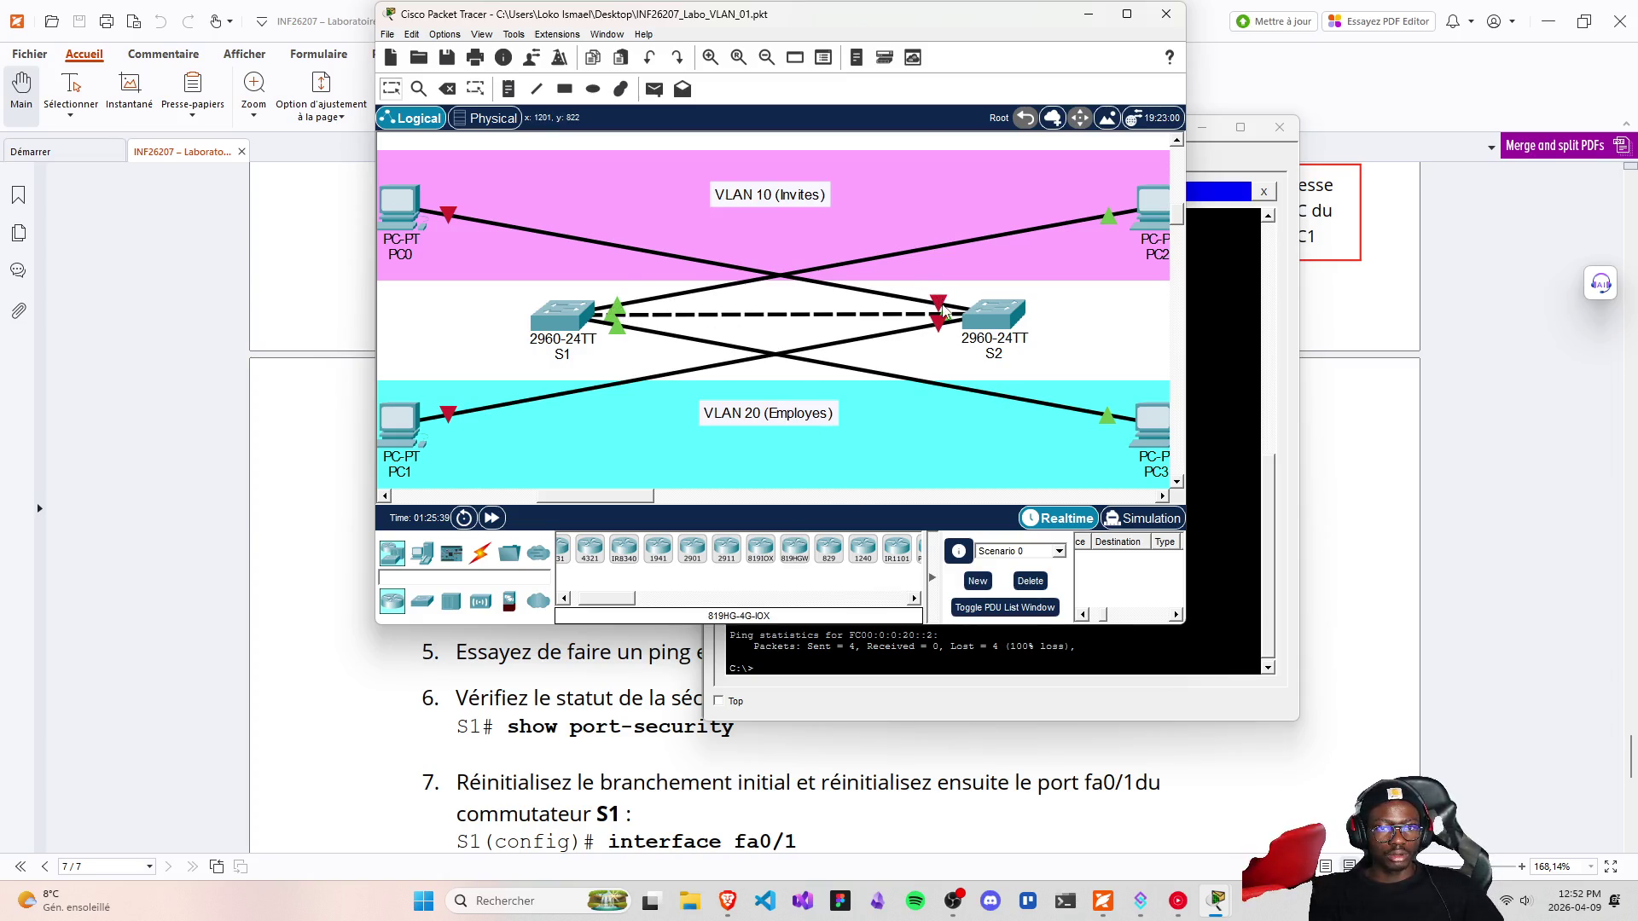
pyautogui.moveTo(940, 305)
pyautogui.mouseDown()
pyautogui.moveTo(558, 323)
pyautogui.moveTo(1066, 299)
pyautogui.moveTo(1006, 316)
pyautogui.mouseUp()
# Reconnect PC2's cable to S2 FastEthernet0/1 and PC0's cable to S1
pyautogui.click(621, 338)
pyautogui.click(1072, 360)
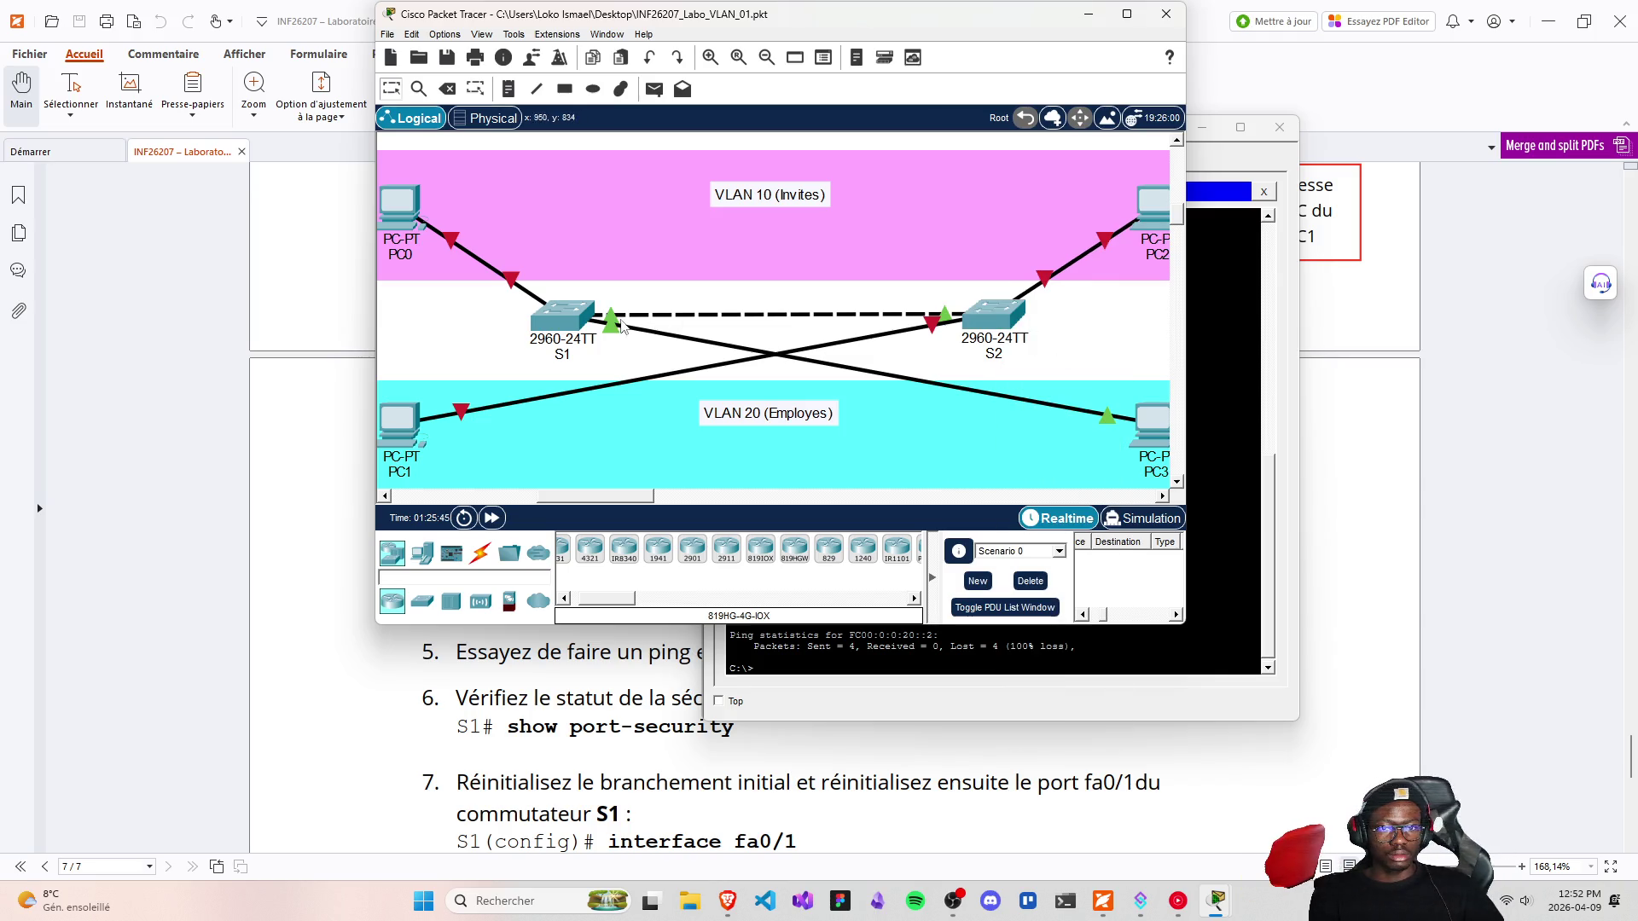
pyautogui.click(1047, 282)
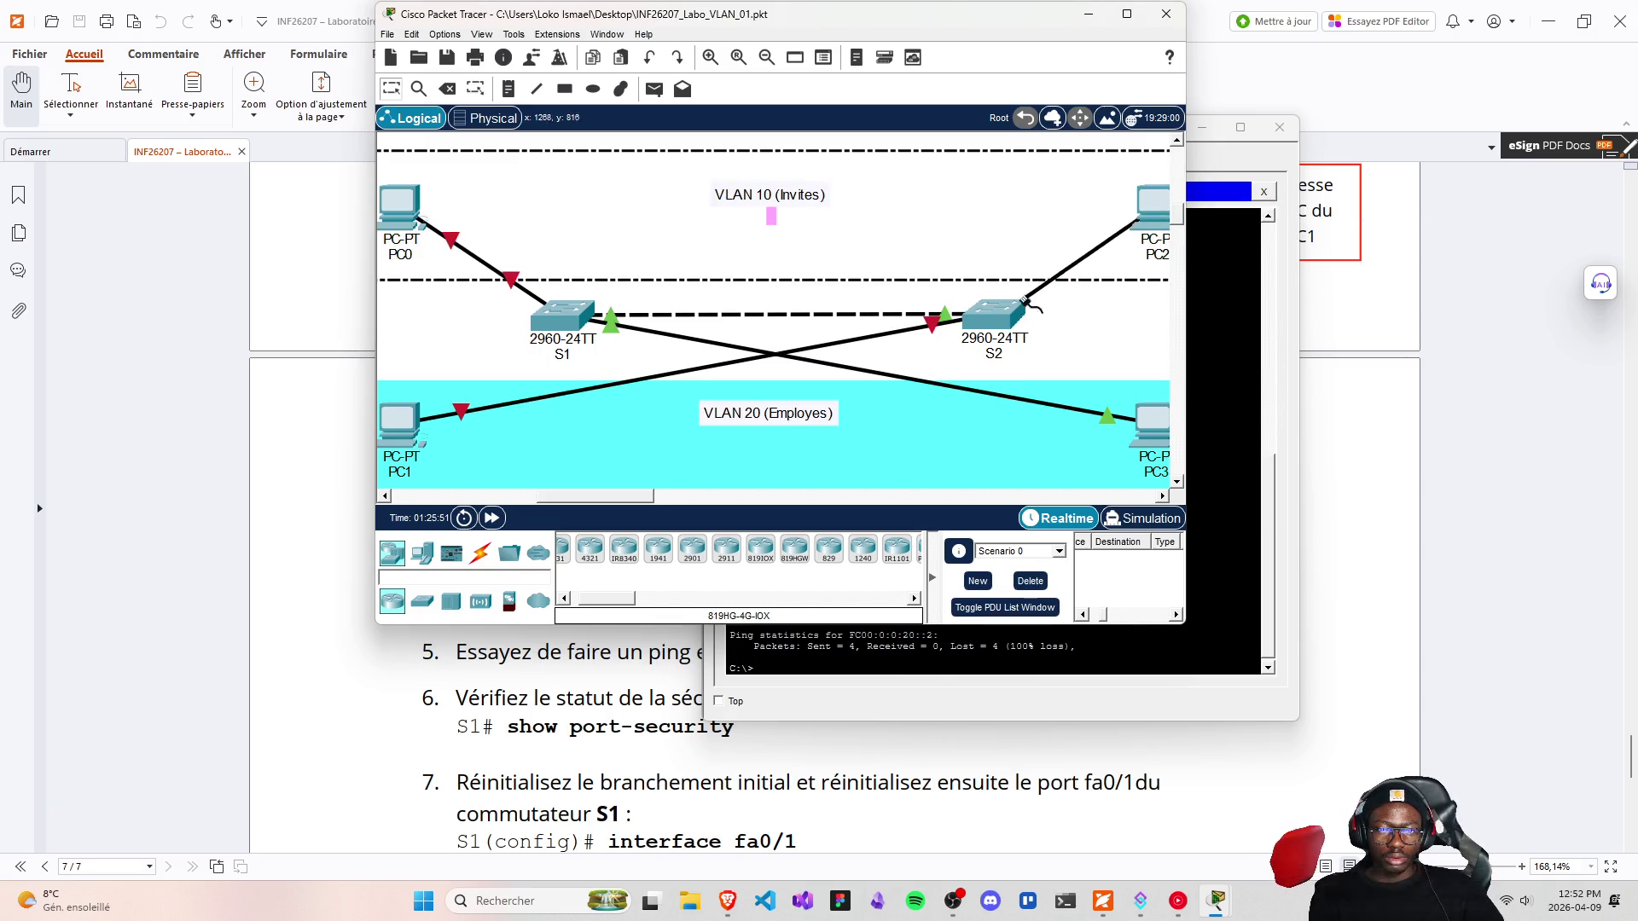
pyautogui.click(1010, 318)
pyautogui.click(1027, 346)
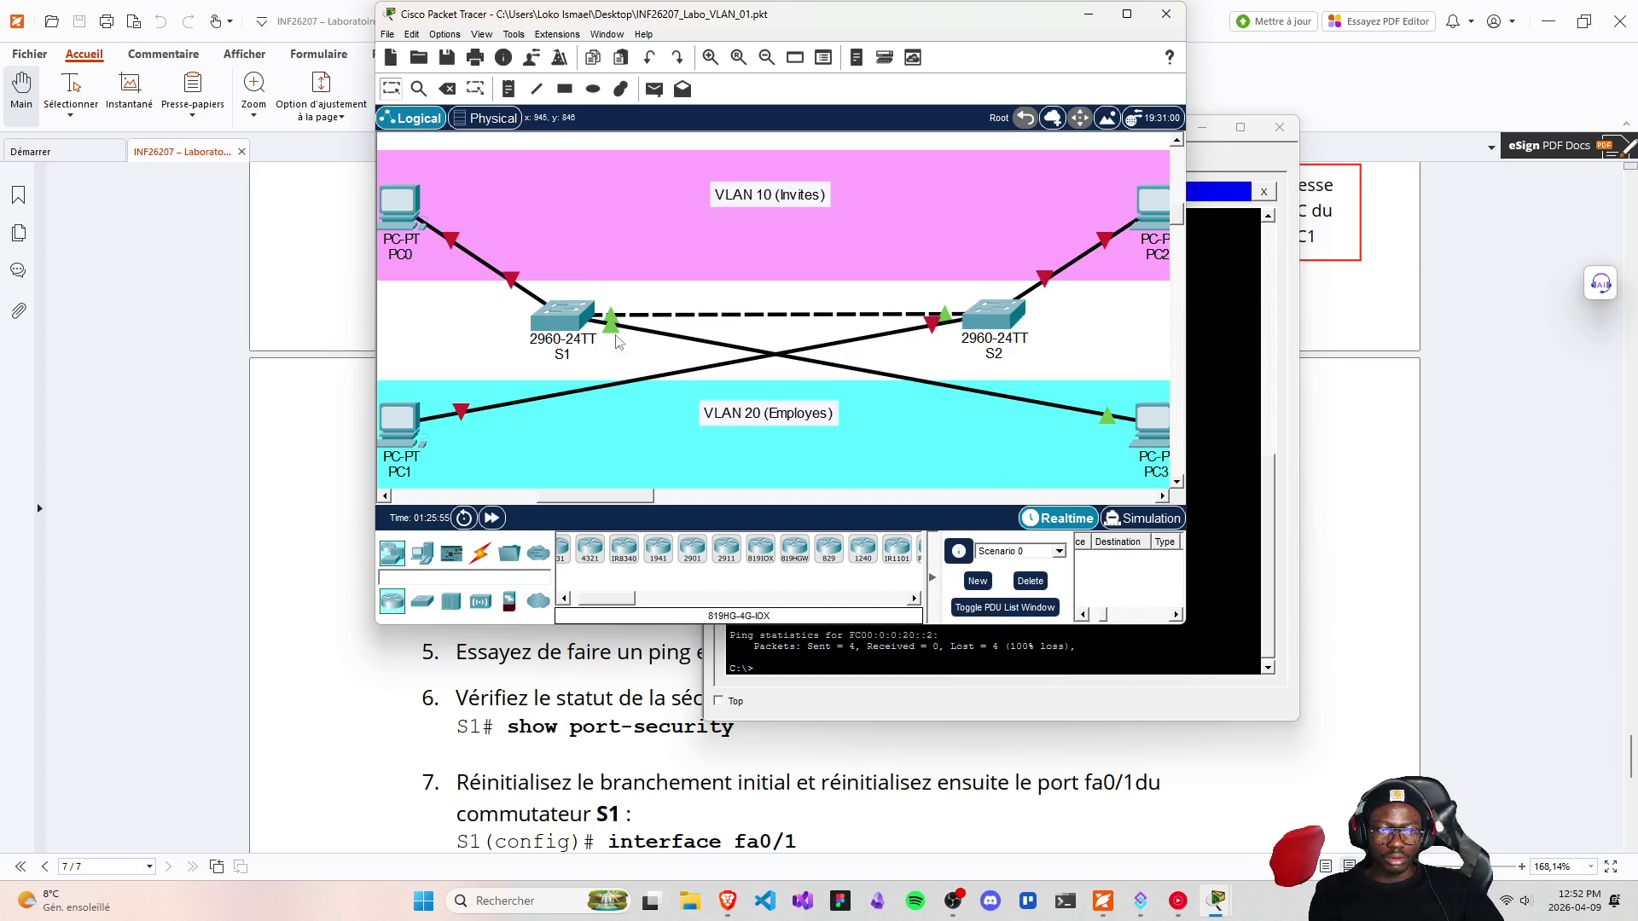
pyautogui.moveTo(518, 294); pyautogui.dragTo(563, 315)
pyautogui.click(563, 316)
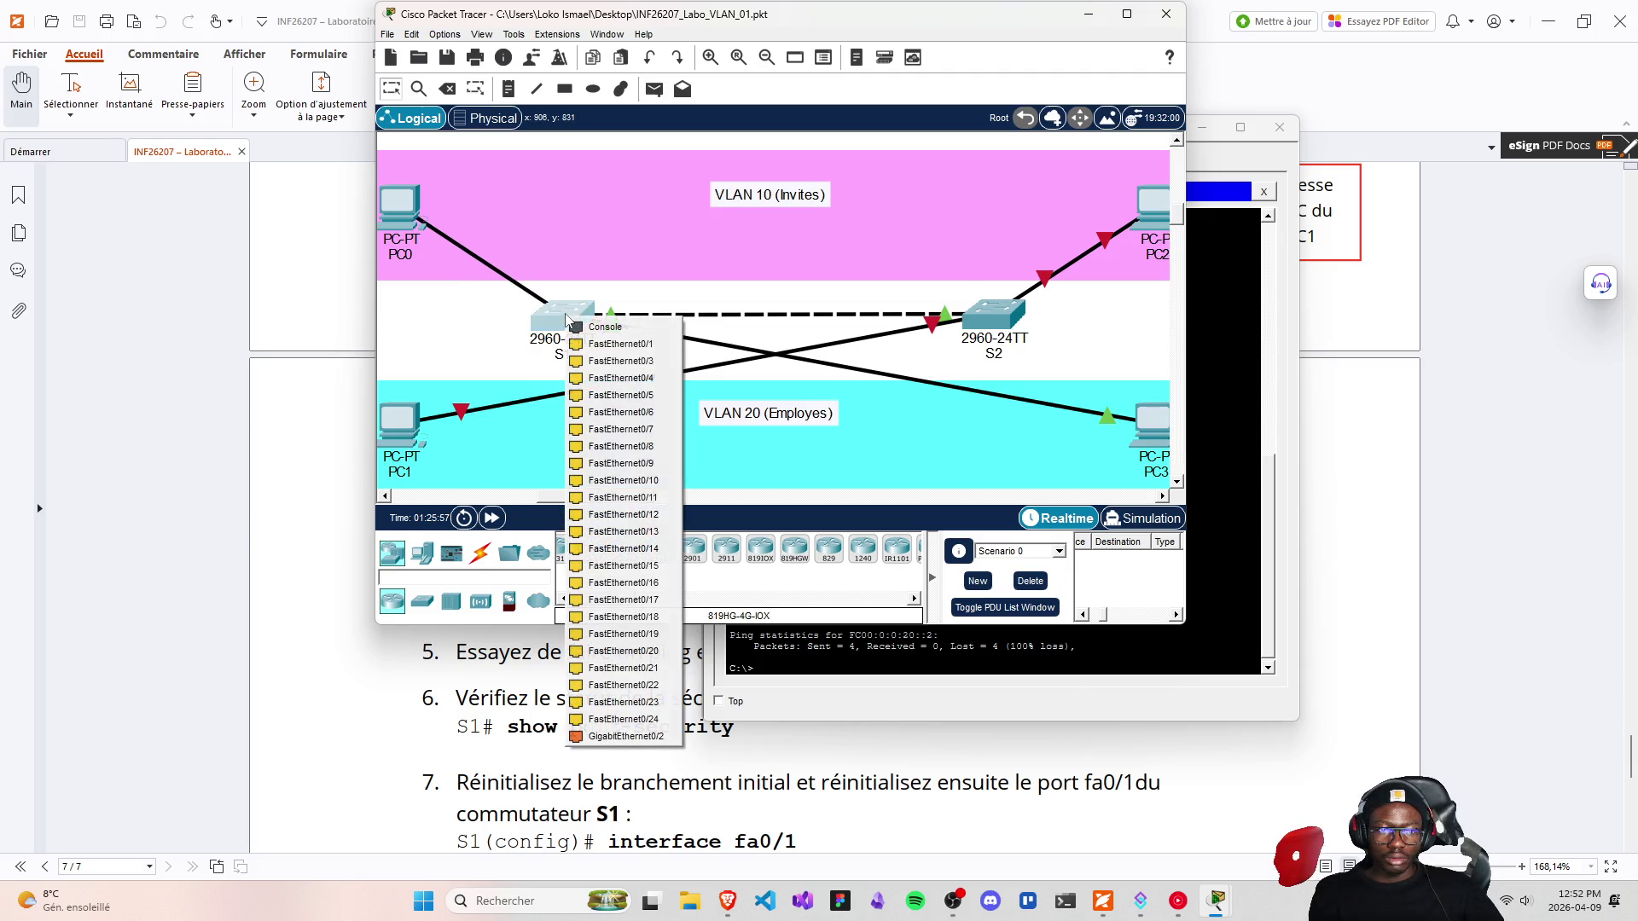
pyautogui.click(626, 346)
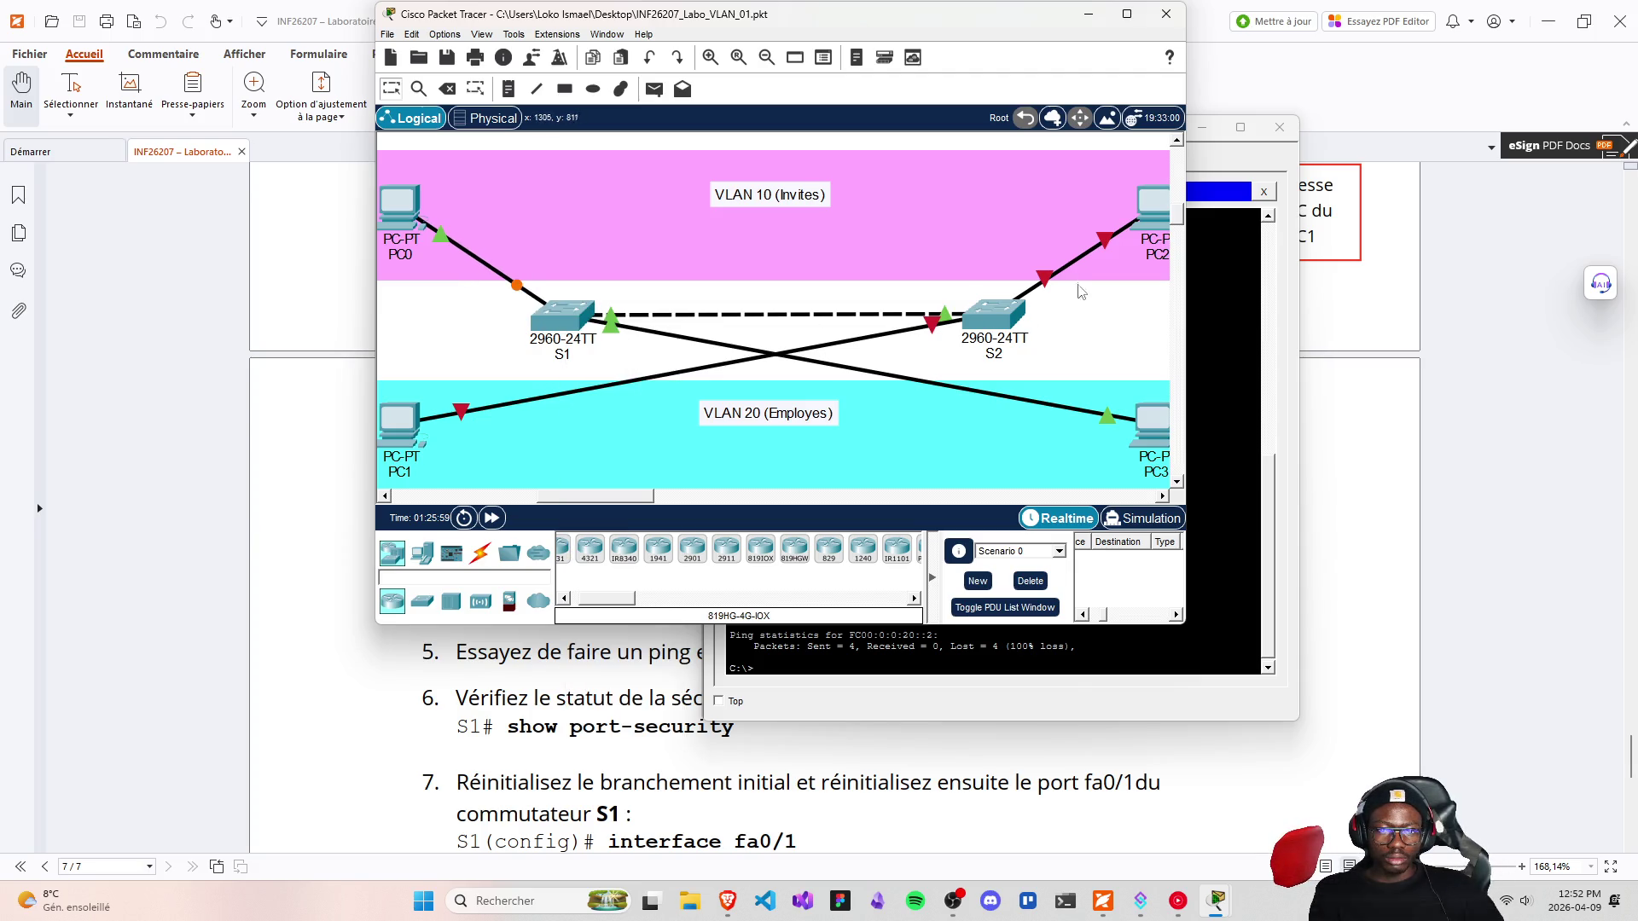
# Move PC3's cable to S2 FastEthernet0/3, PC1's to S1, and re-plug PC2 into Fa0/1
pyautogui.moveTo(626, 341); pyautogui.dragTo(996, 326)
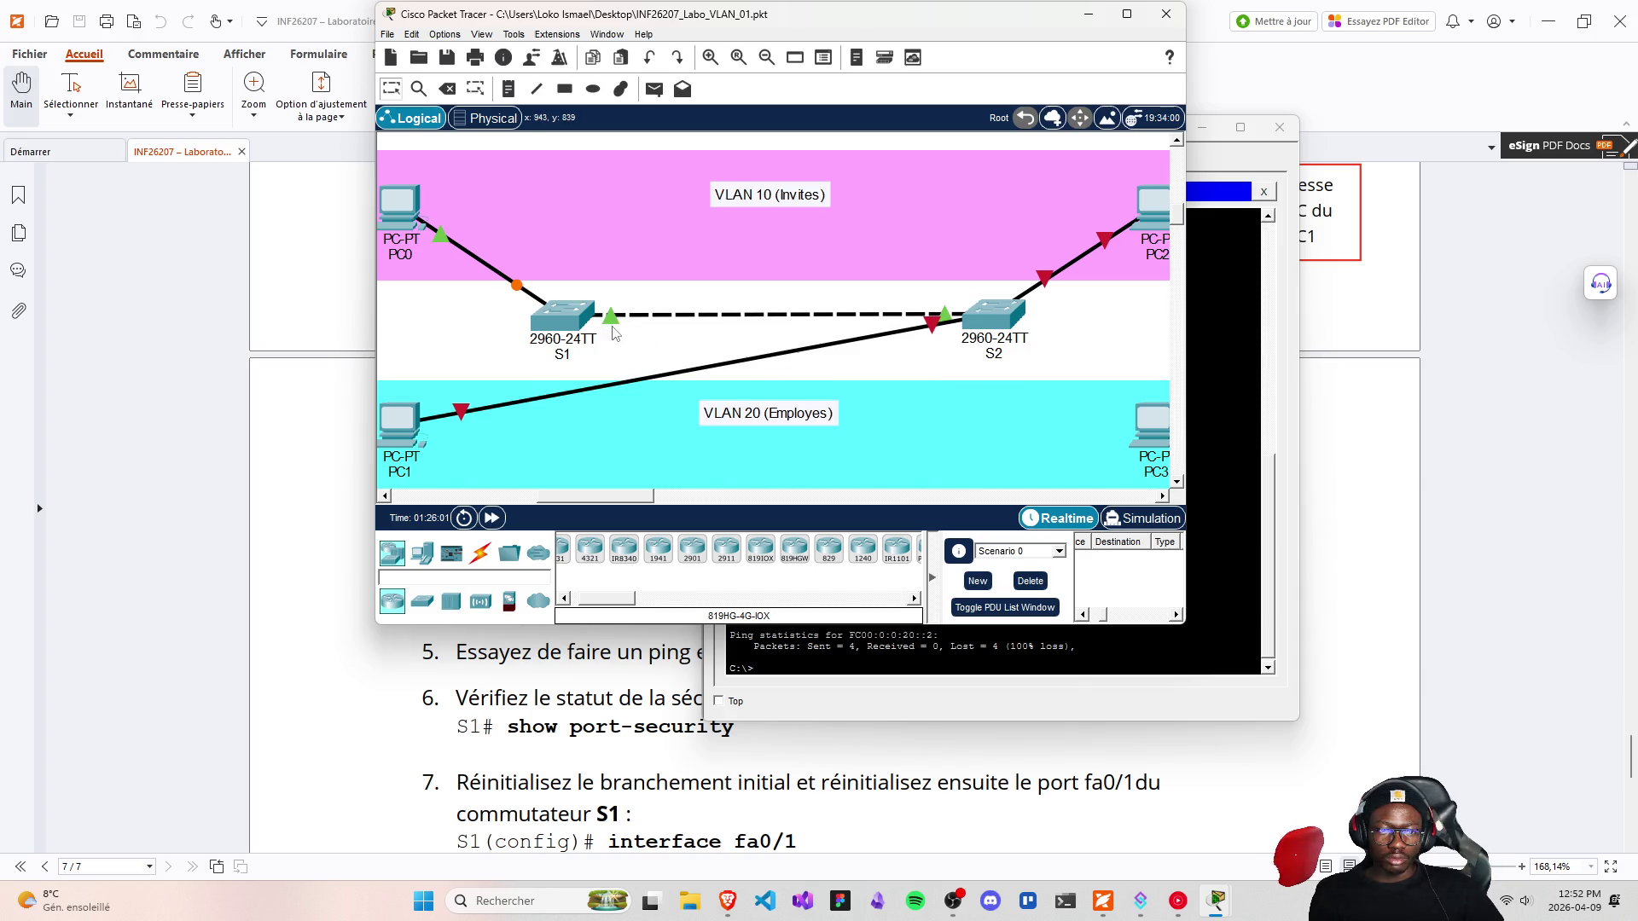
pyautogui.click(999, 324)
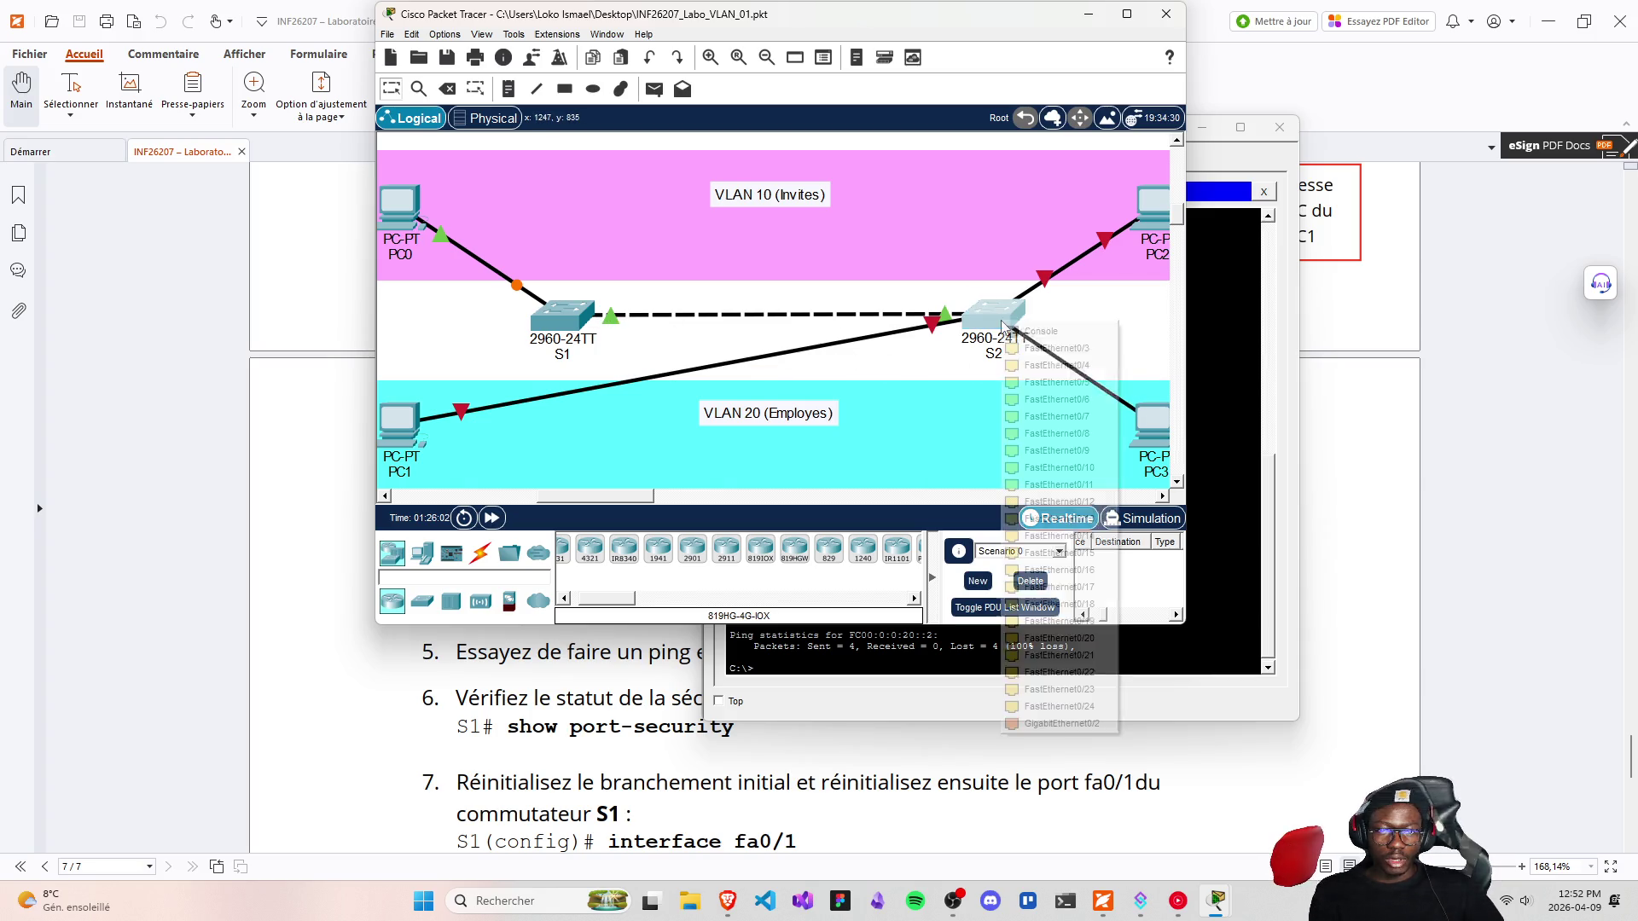
pyautogui.click(1045, 348)
pyautogui.moveTo(932, 324); pyautogui.dragTo(558, 324)
pyautogui.click(608, 337)
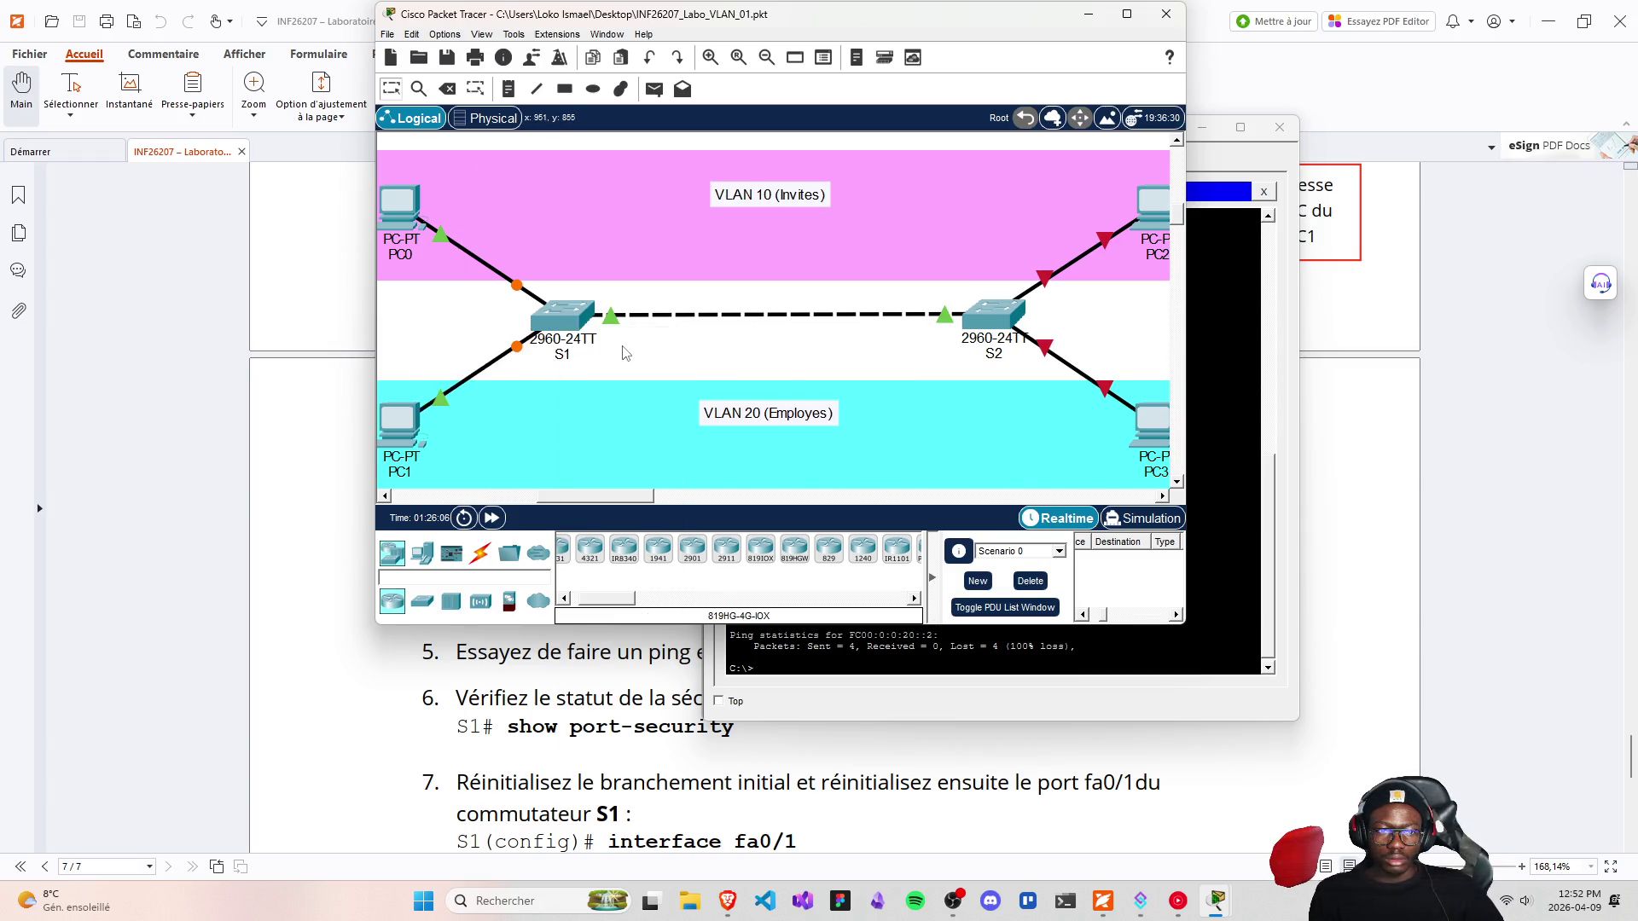
pyautogui.click(1042, 353)
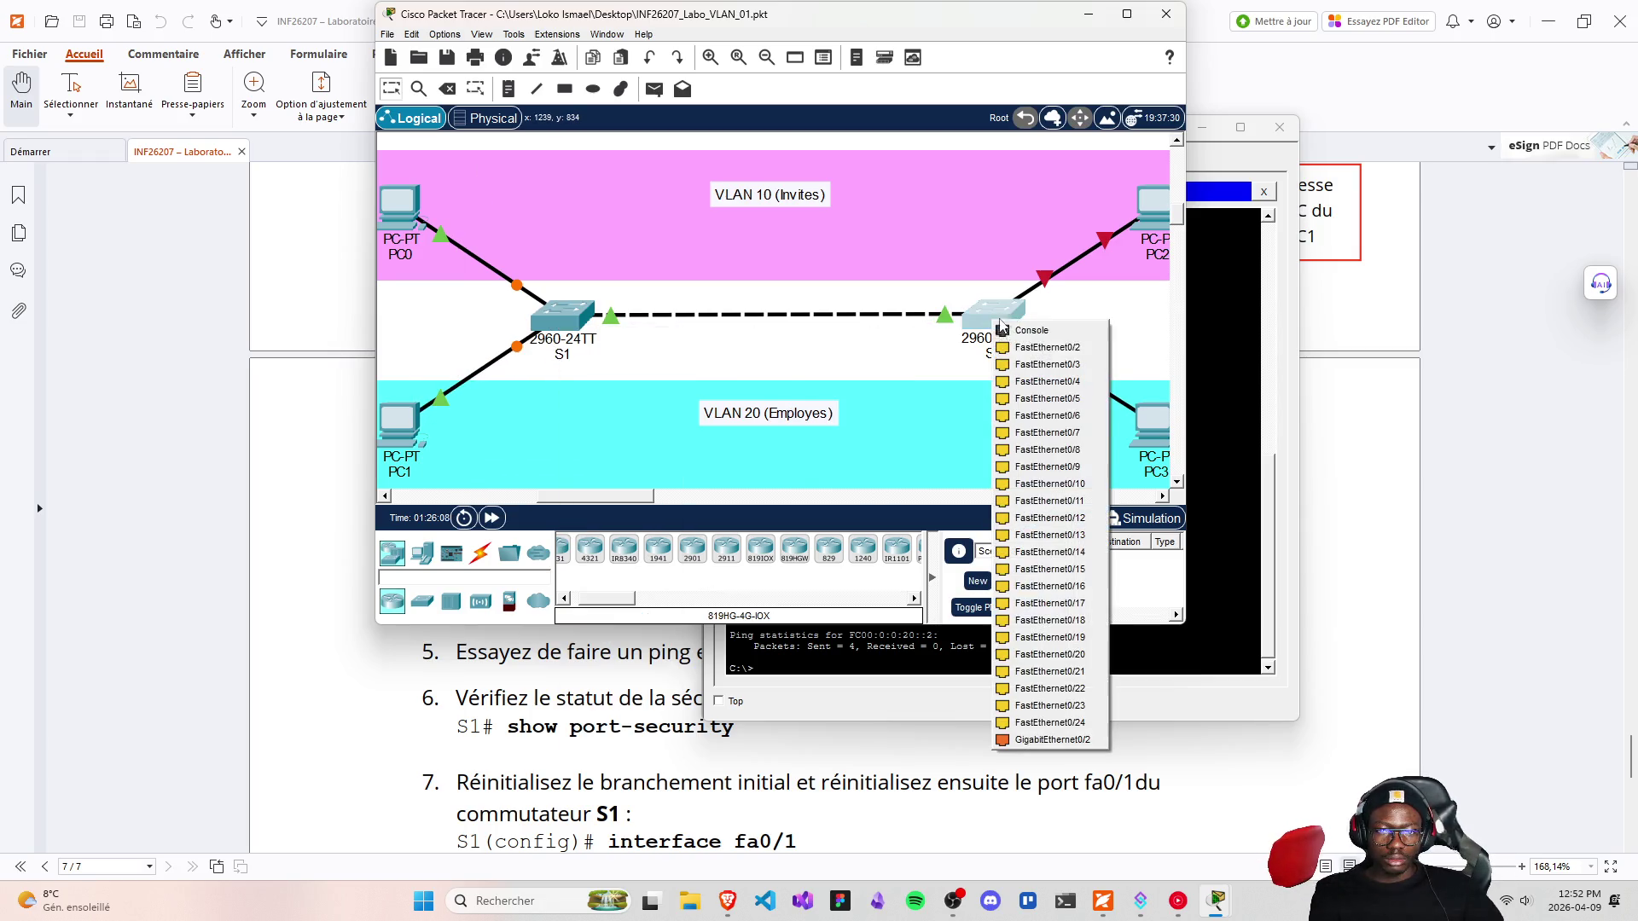
pyautogui.click(1045, 358)
pyautogui.moveTo(1045, 281); pyautogui.dragTo(992, 321)
pyautogui.click(1035, 342)
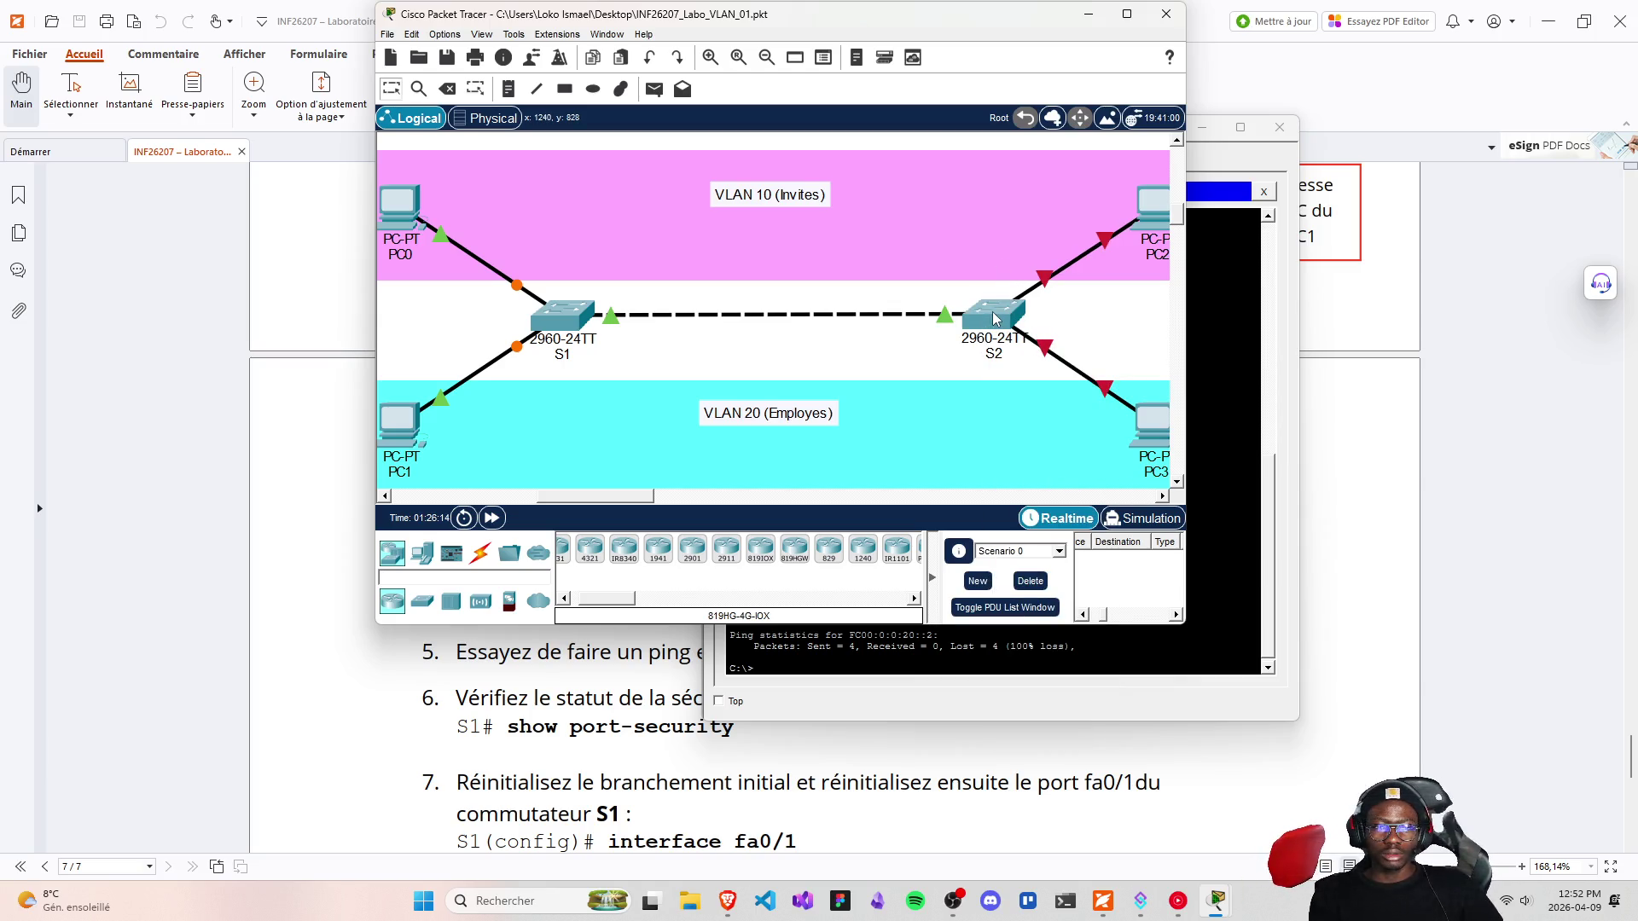
pyautogui.moveTo(983, 318)
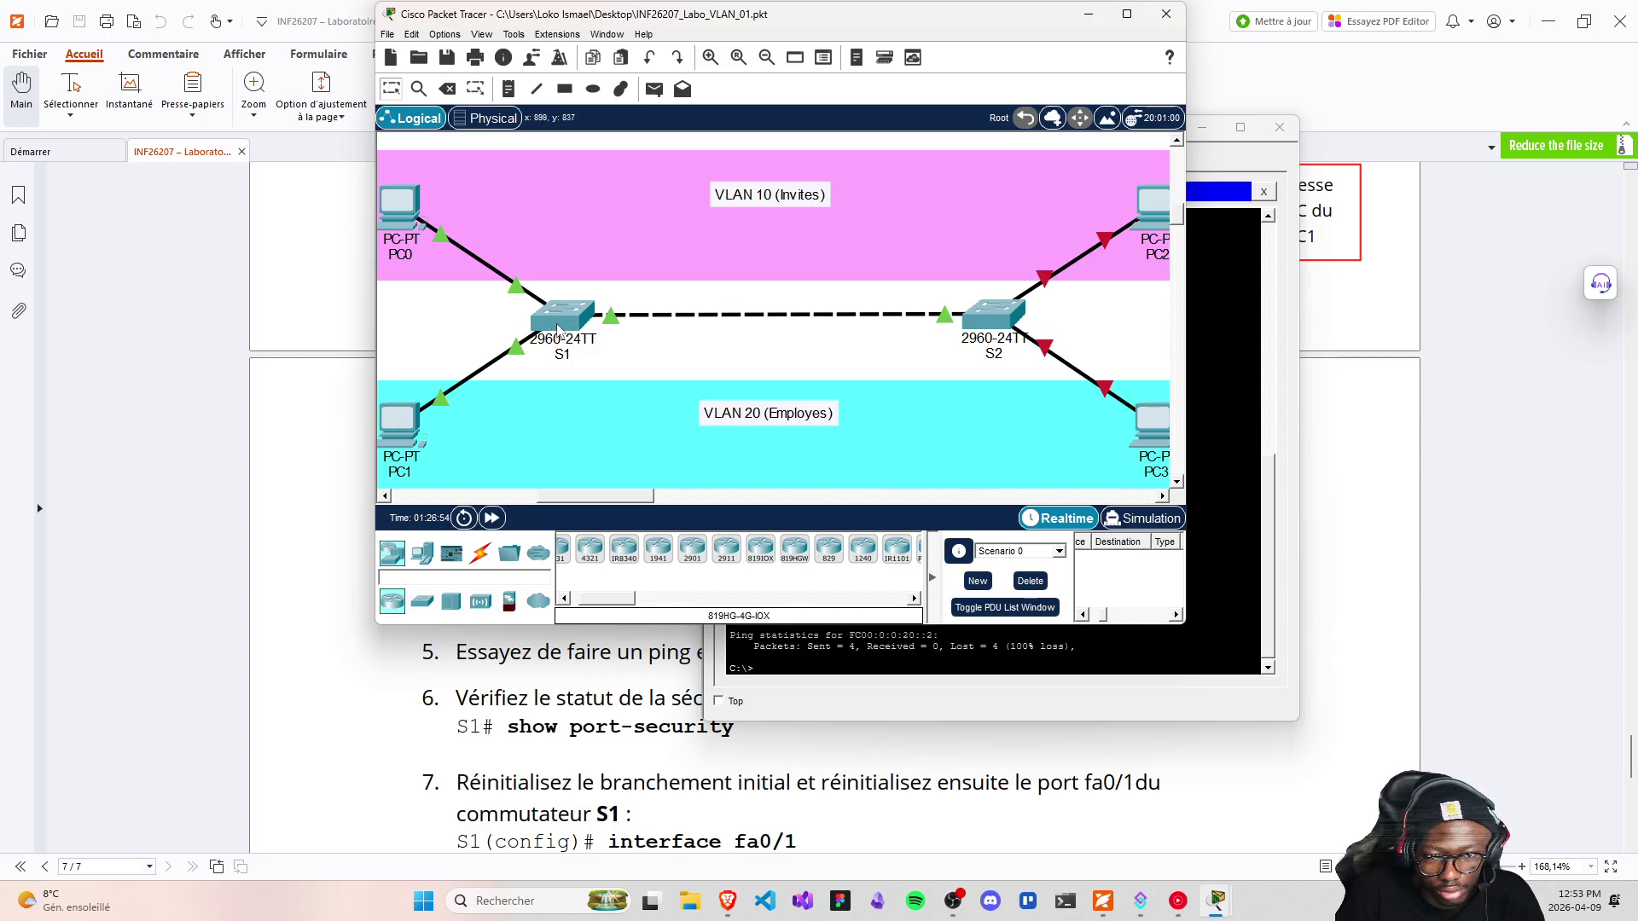
pyautogui.moveTo(558, 329)
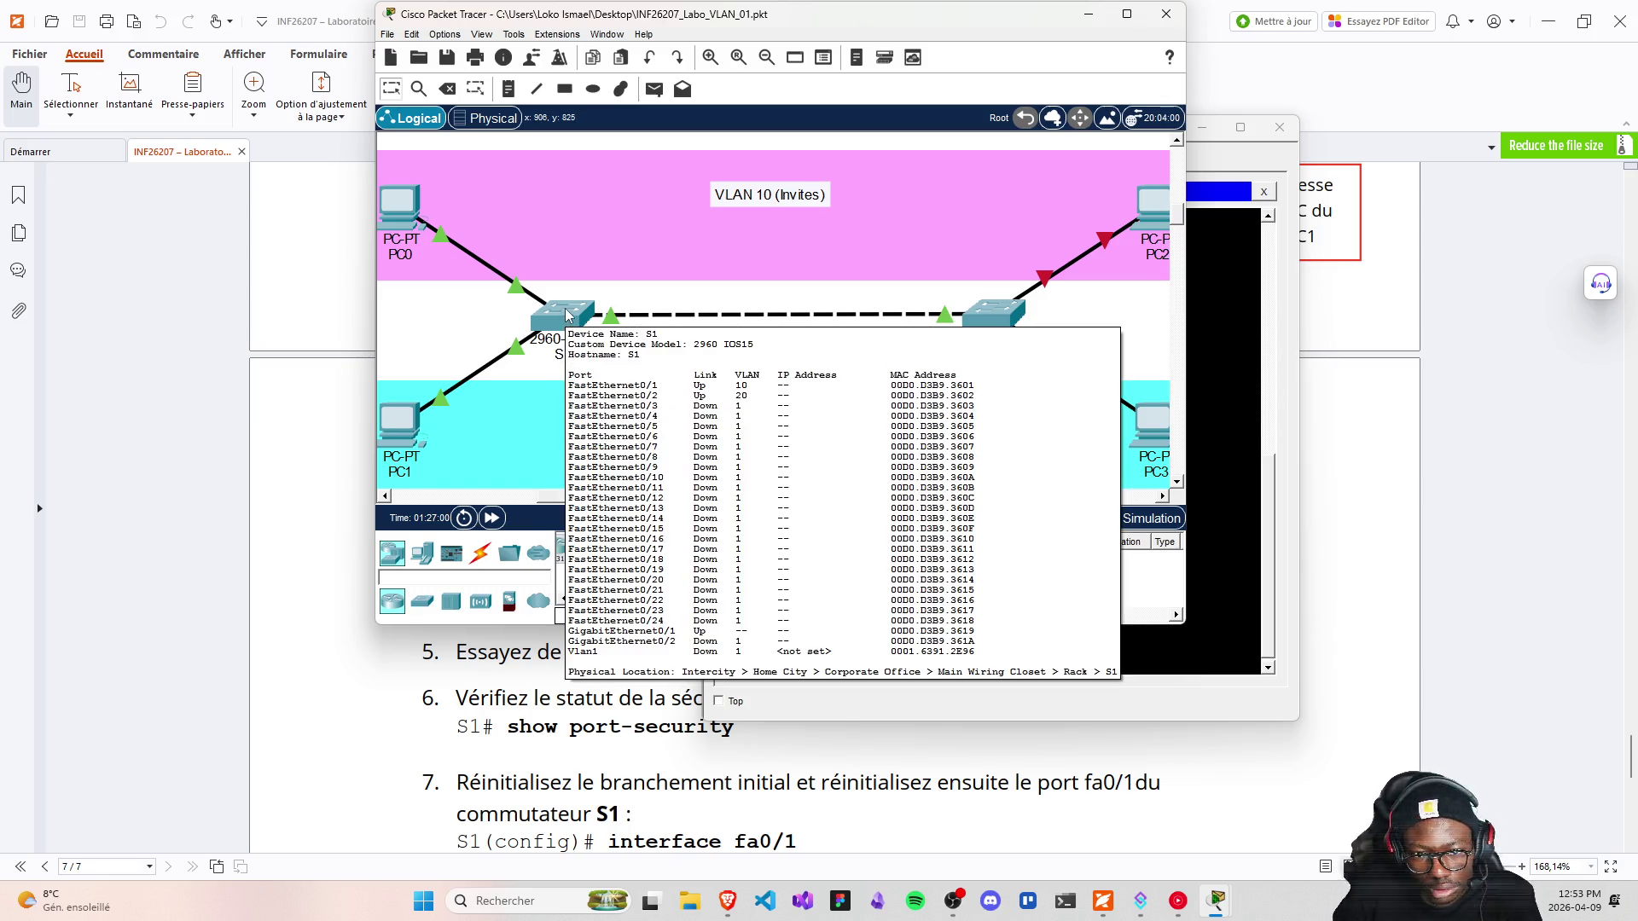
pyautogui.scroll(-3, 587, 773)
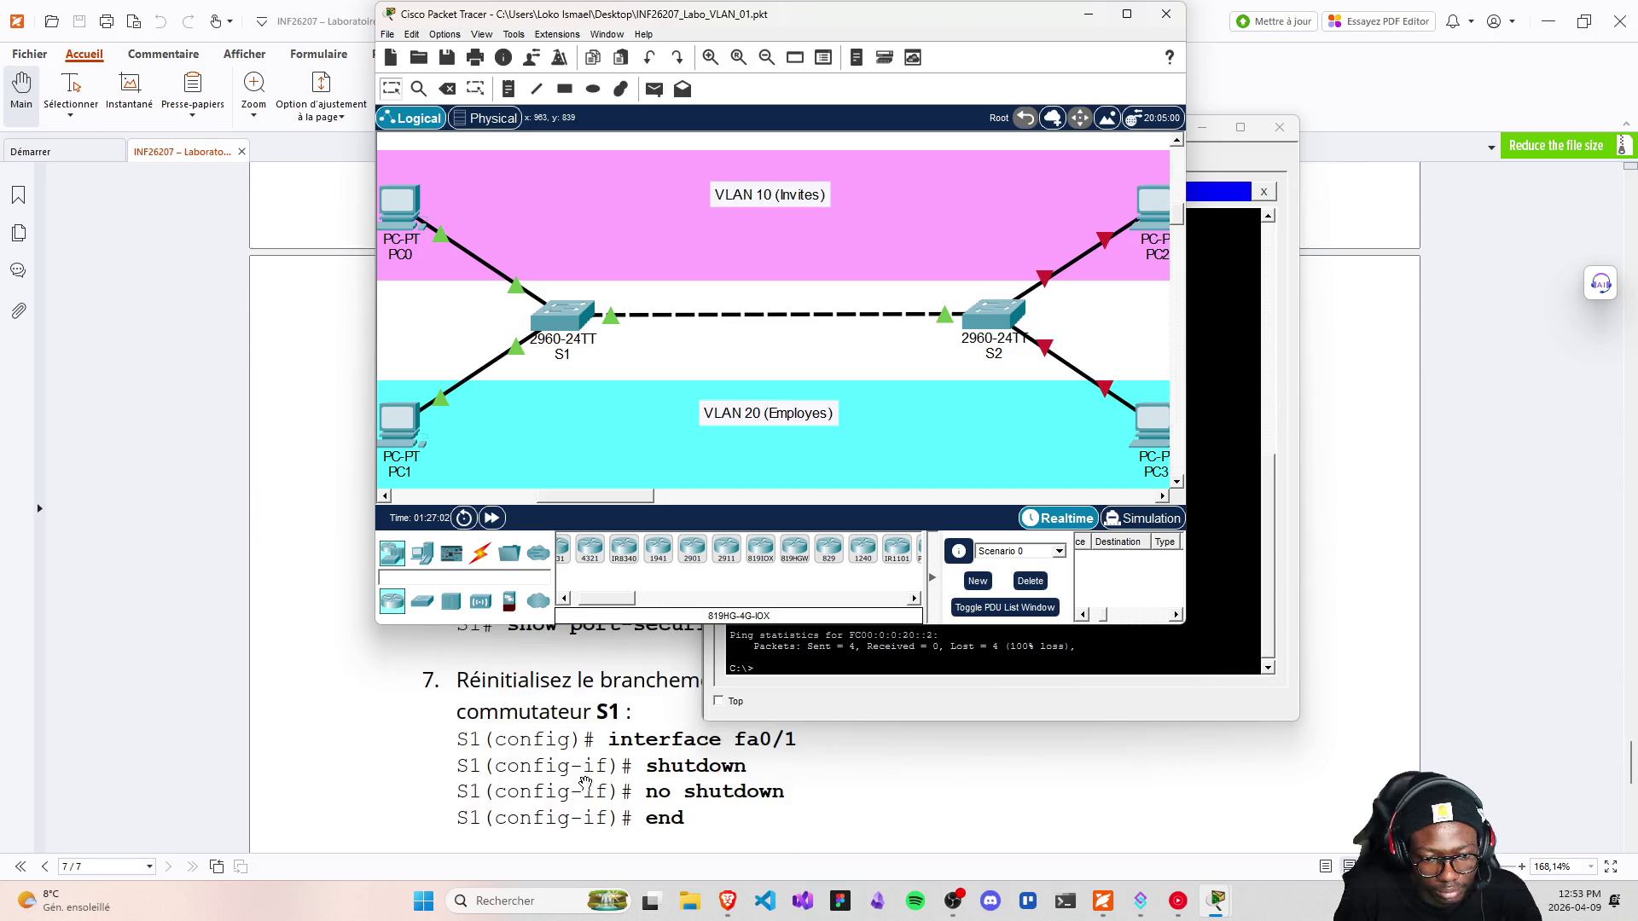
pyautogui.scroll(10, 587, 767)
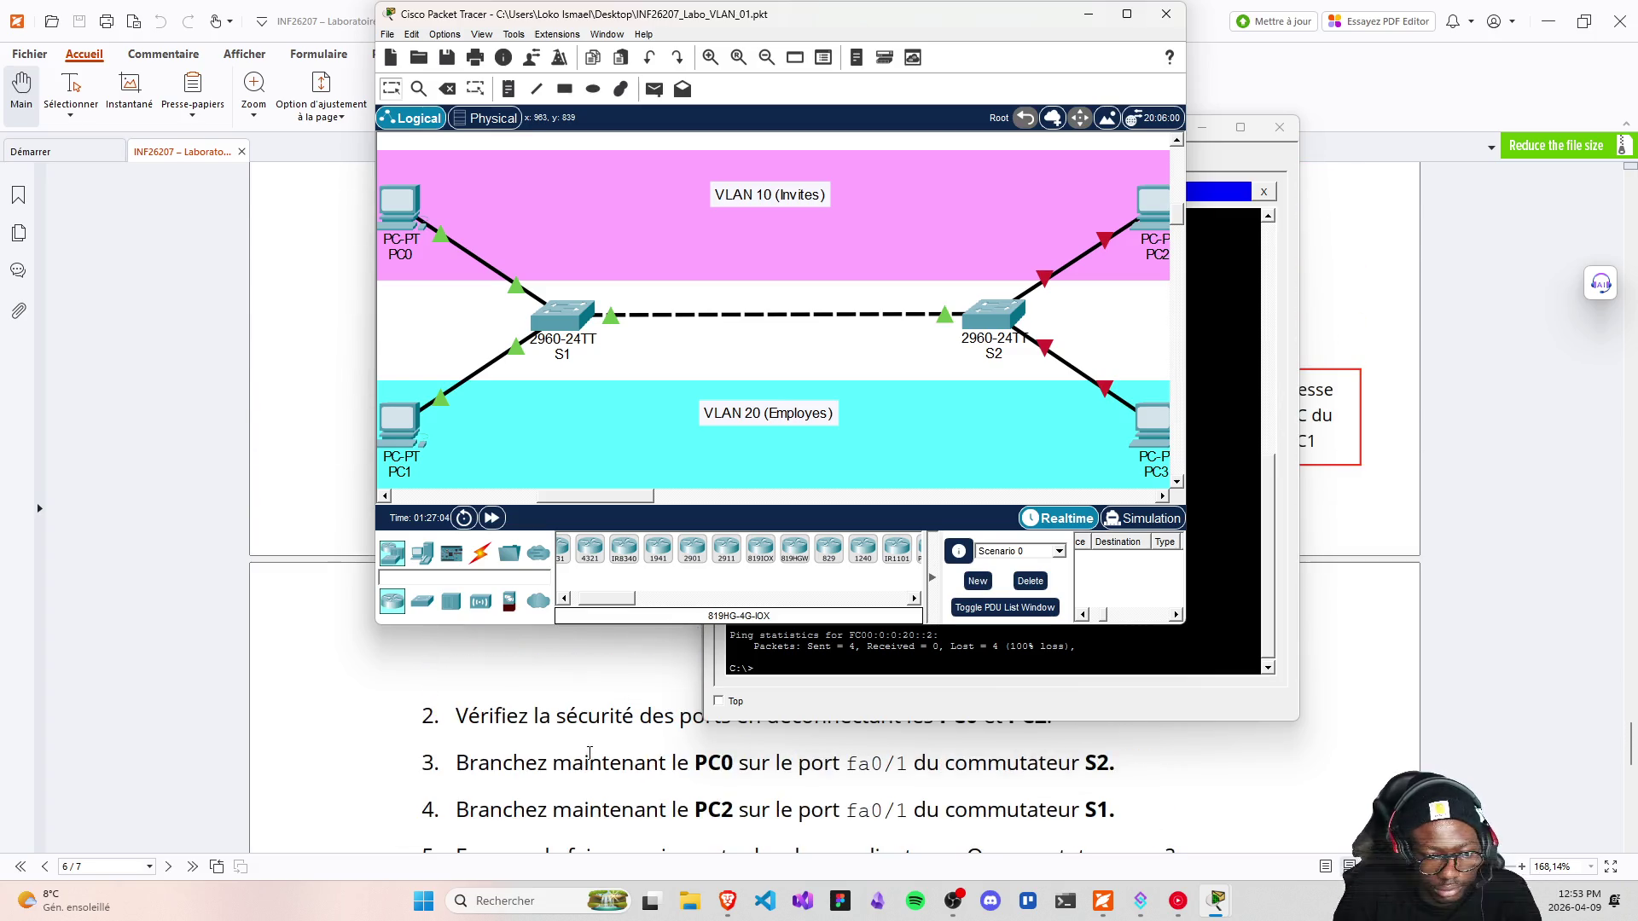
pyautogui.scroll(3, 589, 751)
pyautogui.scroll(-5, 598, 734)
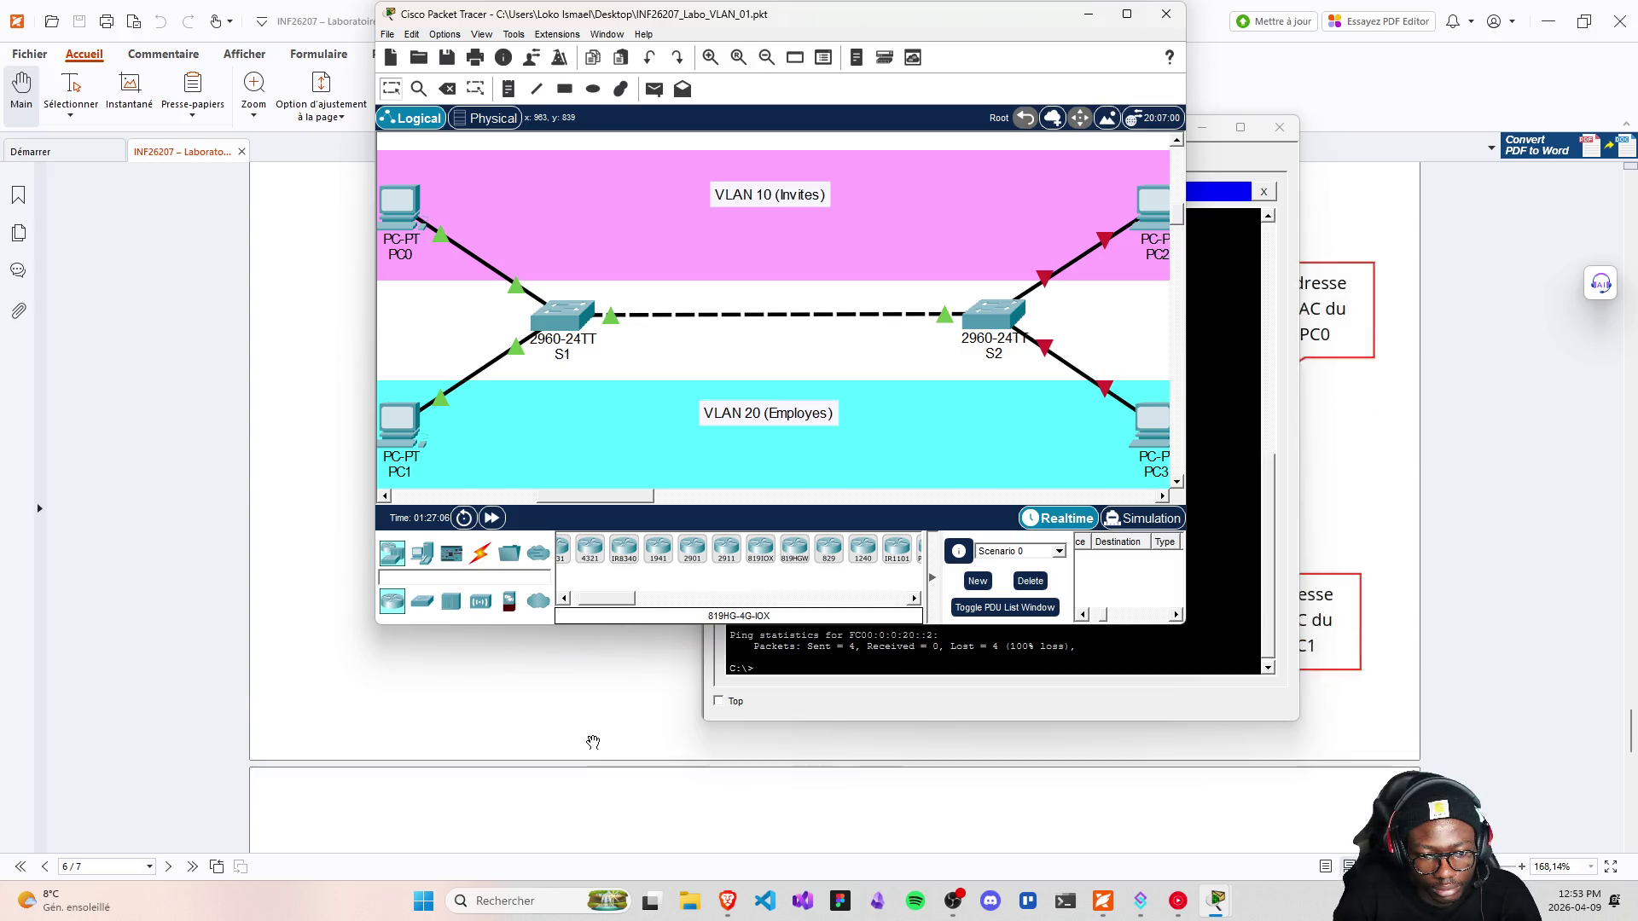
pyautogui.scroll(-5, 599, 733)
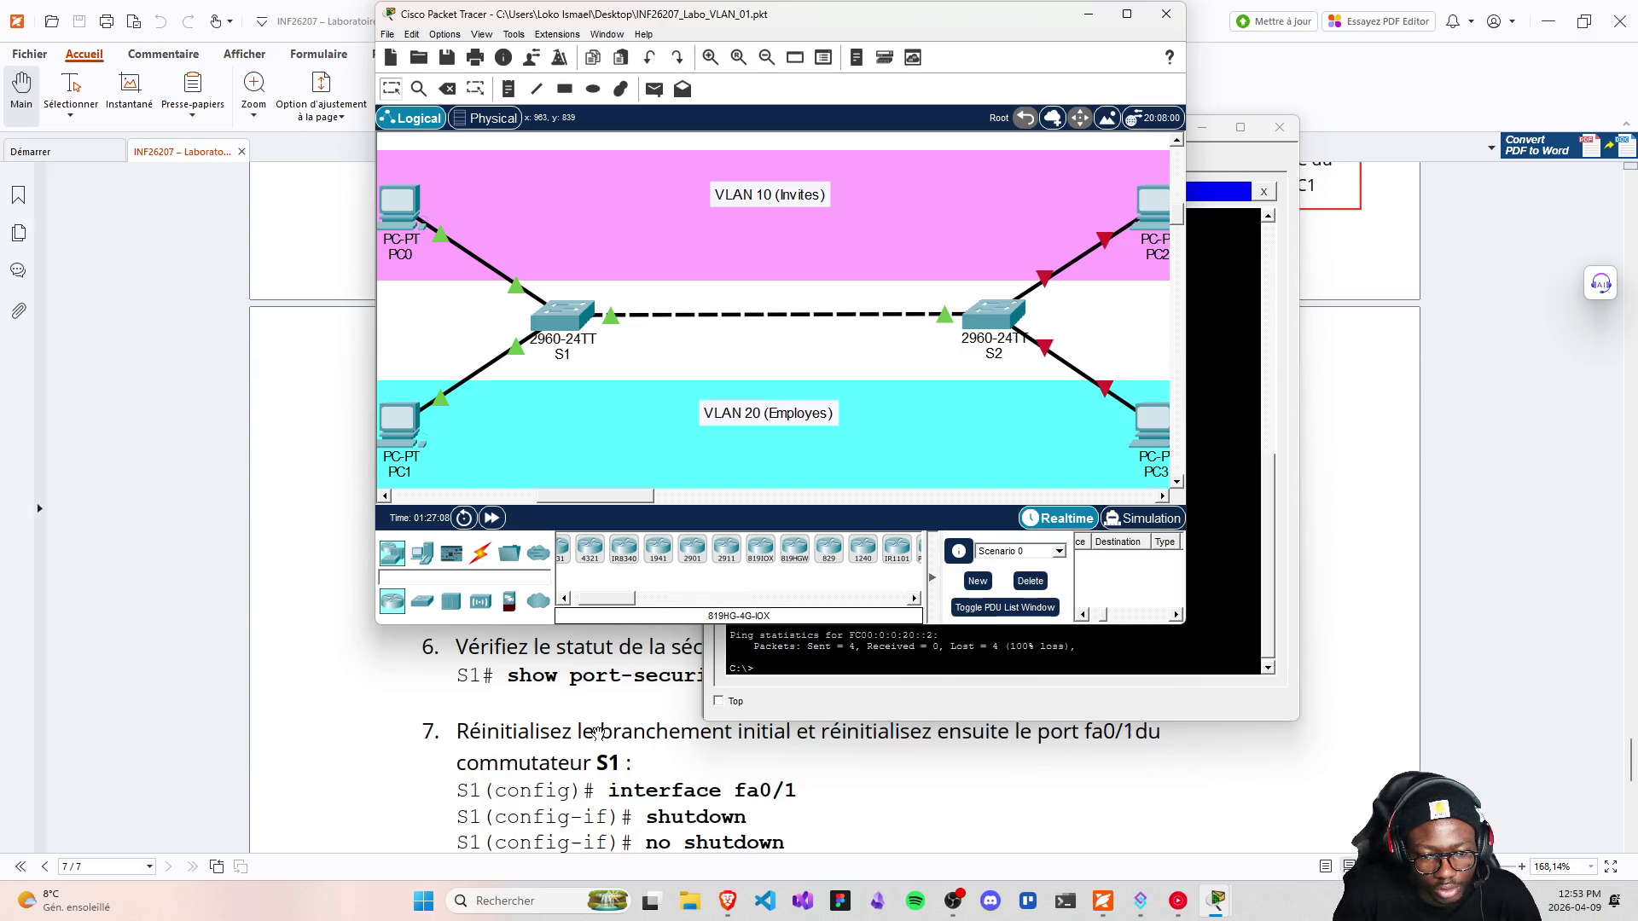
# Enter global configuration mode on S2 with configure terminal
pyautogui.click(991, 315)
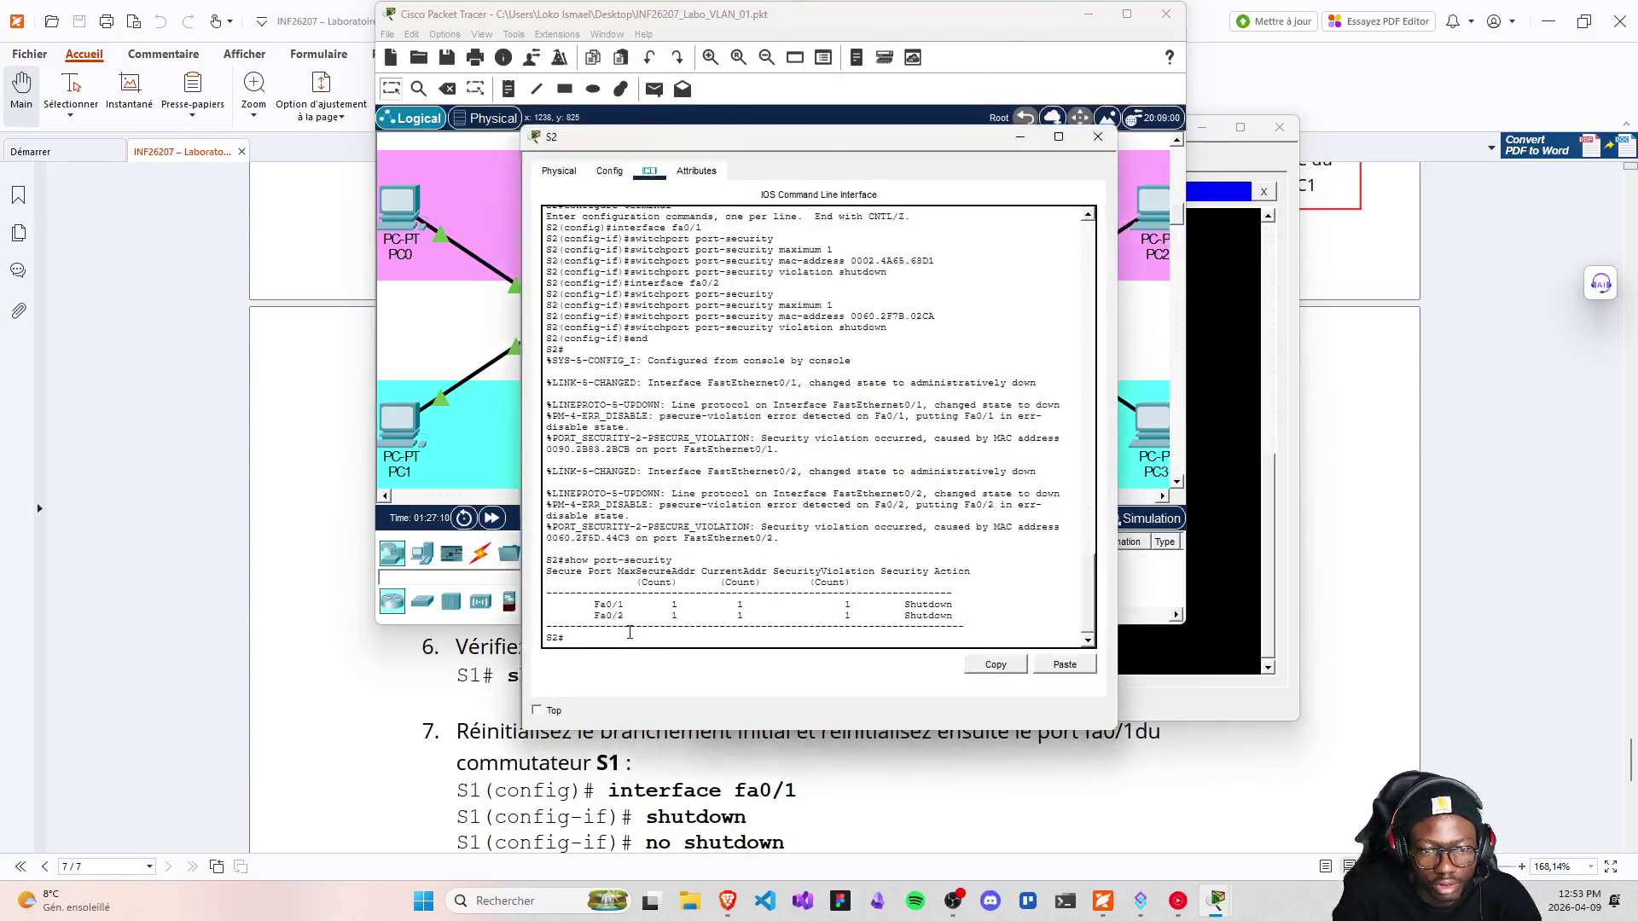
pyautogui.click(637, 639)
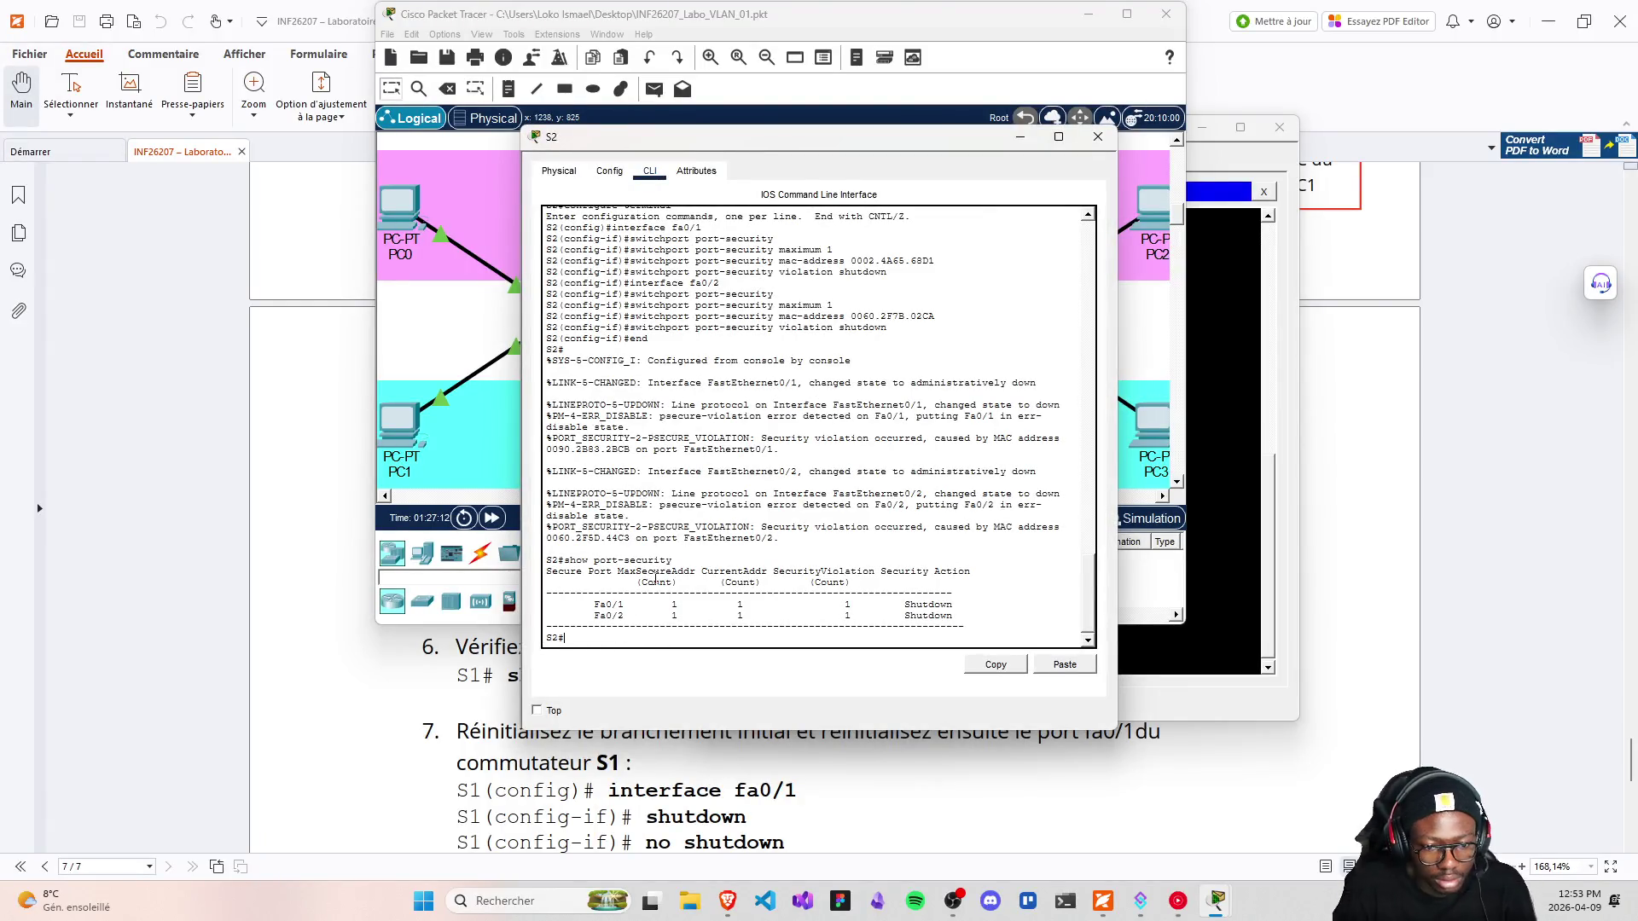
pyautogui.write('inf')
pyautogui.press('BackSpace')
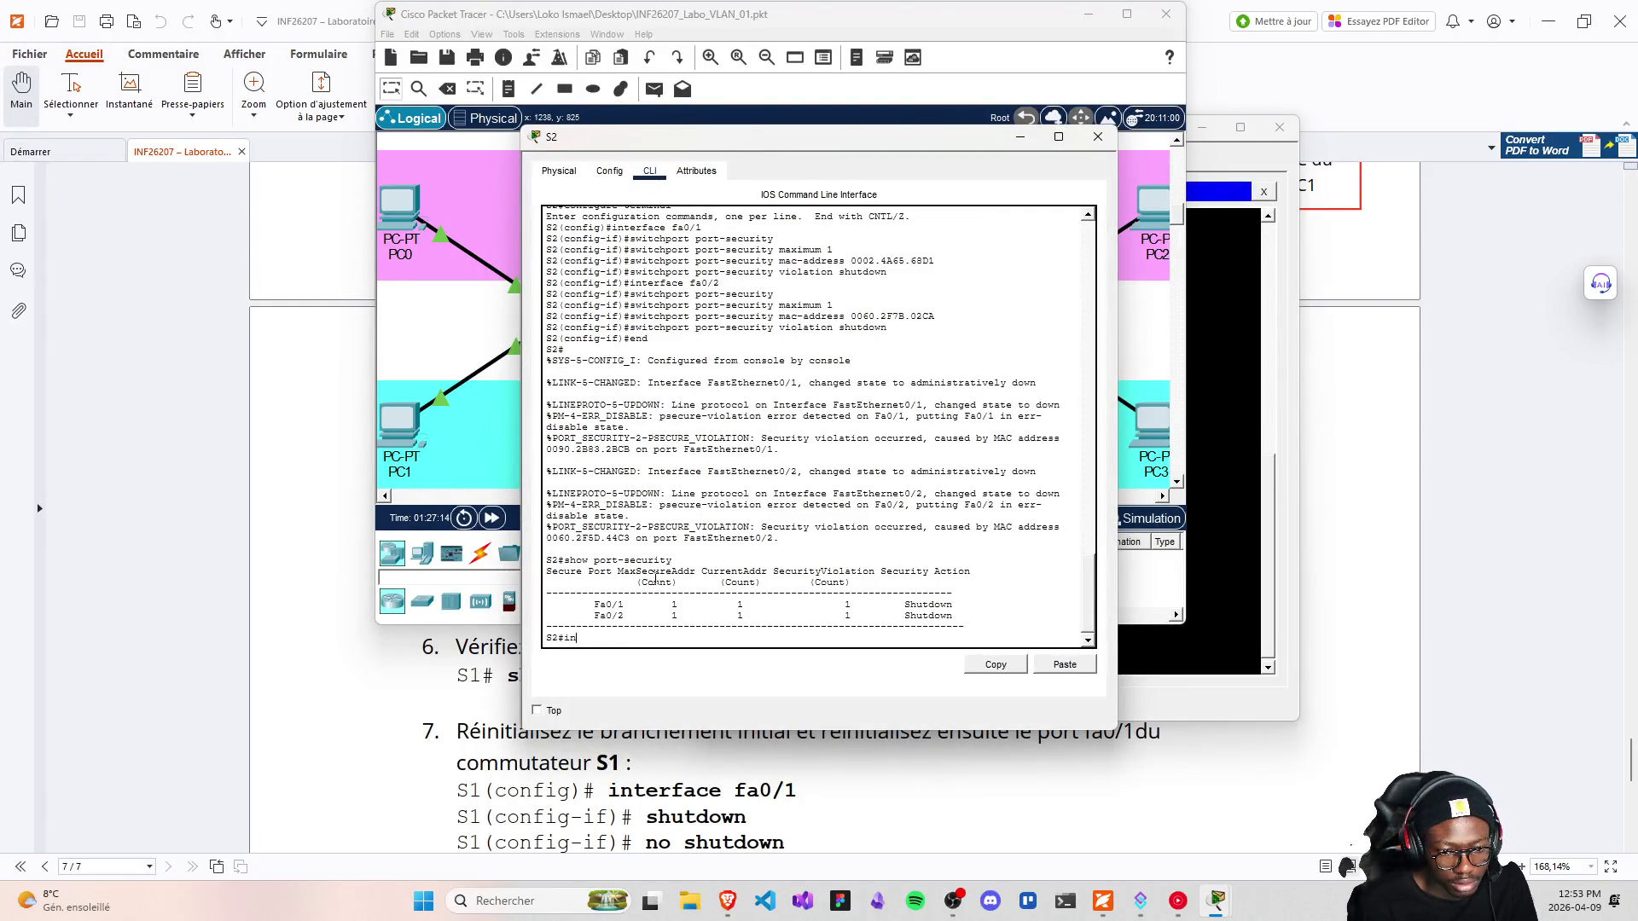
pyautogui.write('terface ')
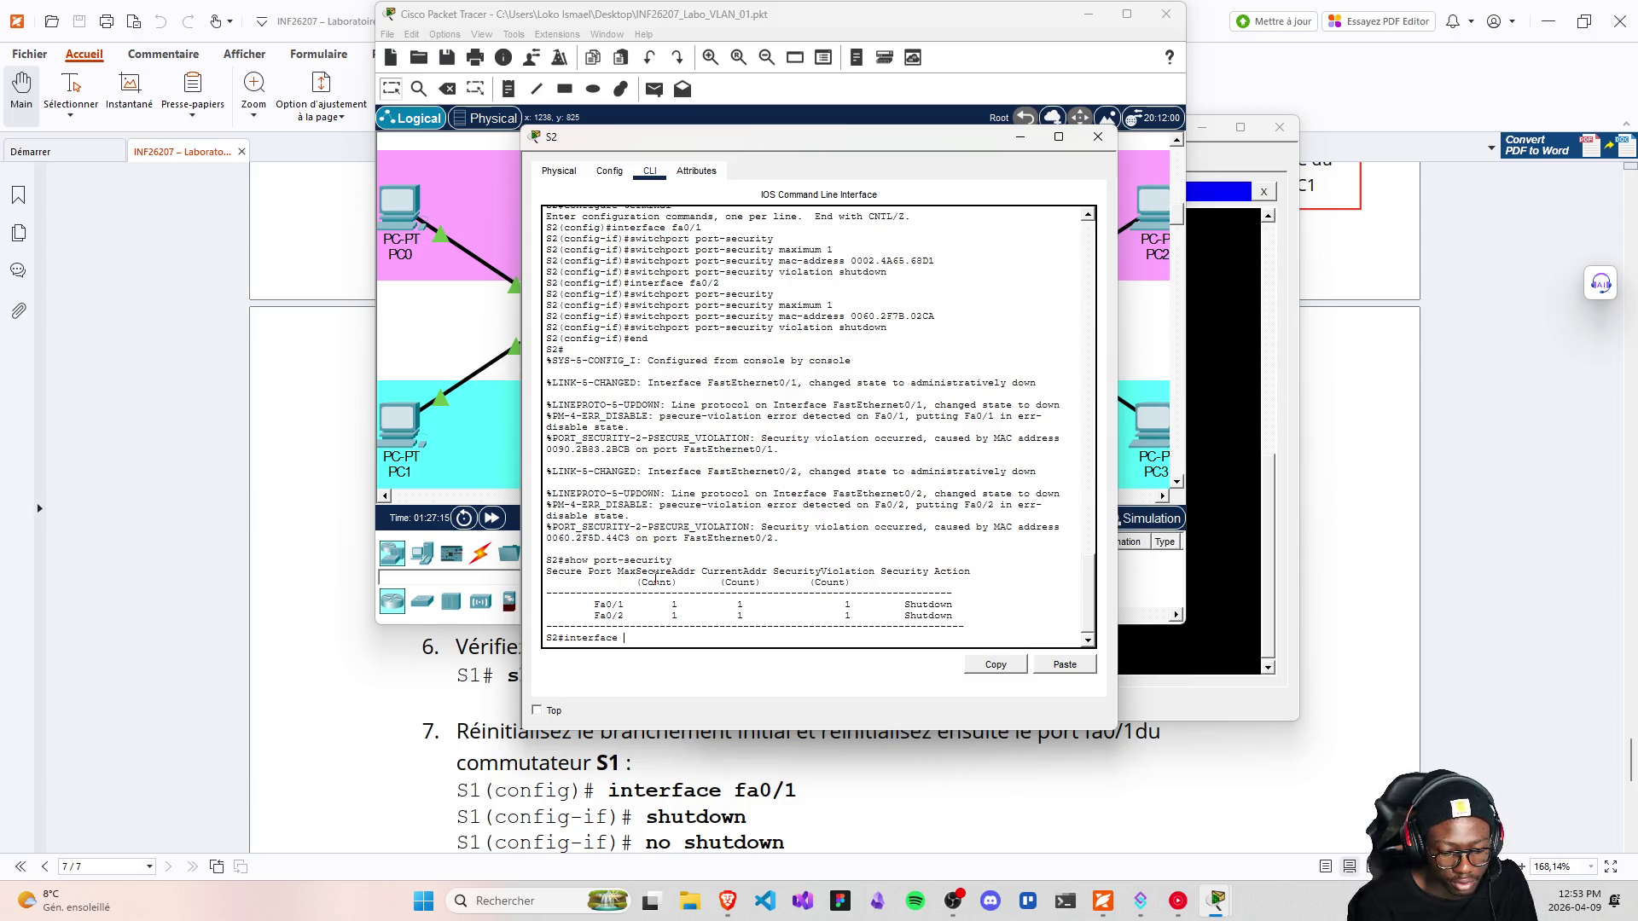
pyautogui.write('fa0/1')
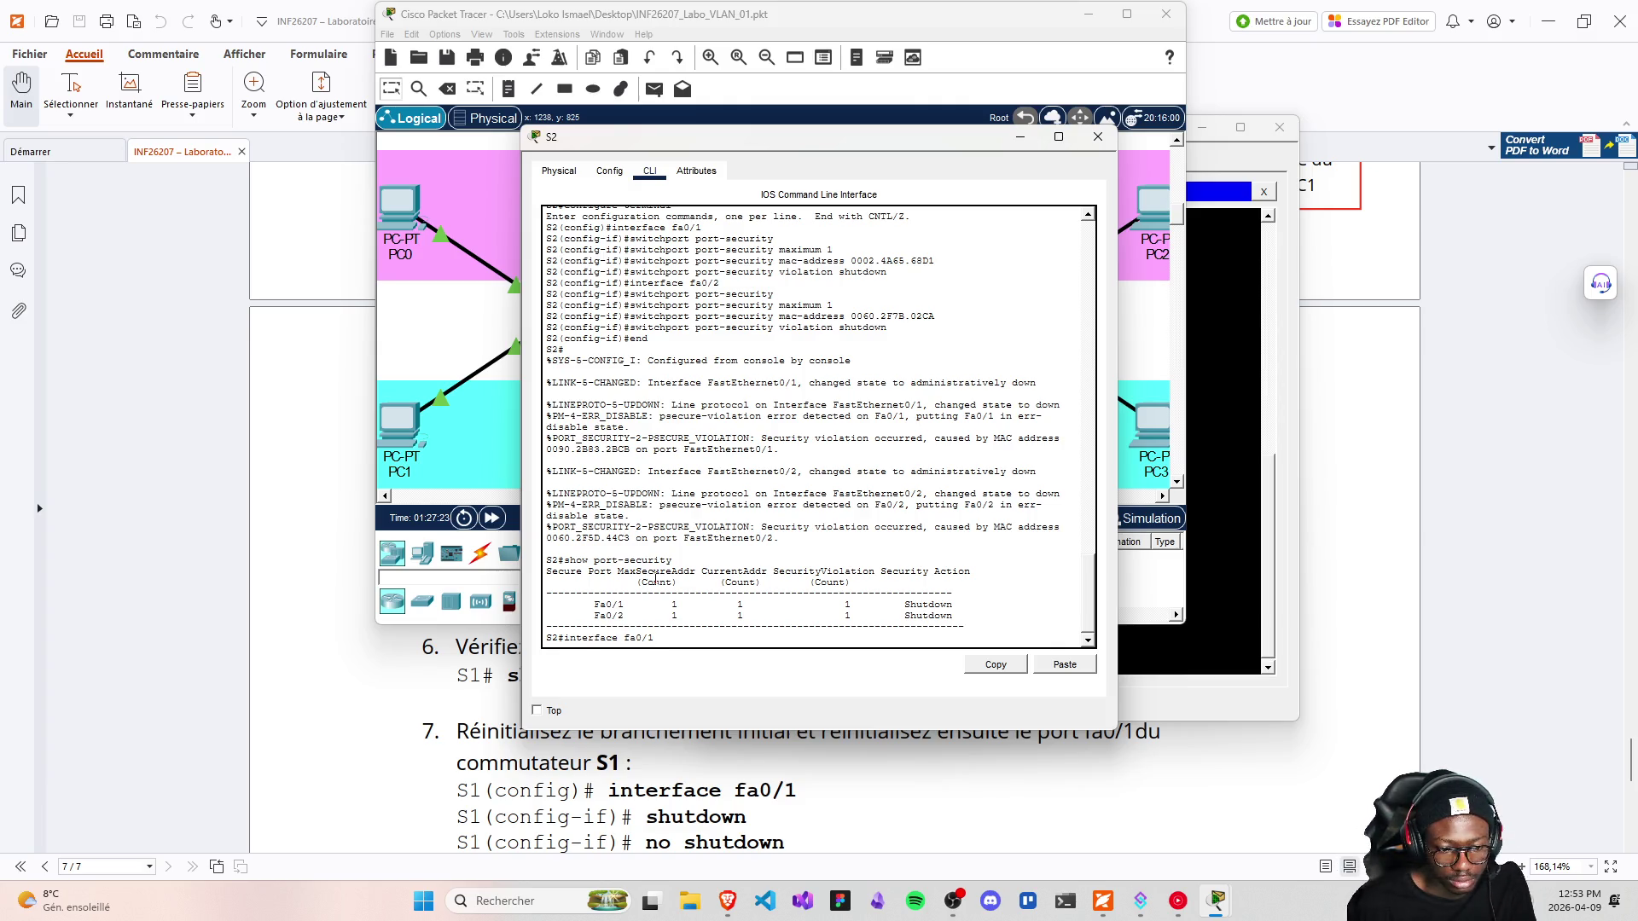
pyautogui.press('BackSpace')
pyautogui.press('BackSpace')
pyautogui.press('BackSpace')
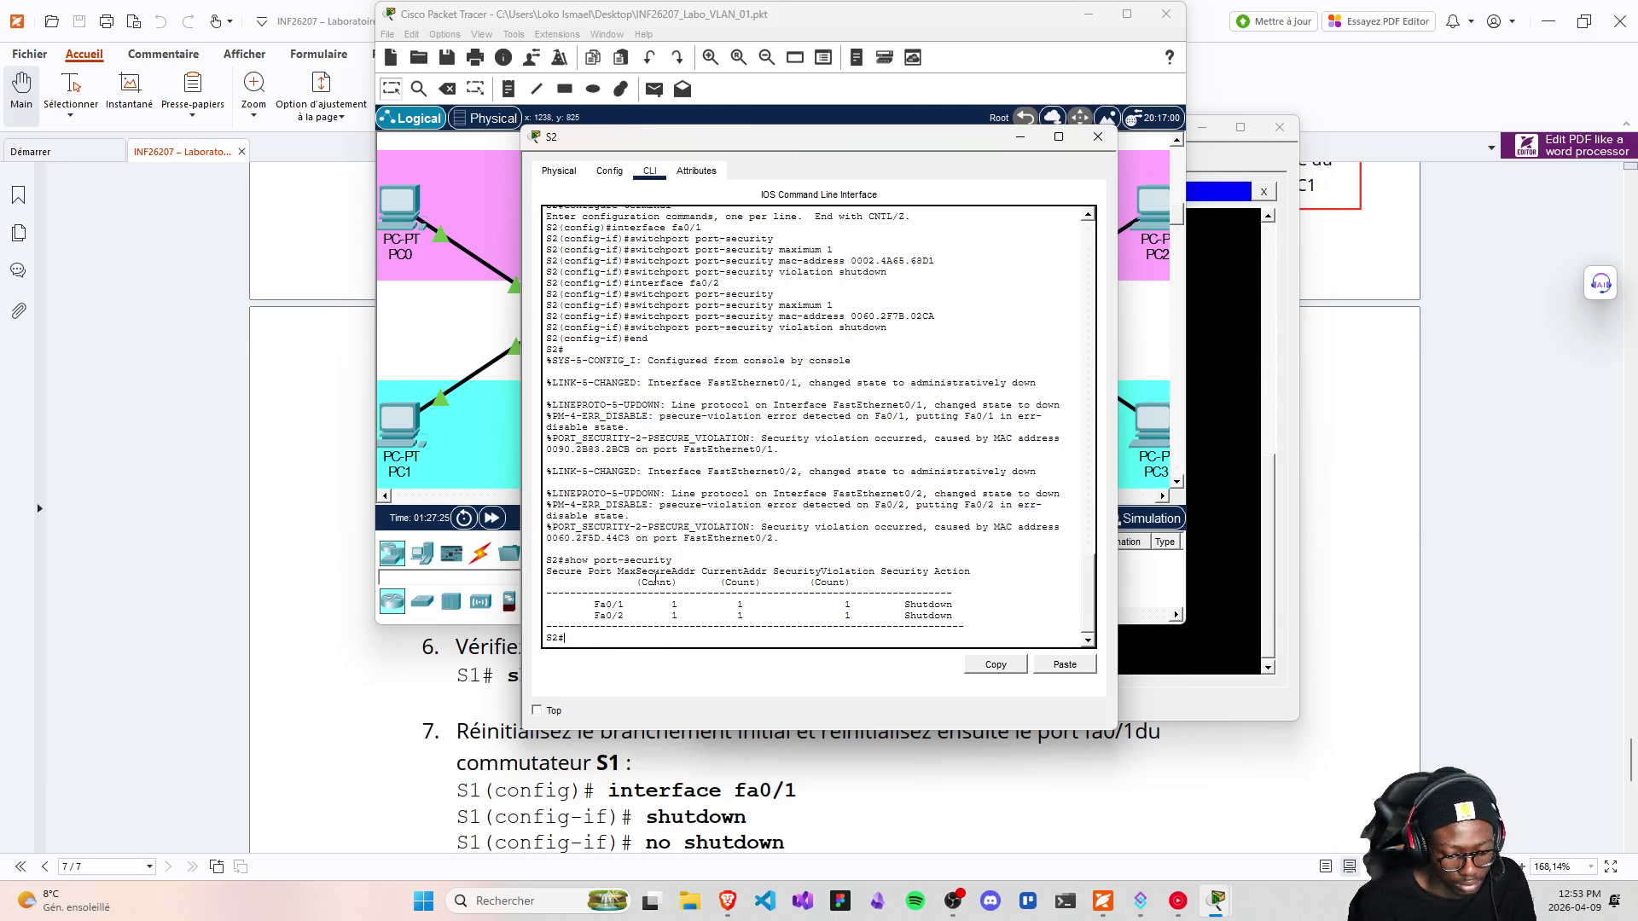
pyautogui.write('configure termi')
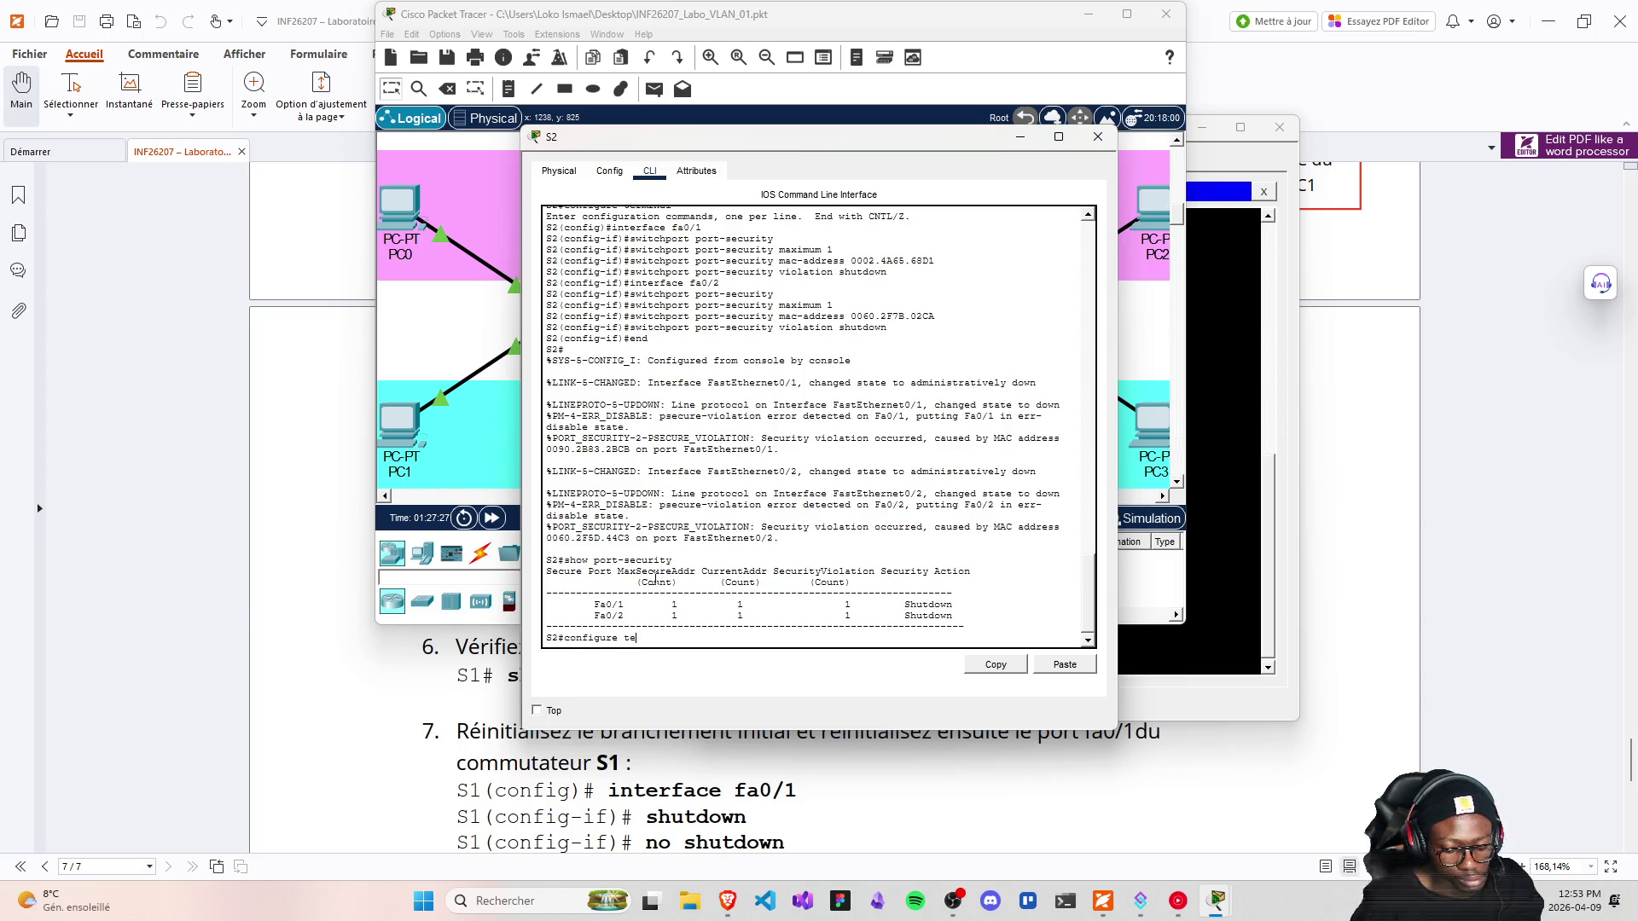
pyautogui.write('nale')
pyautogui.press('Return')
# Reset interface fa0/1 with shutdown and then no shutdown
pyautogui.press('Up')
pyautogui.press('Up')
pyautogui.press('Up')
pyautogui.press('Up')
pyautogui.press('Up')
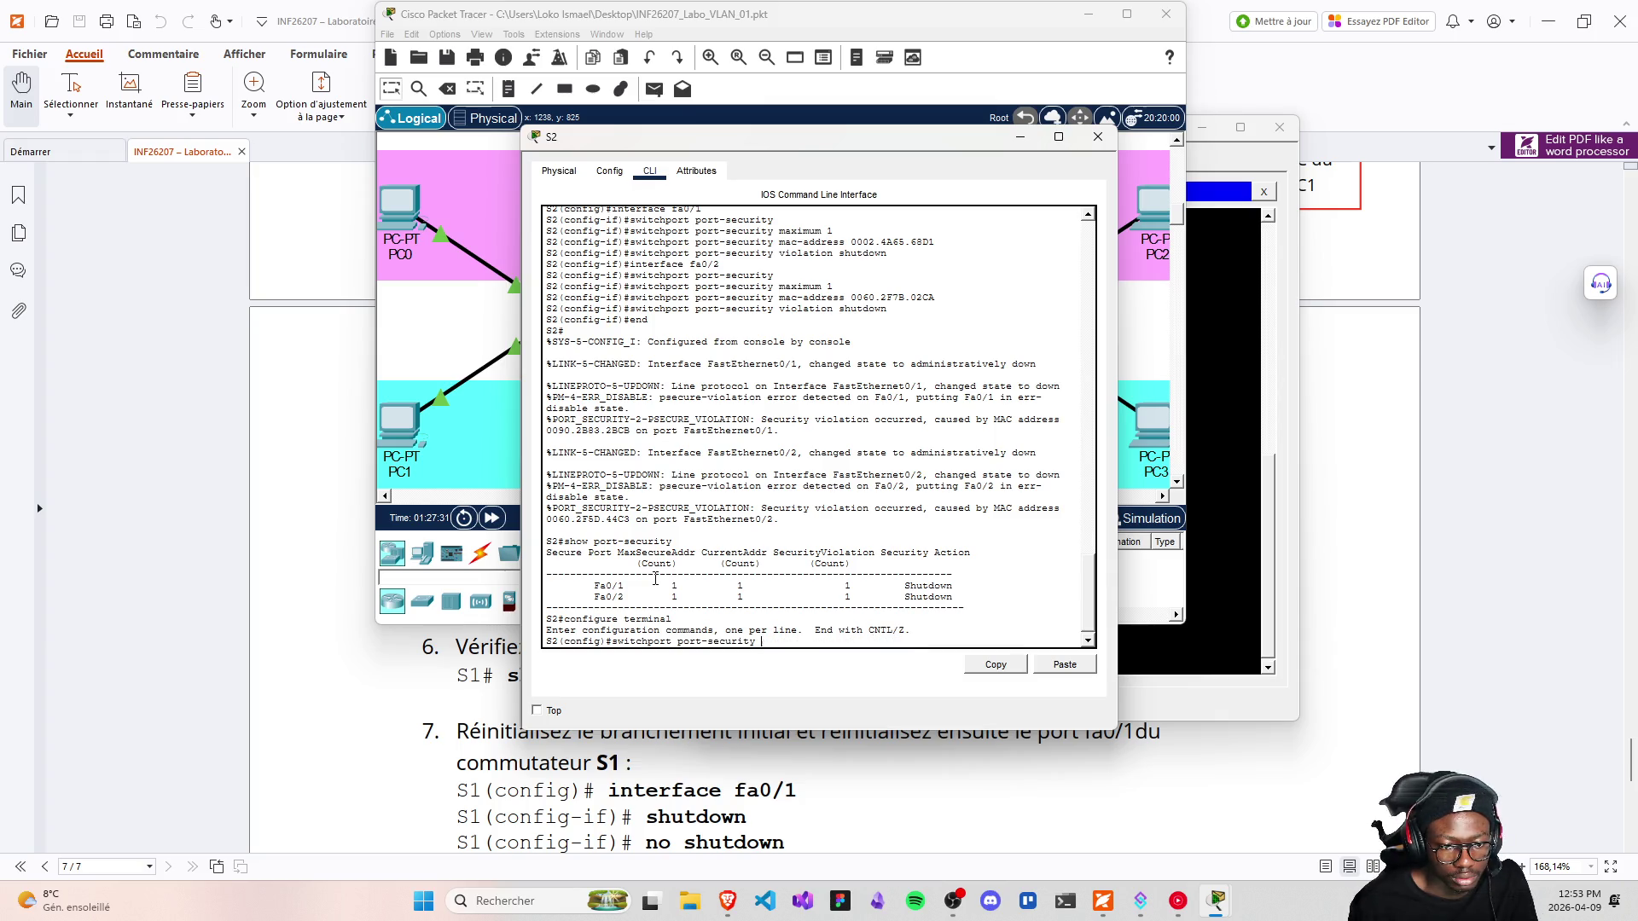
pyautogui.press('BackSpace')
pyautogui.write('1')
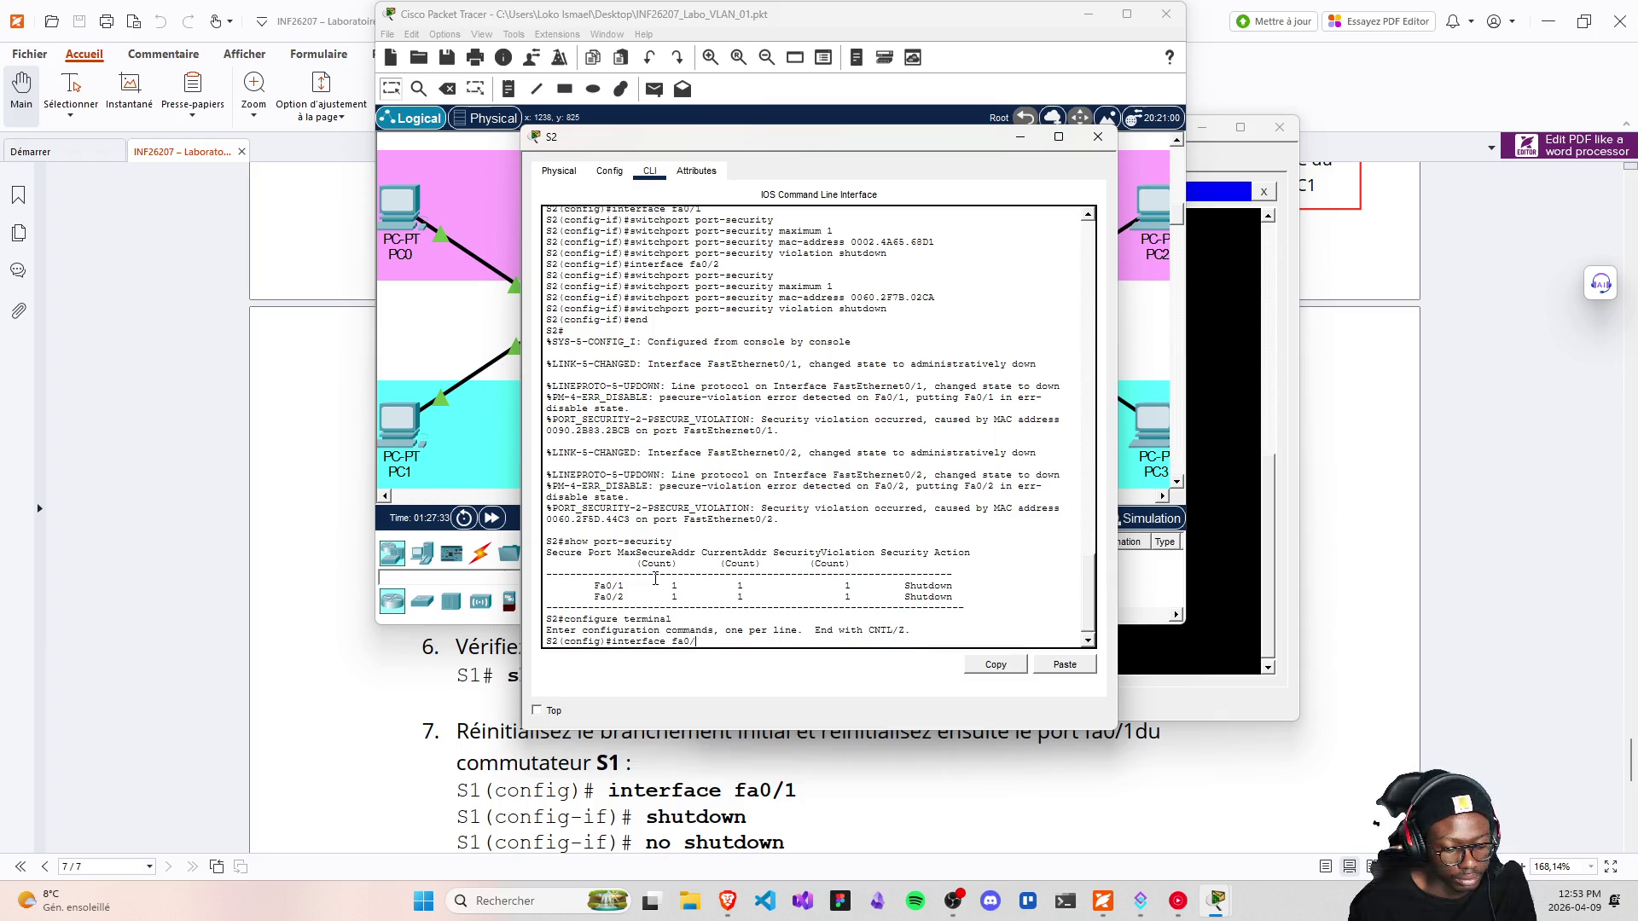
pyautogui.press('Return')
pyautogui.write('shutdown')
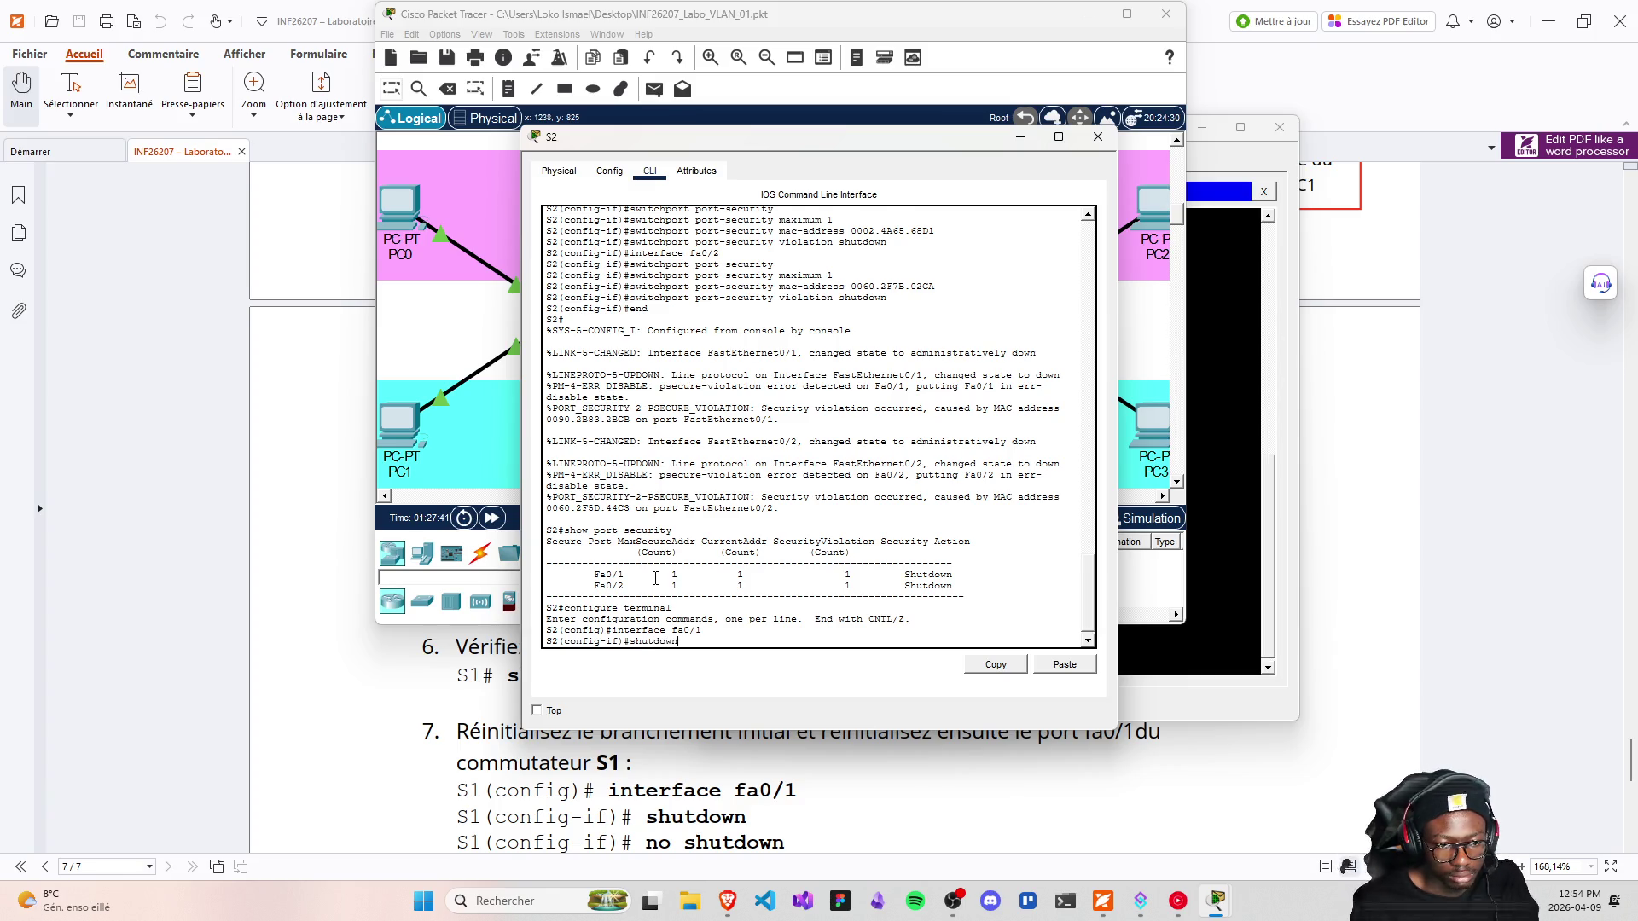
pyautogui.press('Return')
pyautogui.write('no')
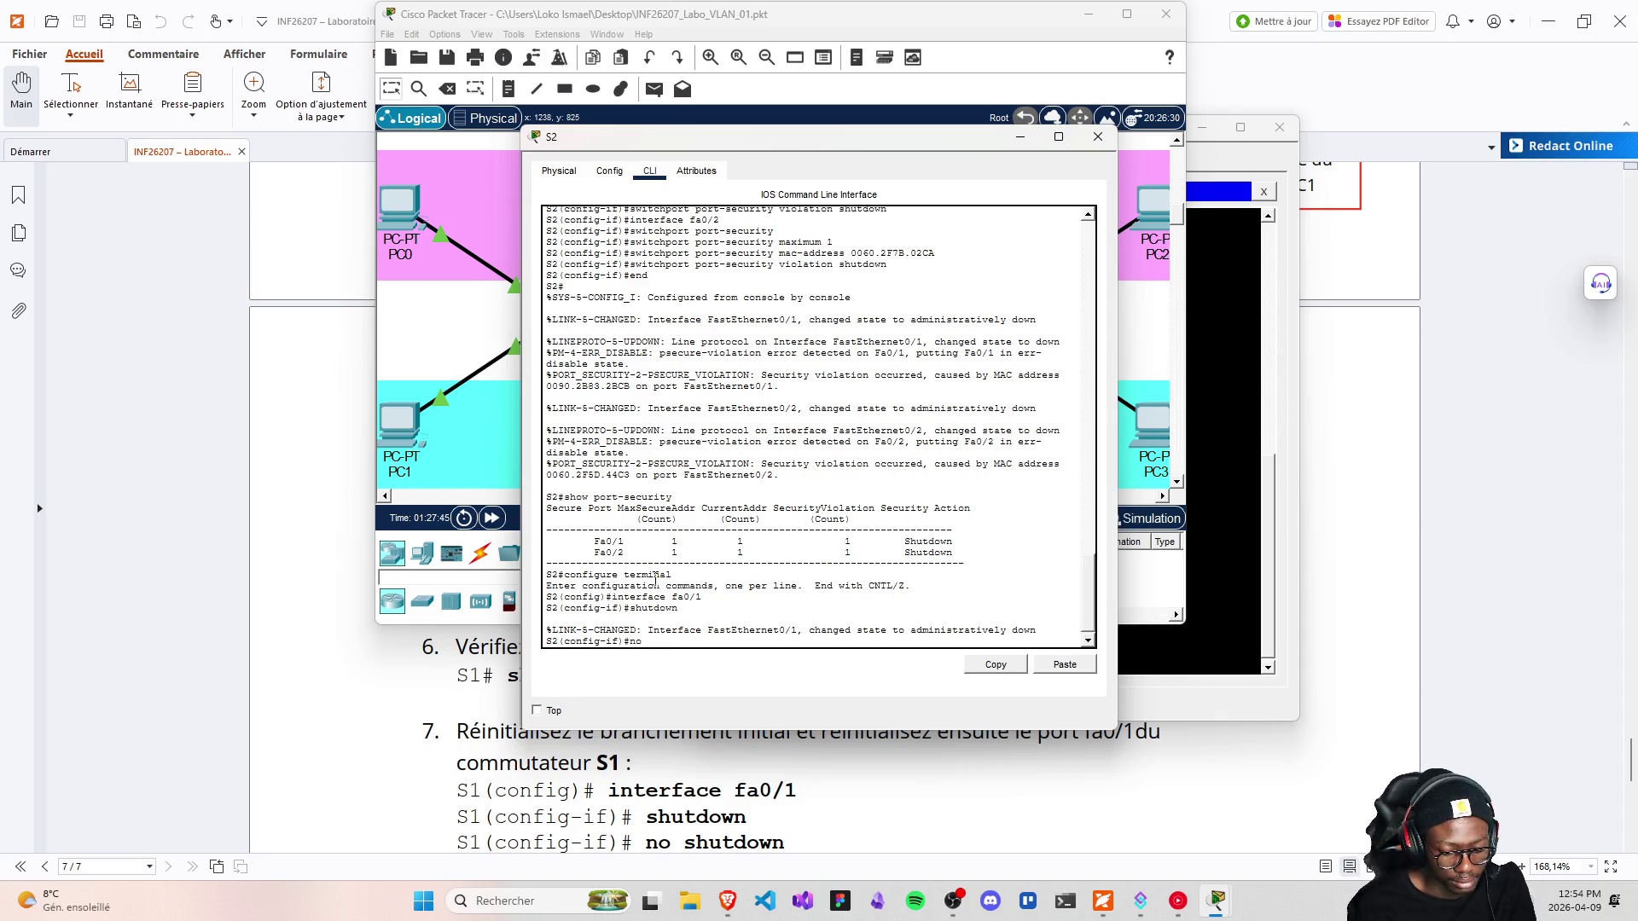
pyautogui.write('shutdown')
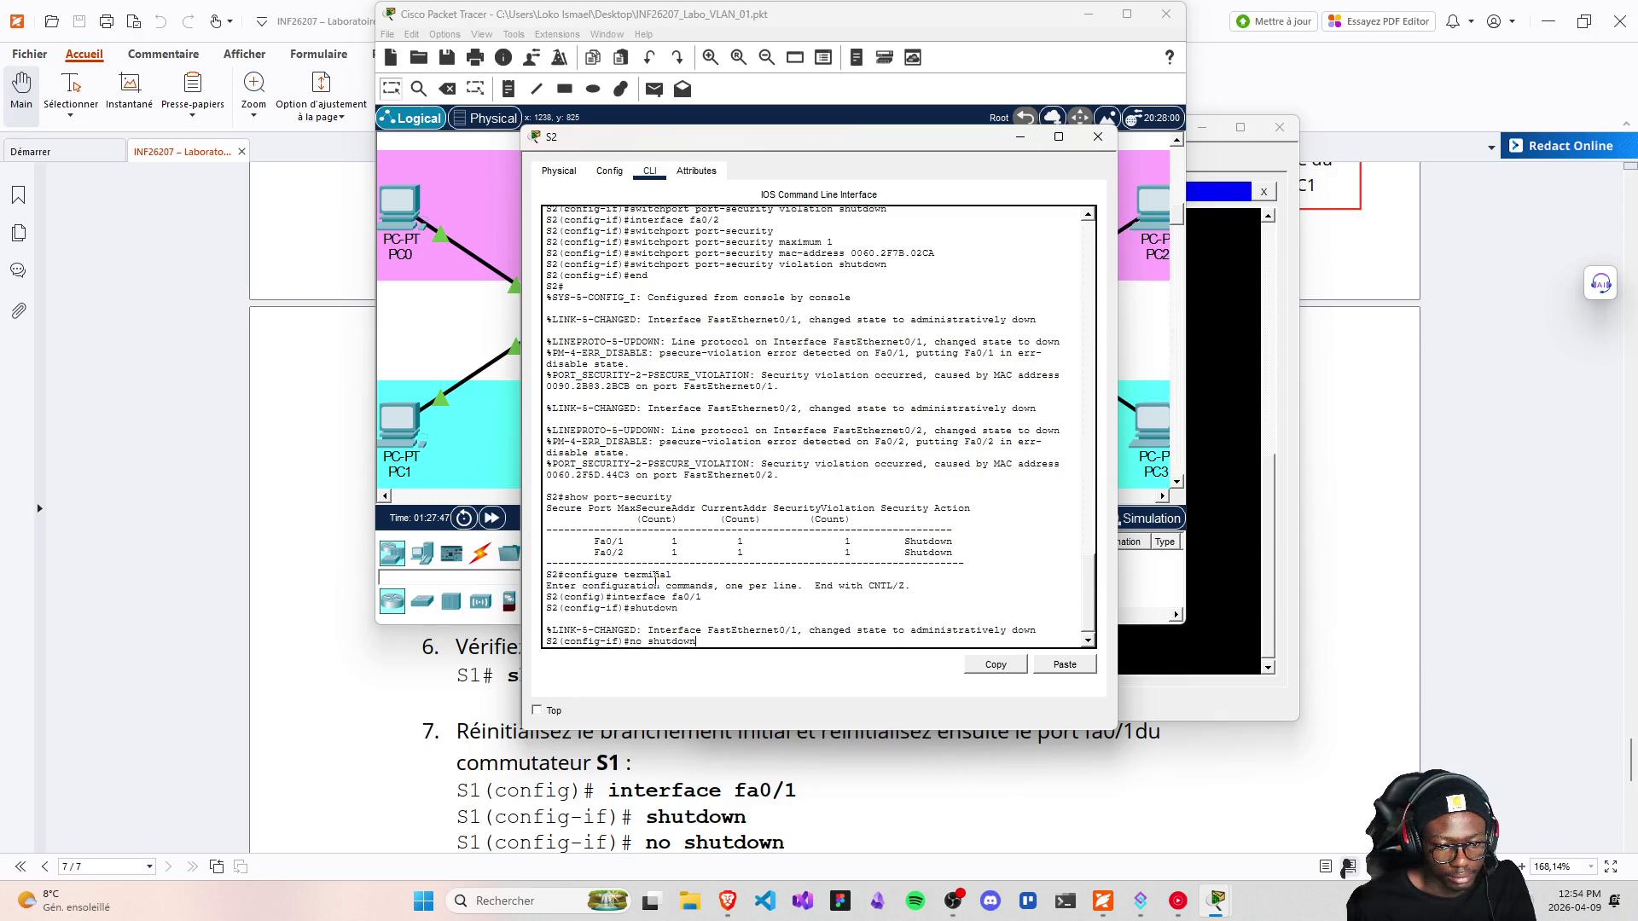
pyautogui.press('Return')
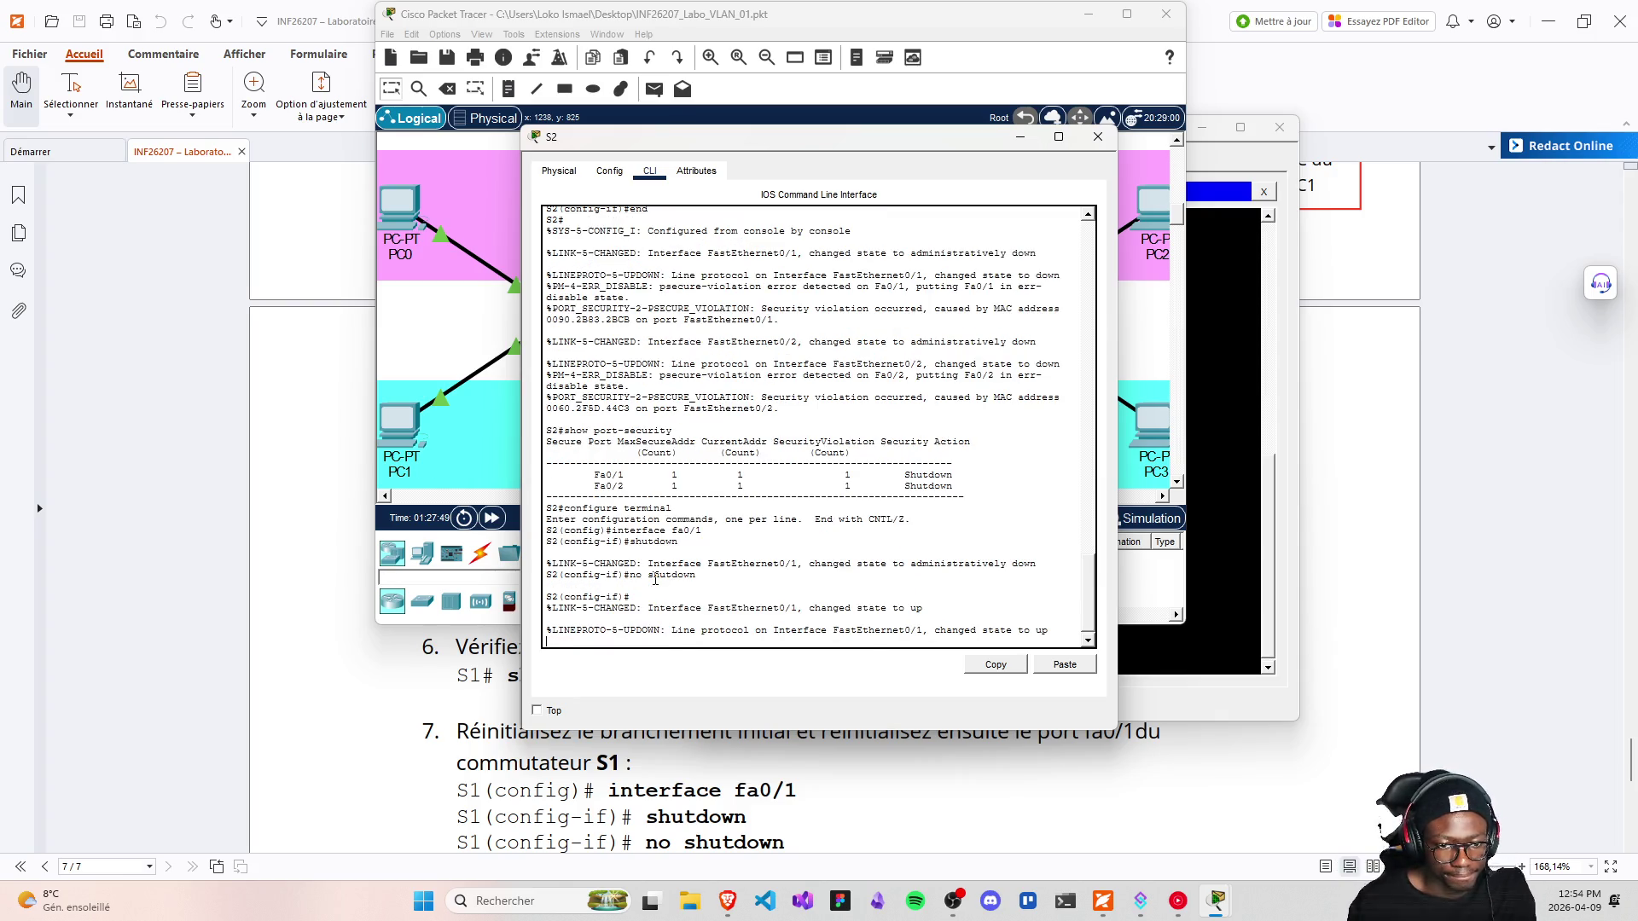
pyautogui.press('Return')
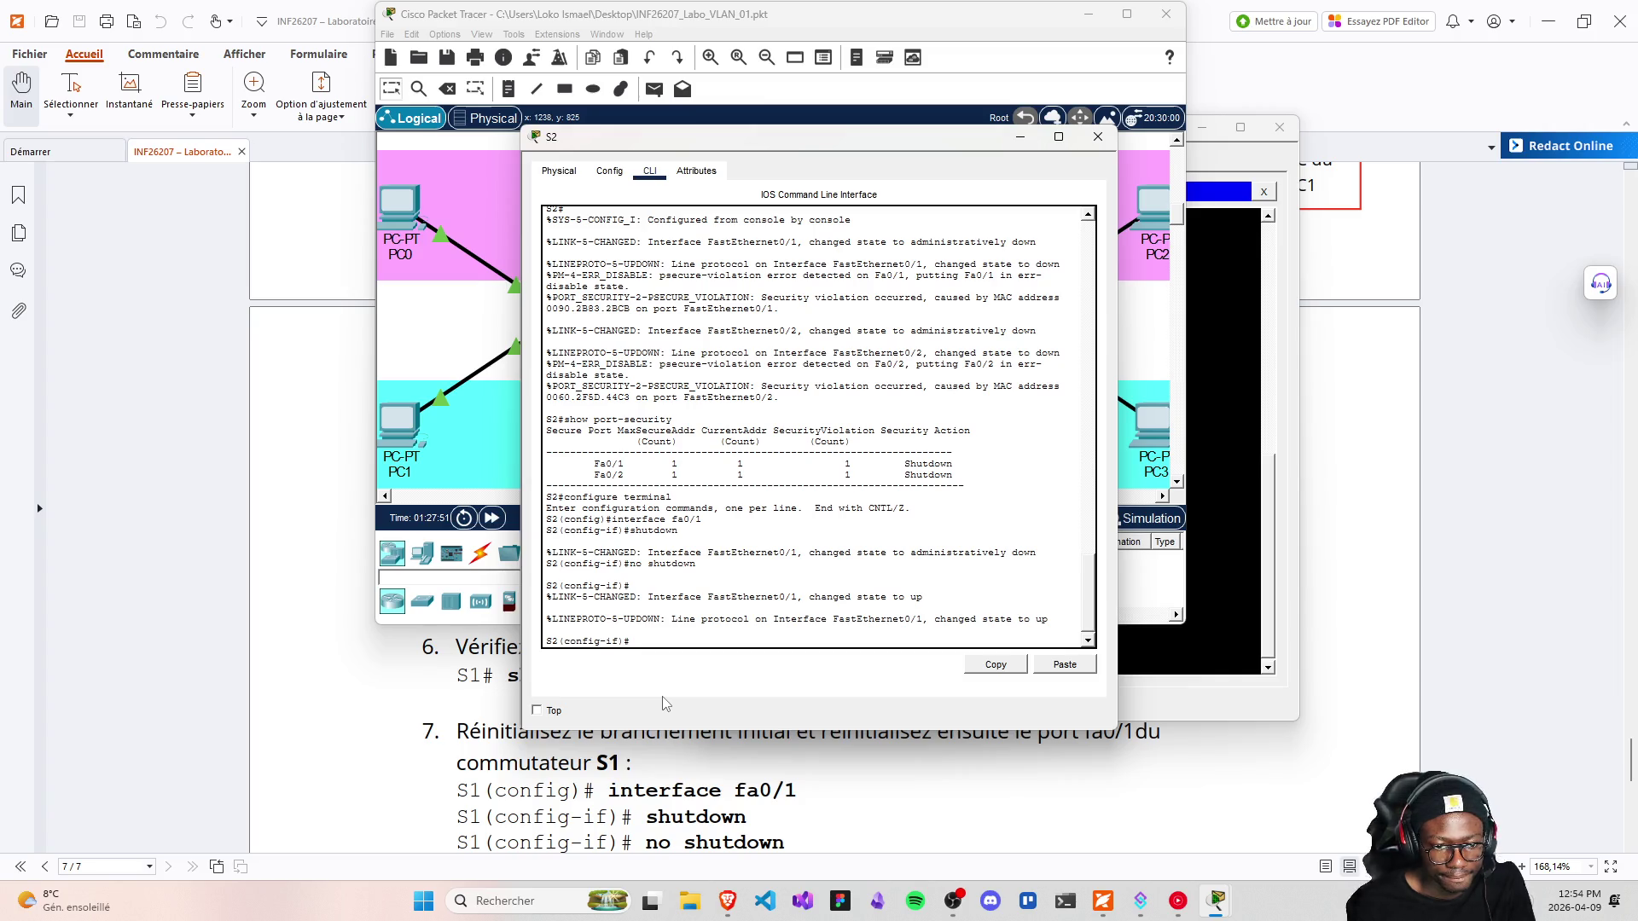
pyautogui.scroll(-2, 753, 840)
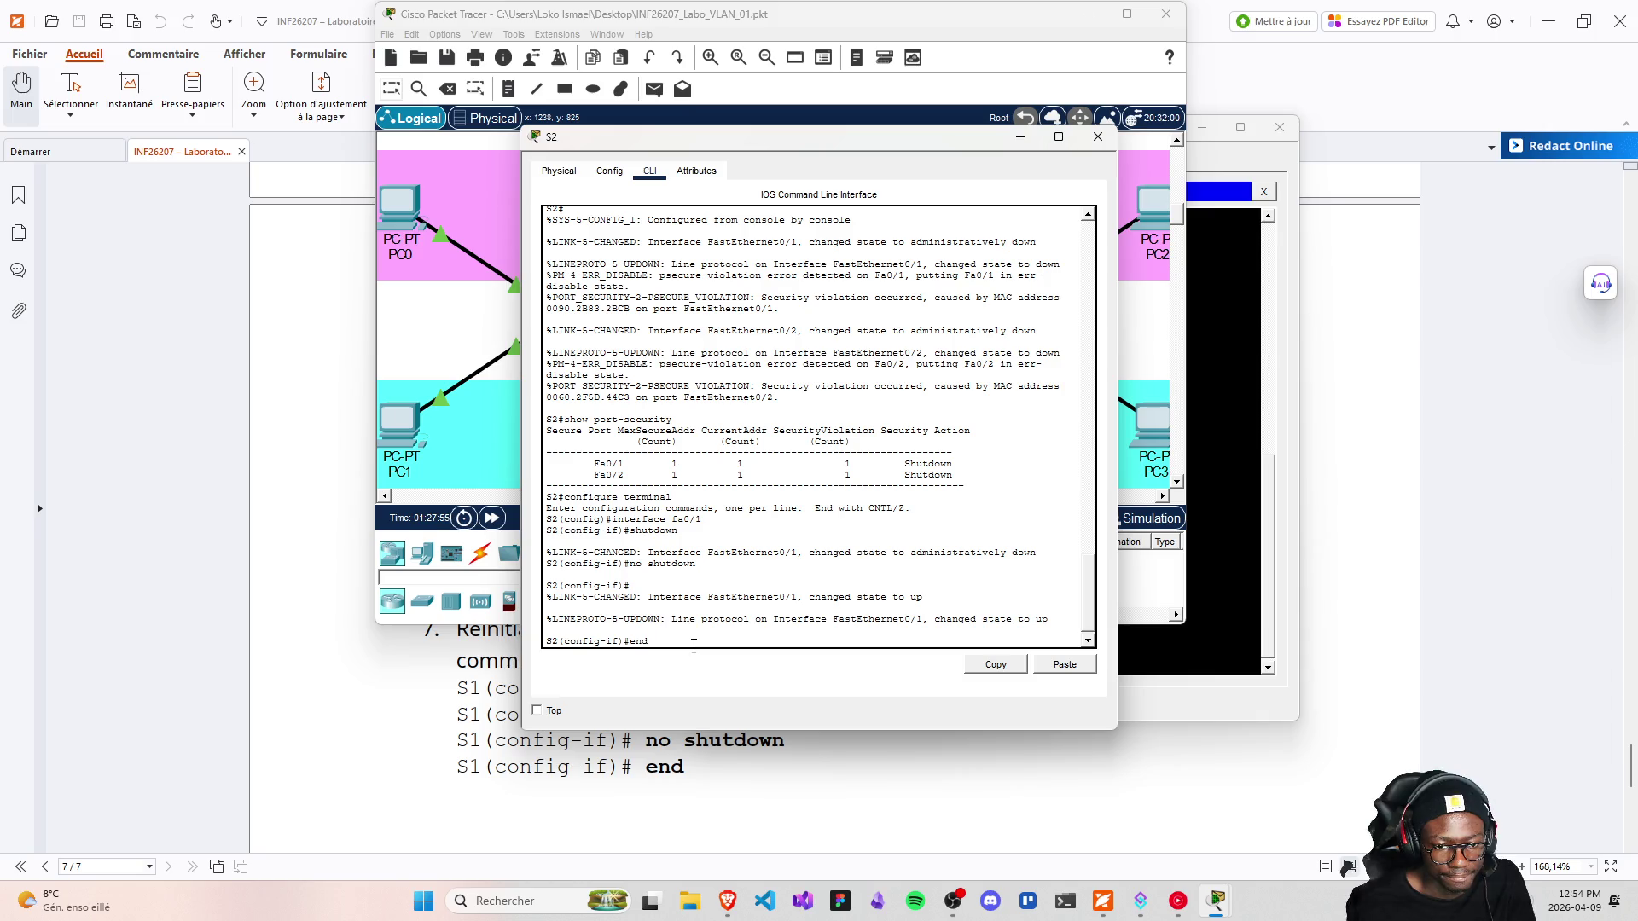
# Reset interface fa0/2 with shutdown and no shutdown, exit configuration, and close S2's window
pyautogui.write('interface fa0/1')
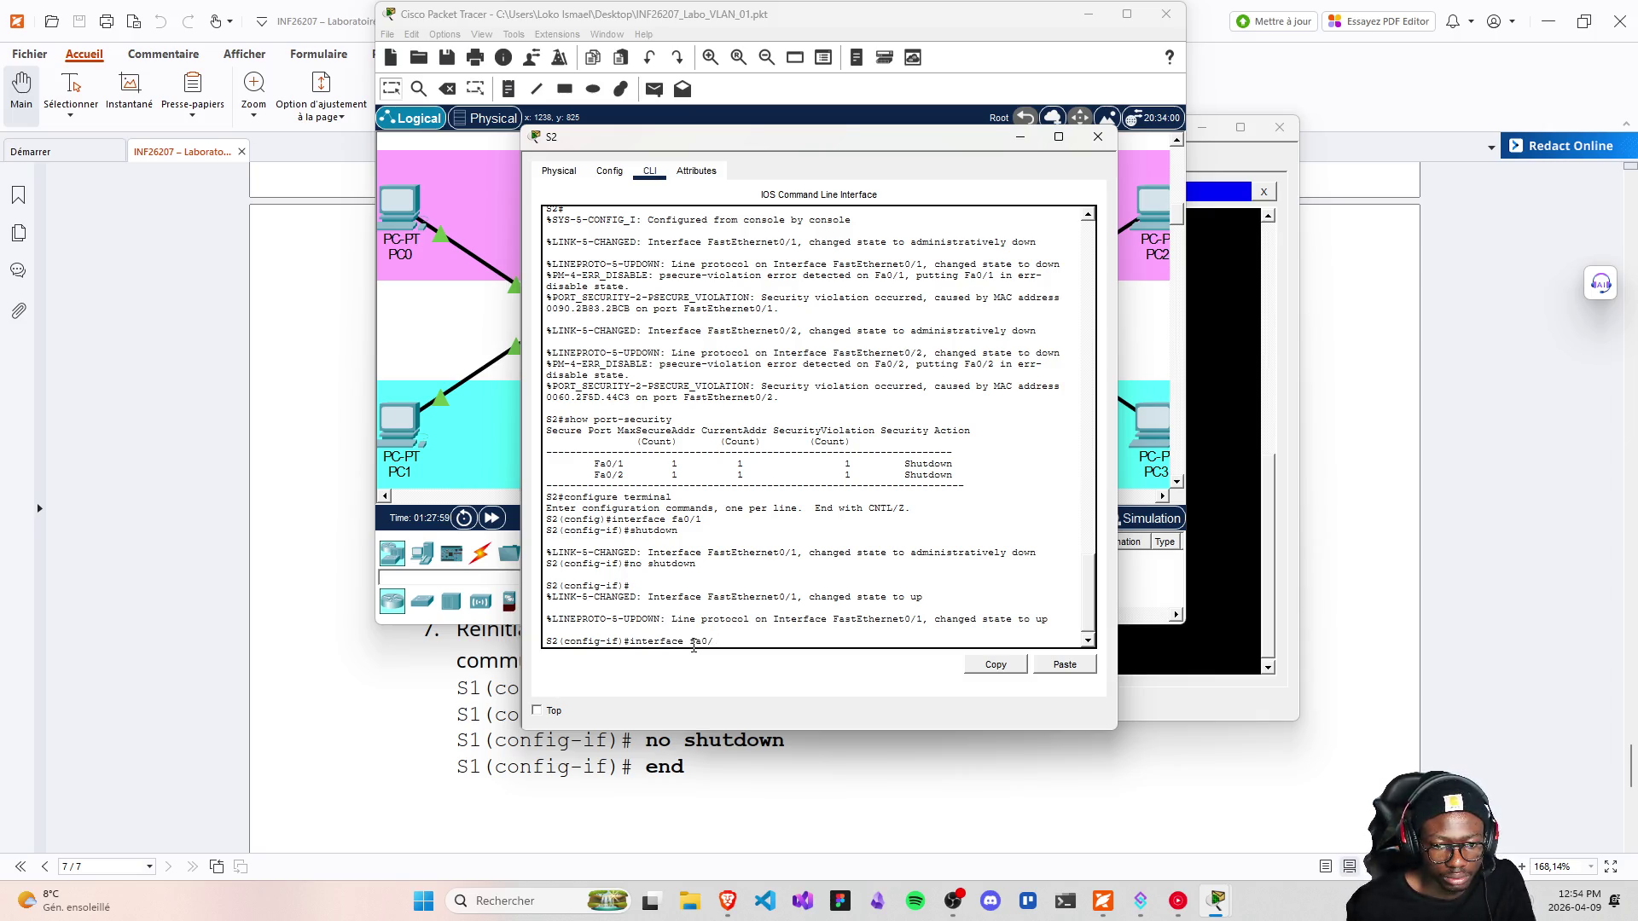
pyautogui.write('2')
pyautogui.press('Return')
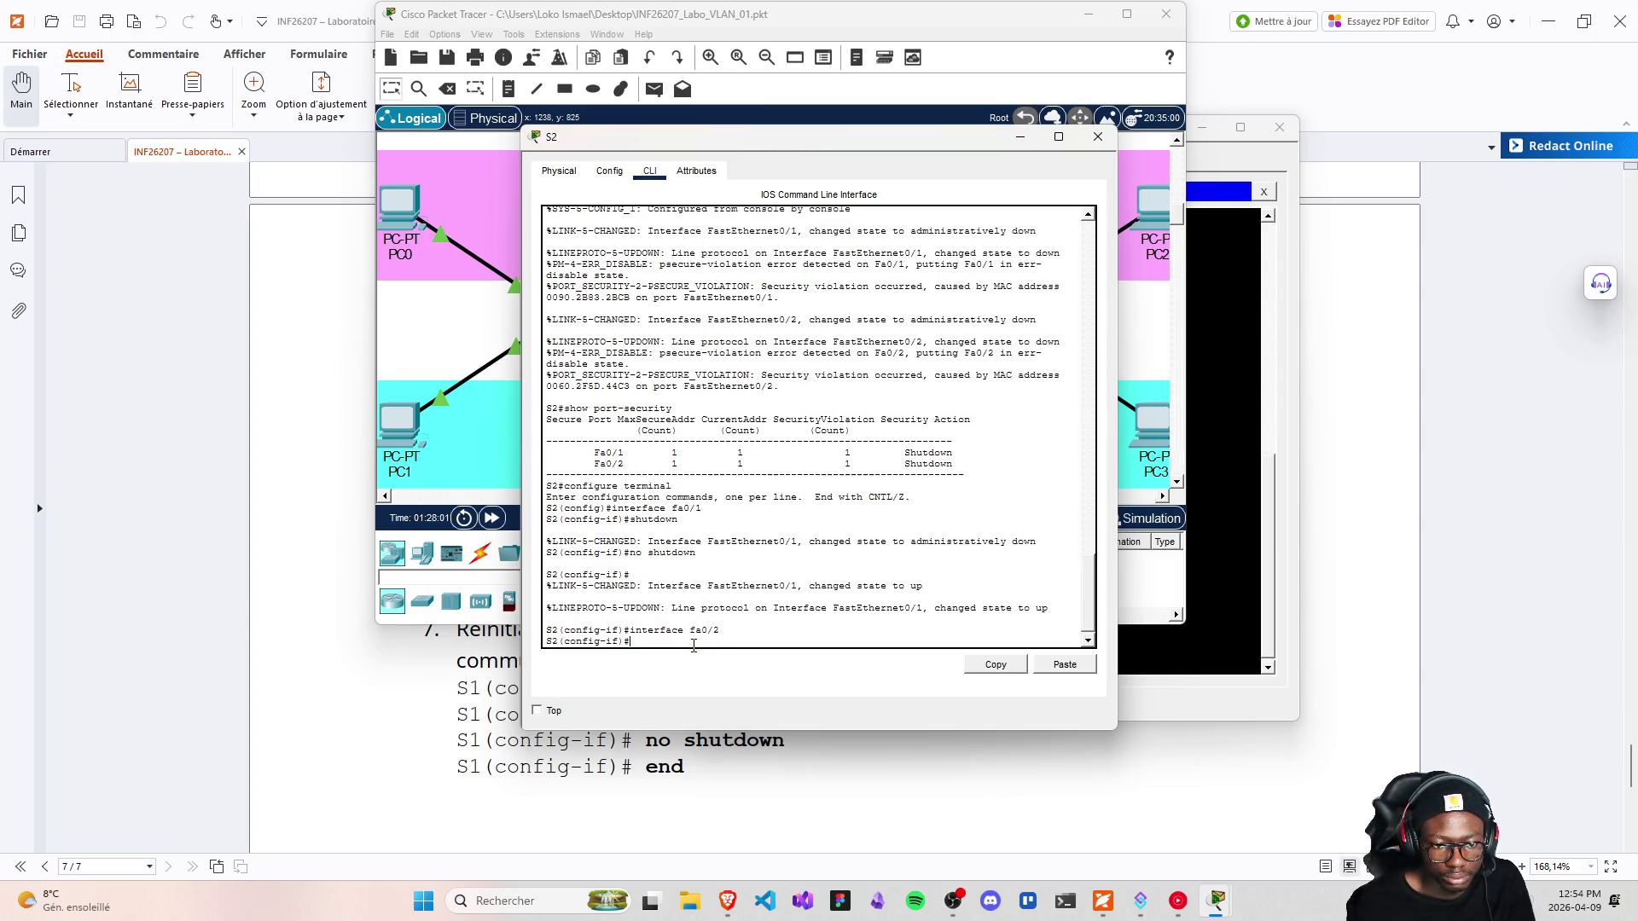
pyautogui.write('shutdown')
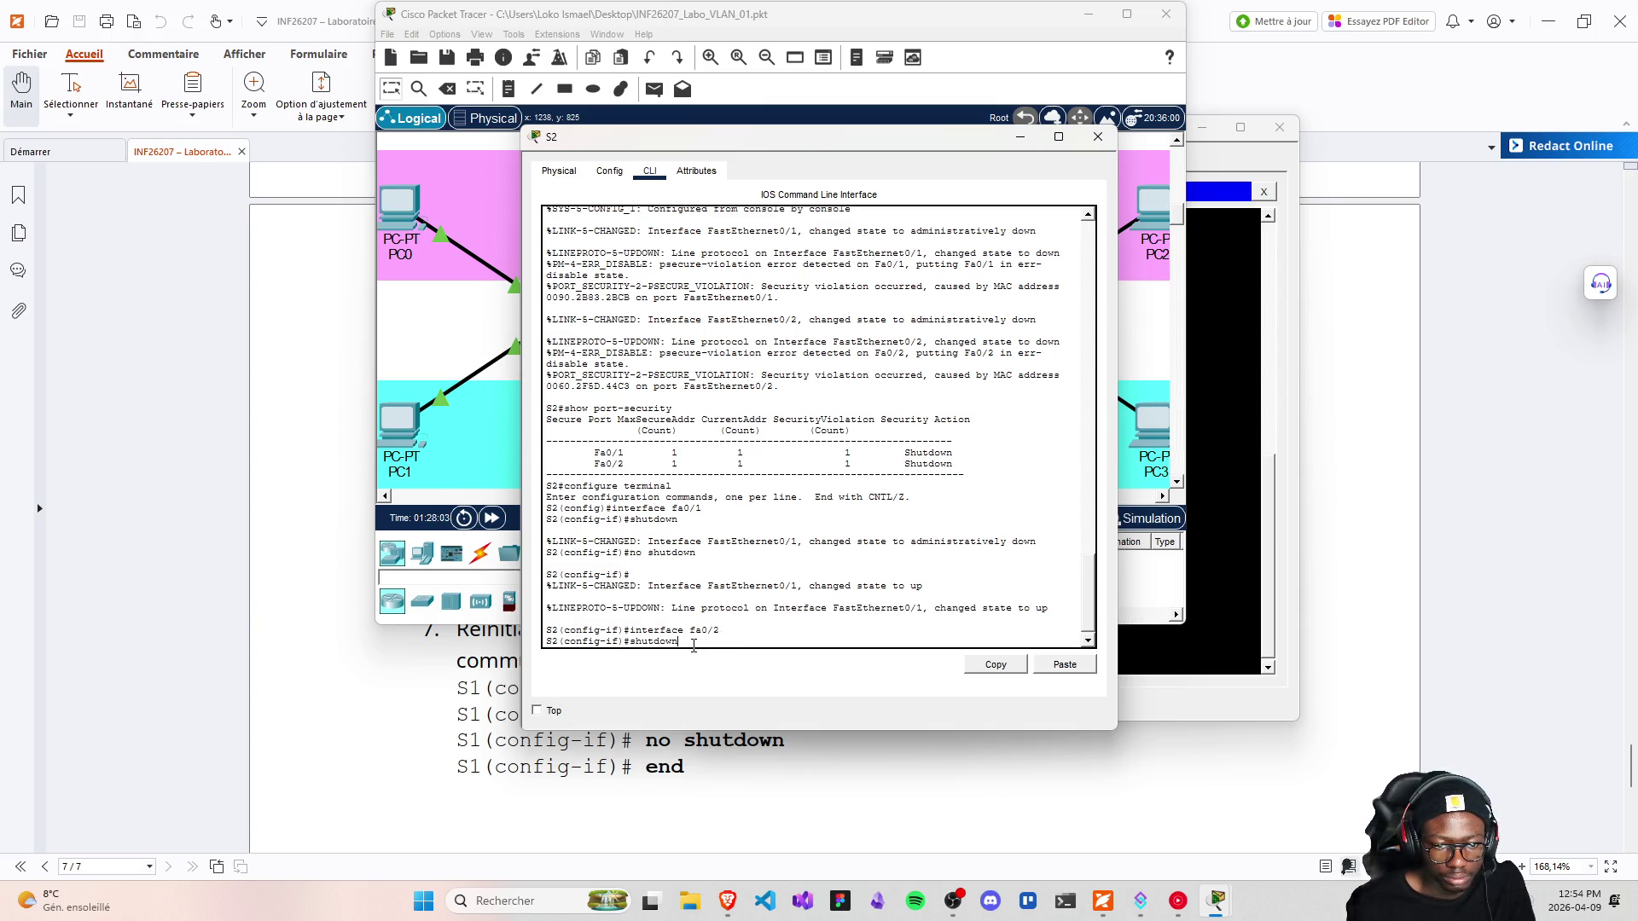
pyautogui.press('Return')
pyautogui.write('interface fa0/2')
pyautogui.press('Up')
pyautogui.press('Return')
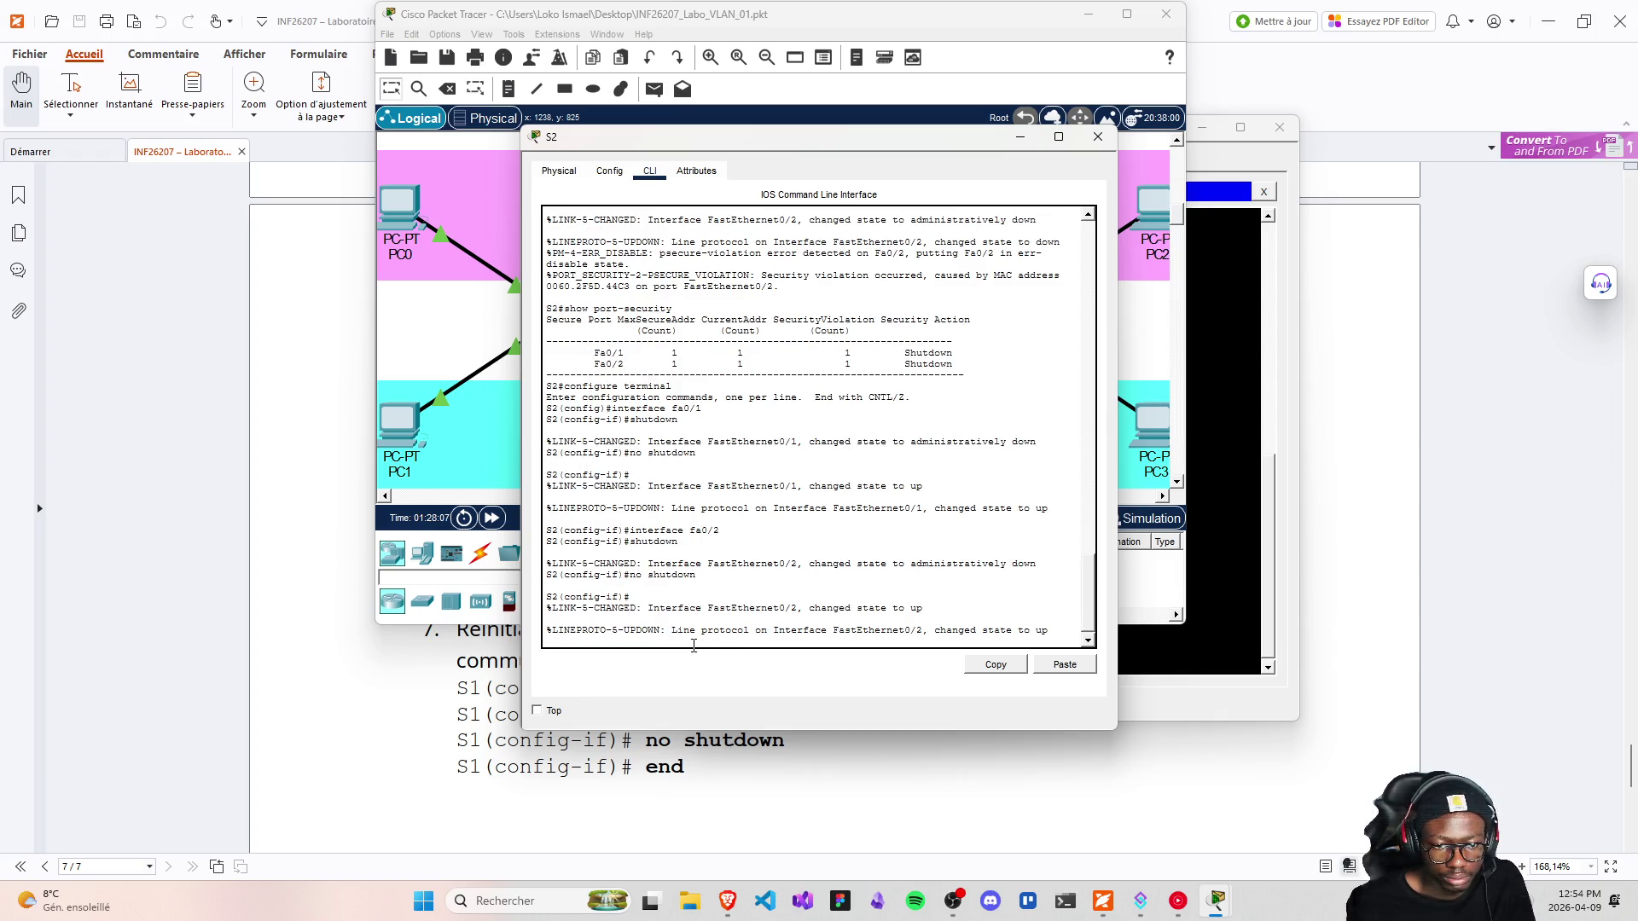
pyautogui.press('Return')
pyautogui.write('end')
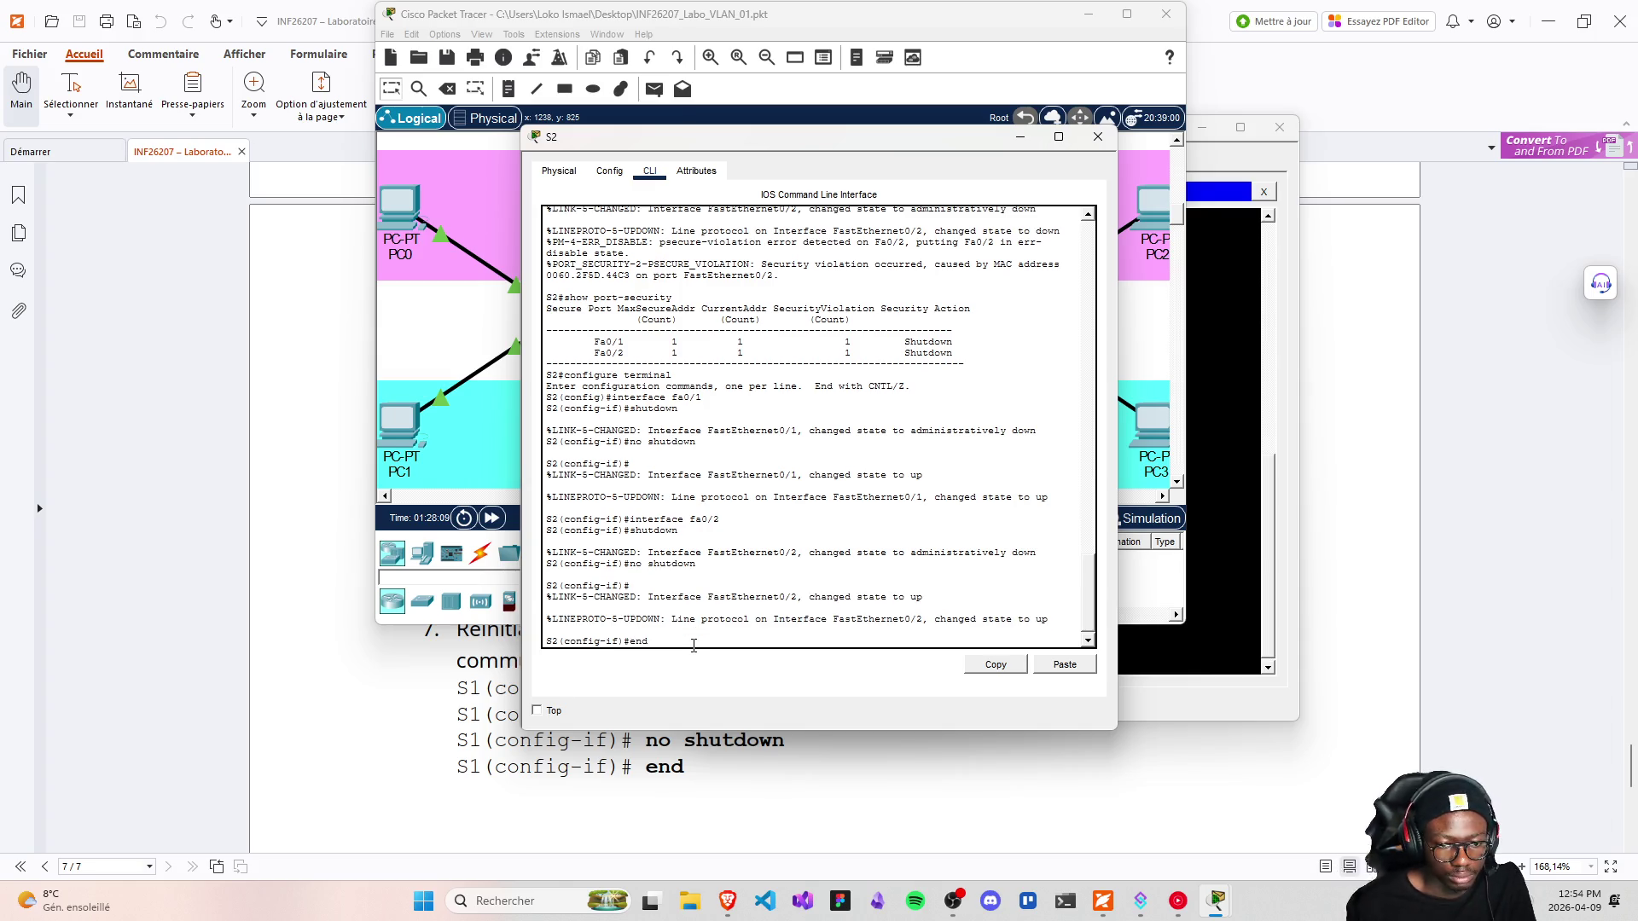
pyautogui.press('Return')
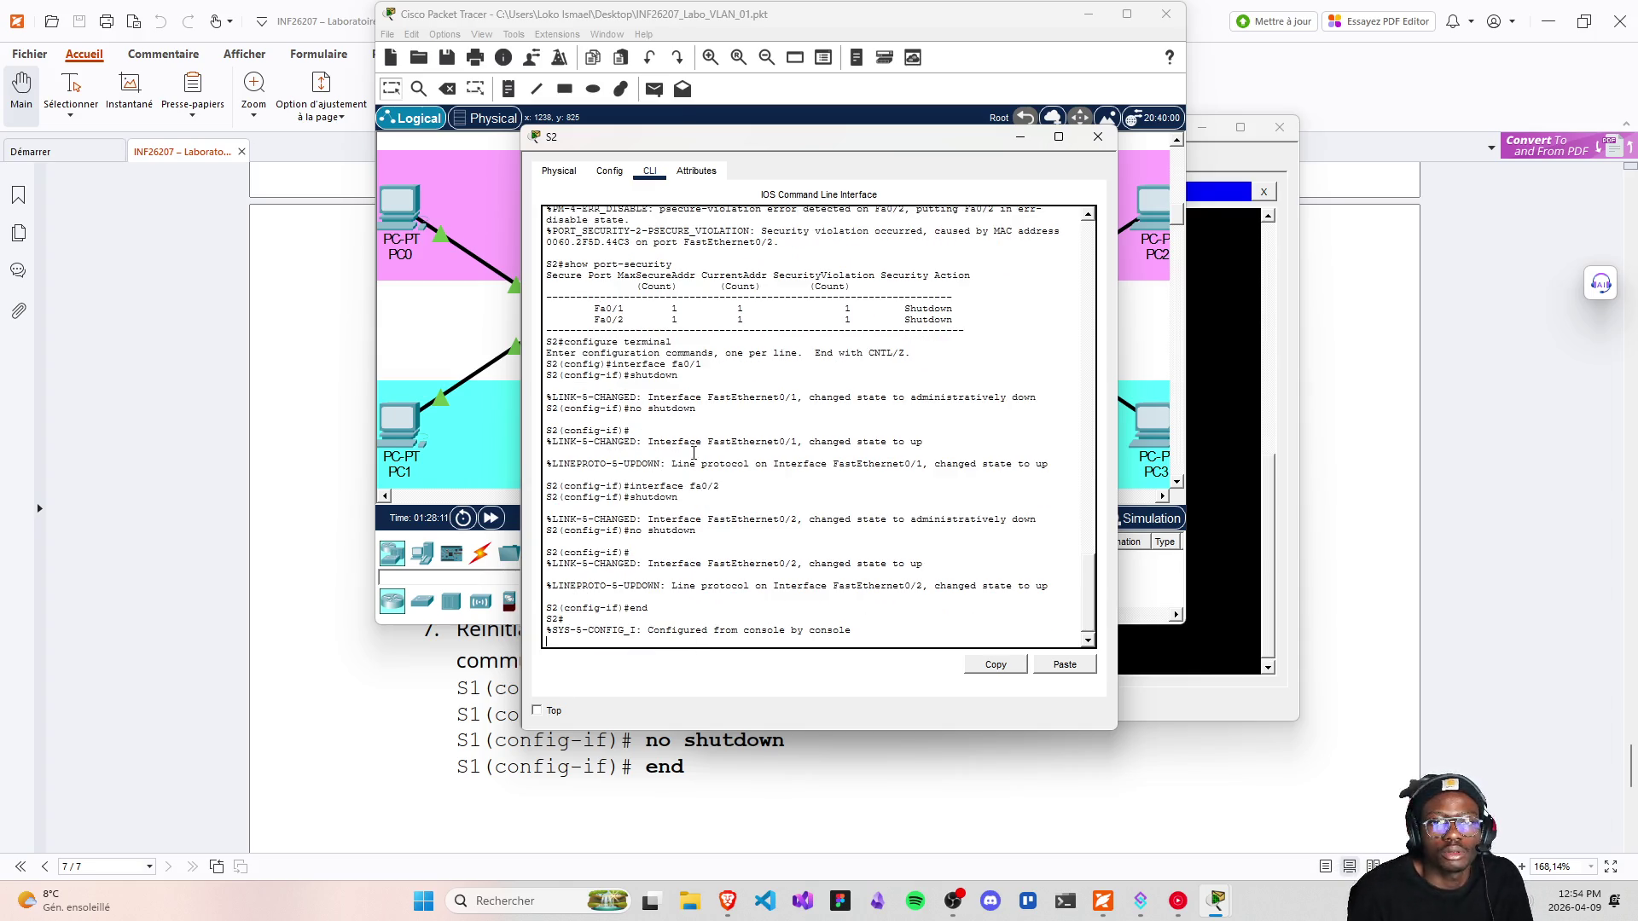
pyautogui.click(1098, 137)
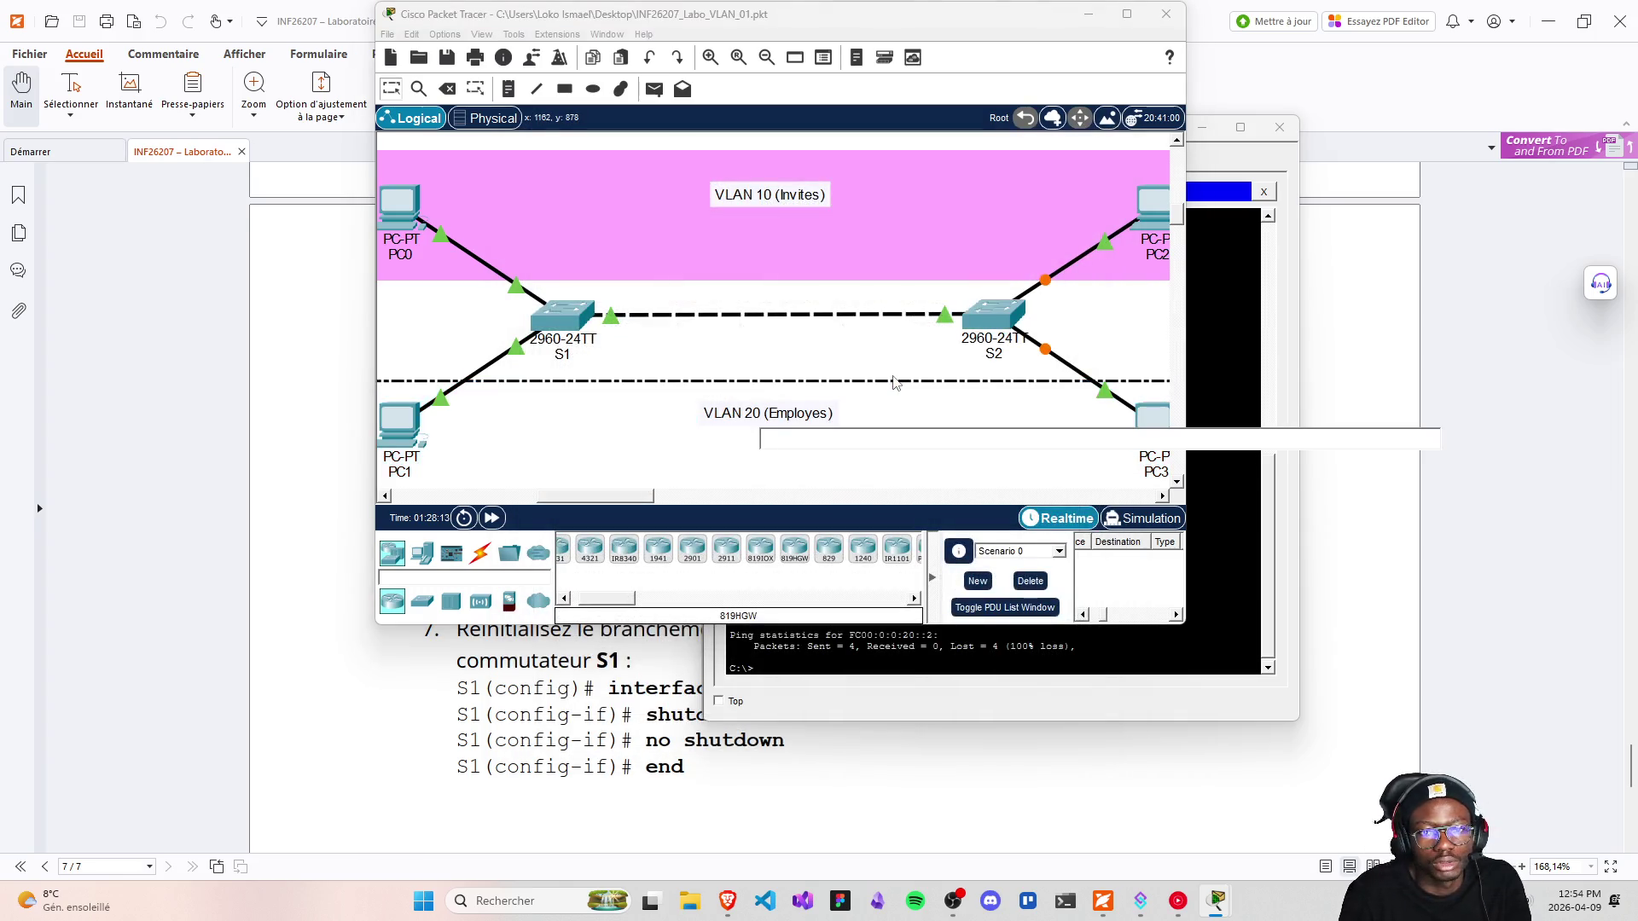
# Save the lab and rerun show port-security on S2, confirming zero violations on Fa0/1 and Fa0/2
pyautogui.hotkey('ctrl', 's')
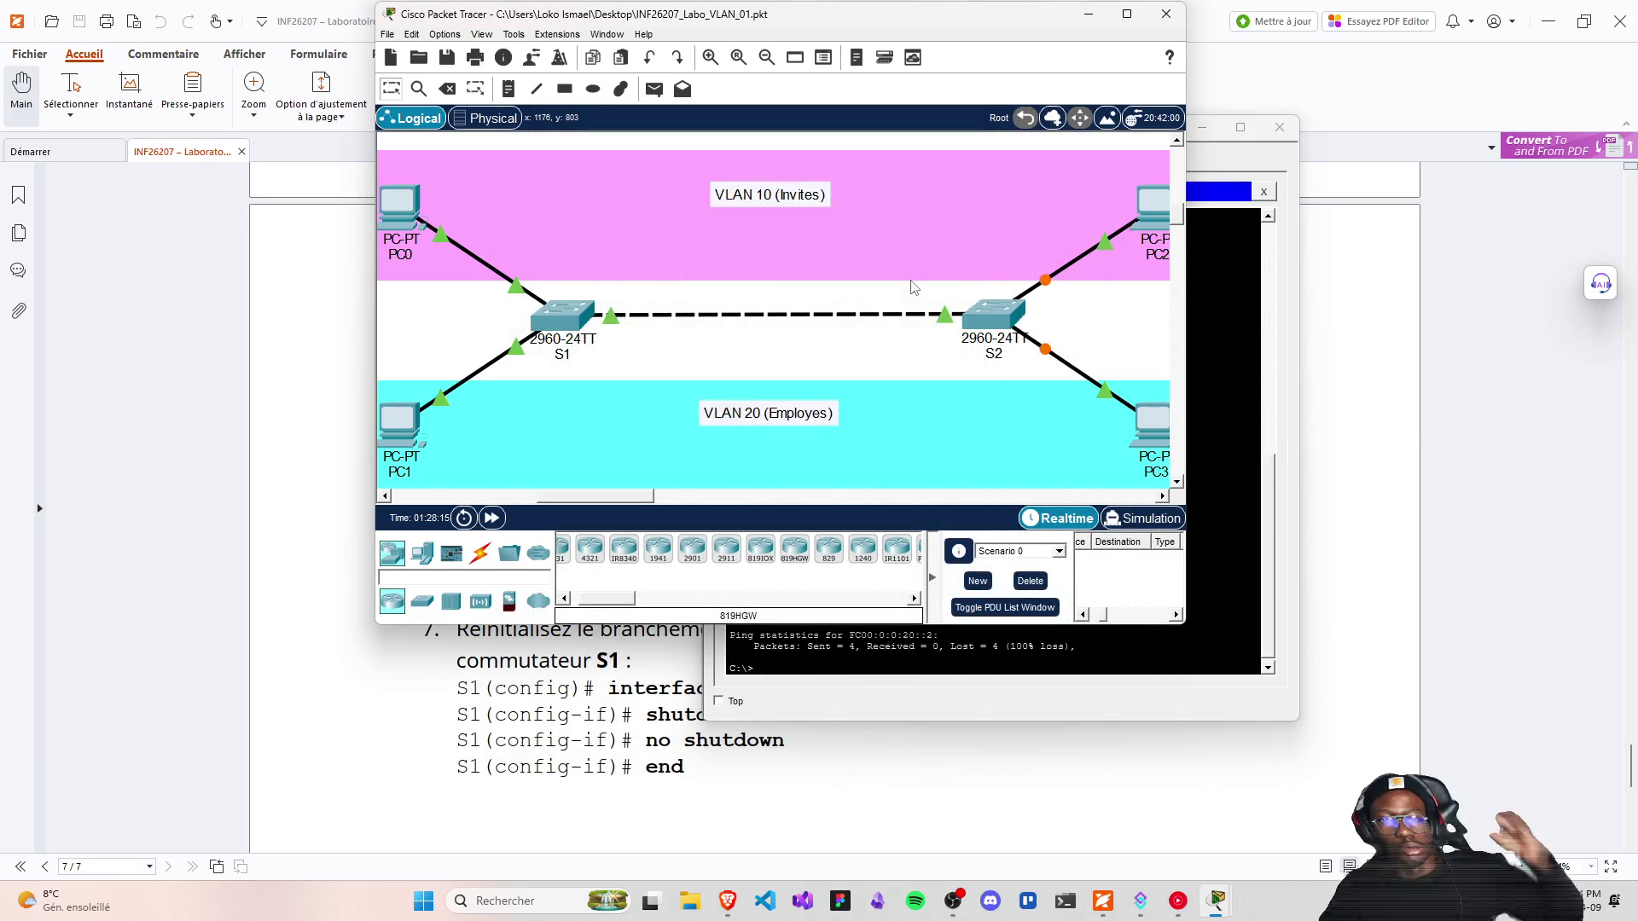
pyautogui.click(996, 314)
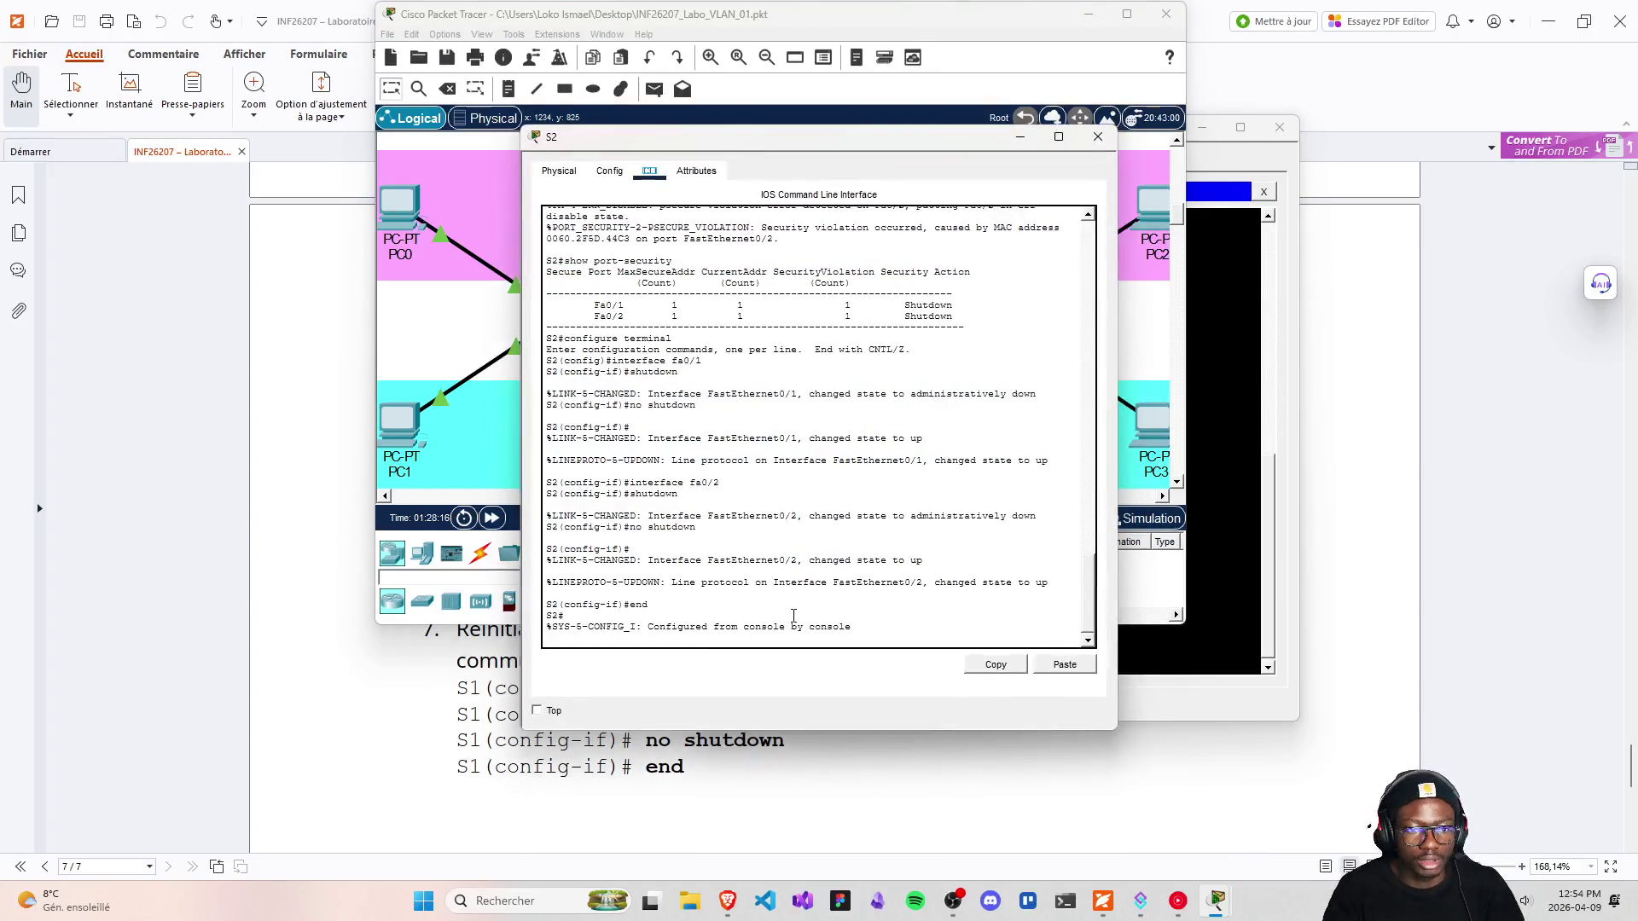
pyautogui.click(901, 625)
pyautogui.write('configure terminal')
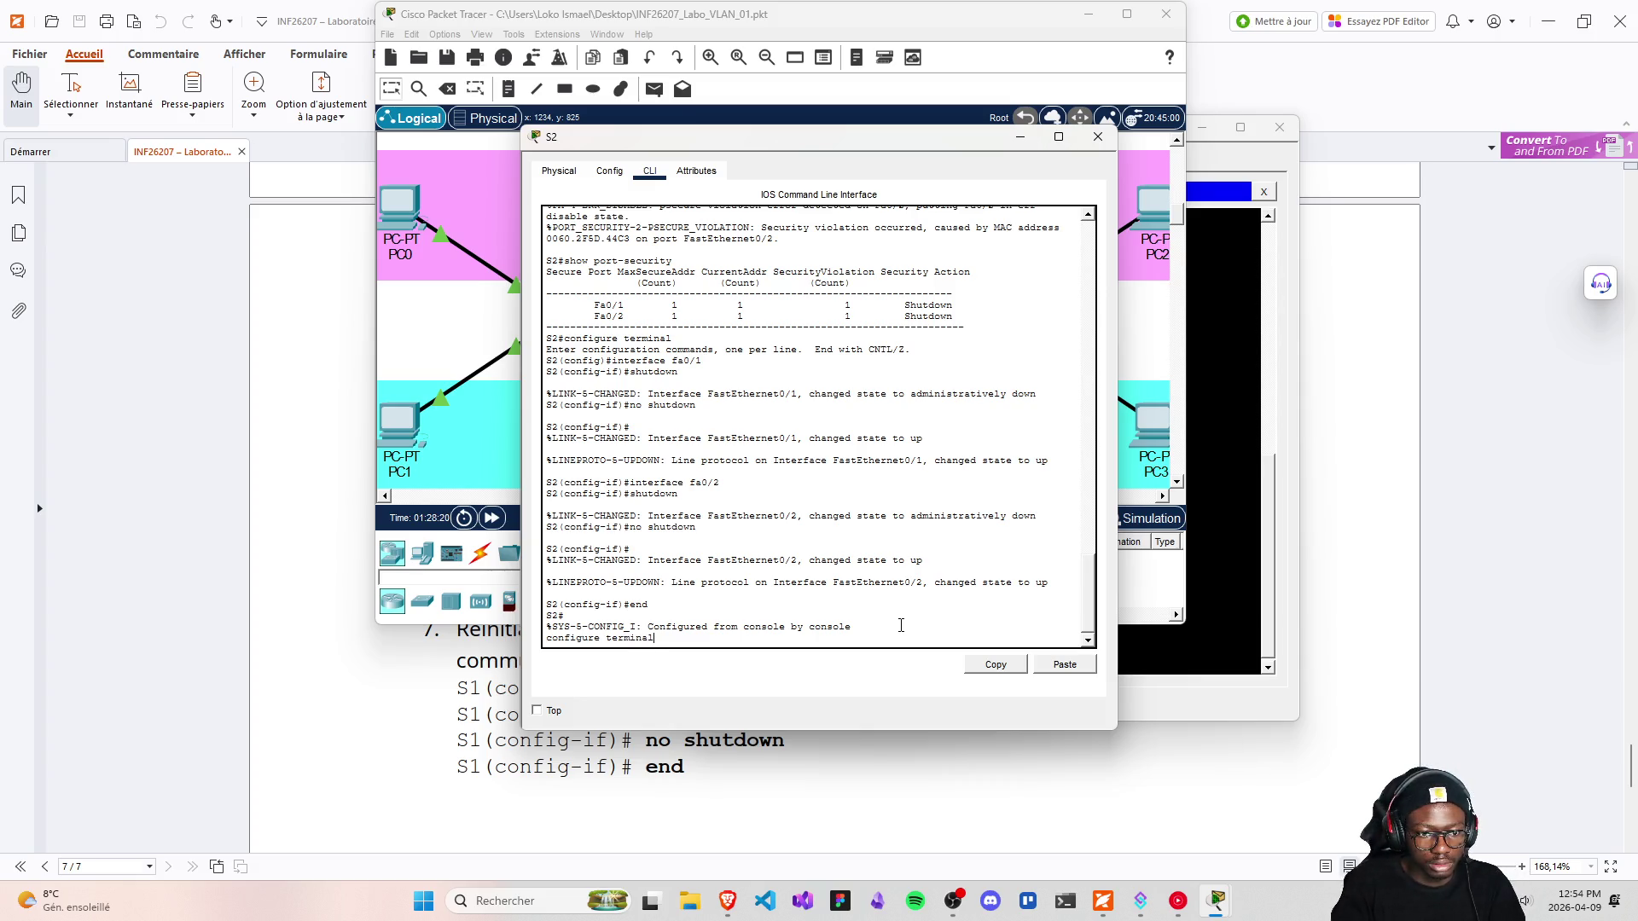
pyautogui.press('Up')
pyautogui.press('Return')
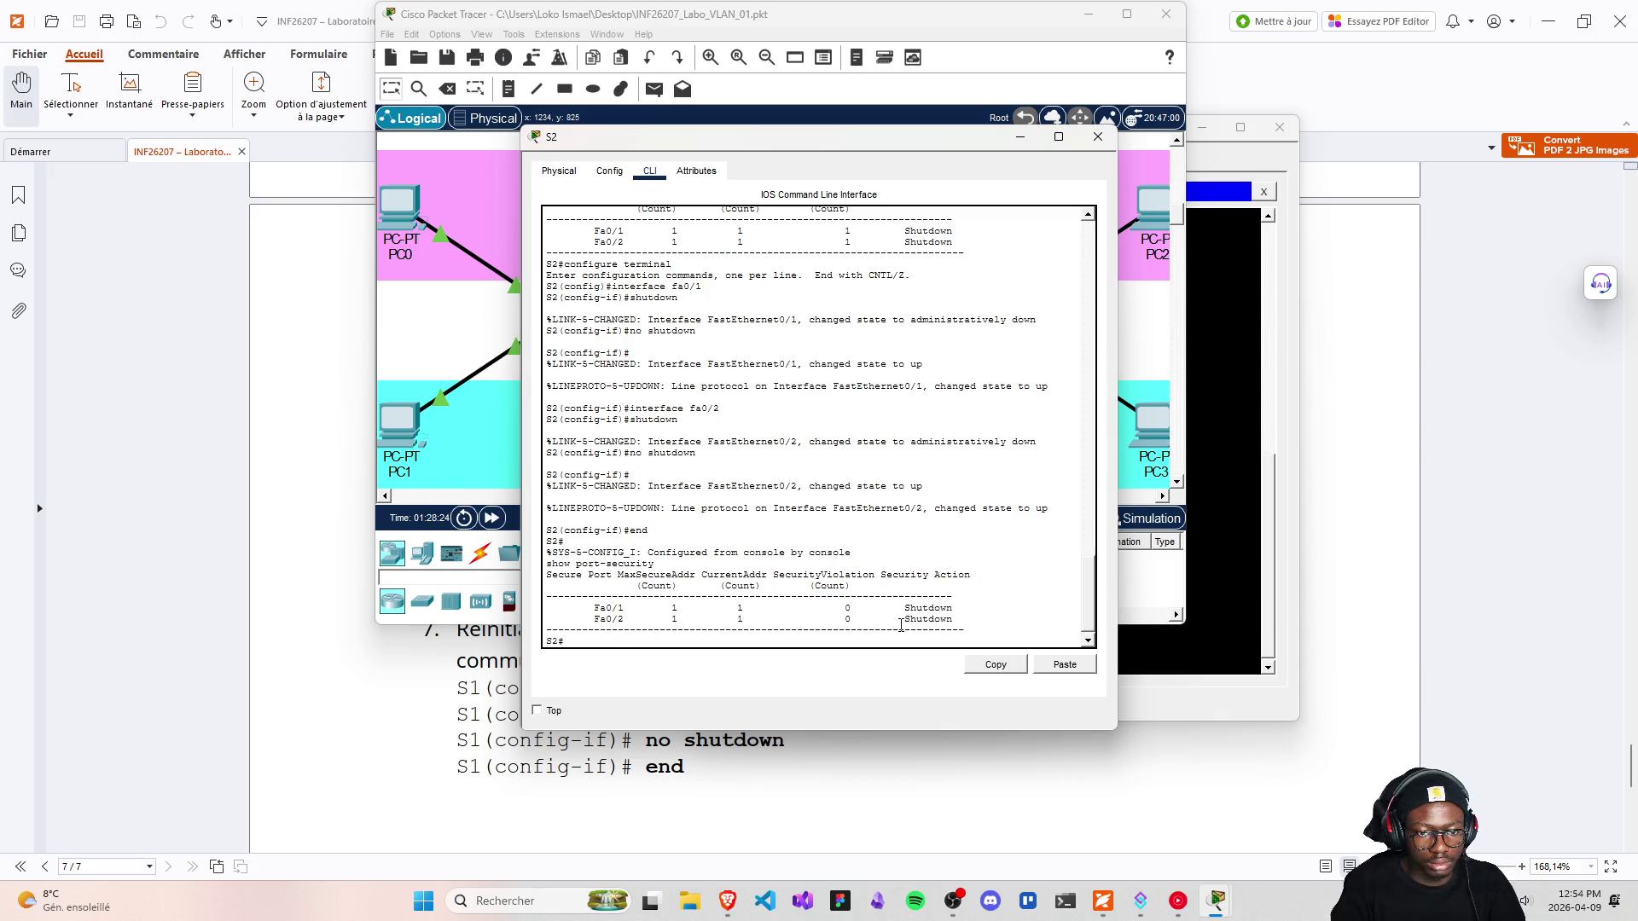
# Close S2's window, then check S1's CLI and close it to return to the topology
pyautogui.click(1097, 141)
pyautogui.click(559, 322)
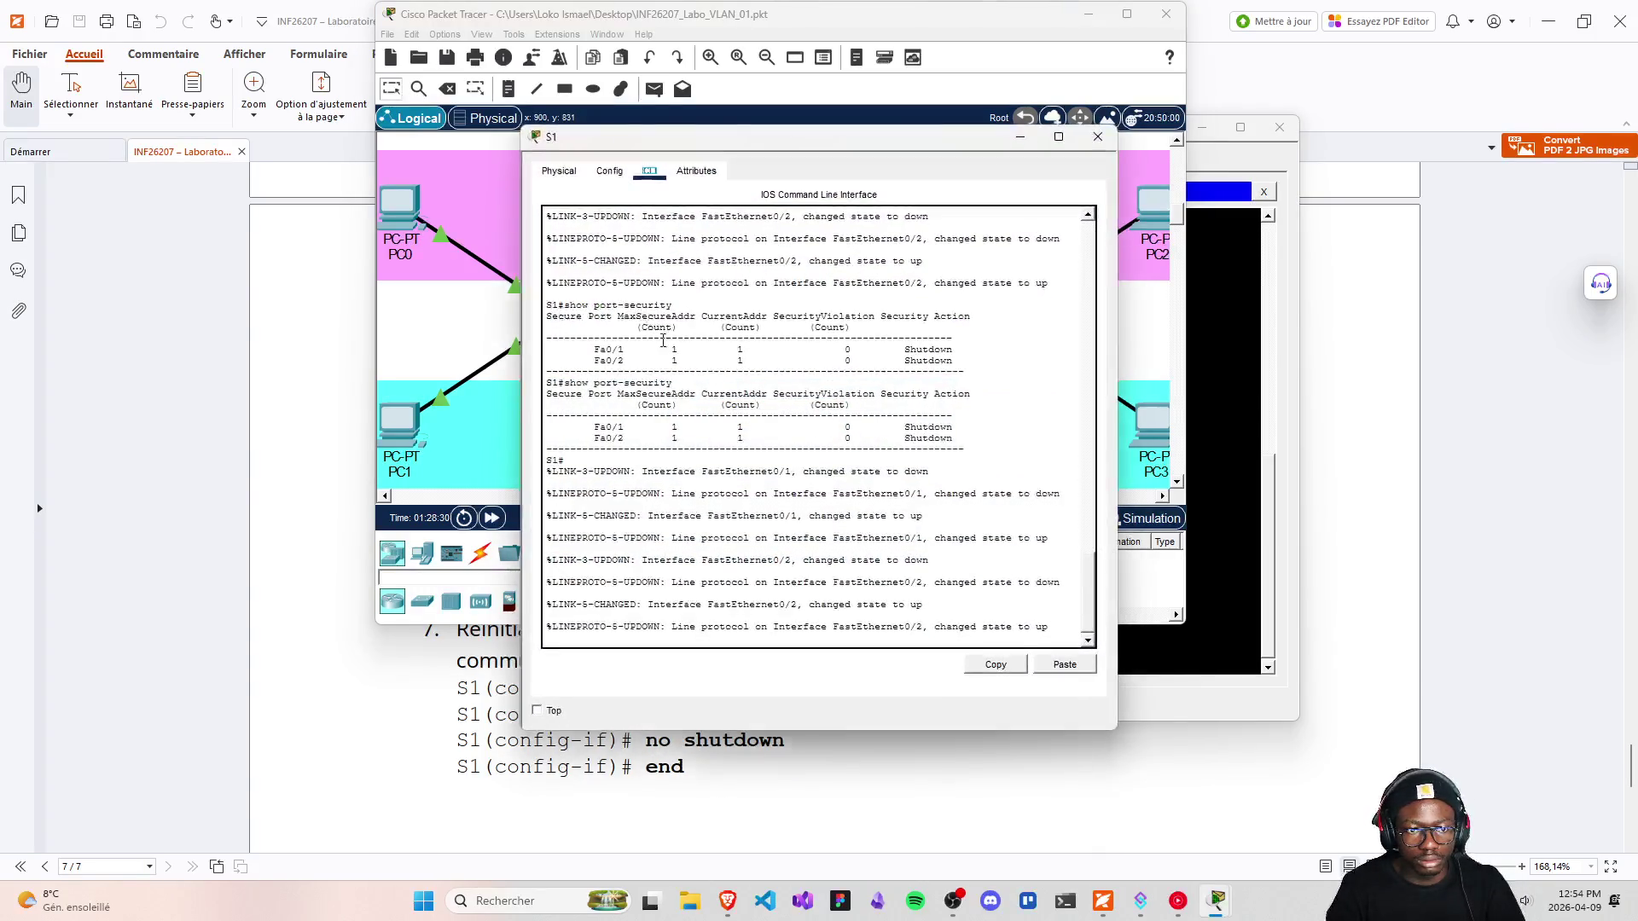
pyautogui.click(1098, 136)
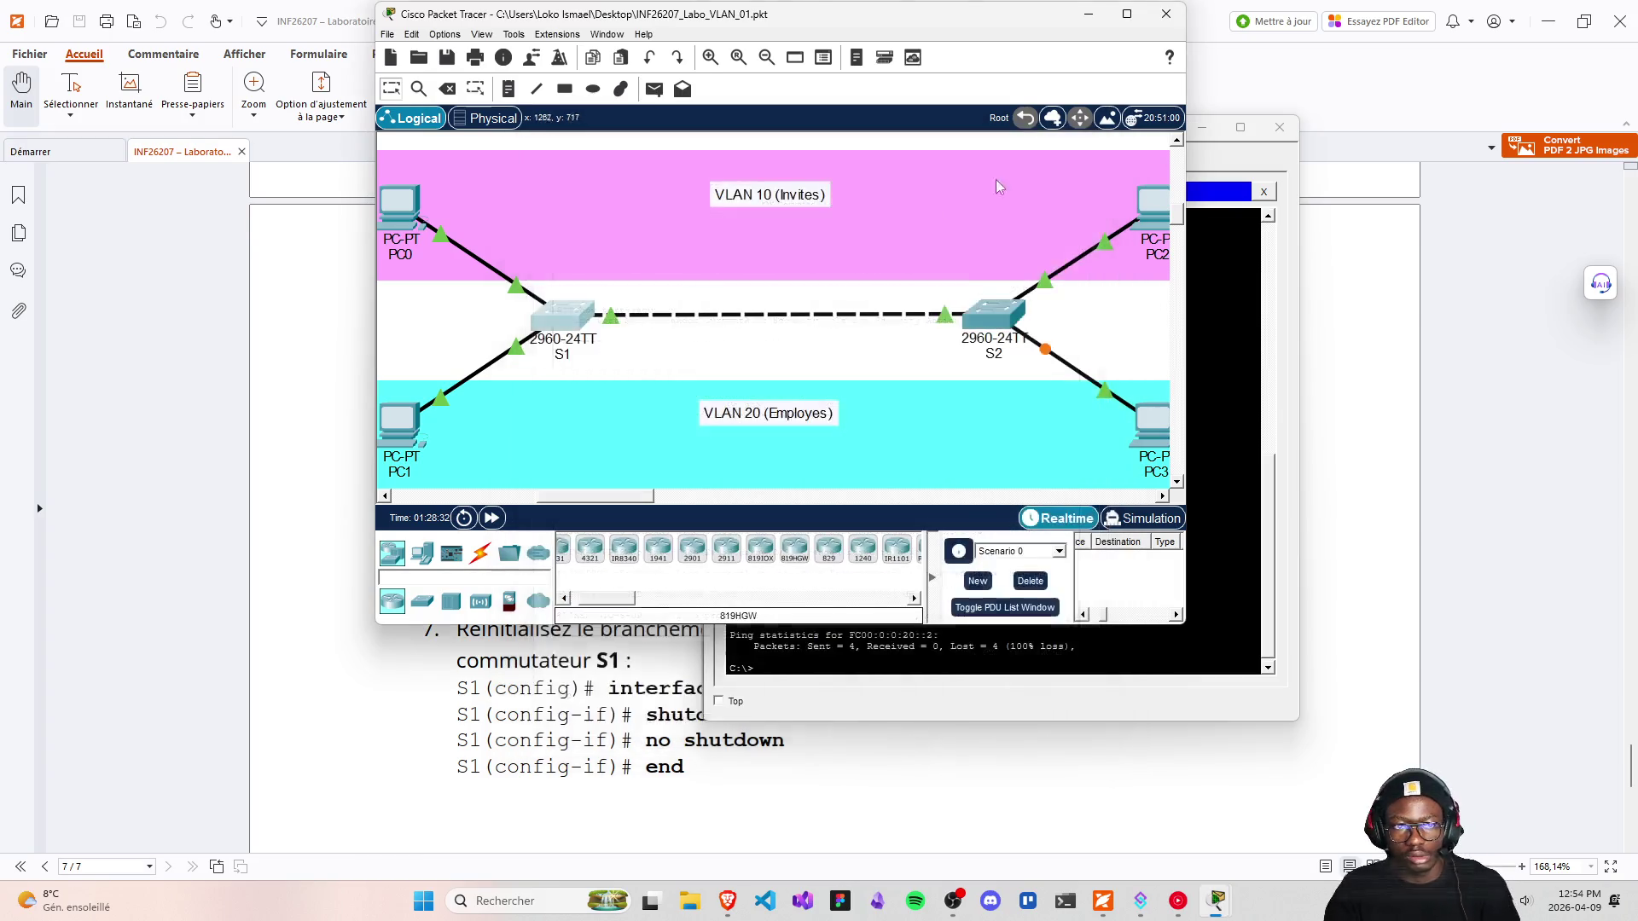
# Save the lab and widen the workspace to show all four green PC links to S1 and S2
pyautogui.hotkey('ctrl', 's')
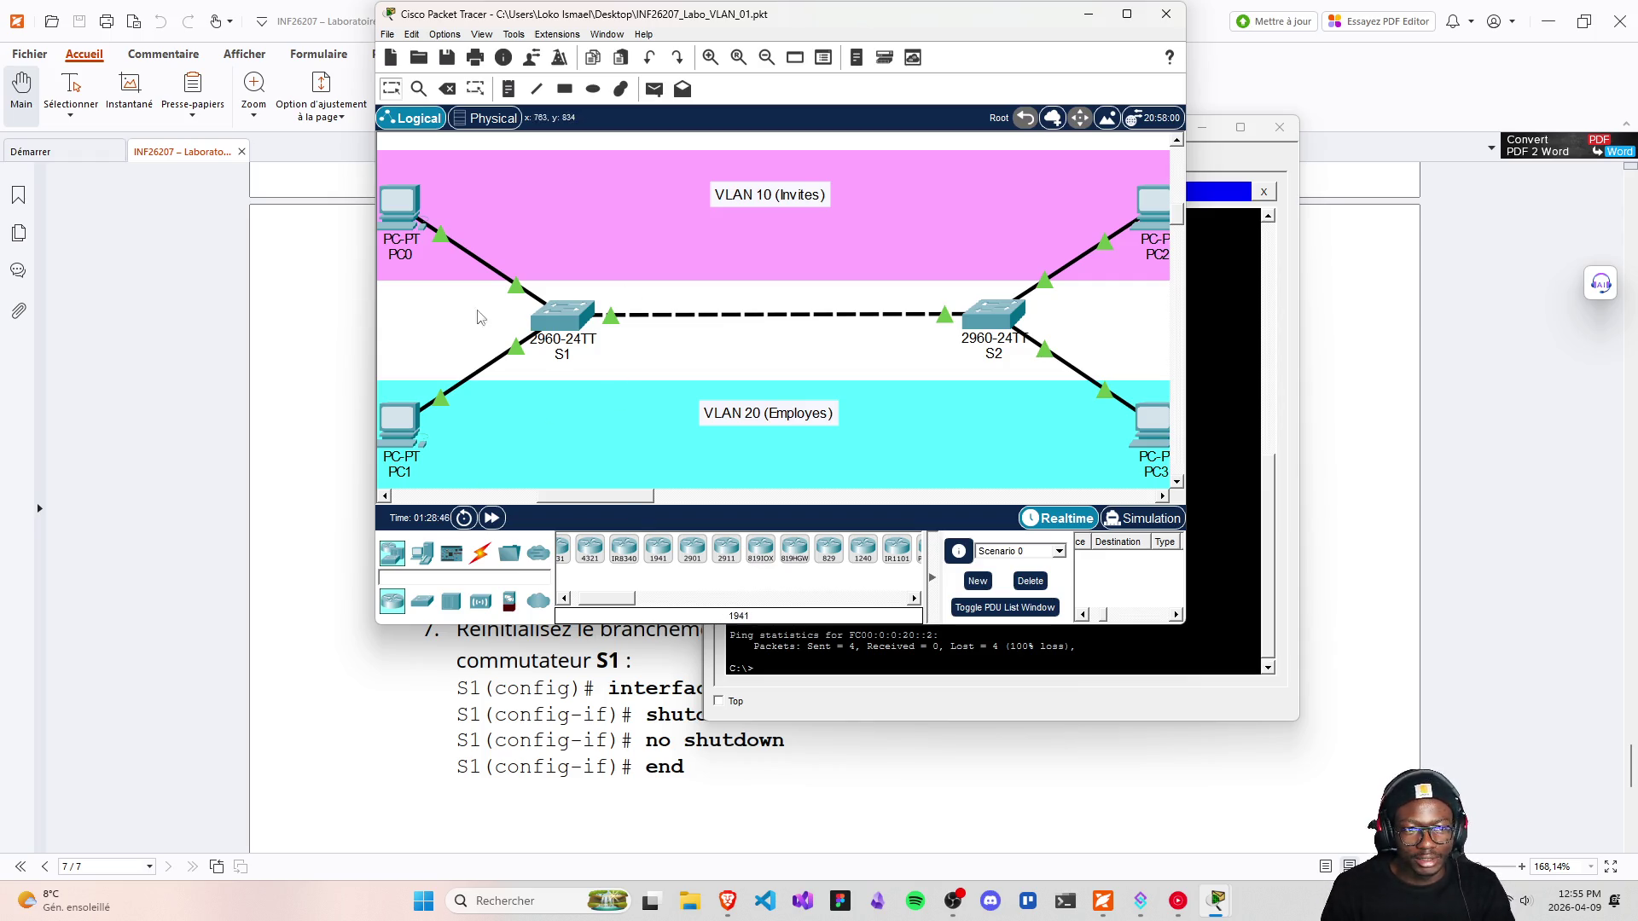
pyautogui.moveTo(377, 394)
pyautogui.mouseDown()
pyautogui.moveTo(283, 394)
pyautogui.moveTo(350, 413)
pyautogui.moveTo(294, 399)
pyautogui.mouseUp()
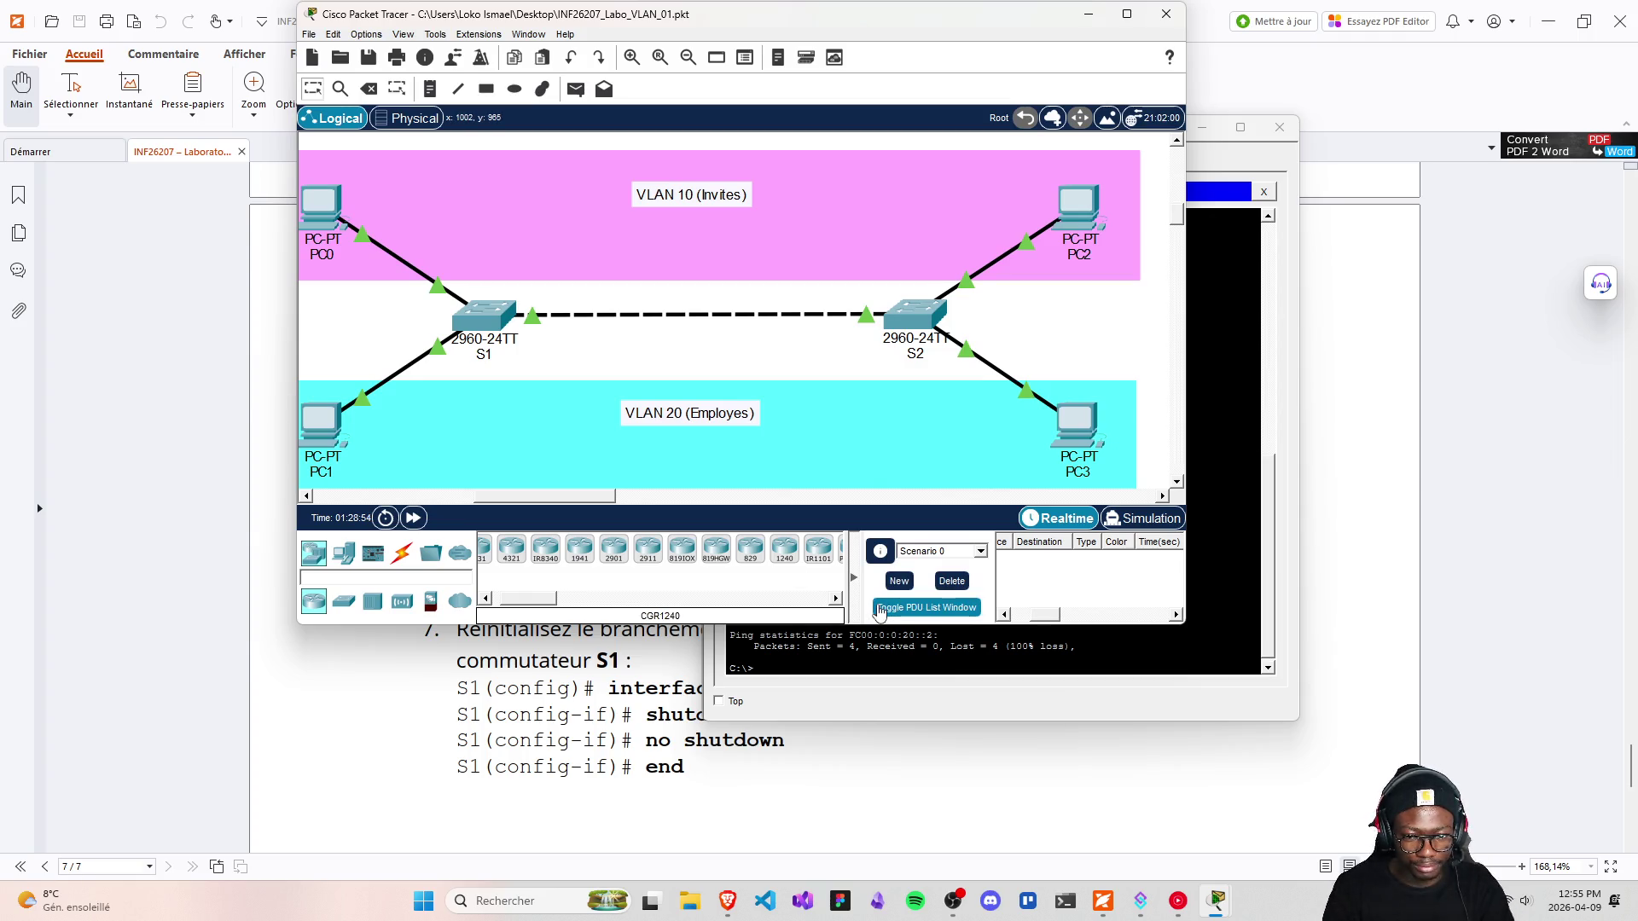